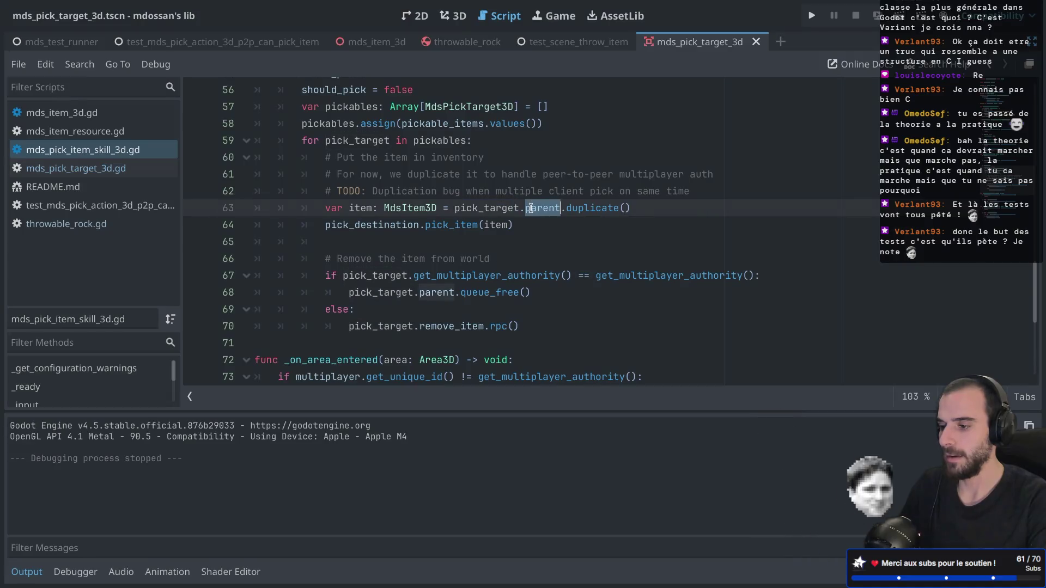
Step: Below the duplicate() line, add an 'if item.parent:' branch with a pass placeholder and an else
{"action": "double_click", "coordinate": [408, 209]}
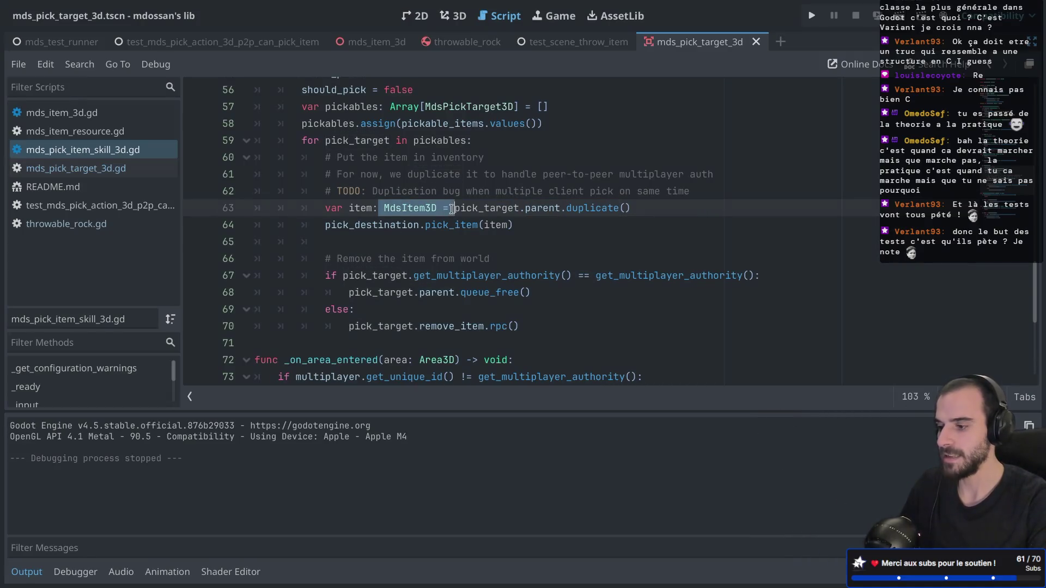
{"action": "left_click", "coordinate": [422, 216]}
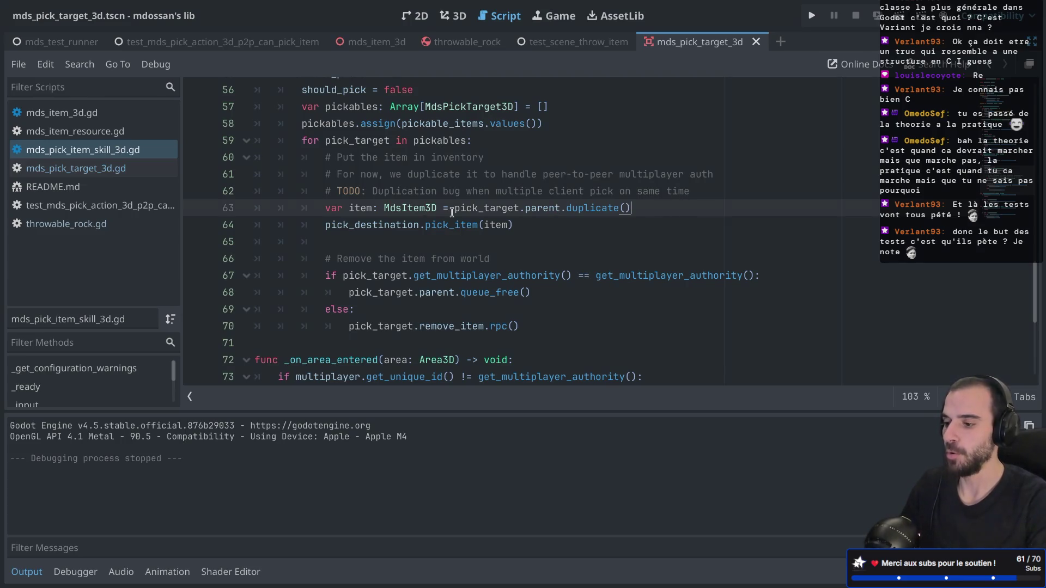
{"action": "double_click", "coordinate": [418, 211]}
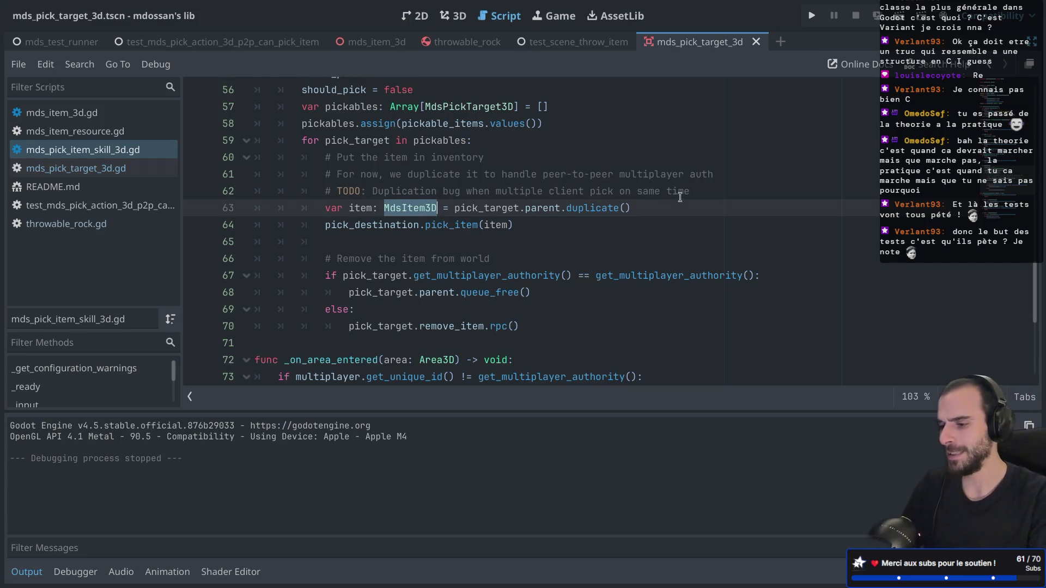
{"action": "left_click", "coordinate": [651, 208]}
{"action": "key", "text": "Return"}
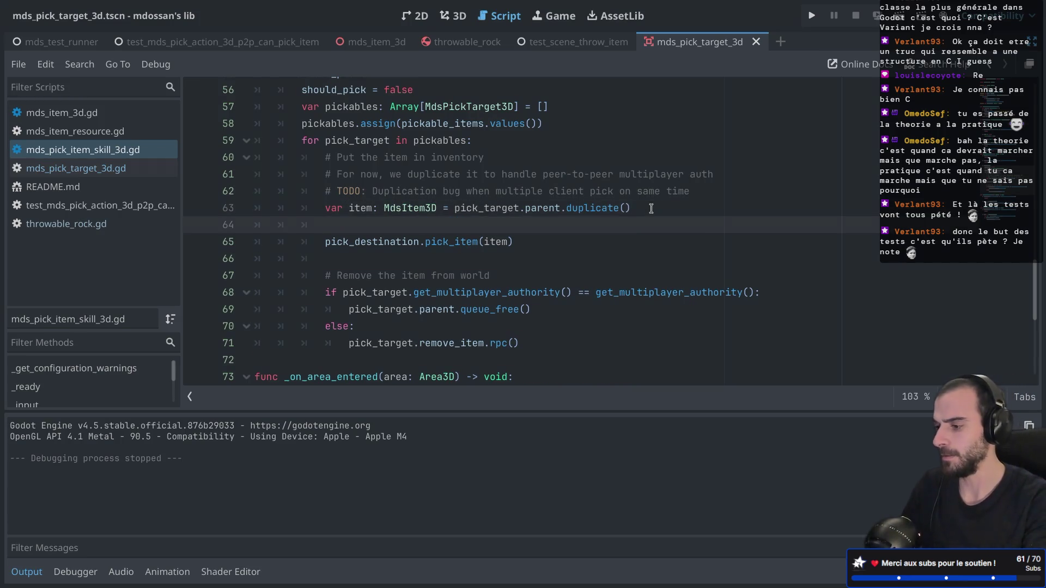
{"action": "type", "text": "if item"}
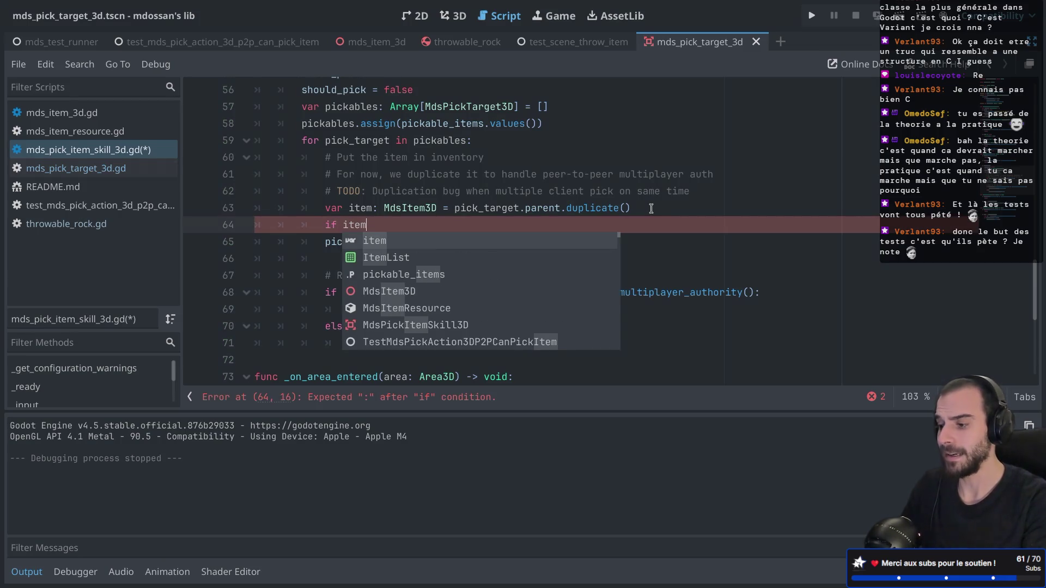
{"action": "type", "text": "."}
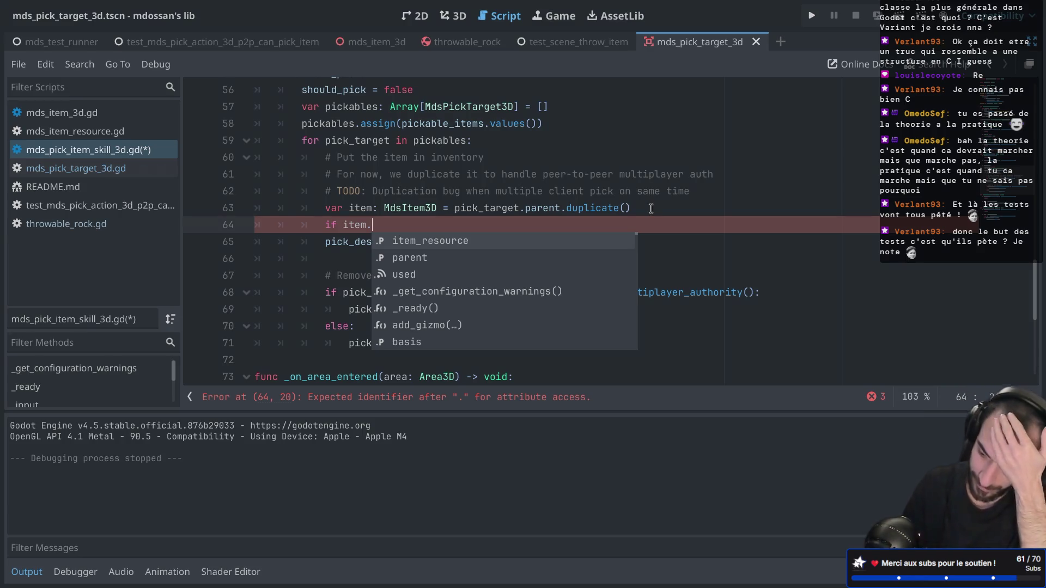
{"action": "key", "text": "Down"}
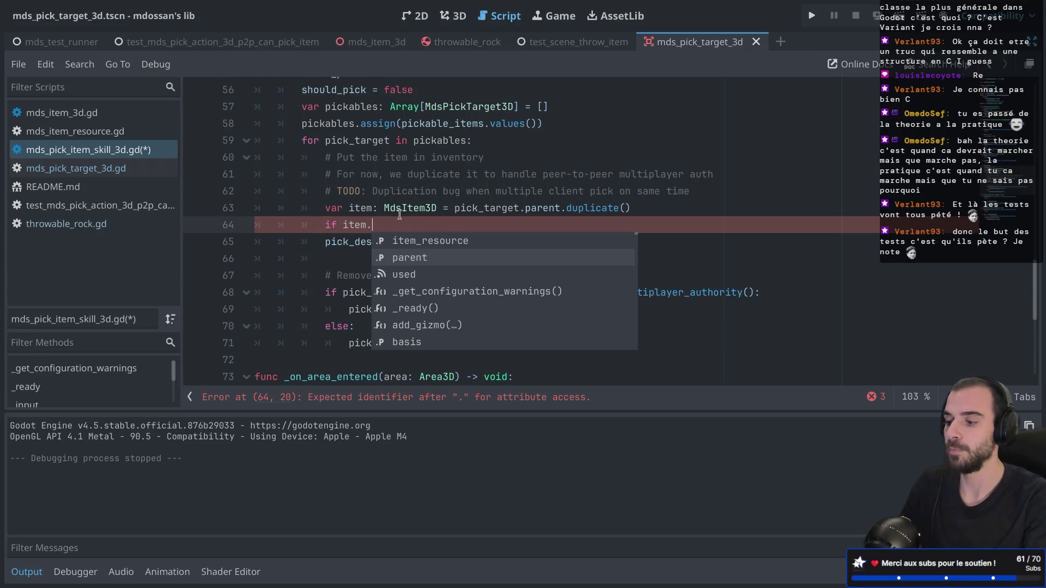
{"action": "key", "text": "Return"}
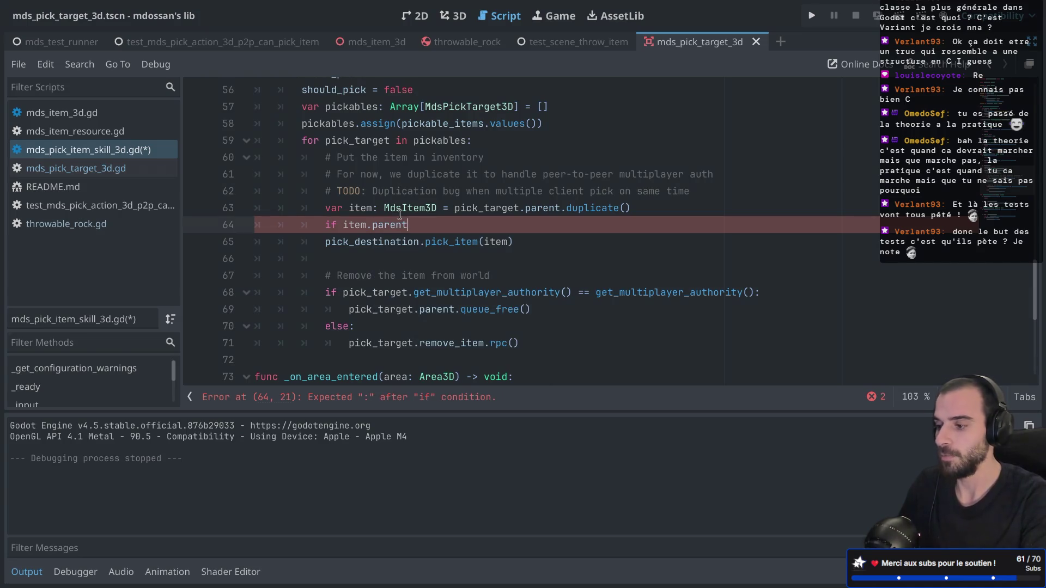
{"action": "key", "text": "Return"}
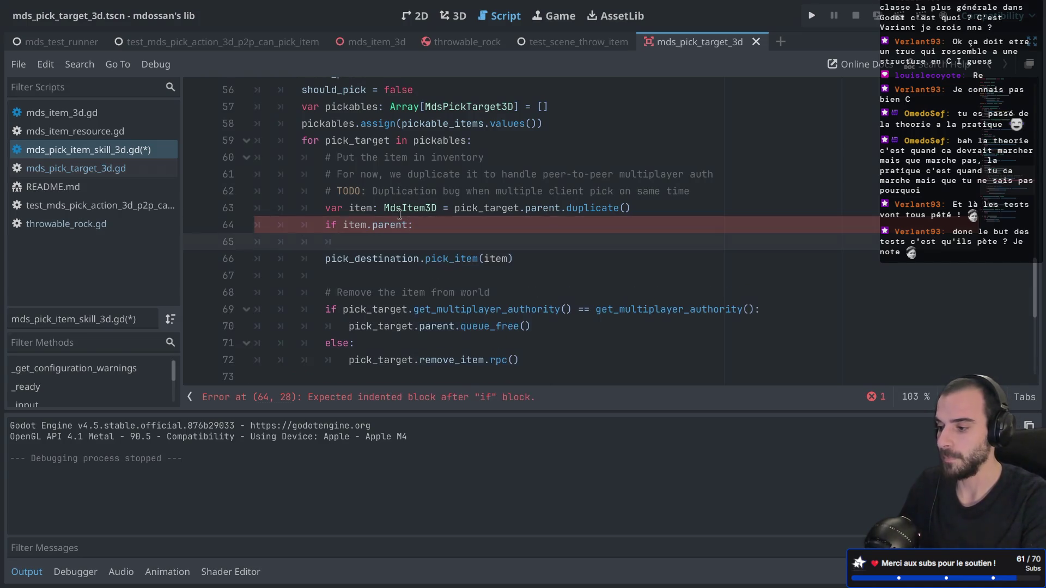
{"action": "type", "text": "pass"}
{"action": "key", "text": "Return"}
{"action": "type", "text": "else"}
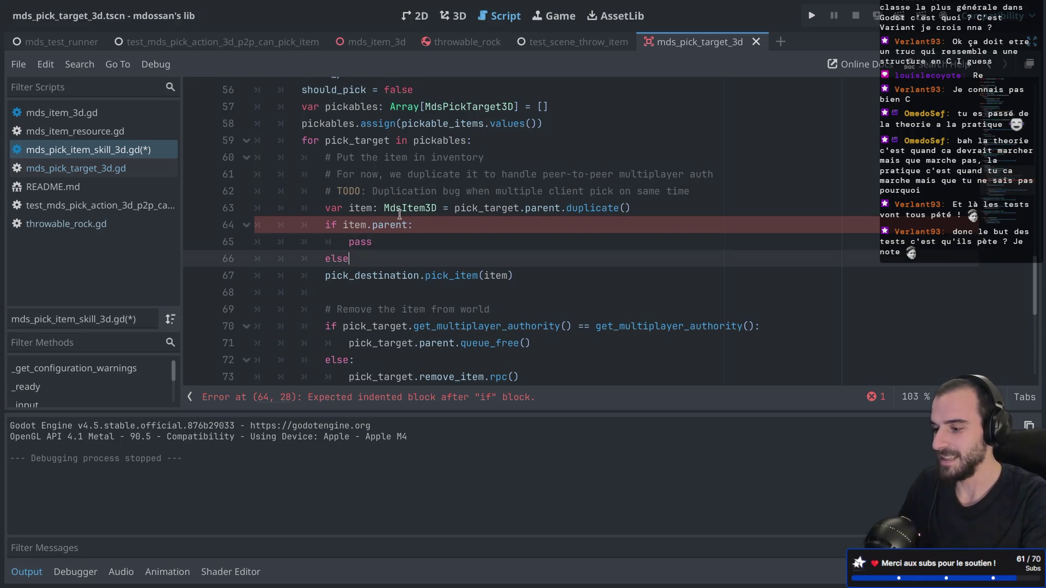
Step: Indent the pick_destination.pick_item(item) call under else and copy it into the if branch
{"action": "left_click", "coordinate": [323, 273]}
{"action": "key", "text": "Tab"}
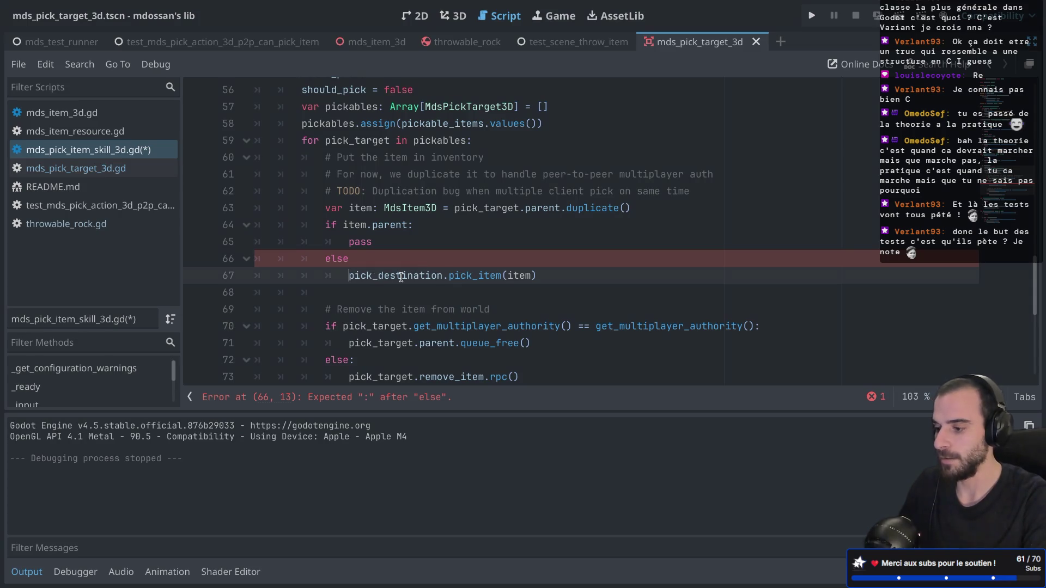
{"action": "left_click_drag", "start_coordinate": [551, 272], "coordinate": [551, 262]}
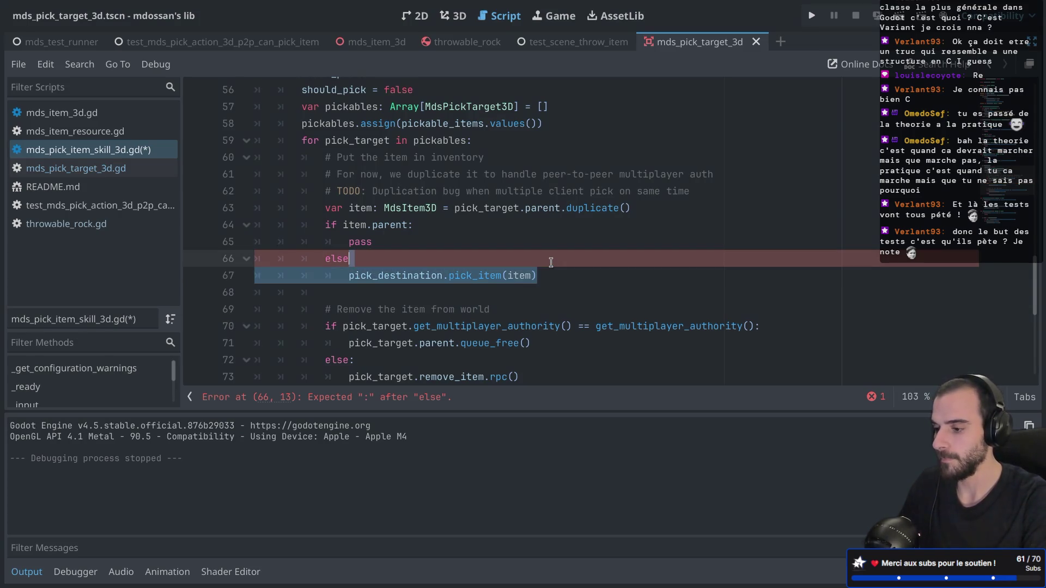
{"action": "key", "text": "ctrl+c"}
{"action": "left_click", "coordinate": [453, 224]}
{"action": "key", "text": "Return"}
{"action": "key", "text": "ctrl+v"}
Step: Remove the pass placeholder, make the if branch pass item.parent to pick_item, and save
{"action": "left_click", "coordinate": [392, 277]}
{"action": "key", "text": "BackSpace"}
{"action": "key", "text": "BackSpace"}
{"action": "key", "text": "BackSpace"}
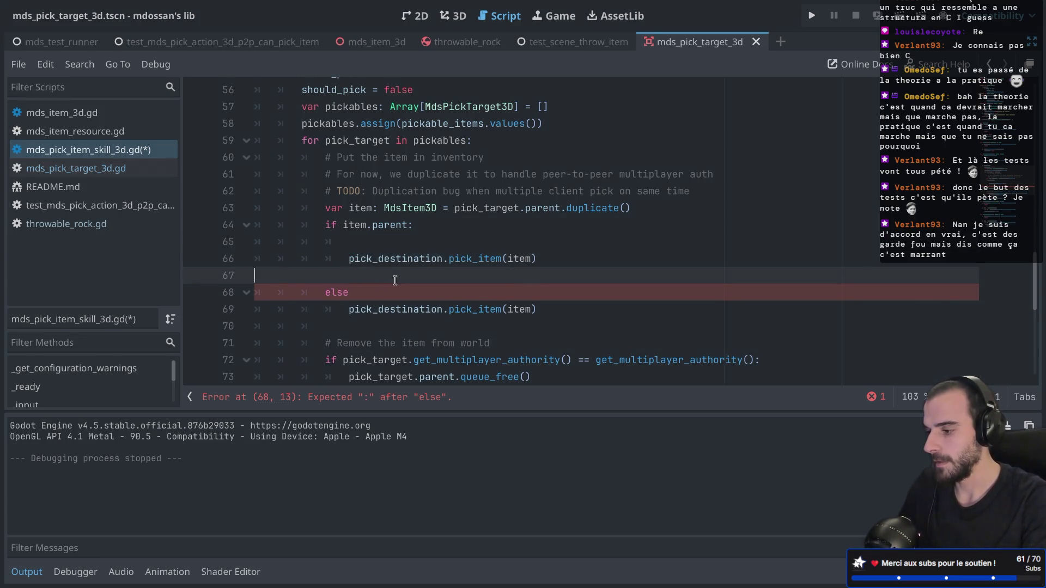
{"action": "key", "text": "BackSpace"}
{"action": "key", "text": "BackSpace"}
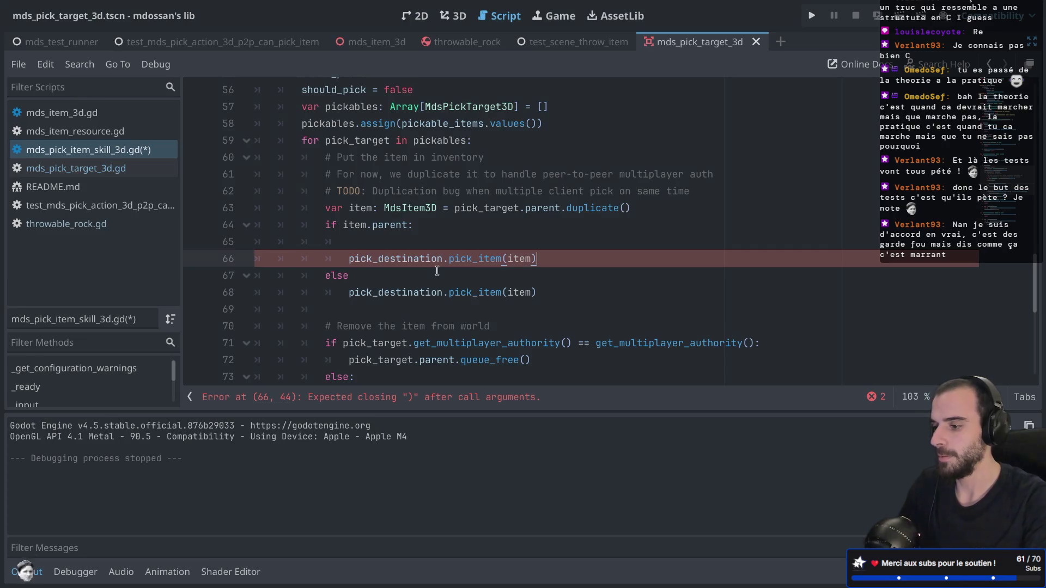
{"action": "type", "text": ")"}
{"action": "left_click", "coordinate": [399, 246]}
{"action": "key", "text": "BackSpace"}
{"action": "key", "text": "BackSpace"}
{"action": "key", "text": "Delete"}
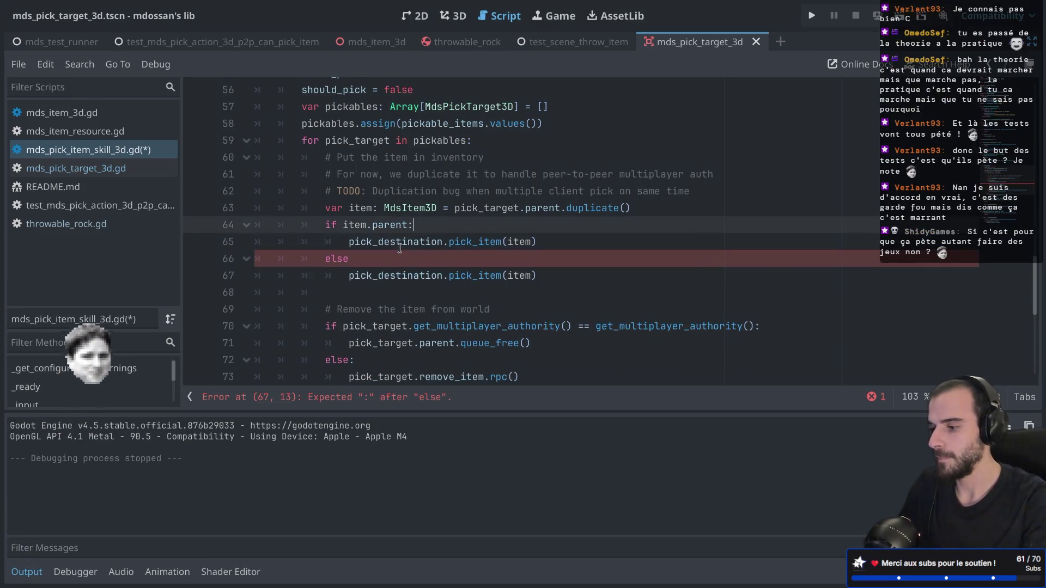
{"action": "double_click", "coordinate": [517, 242]}
{"action": "type", "text": "item.parent"}
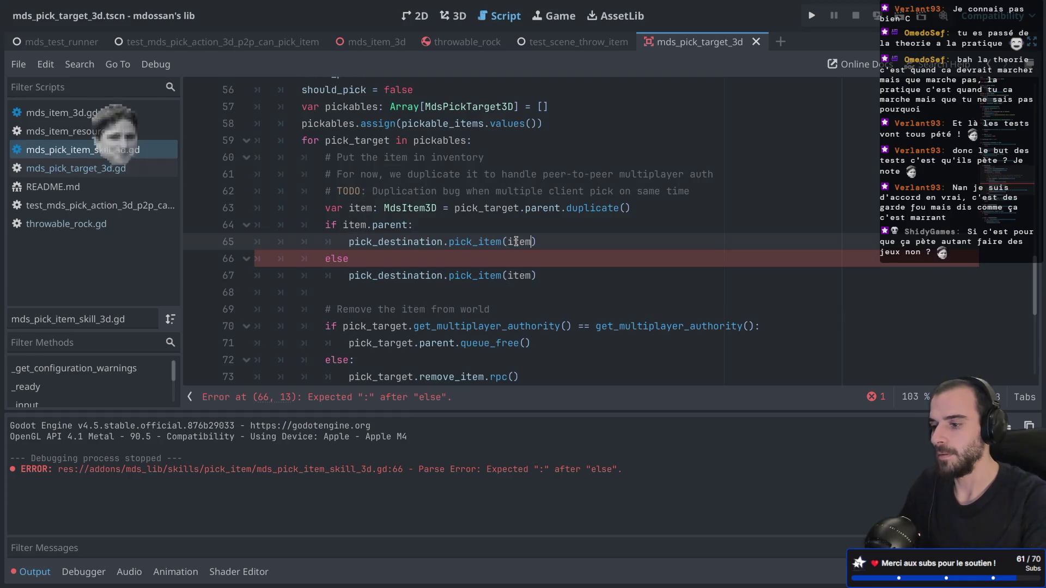
{"action": "key", "text": "ctrl+s"}
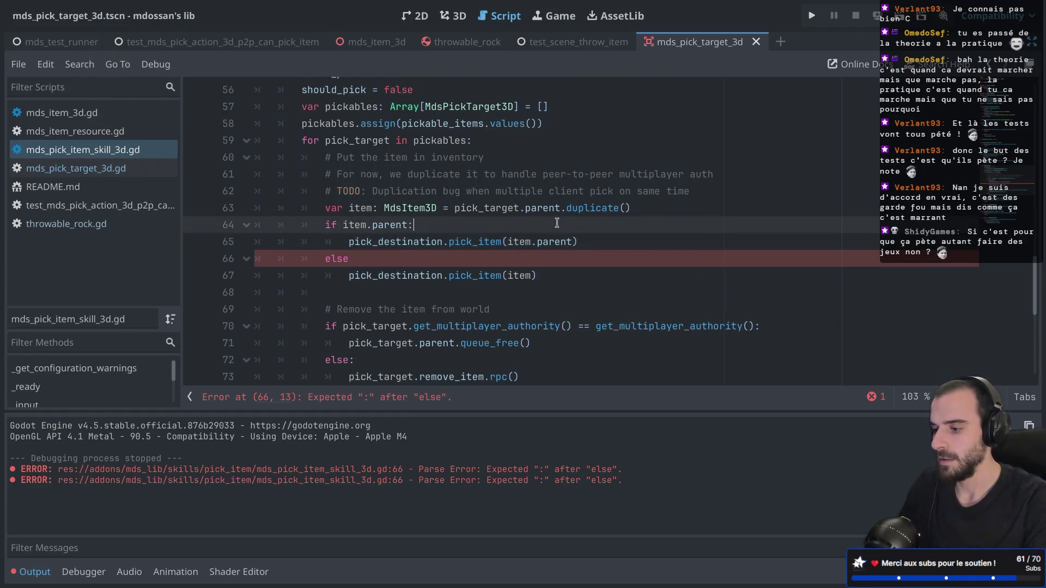
{"action": "left_click", "coordinate": [392, 255]}
{"action": "type", "text": ":"}
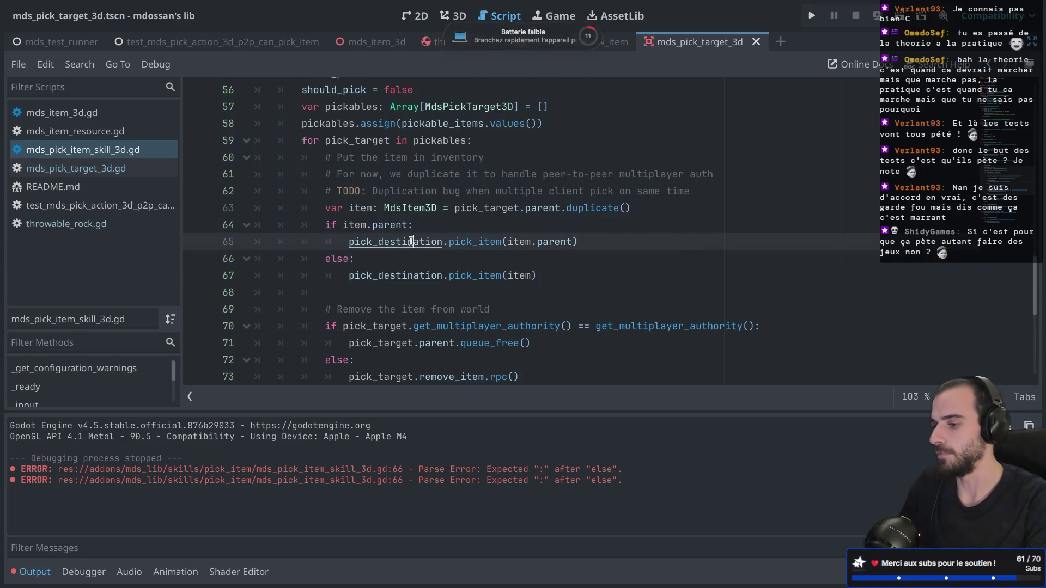
{"action": "left_click", "coordinate": [469, 242], "text": "ctrl"}
Step: Scroll through mds_inventory_behavior_3d.gd and inspect pick_item's MdsItem3D parameter type
{"action": "scroll", "coordinate": [400, 194], "scroll_direction": "up", "scroll_amount": 2}
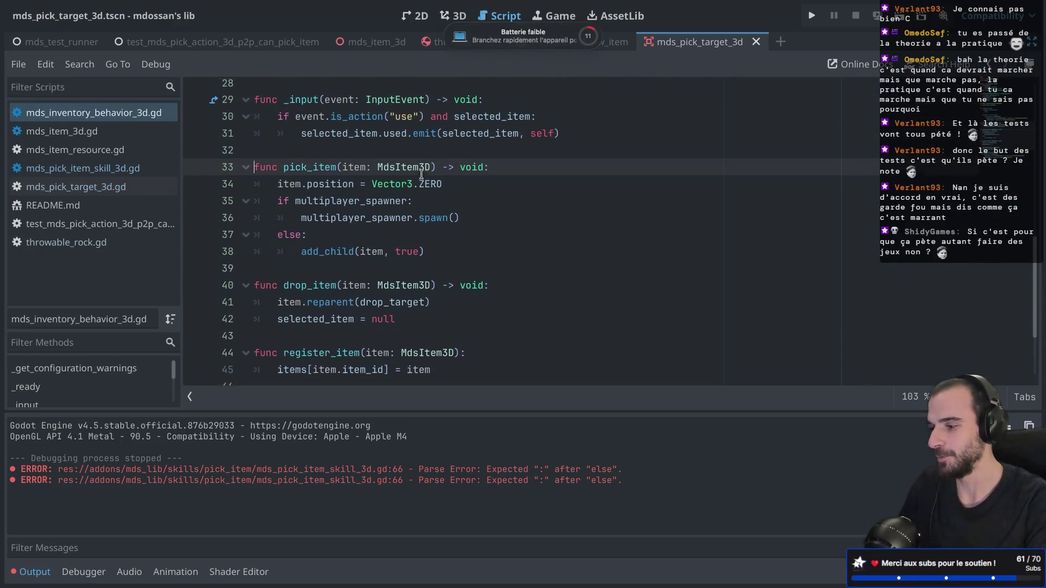
{"action": "scroll", "coordinate": [399, 195], "scroll_direction": "up", "scroll_amount": 10}
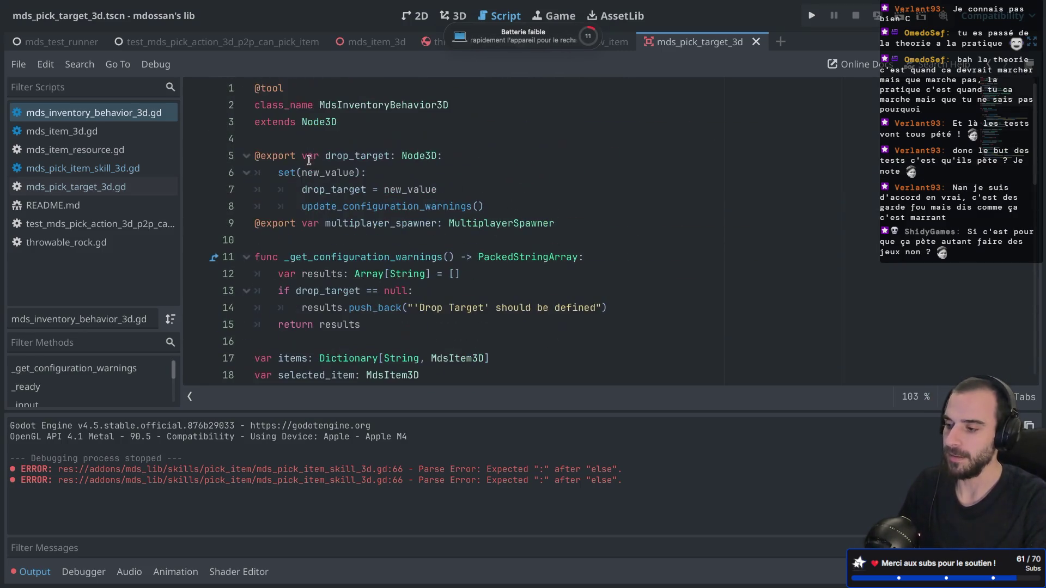
{"action": "mouse_move", "coordinate": [319, 105]}
{"action": "left_mouse_down"}
{"action": "mouse_move", "coordinate": [327, 122]}
{"action": "mouse_move", "coordinate": [364, 22]}
{"action": "mouse_move", "coordinate": [416, 107]}
{"action": "mouse_move", "coordinate": [403, 109]}
{"action": "left_mouse_up"}
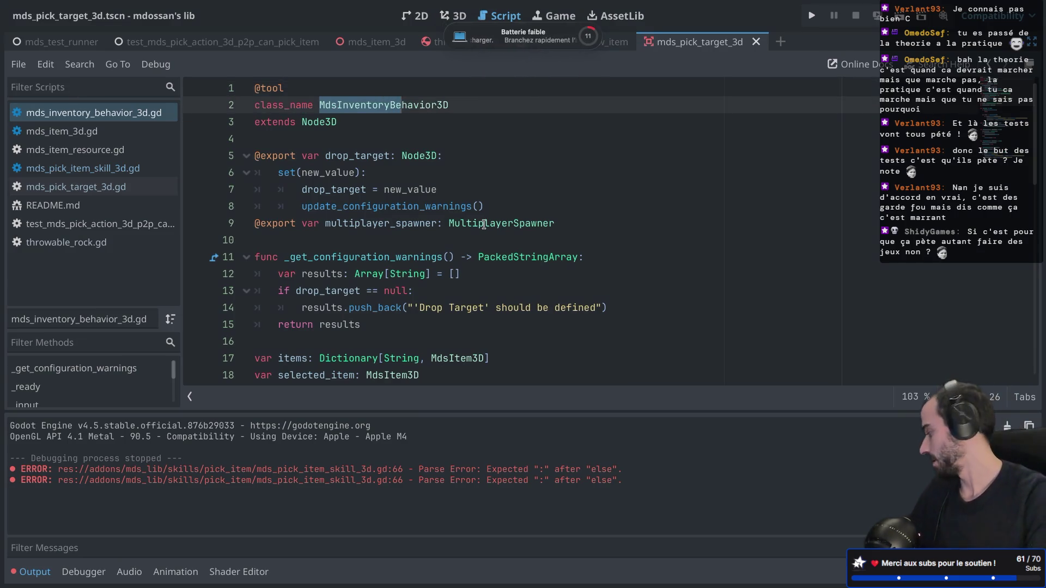
{"action": "mouse_move", "coordinate": [483, 224]}
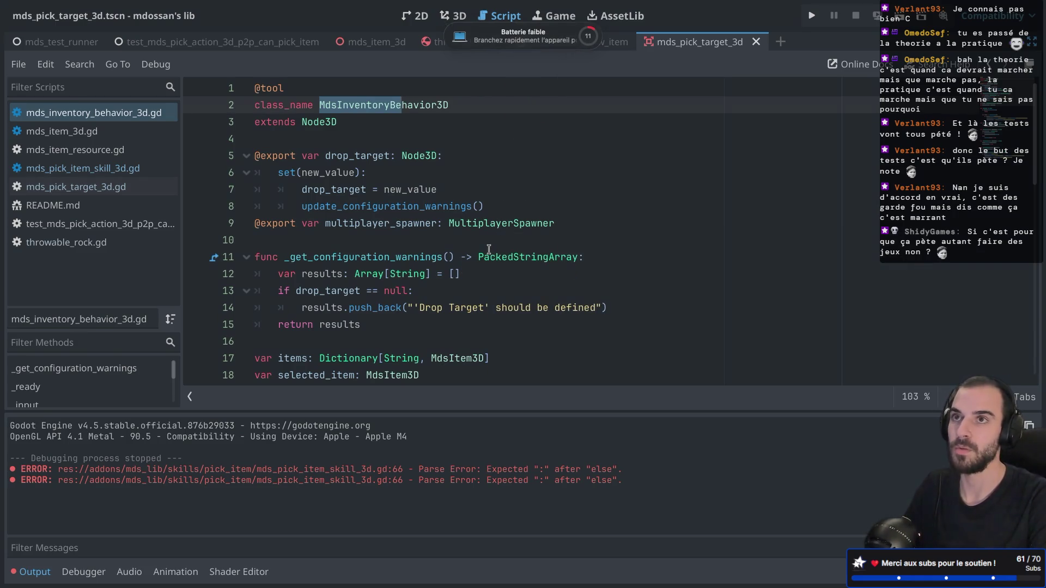
{"action": "left_click", "coordinate": [456, 241]}
{"action": "scroll", "coordinate": [455, 242], "scroll_direction": "down", "scroll_amount": 2}
{"action": "scroll", "coordinate": [355, 134], "scroll_direction": "up", "scroll_amount": 2}
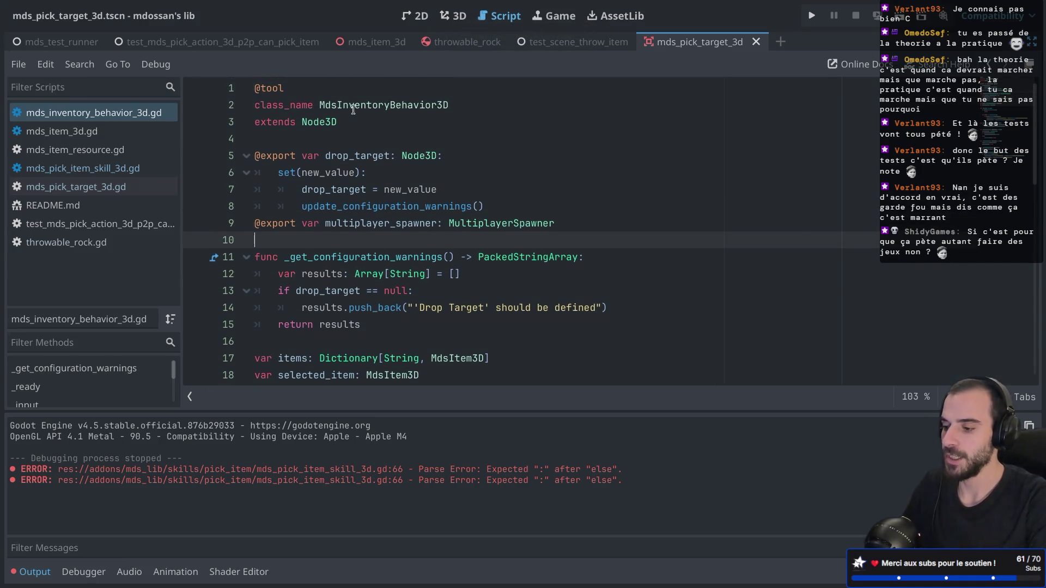
{"action": "scroll", "coordinate": [353, 109], "scroll_direction": "down", "scroll_amount": 8}
{"action": "scroll", "coordinate": [392, 255], "scroll_direction": "down", "scroll_amount": 1}
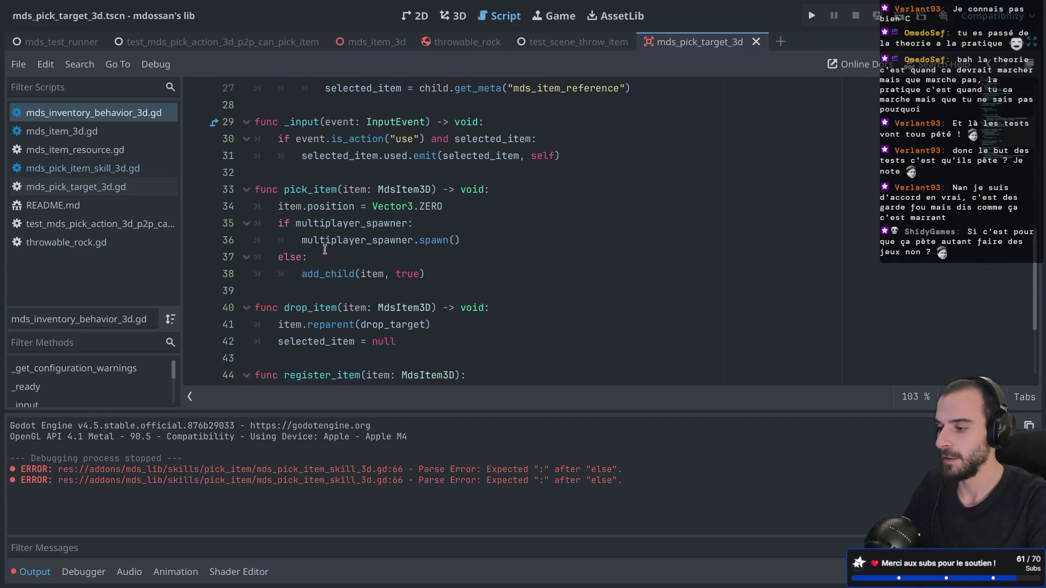
{"action": "double_click", "coordinate": [289, 189]}
{"action": "double_click", "coordinate": [288, 210]}
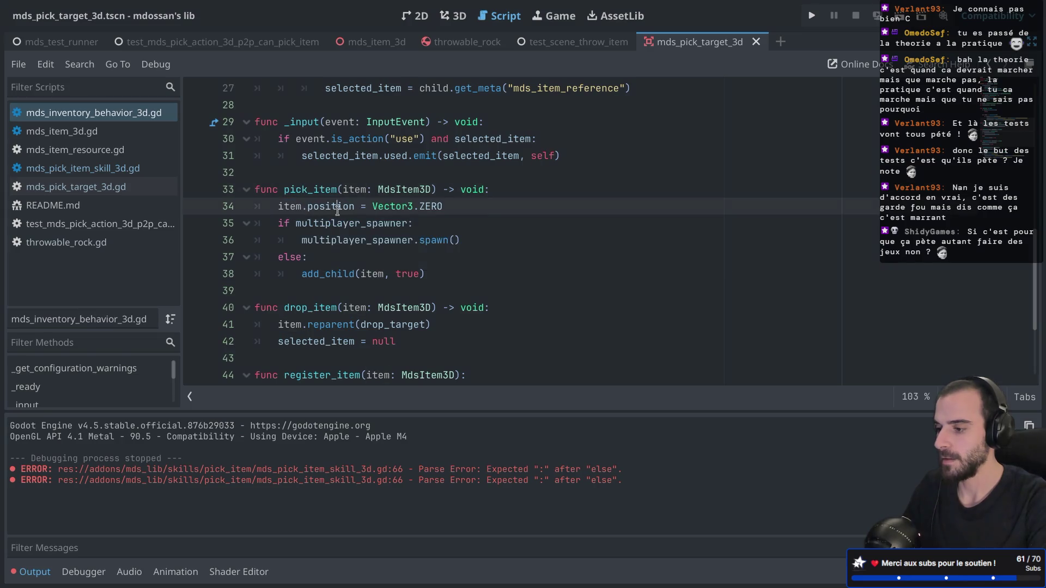
{"action": "double_click", "coordinate": [412, 191]}
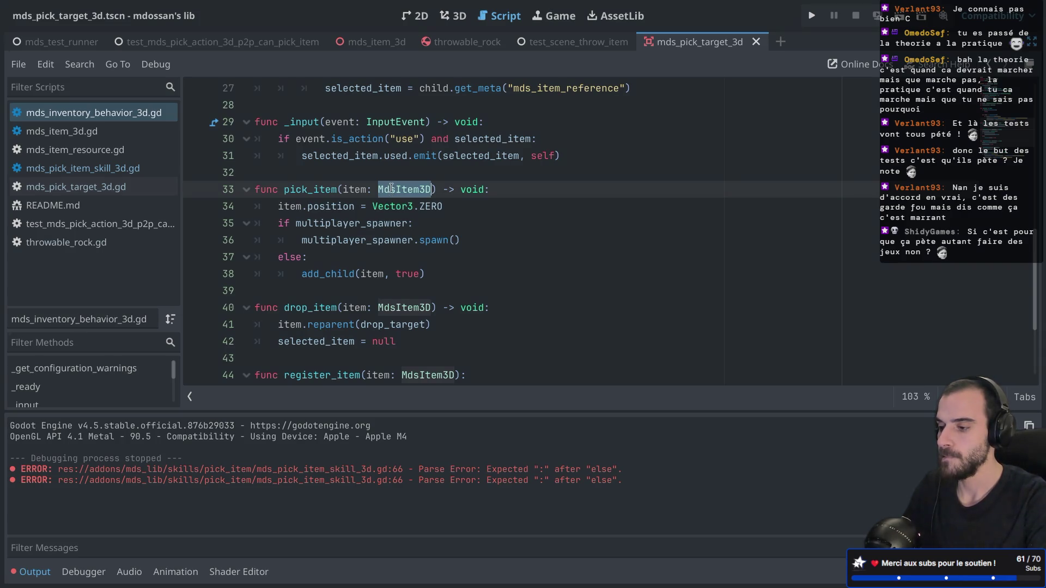
{"action": "scroll", "coordinate": [392, 188], "scroll_direction": "down", "scroll_amount": 3}
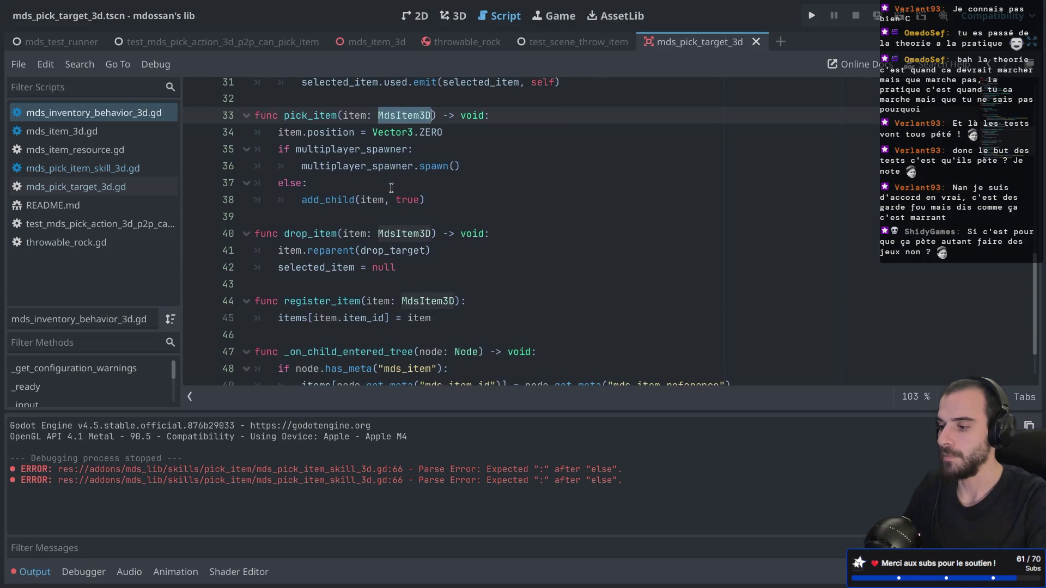
{"action": "scroll", "coordinate": [392, 188], "scroll_direction": "up", "scroll_amount": 3}
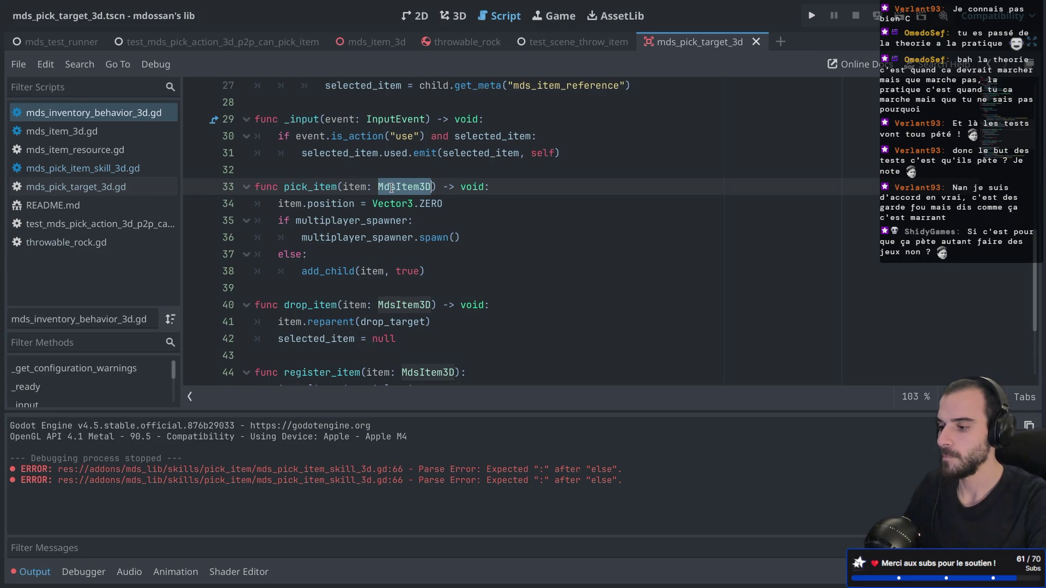
{"action": "double_click", "coordinate": [354, 220]}
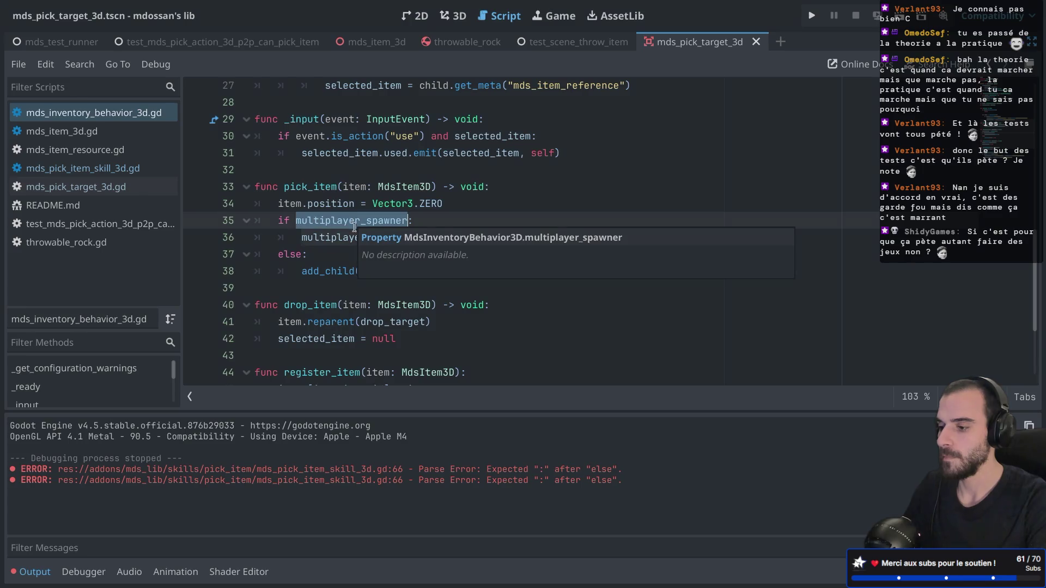
{"action": "double_click", "coordinate": [356, 237]}
{"action": "mouse_move", "coordinate": [356, 235]}
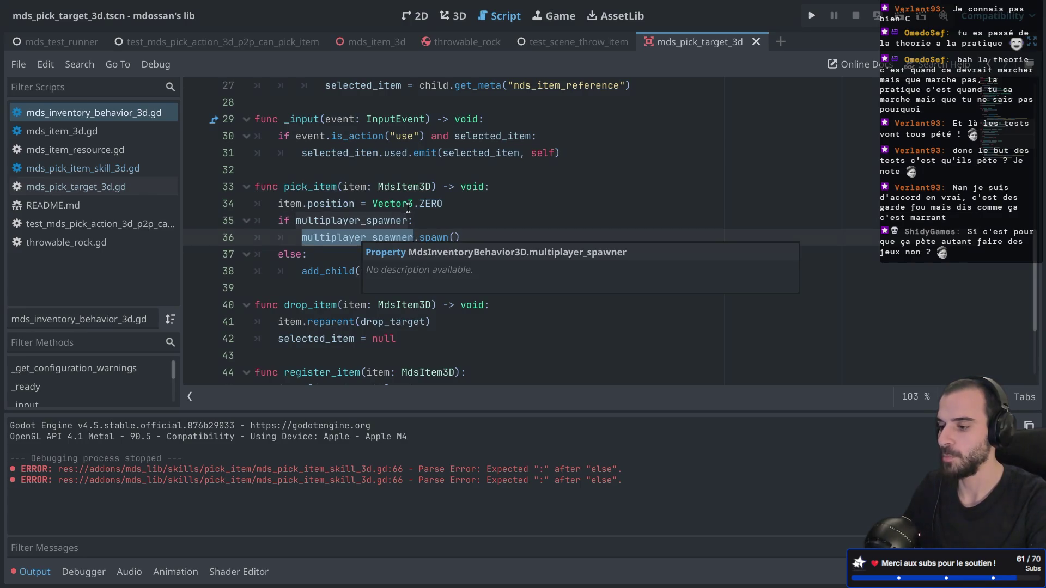
{"action": "mouse_move", "coordinate": [412, 203]}
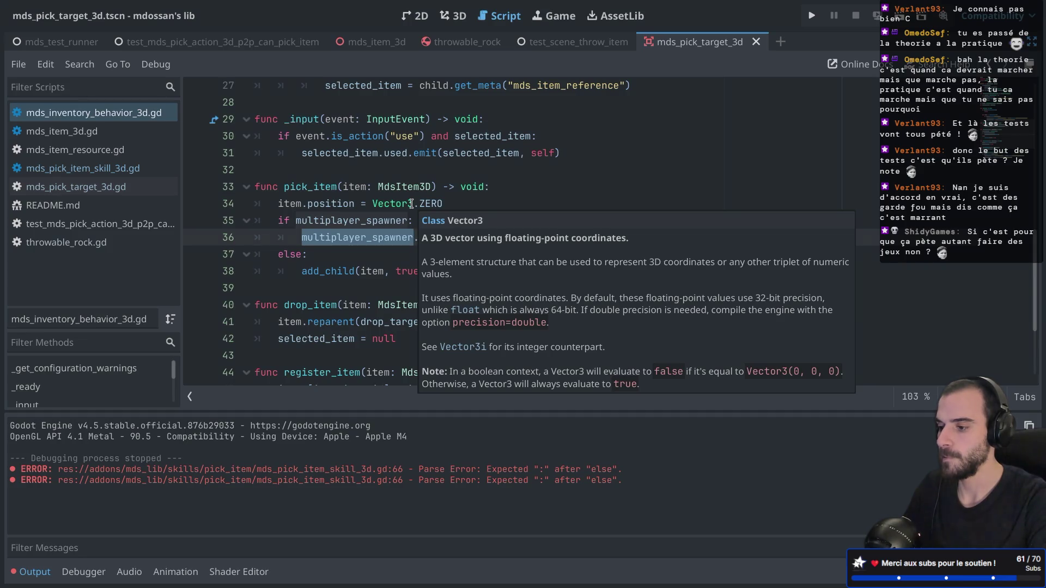
{"action": "left_click", "coordinate": [379, 224]}
{"action": "mouse_move", "coordinate": [378, 224]}
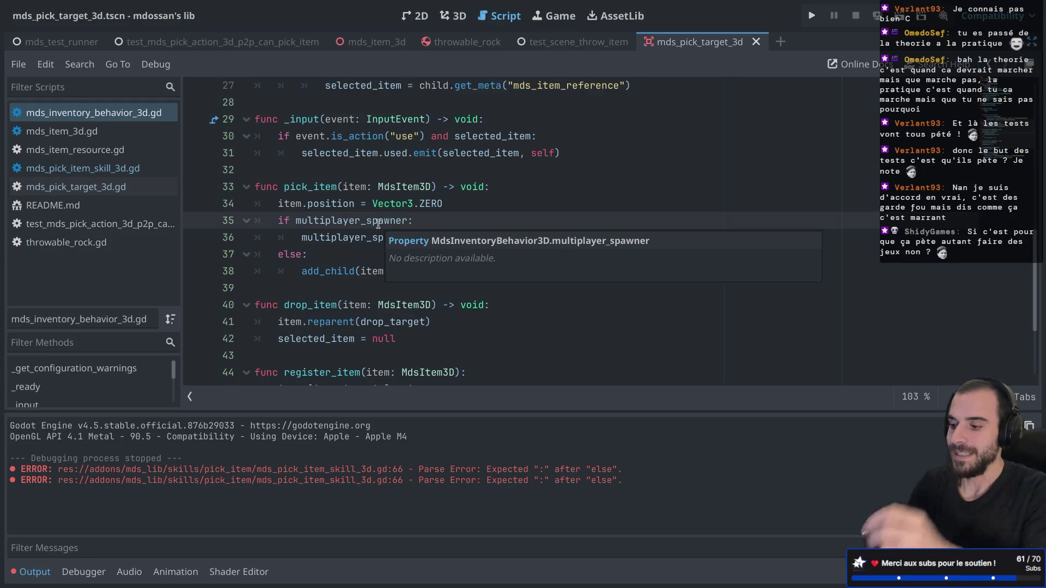
{"action": "left_click", "coordinate": [365, 236]}
{"action": "double_click", "coordinate": [365, 237]}
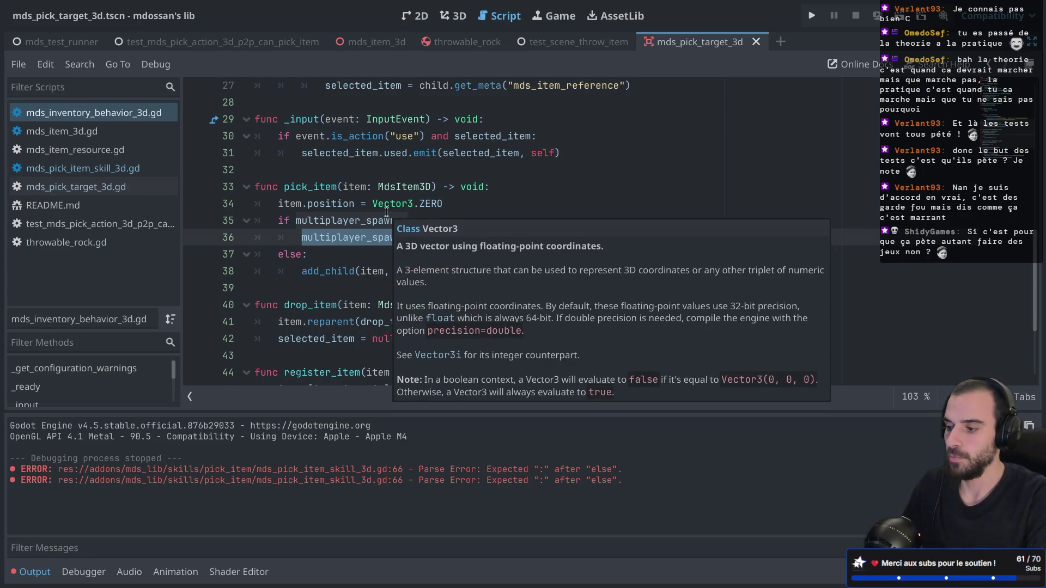
{"action": "left_click", "coordinate": [320, 239]}
{"action": "double_click", "coordinate": [318, 235]}
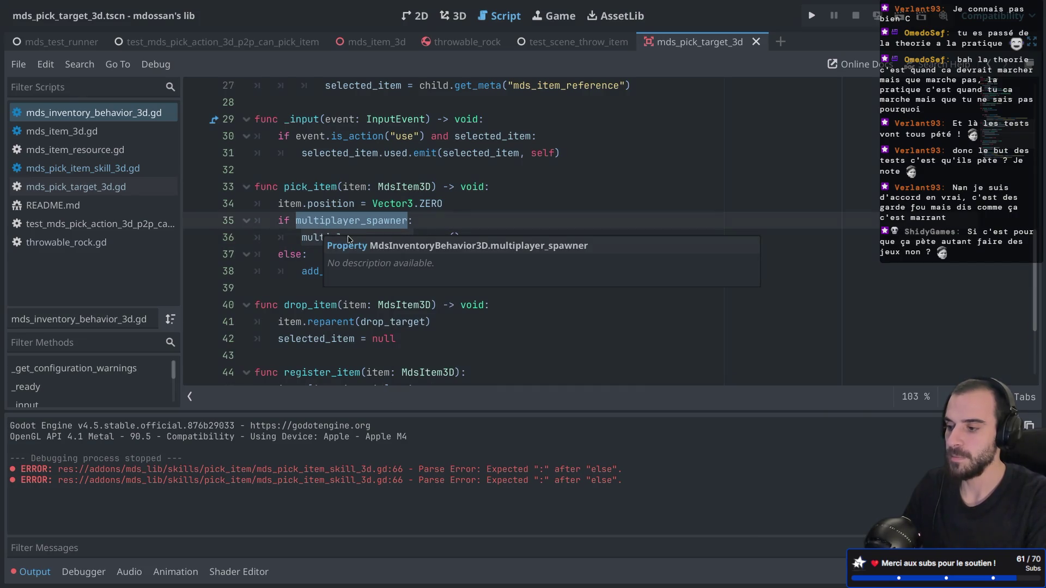
{"action": "double_click", "coordinate": [307, 240]}
{"action": "left_click", "coordinate": [303, 279]}
{"action": "double_click", "coordinate": [304, 273]}
{"action": "left_click", "coordinate": [321, 255]}
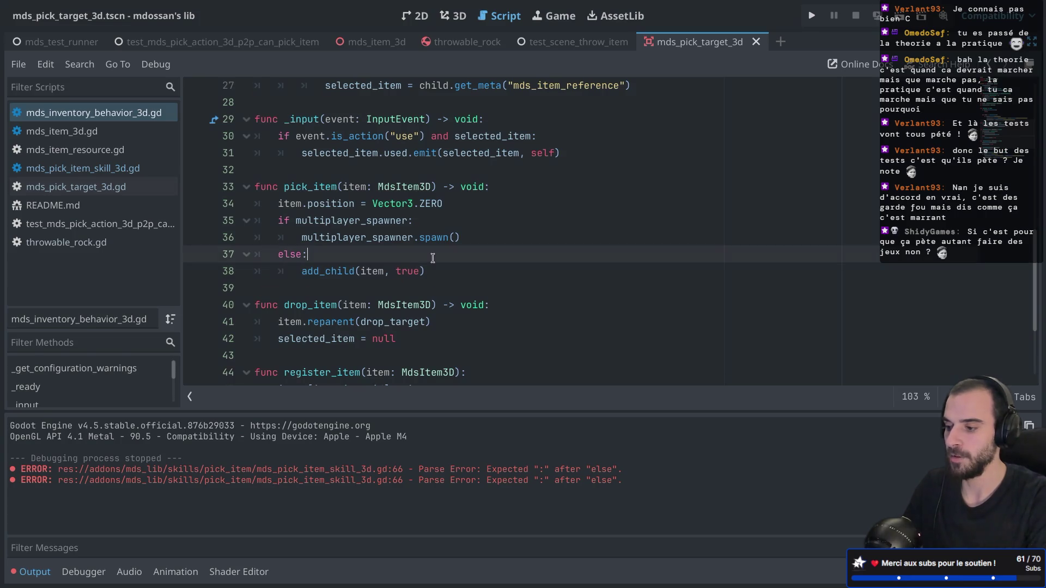
{"action": "scroll", "coordinate": [391, 246], "scroll_direction": "down", "scroll_amount": 3}
{"action": "double_click", "coordinate": [342, 237]}
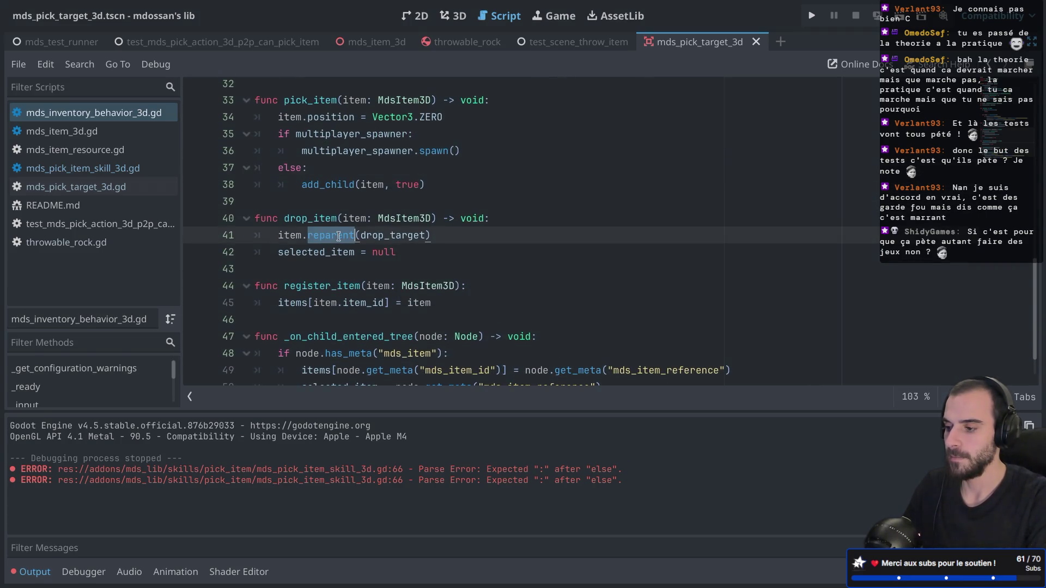
{"action": "scroll", "coordinate": [373, 189], "scroll_direction": "up", "scroll_amount": 2}
{"action": "scroll", "coordinate": [374, 189], "scroll_direction": "up", "scroll_amount": 1}
{"action": "left_click_drag", "start_coordinate": [278, 296], "coordinate": [401, 301]}
{"action": "scroll", "coordinate": [405, 280], "scroll_direction": "down", "scroll_amount": 3}
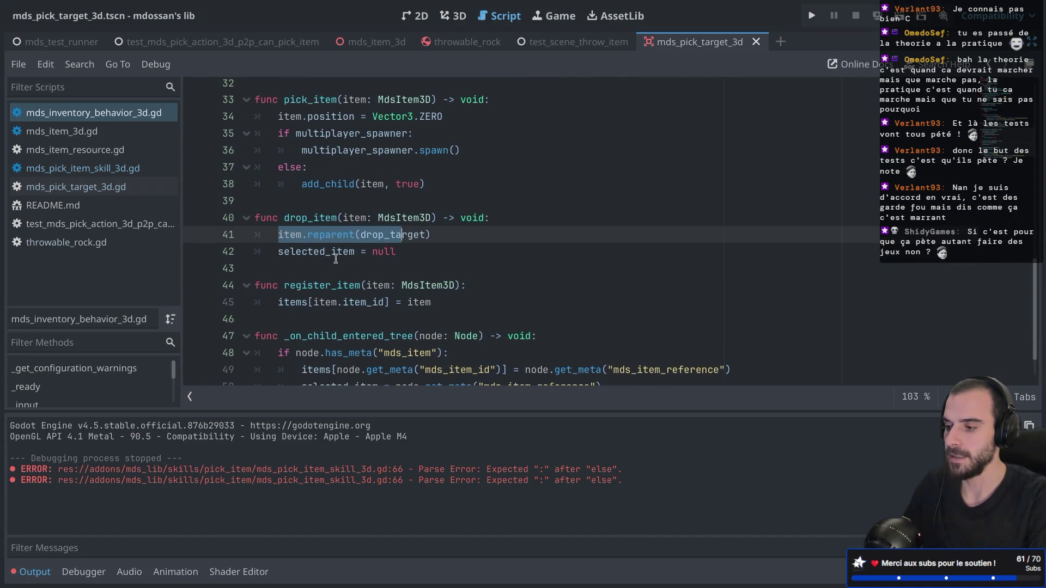
{"action": "scroll", "coordinate": [333, 247], "scroll_direction": "down", "scroll_amount": 2}
{"action": "scroll", "coordinate": [338, 185], "scroll_direction": "up", "scroll_amount": 5}
{"action": "scroll", "coordinate": [338, 184], "scroll_direction": "up", "scroll_amount": 5}
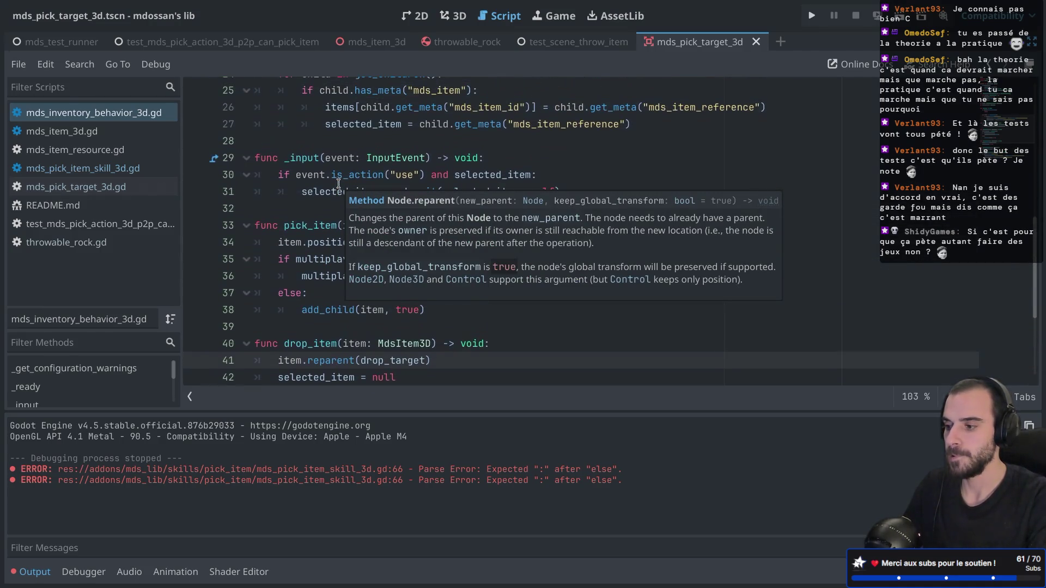
{"action": "scroll", "coordinate": [303, 205], "scroll_direction": "up", "scroll_amount": 3}
{"action": "scroll", "coordinate": [303, 204], "scroll_direction": "down", "scroll_amount": 5}
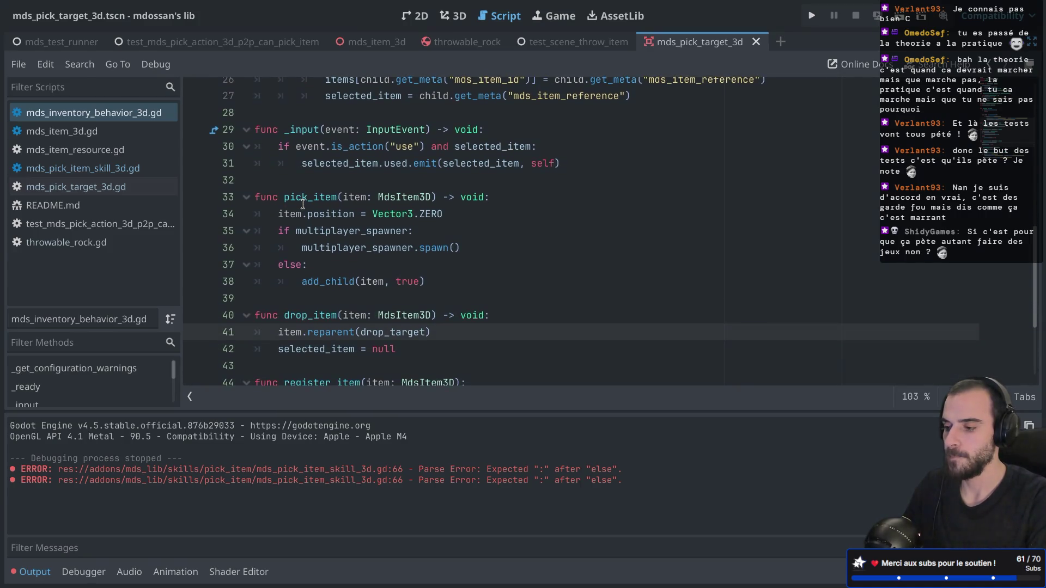
Step: Change pick_item's item parameter type from MdsItem3D to Node
{"action": "double_click", "coordinate": [386, 197]}
{"action": "type", "text": "Mode"}
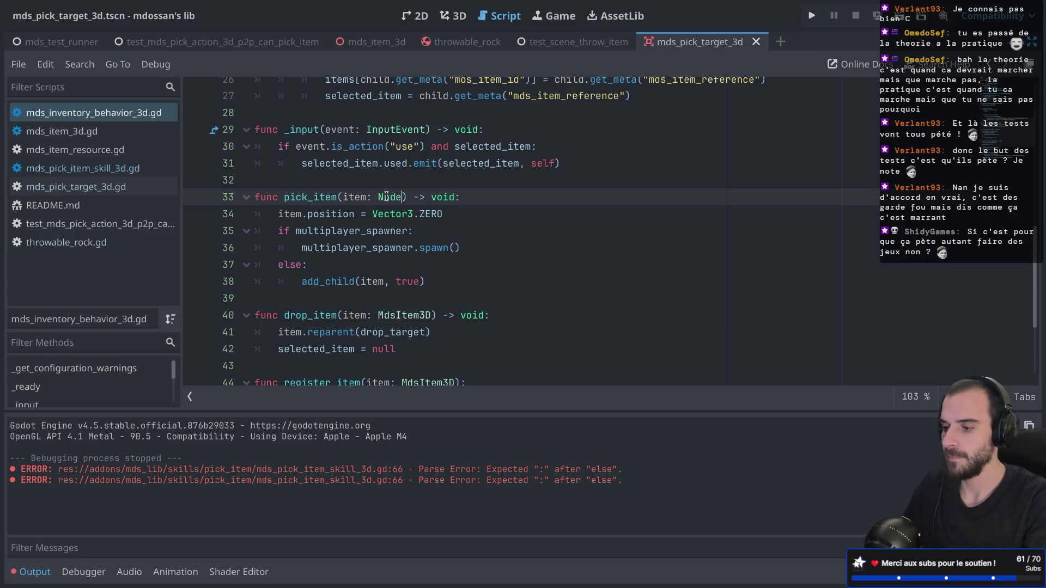
{"action": "left_click", "coordinate": [361, 185]}
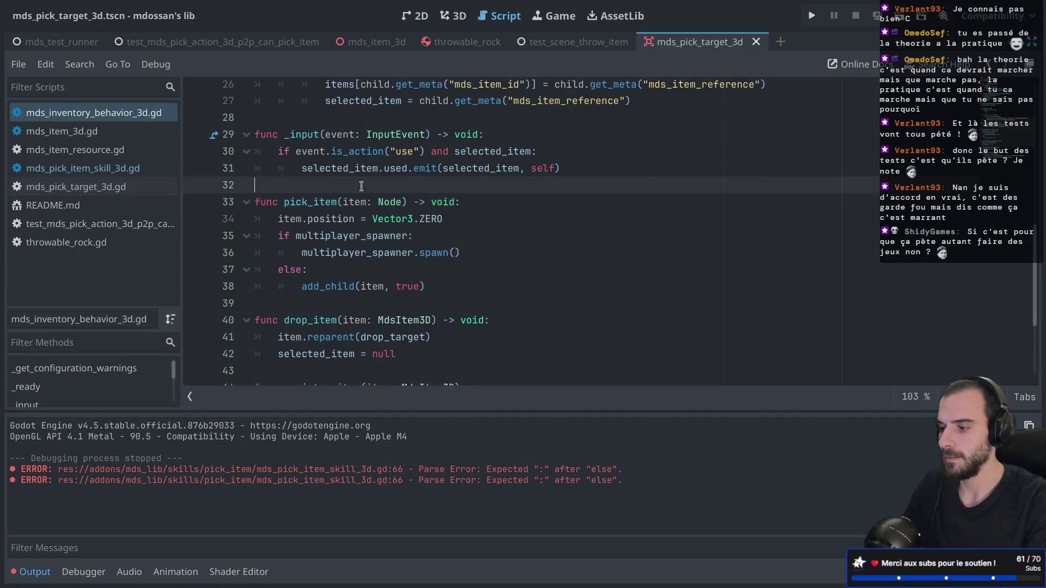
{"action": "scroll", "coordinate": [361, 186], "scroll_direction": "up", "scroll_amount": 8}
{"action": "scroll", "coordinate": [329, 219], "scroll_direction": "down", "scroll_amount": 3}
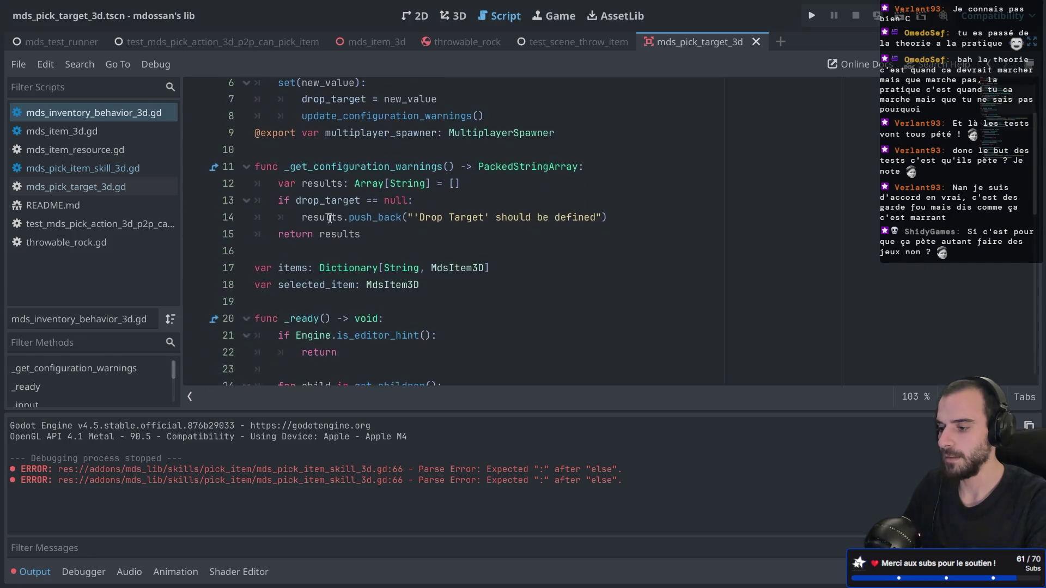
{"action": "double_click", "coordinate": [293, 220]}
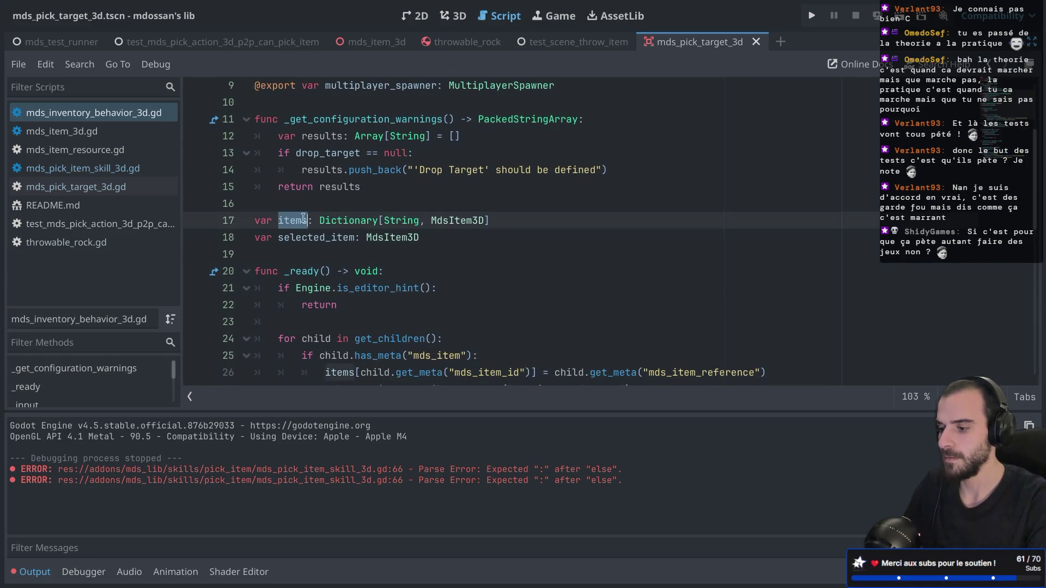
{"action": "scroll", "coordinate": [348, 203], "scroll_direction": "down", "scroll_amount": 5}
{"action": "scroll", "coordinate": [348, 203], "scroll_direction": "down", "scroll_amount": 4}
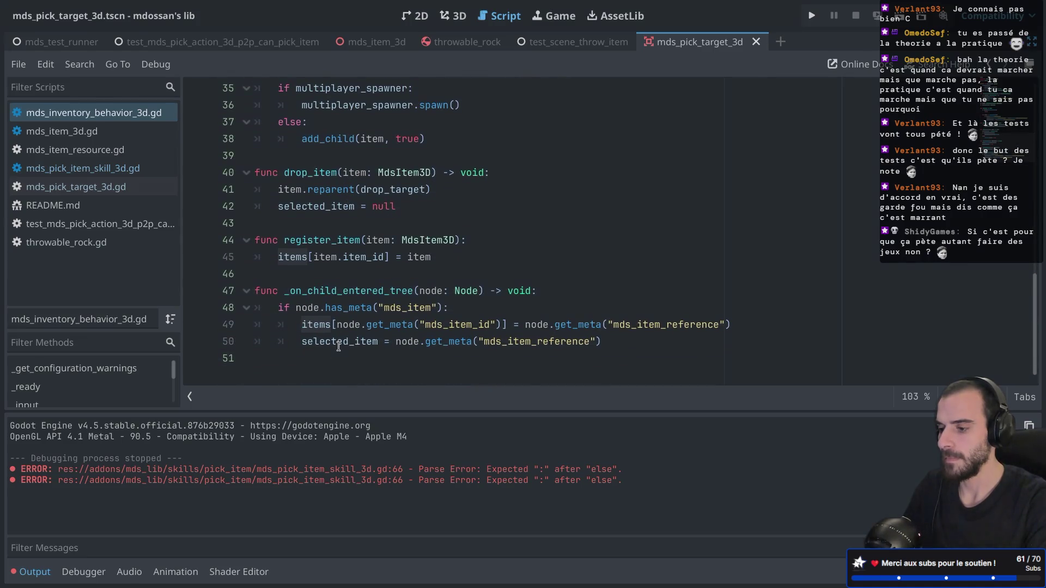
{"action": "left_click_drag", "start_coordinate": [284, 291], "coordinate": [413, 290]}
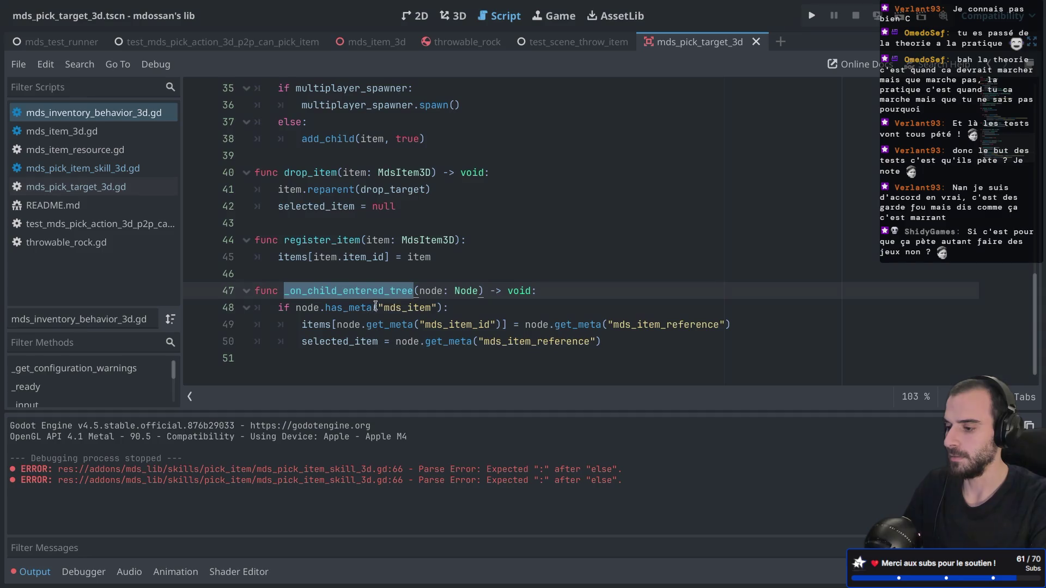
{"action": "double_click", "coordinate": [385, 309]}
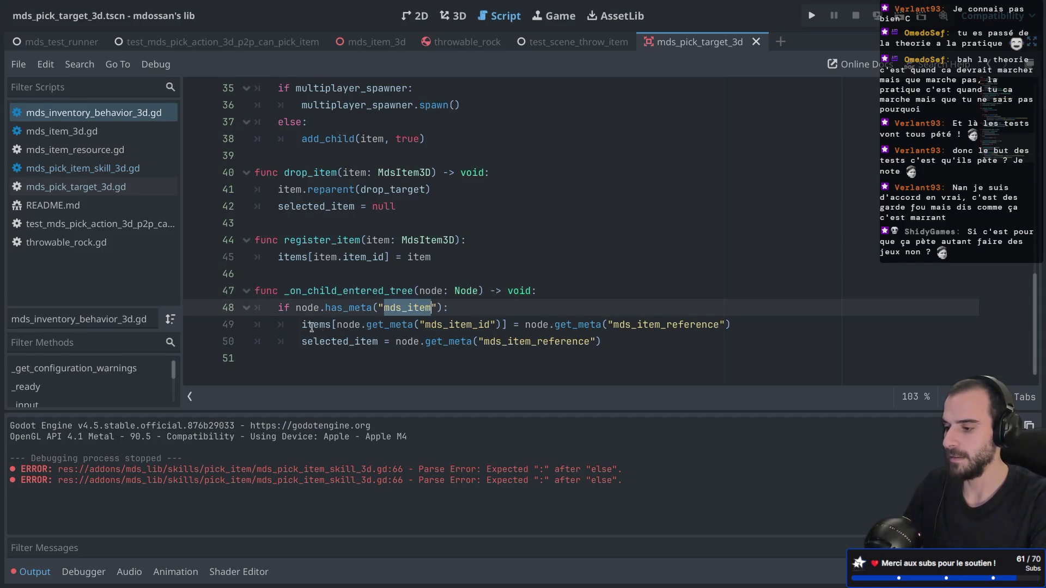
{"action": "left_click_drag", "start_coordinate": [302, 325], "coordinate": [437, 322]}
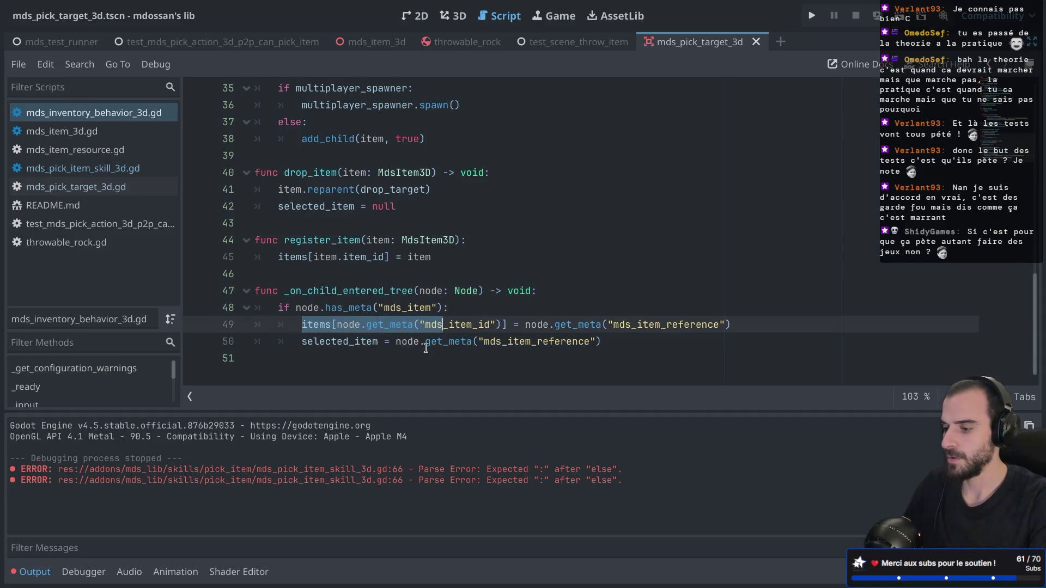
{"action": "left_click", "coordinate": [424, 347]}
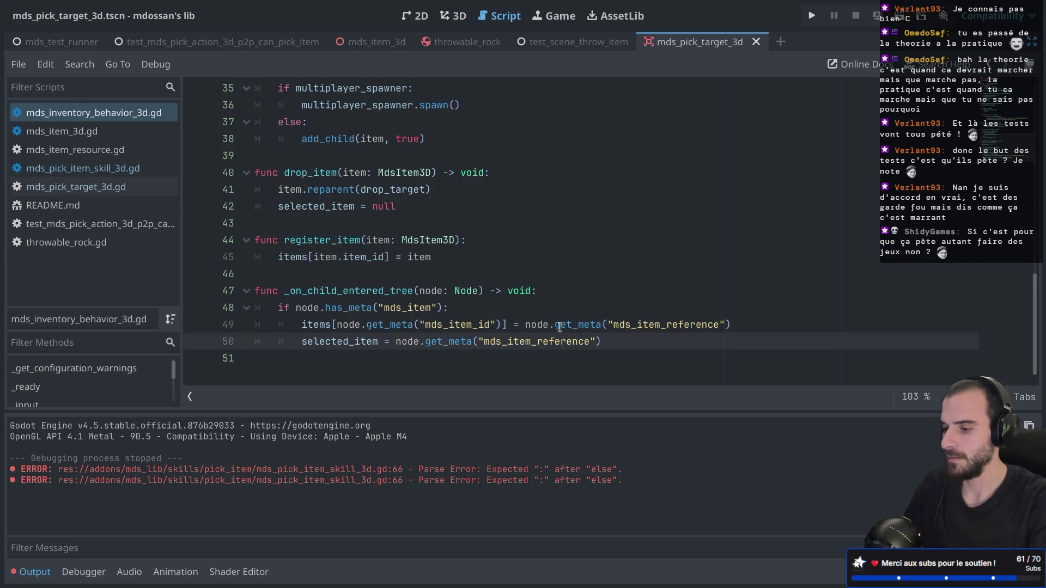
{"action": "mouse_move", "coordinate": [528, 324]}
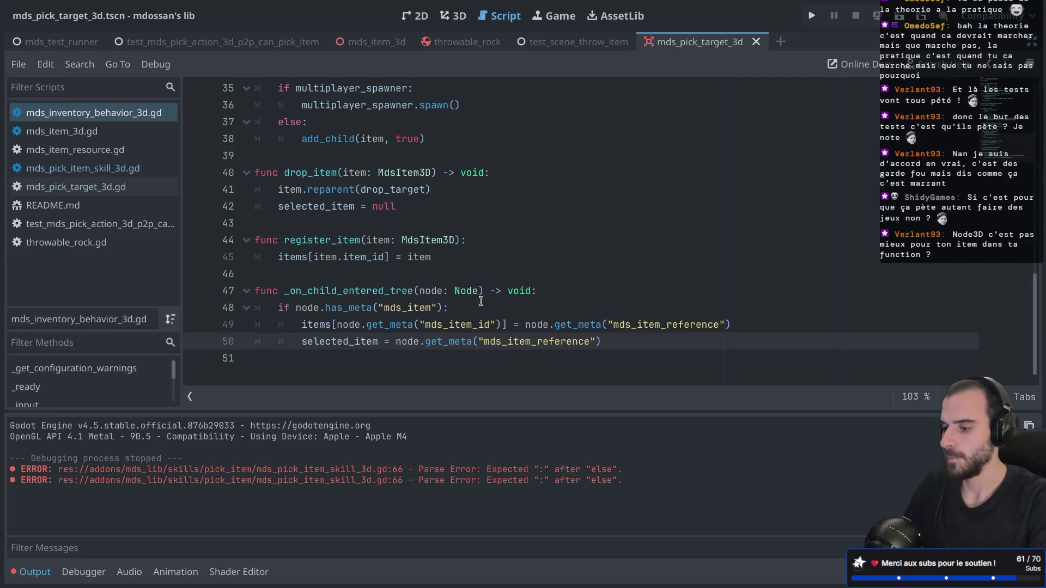
{"action": "left_click", "coordinate": [491, 323]}
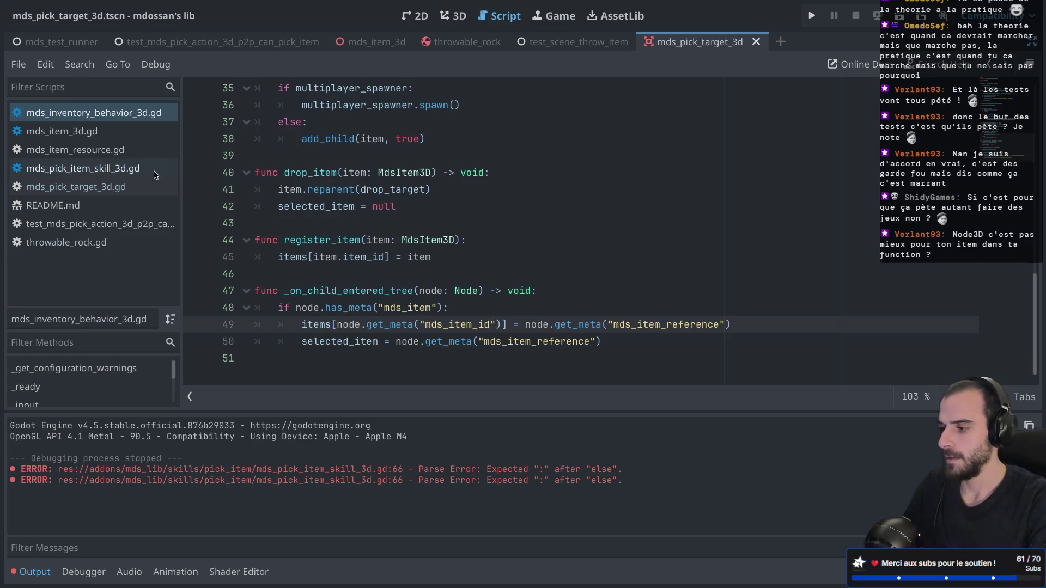
Step: In mds_item_3d.gd, duplicate the set_meta line as parent.set_meta("mds_item_id", item_resource.item_id)
{"action": "left_click", "coordinate": [110, 136]}
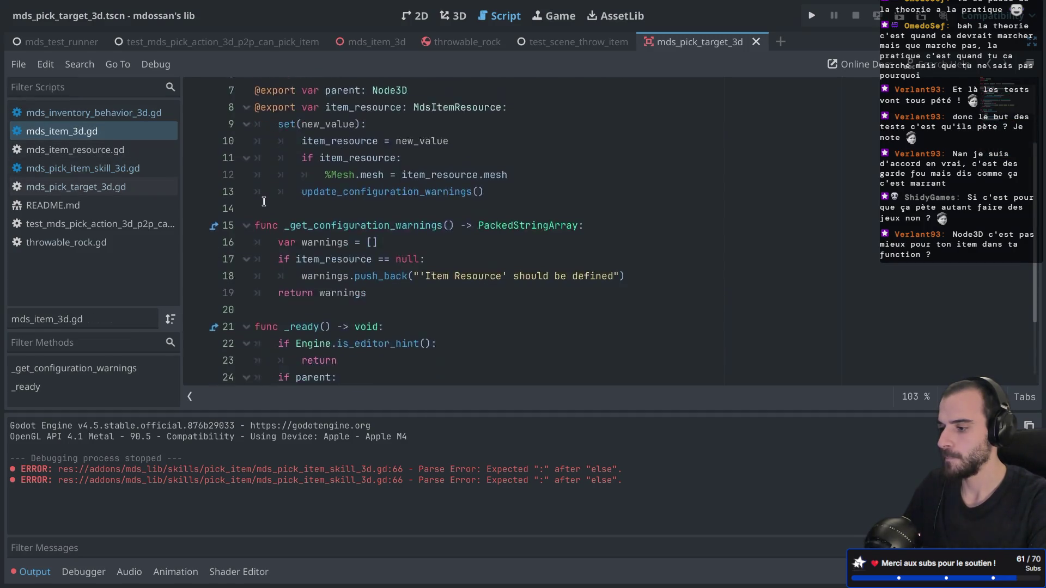
{"action": "left_click", "coordinate": [486, 313]}
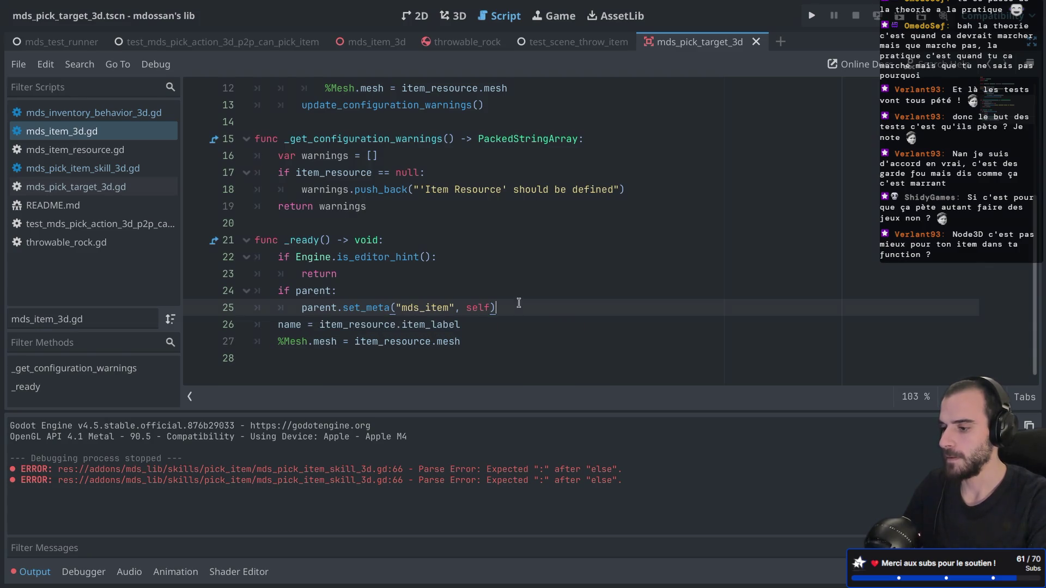
{"action": "left_click_drag", "start_coordinate": [516, 308], "coordinate": [516, 295]}
{"action": "key", "text": "ctrl+shift+d"}
{"action": "key", "text": "ctrl+shift+d"}
{"action": "left_click", "coordinate": [448, 327]}
{"action": "type", "text": "_id\", self)"}
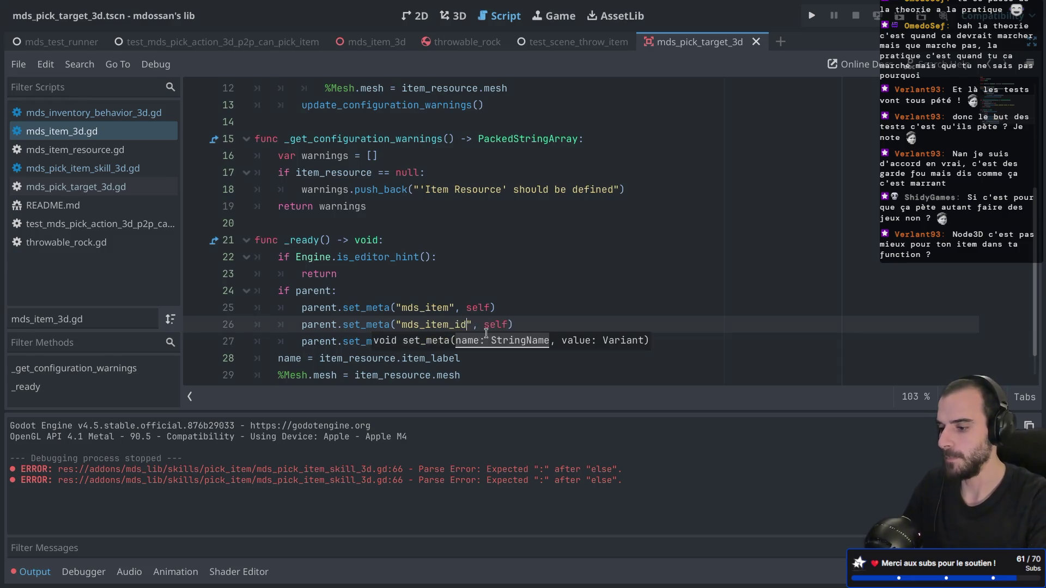
{"action": "double_click", "coordinate": [493, 324]}
{"action": "type", "text": "s_i"}
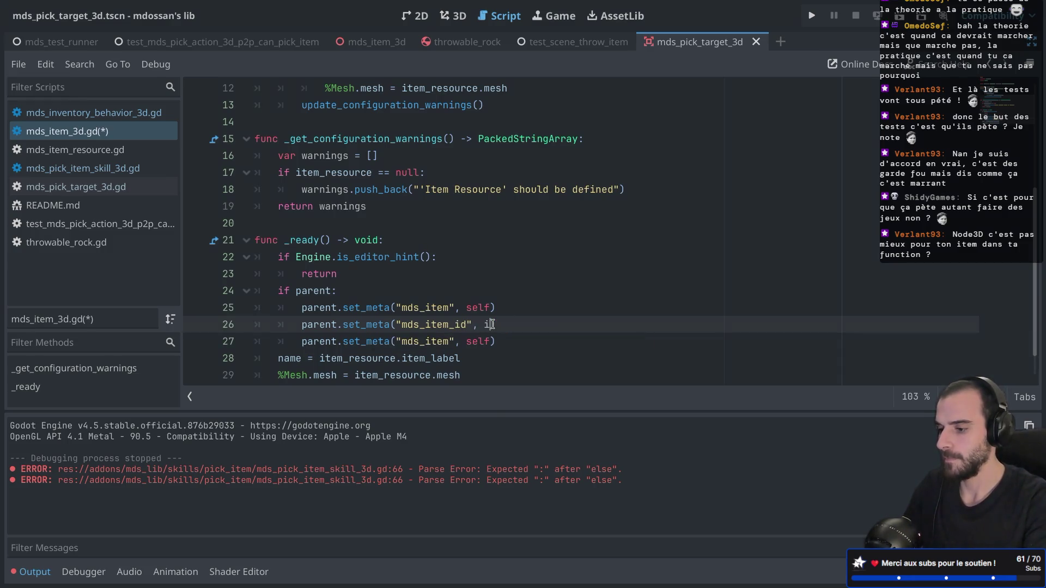
{"action": "type", "text": "tem"}
{"action": "key", "text": "Return"}
{"action": "type", "text": ".item"}
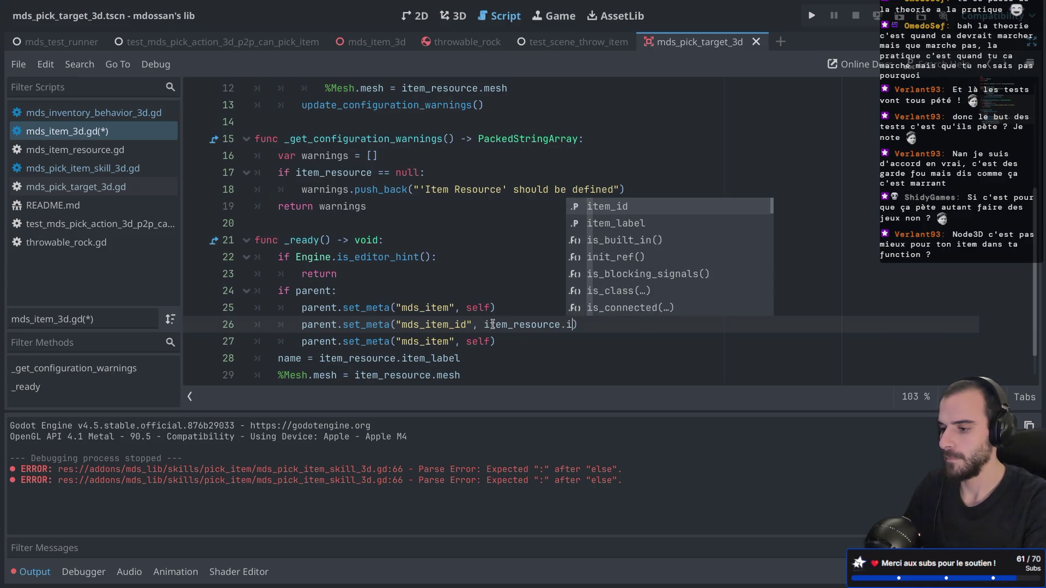
{"action": "key", "text": "Return"}
Step: Delete the redundant duplicated set_meta line and save the item script
{"action": "left_click", "coordinate": [484, 342]}
{"action": "left_click", "coordinate": [449, 341]}
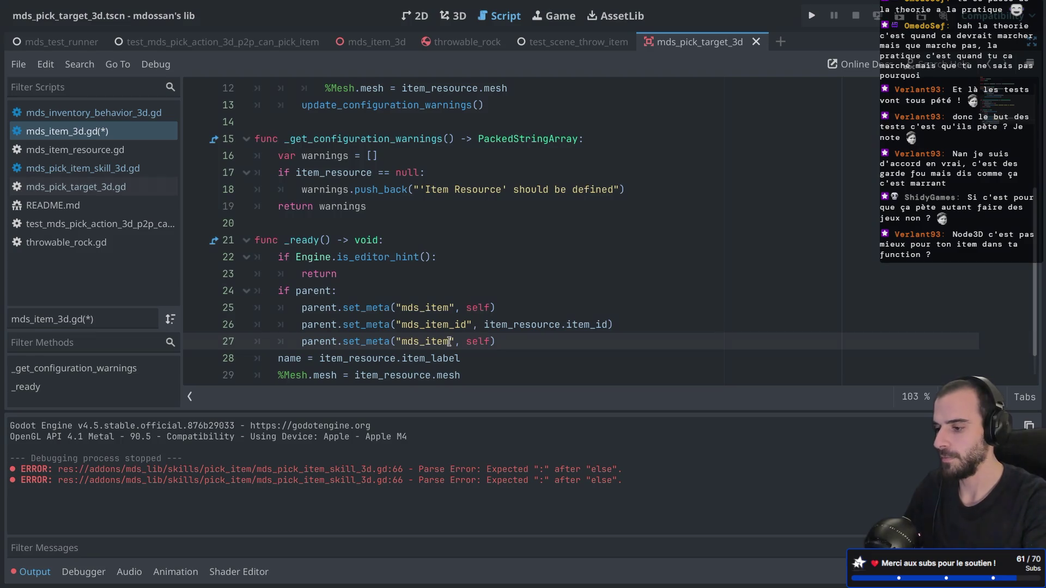
{"action": "double_click", "coordinate": [445, 307]}
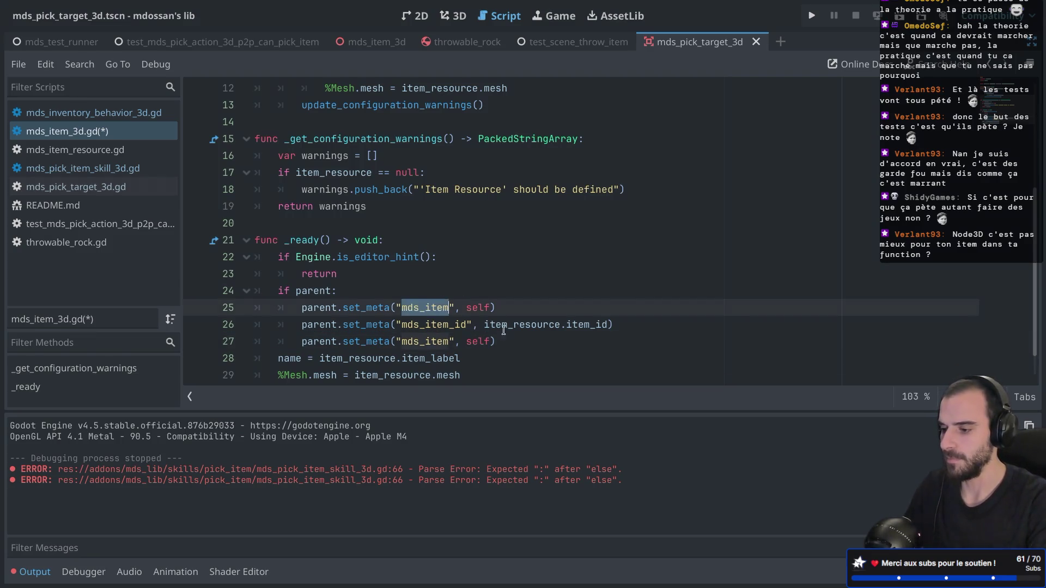
{"action": "left_click", "coordinate": [518, 341]}
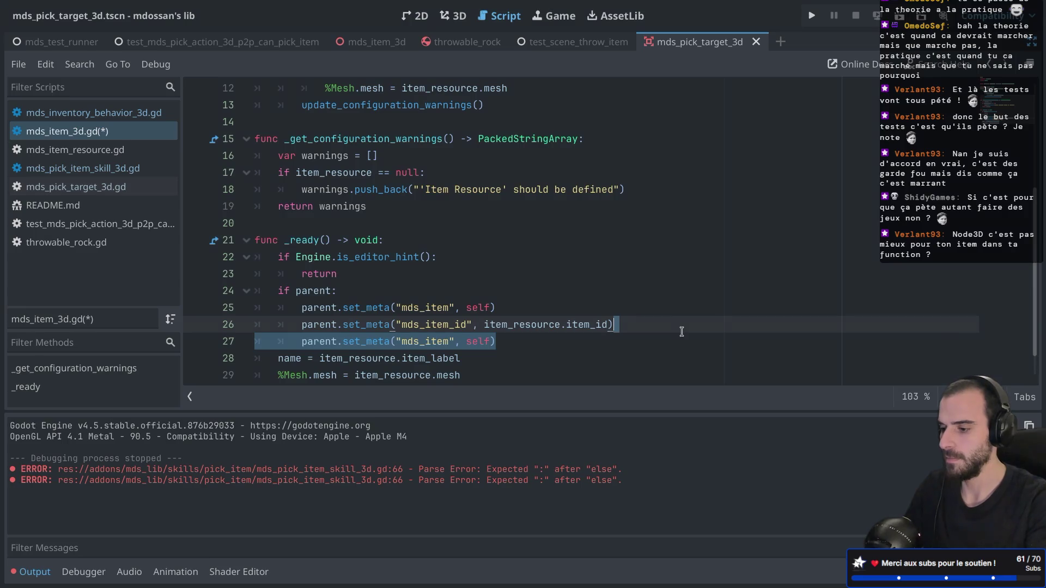
{"action": "key", "text": "BackSpace"}
{"action": "key", "text": "super+s"}
{"action": "double_click", "coordinate": [438, 313]}
{"action": "double_click", "coordinate": [477, 308]}
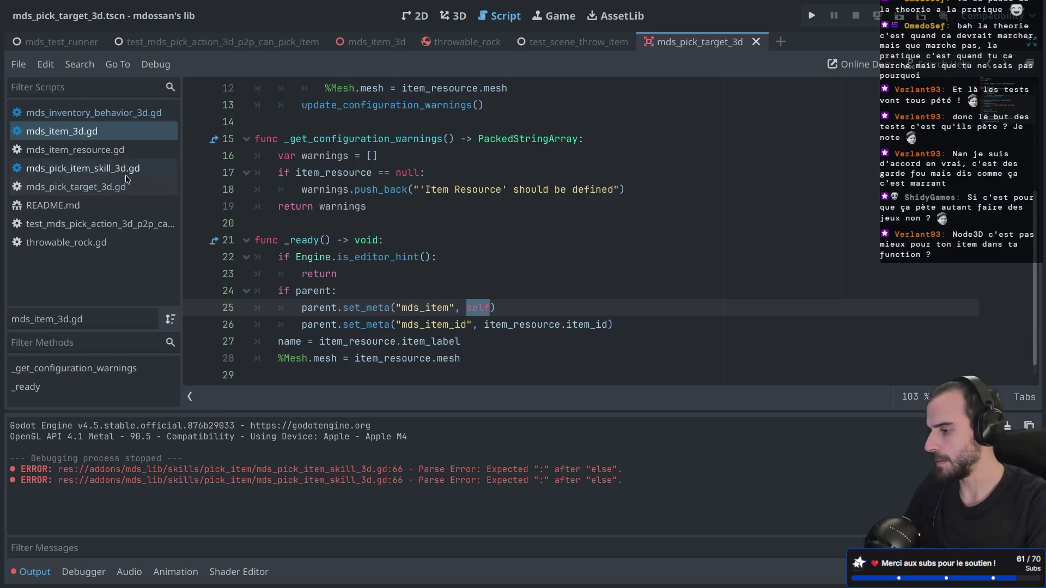
{"action": "left_click", "coordinate": [100, 116]}
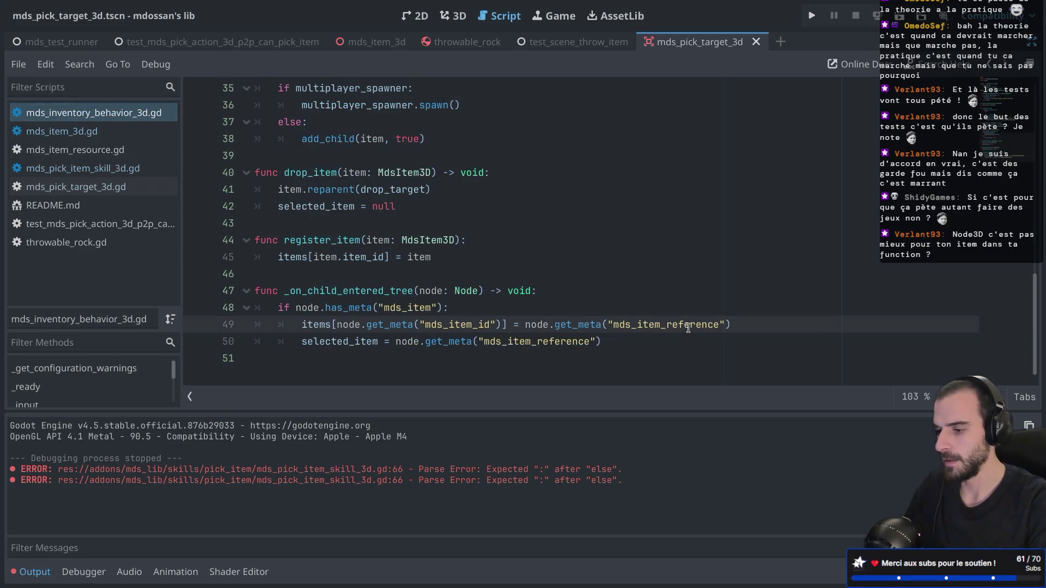
Step: Change line 49's metadata key to "mds_item" and copy node.get_meta("mds_item")
{"action": "key", "text": "BackSpace"}
{"action": "key", "text": "BackSpace"}
{"action": "key", "text": "BackSpace"}
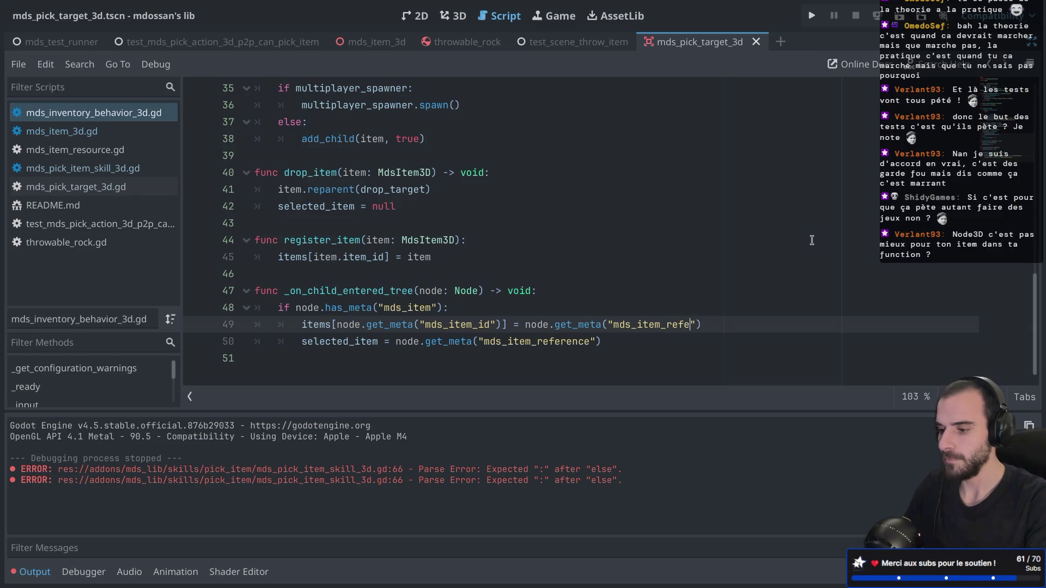
{"action": "left_click", "coordinate": [700, 261]}
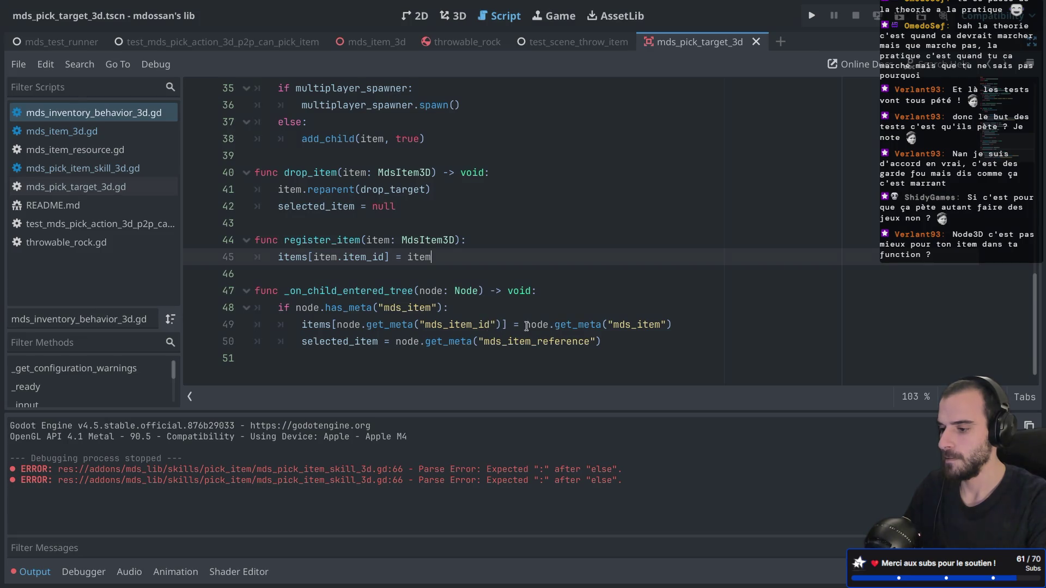
{"action": "left_click_drag", "start_coordinate": [490, 325], "coordinate": [449, 325]}
{"action": "left_click_drag", "start_coordinate": [522, 325], "coordinate": [662, 325]}
{"action": "left_click", "coordinate": [608, 360]}
{"action": "left_click_drag", "start_coordinate": [525, 324], "coordinate": [674, 325]}
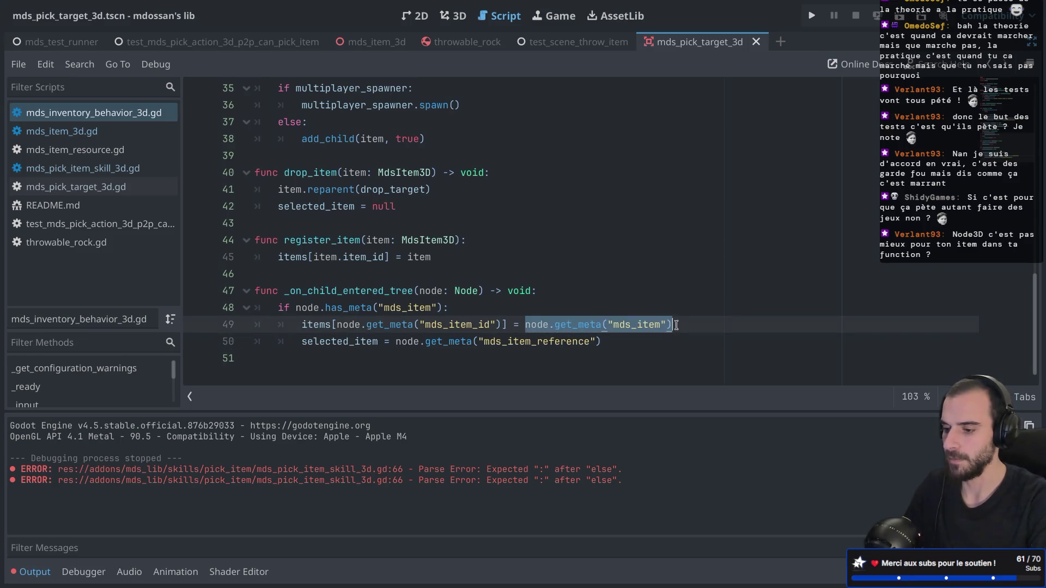
{"action": "key", "text": "ctrl+c"}
Step: Store node.get_meta("mds_item") in a new new_item variable on its own line and save
{"action": "left_click", "coordinate": [522, 311]}
{"action": "key", "text": "Return"}
{"action": "key", "text": "ctrl+v"}
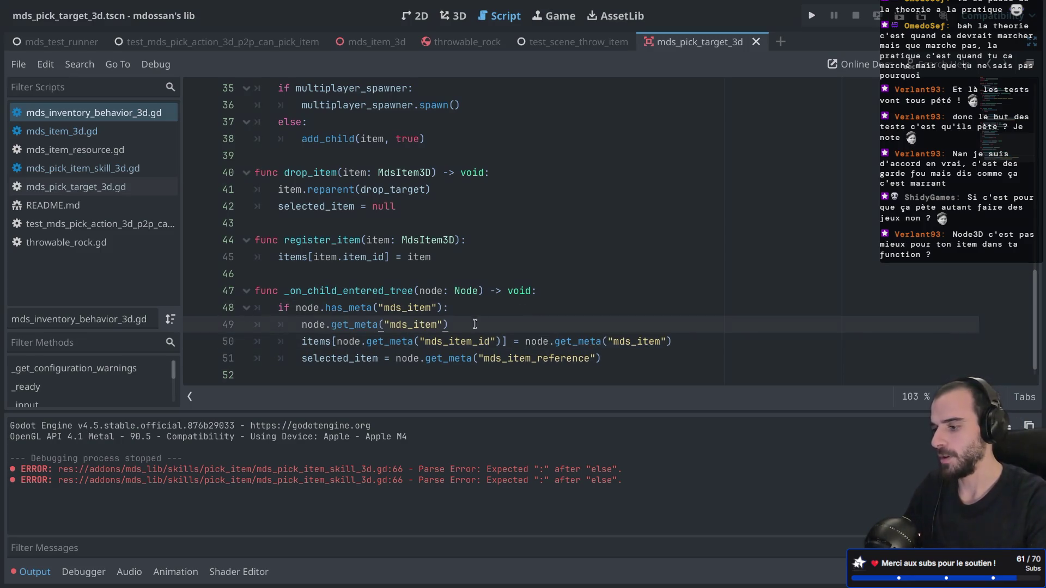
{"action": "left_click", "coordinate": [300, 325]}
{"action": "type", "text": "var"}
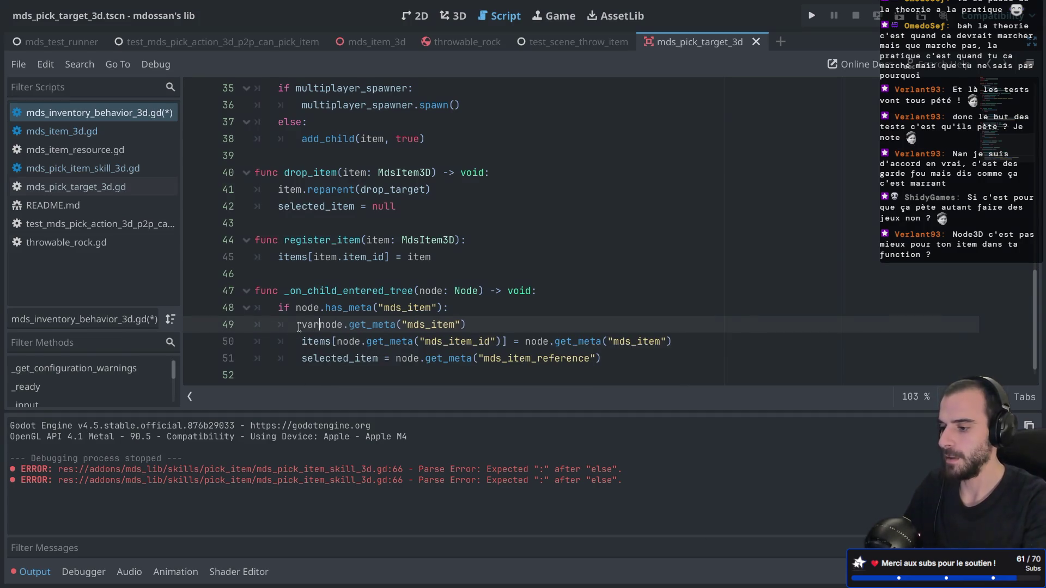
{"action": "type", "text": " n"}
{"action": "key", "text": "Escape"}
{"action": "type", "text": "ew_item ="}
{"action": "key", "text": "ctrl+s"}
{"action": "left_click", "coordinate": [363, 375]}
{"action": "left_click", "coordinate": [61, 131]}
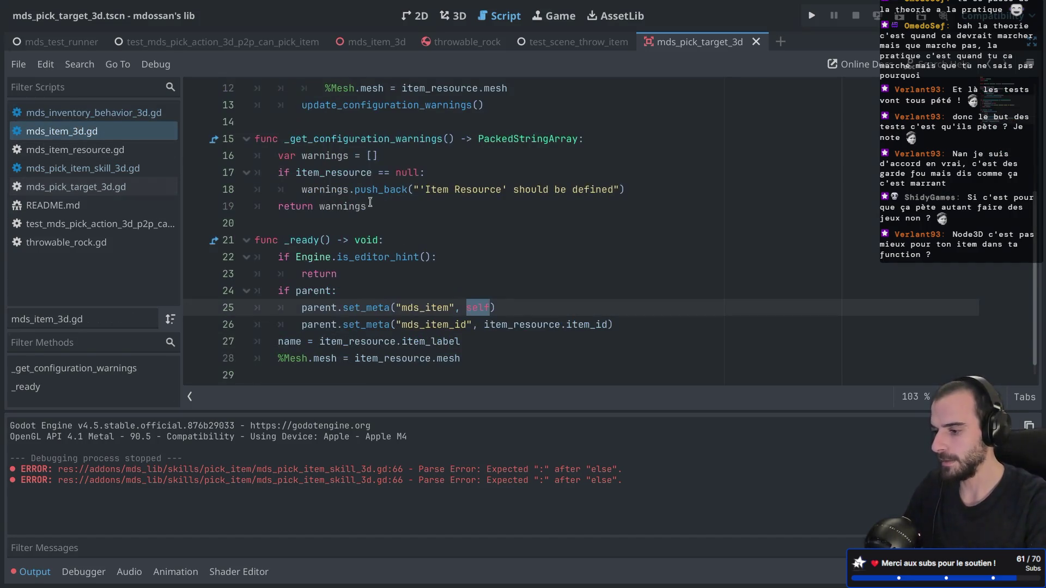
Step: Delete the mds_item_id set_meta line from mds_item_3d.gd
{"action": "triple_click", "coordinate": [660, 325]}
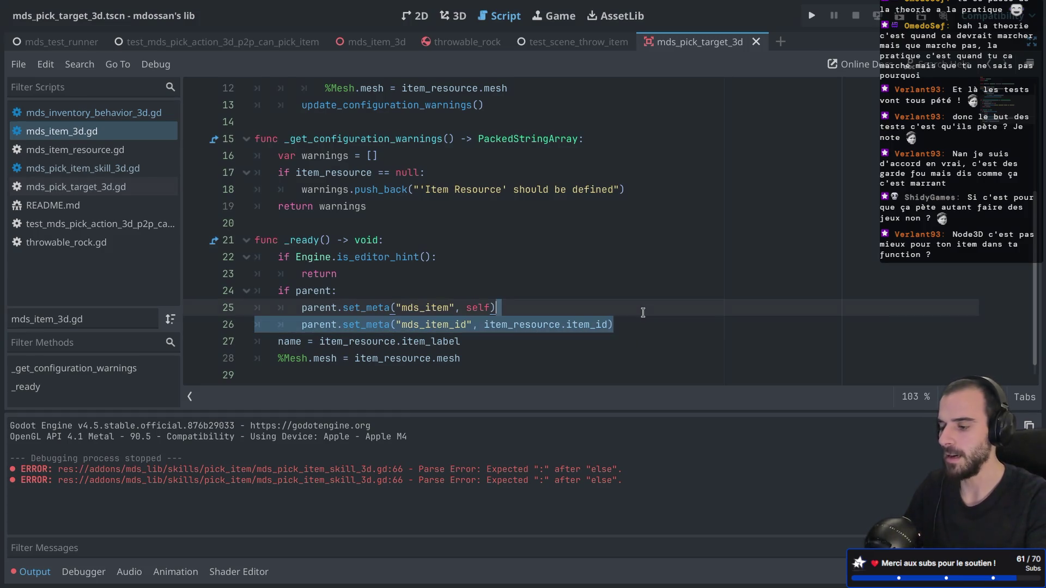
{"action": "key", "text": "BackSpace"}
{"action": "mouse_move", "coordinate": [331, 202]}
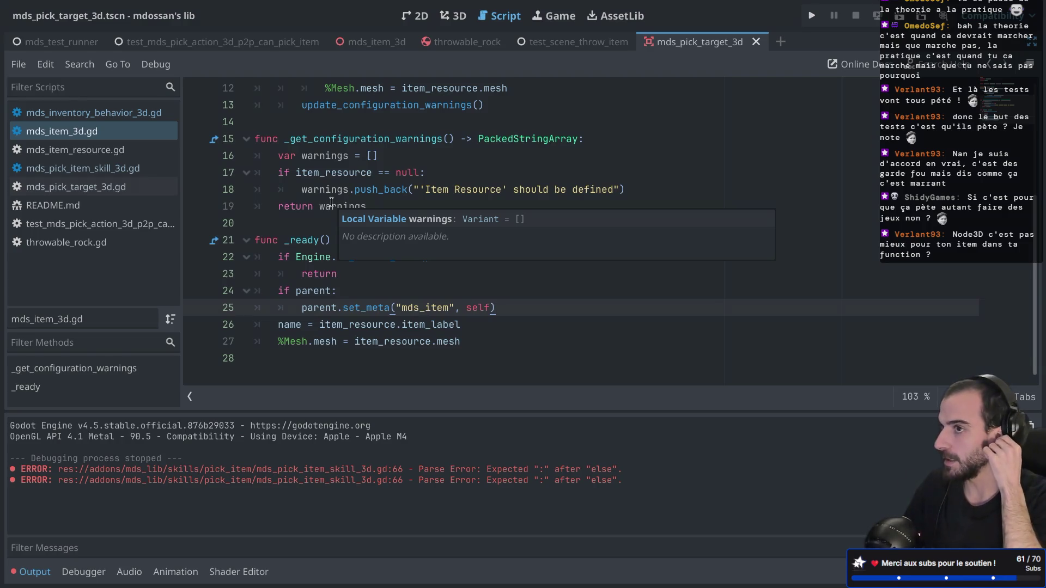
Step: In mds_inventory_behavior_3d.gd, change the handler's parameter type from Node to Node3D
{"action": "left_click", "coordinate": [116, 116]}
{"action": "left_click", "coordinate": [476, 291]}
{"action": "type", "text": "3D) -> void:"}
{"action": "left_click", "coordinate": [419, 294]}
{"action": "scroll", "coordinate": [419, 295], "scroll_direction": "down", "scroll_amount": 1}
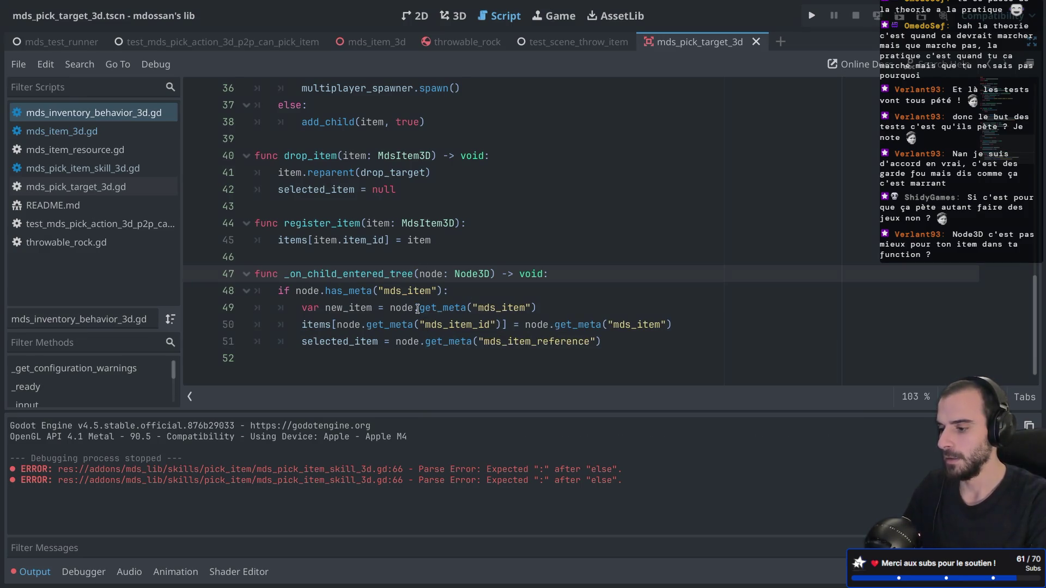
Step: Replace the items index lookup with new_item and type new_item as MdsItem3D
{"action": "mouse_move", "coordinate": [503, 324]}
{"action": "left_mouse_down"}
{"action": "mouse_move", "coordinate": [320, 321]}
{"action": "mouse_move", "coordinate": [336, 322]}
{"action": "left_mouse_up"}
{"action": "type", "text": "new"}
{"action": "key", "text": "Return"}
{"action": "type", "text": "."}
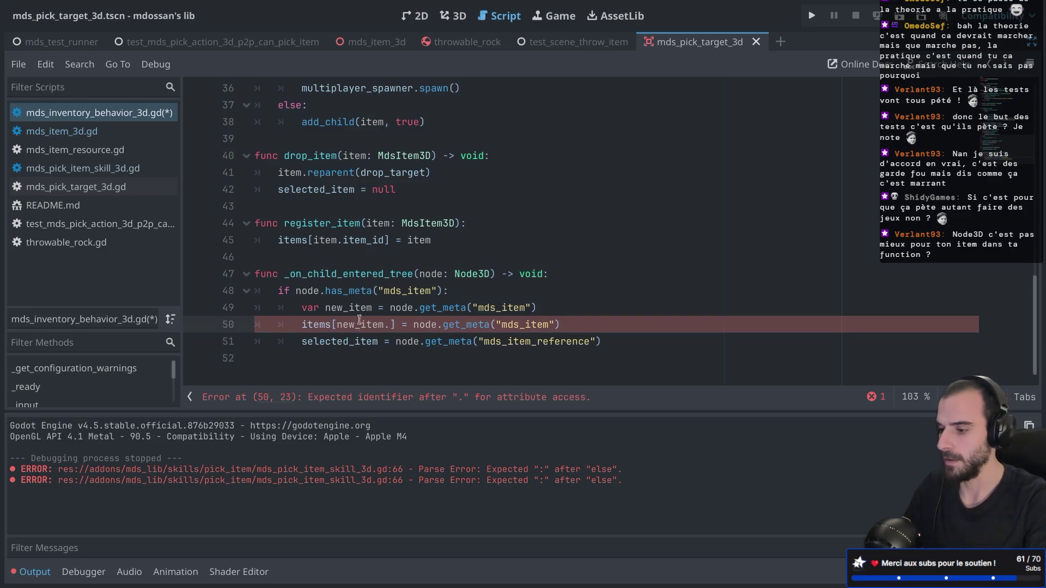
{"action": "left_click", "coordinate": [375, 308]}
{"action": "type", "text": "MdsI"}
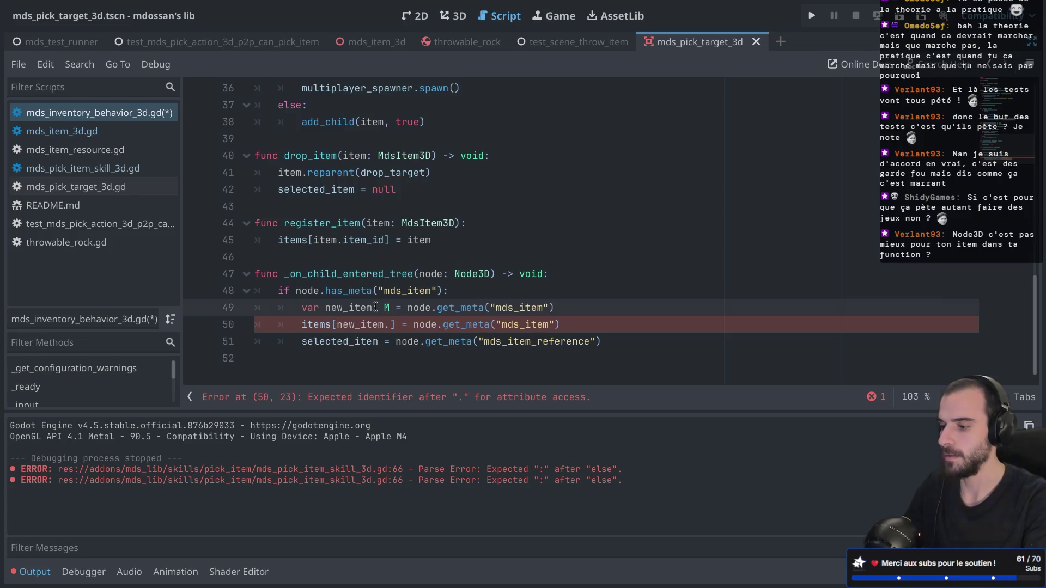
{"action": "type", "text": "tem"}
{"action": "key", "text": "Return"}
Step: Complete the items index as new_item.item_resource.item_id and save
{"action": "left_click", "coordinate": [390, 325]}
{"action": "key", "text": "BackSpace"}
{"action": "type", "text": "."}
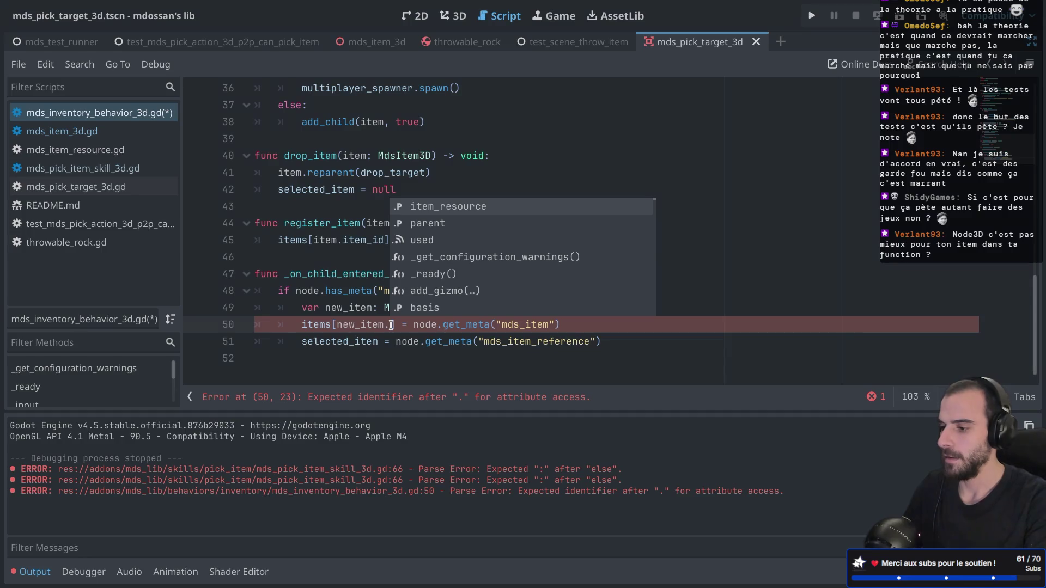
{"action": "key", "text": "Return"}
{"action": "type", "text": ".item_resource"}
{"action": "key", "text": "Return"}
{"action": "key", "text": "ctrl+s"}
Step: Replace the old get_meta value assigned on line 50 with new_item
{"action": "left_click", "coordinate": [538, 325]}
{"action": "left_click", "coordinate": [709, 324], "text": "shift"}
{"action": "key", "text": "BackSpace"}
{"action": "key", "text": "BackSpace"}
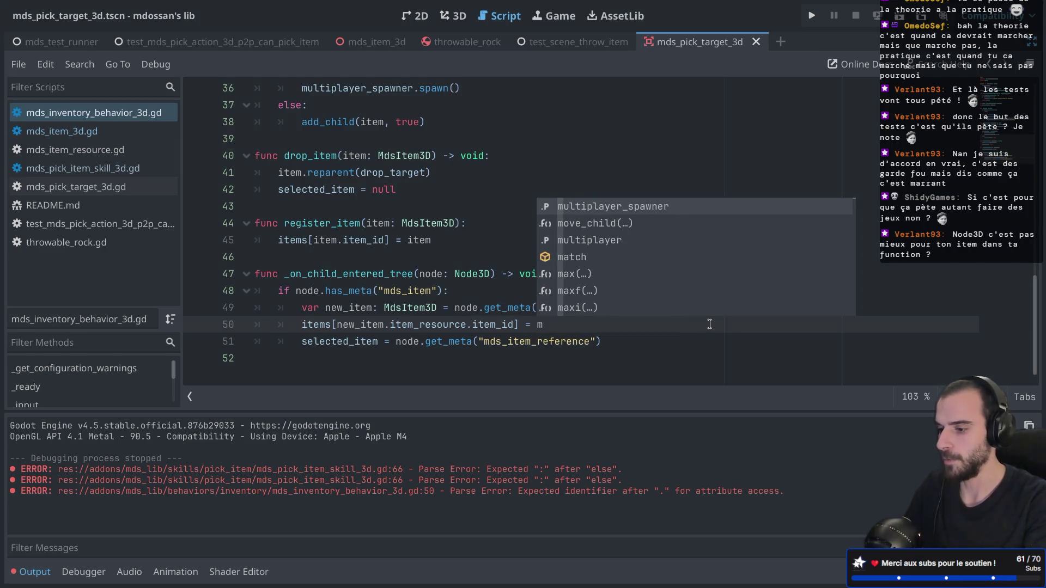
{"action": "type", "text": "new"}
{"action": "key", "text": "Return"}
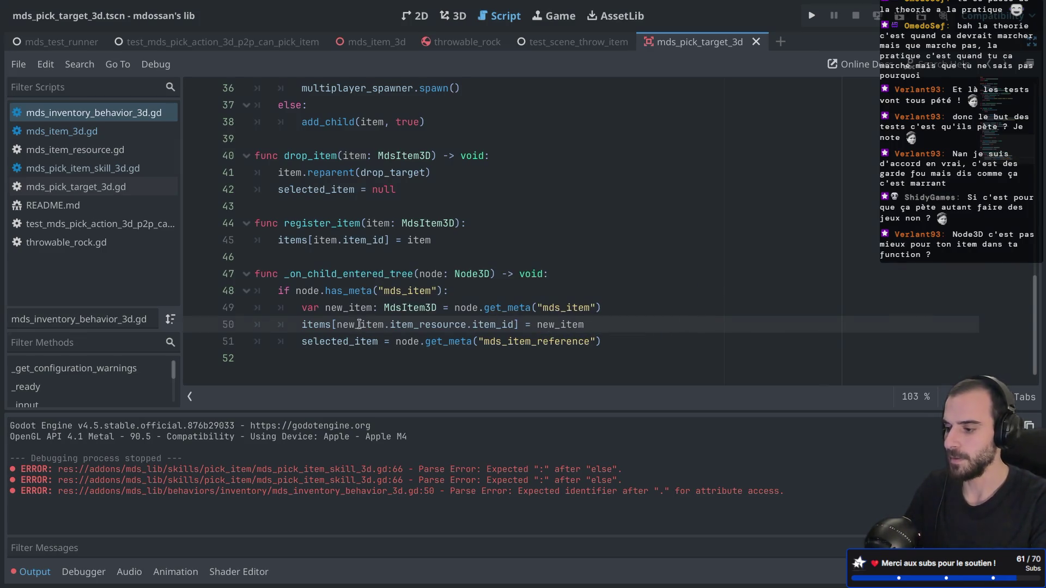
{"action": "left_click", "coordinate": [336, 325]}
Step: Set selected_item to new_item instead of the mds_item_reference lookup, and save
{"action": "left_click_drag", "start_coordinate": [396, 341], "coordinate": [594, 342]}
{"action": "key", "text": "BackSpace"}
{"action": "key", "text": "BackSpace"}
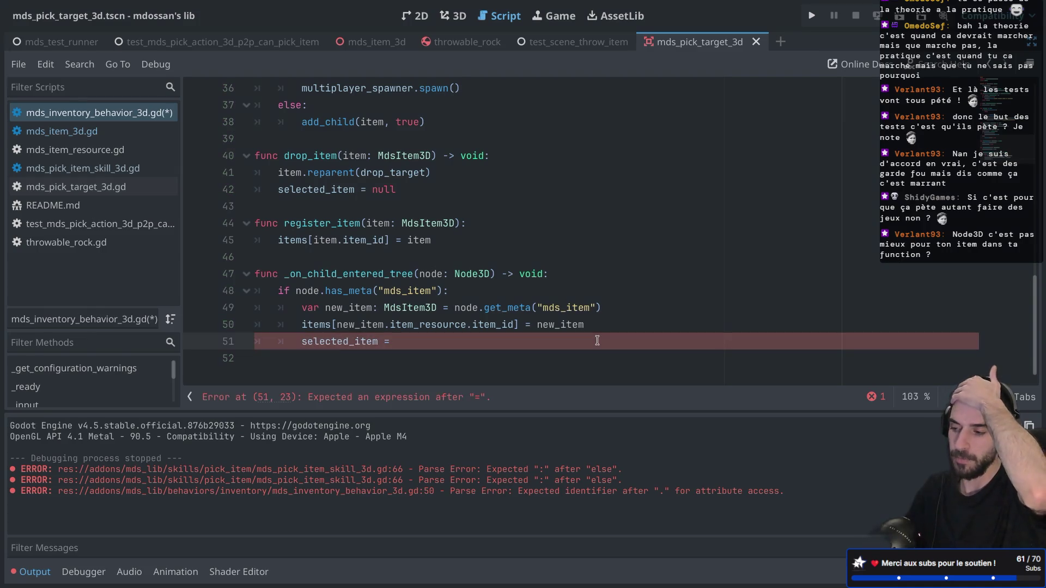
{"action": "type", "text": "msd"}
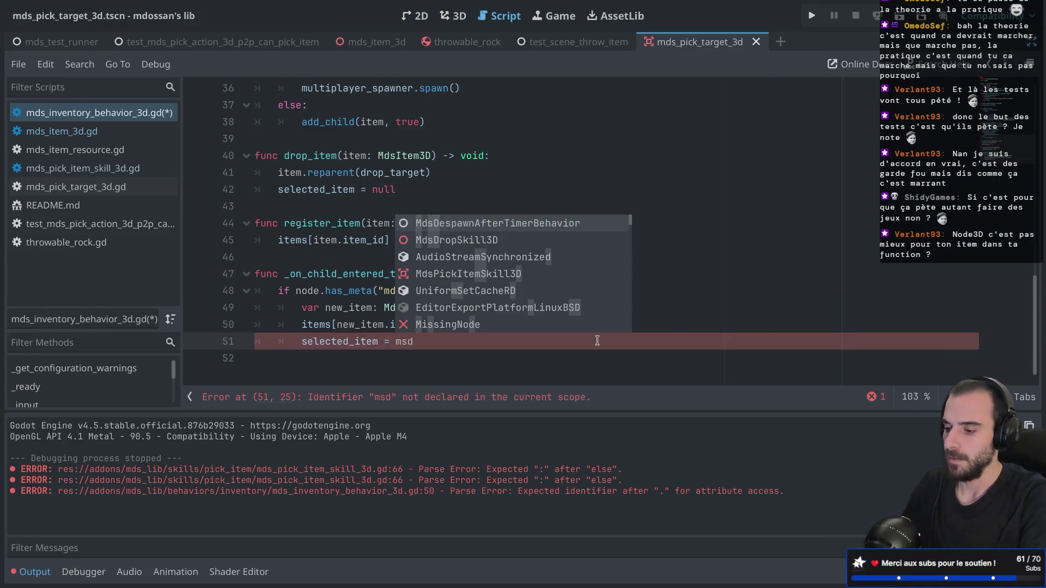
{"action": "key", "text": "BackSpace"}
{"action": "key", "text": "BackSpace"}
{"action": "type", "text": "ds"}
{"action": "key", "text": "BackSpace"}
{"action": "key", "text": "BackSpace"}
{"action": "key", "text": "BackSpace"}
{"action": "type", "text": "new"}
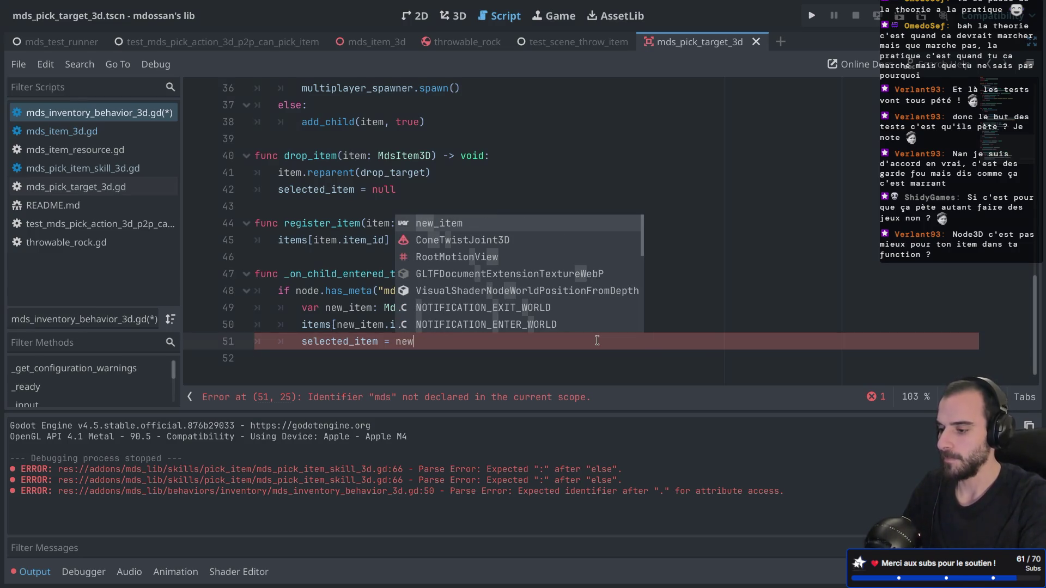
{"action": "key", "text": "Return"}
{"action": "key", "text": "ctrl+s"}
{"action": "scroll", "coordinate": [442, 255], "scroll_direction": "up", "scroll_amount": 3}
Step: Insert a has_meta("mds_item") check on the item inside pick_item's else branch and save
{"action": "scroll", "coordinate": [442, 254], "scroll_direction": "down", "scroll_amount": 2}
{"action": "scroll", "coordinate": [442, 254], "scroll_direction": "up", "scroll_amount": 5}
{"action": "scroll", "coordinate": [442, 254], "scroll_direction": "down", "scroll_amount": 5}
{"action": "scroll", "coordinate": [442, 254], "scroll_direction": "up", "scroll_amount": 1}
{"action": "scroll", "coordinate": [442, 254], "scroll_direction": "up", "scroll_amount": 5}
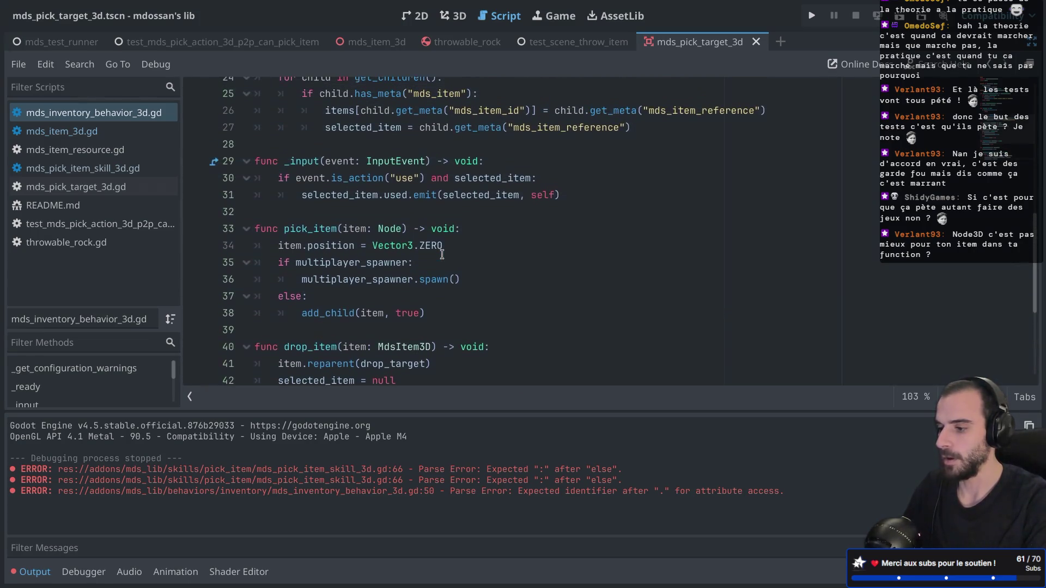
{"action": "left_click", "coordinate": [341, 261]}
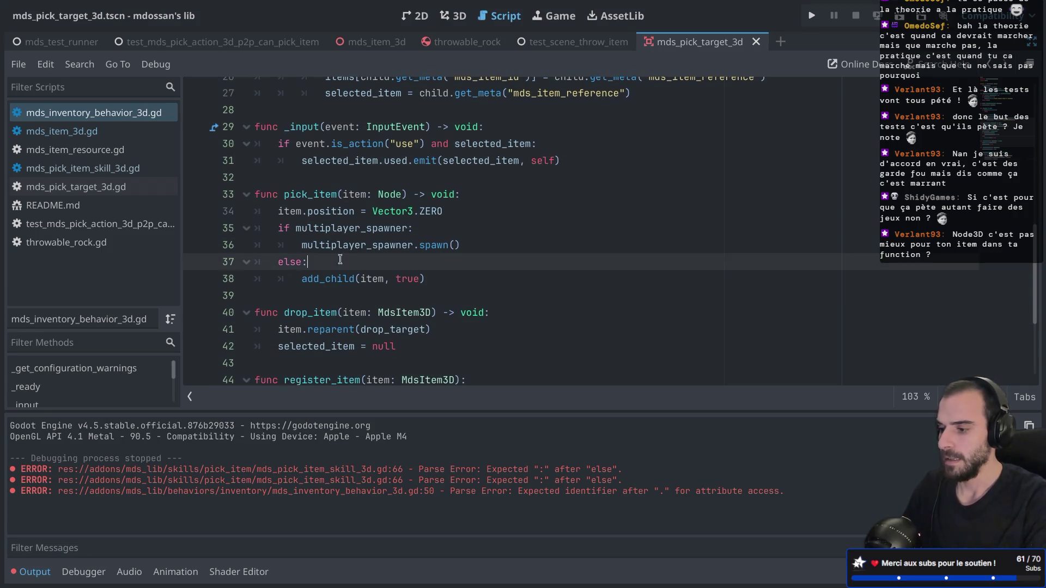
{"action": "left_click_drag", "start_coordinate": [302, 278], "coordinate": [449, 273]}
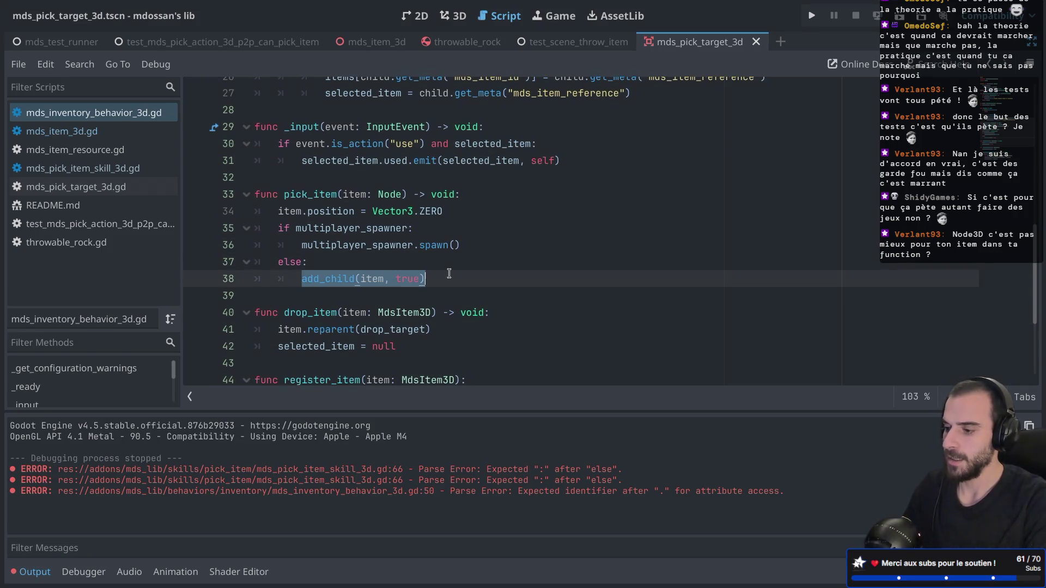
{"action": "left_click", "coordinate": [378, 278]}
{"action": "left_click", "coordinate": [359, 268]}
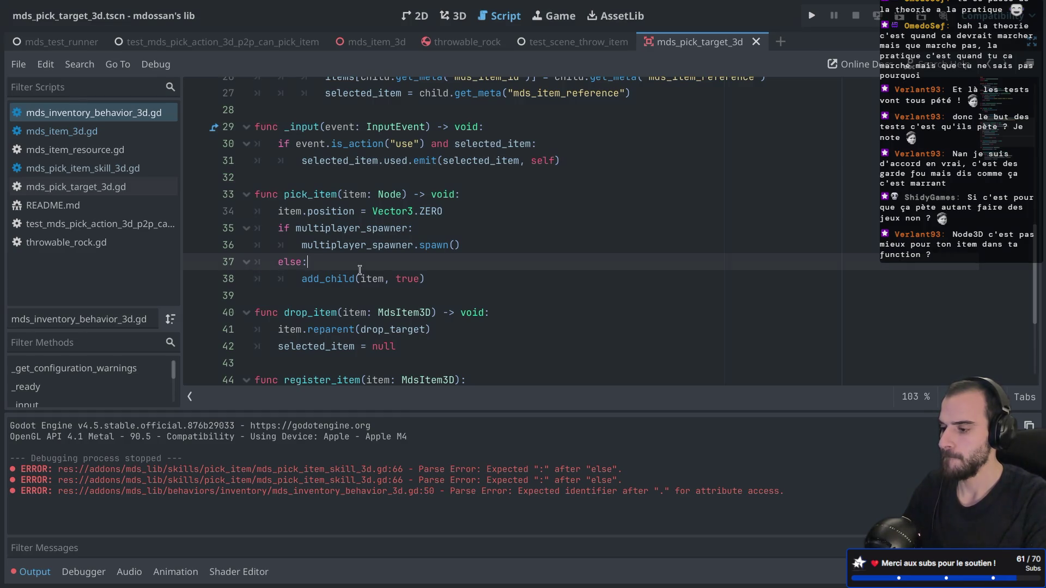
{"action": "key", "text": "Return"}
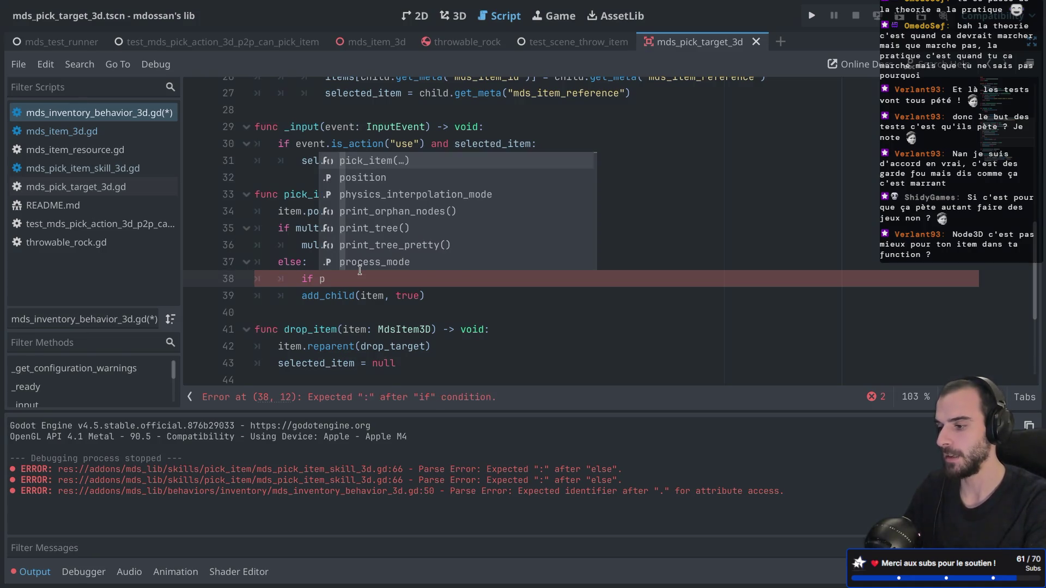
{"action": "key", "text": "BackSpace"}
{"action": "type", "text": "ite"}
{"action": "key", "text": "Return"}
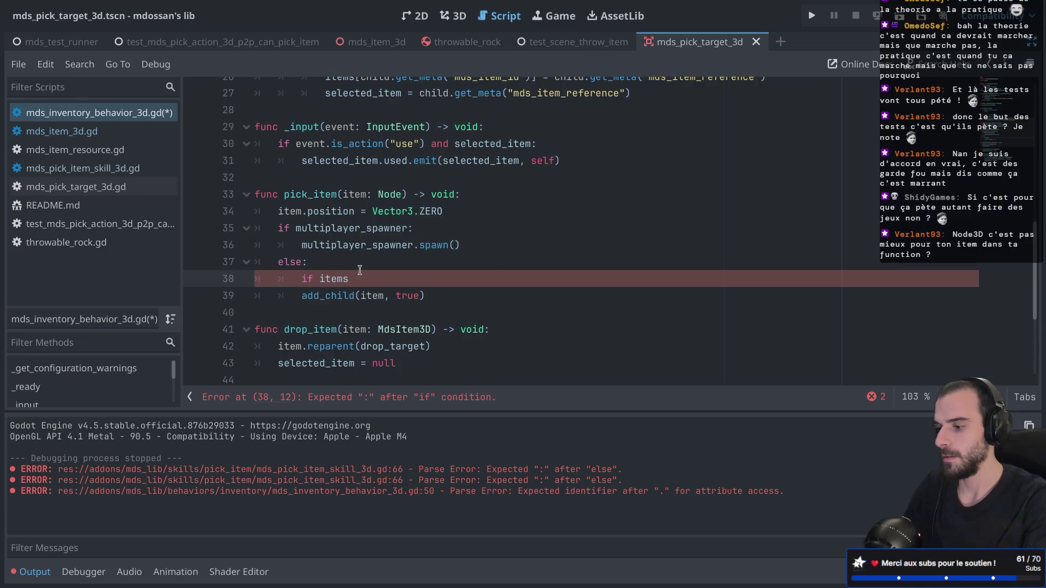
{"action": "type", "text": "."}
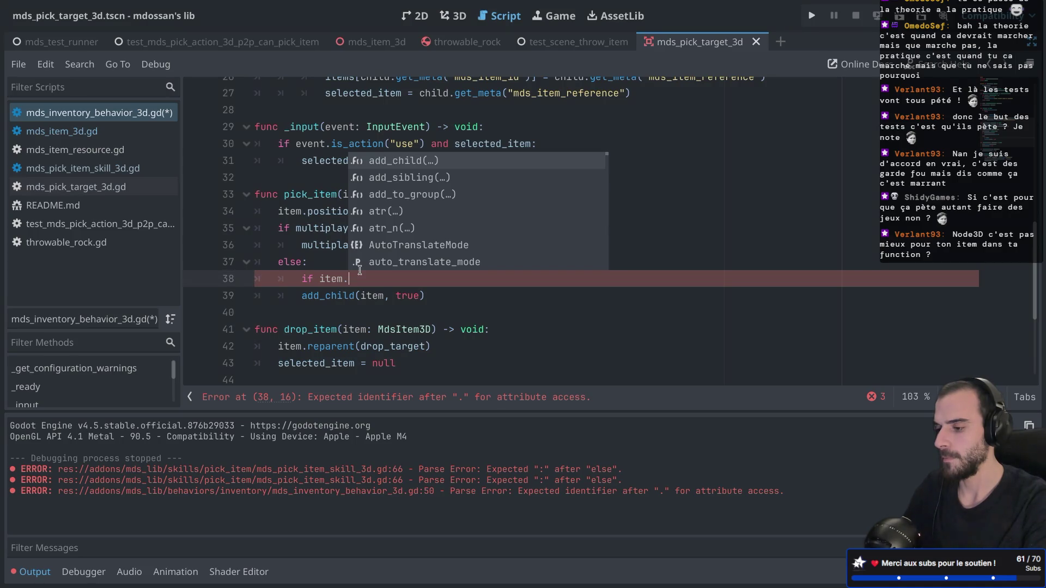
{"action": "type", "text": "has"}
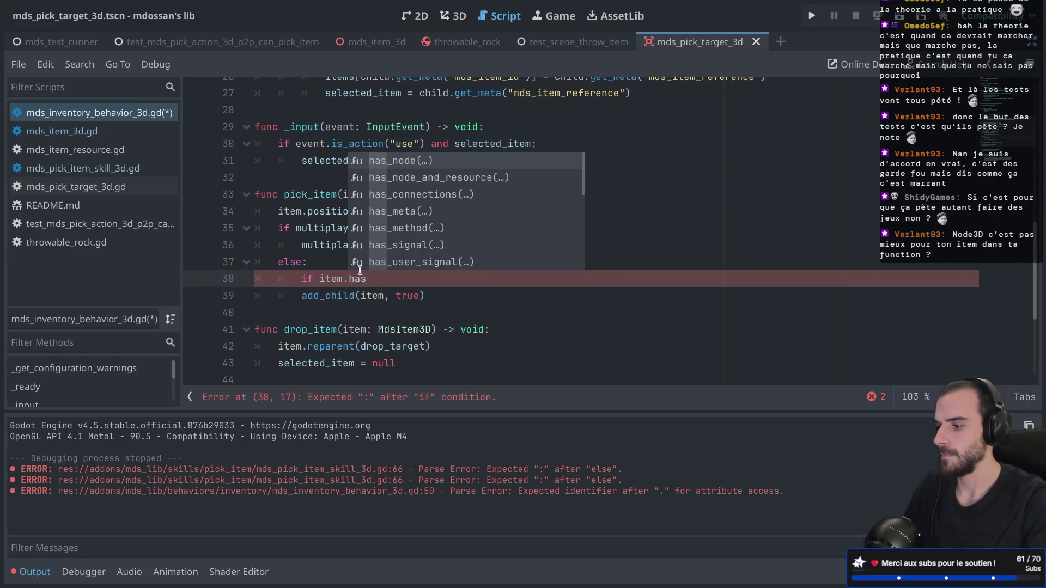
{"action": "key", "text": "Down"}
{"action": "key", "text": "Down"}
{"action": "key", "text": "Down"}
{"action": "key", "text": "Return"}
{"action": "type", "text": "\"mds_item"}
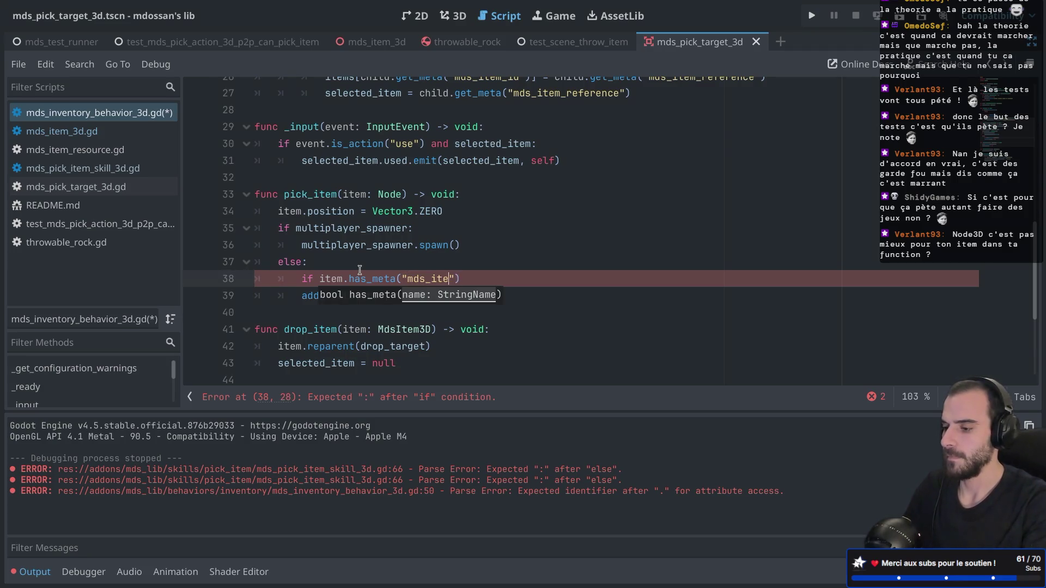
{"action": "key", "text": "ctrl+s"}
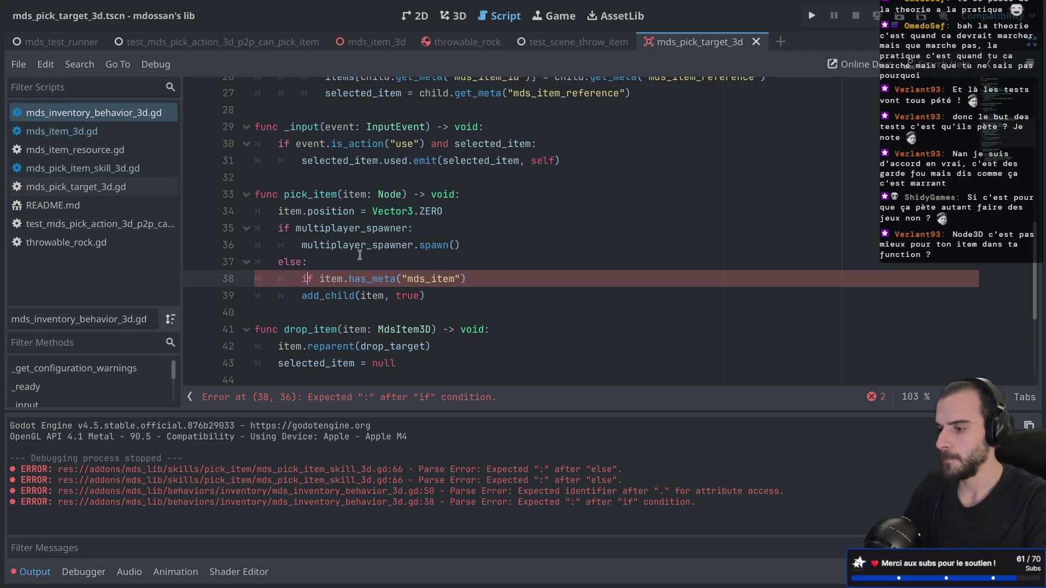
Step: Indent the add_child call under the new has_meta condition
{"action": "left_click", "coordinate": [384, 199]}
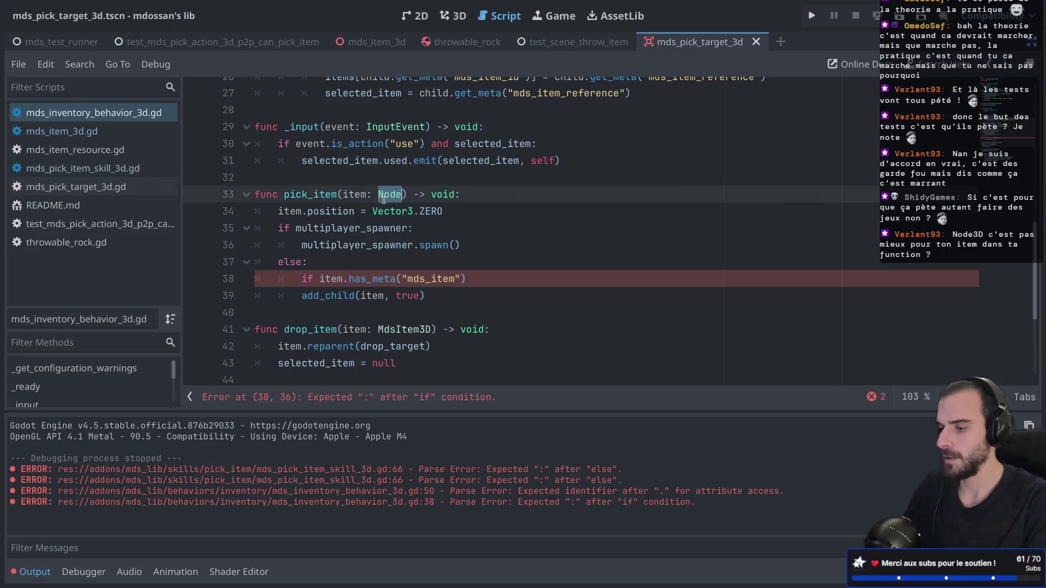
{"action": "left_click", "coordinate": [300, 296]}
{"action": "key", "text": "Tab"}
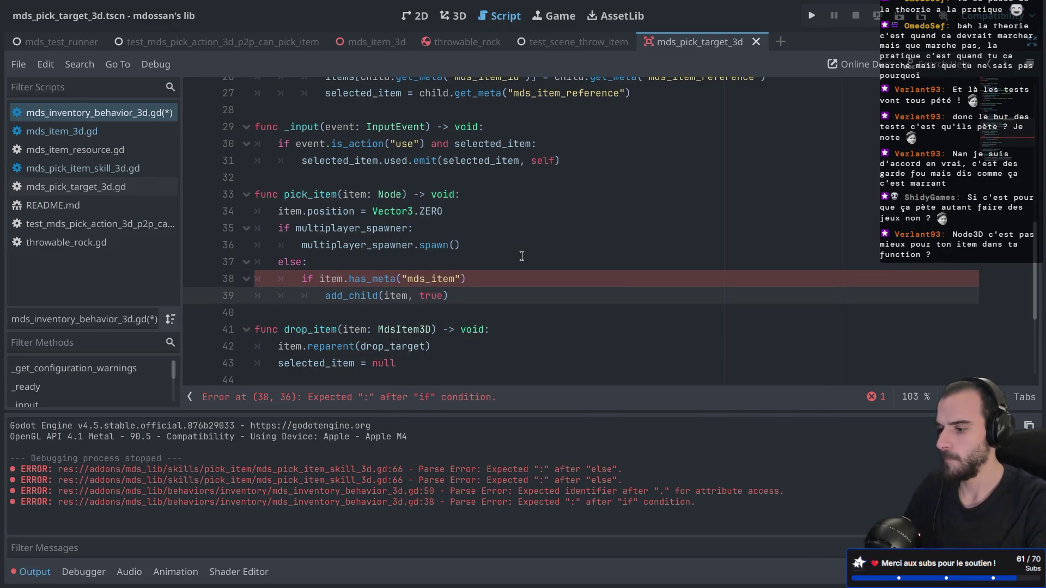
{"action": "left_click", "coordinate": [480, 278]}
{"action": "type", "text": ":"}
{"action": "left_click", "coordinate": [460, 292]}
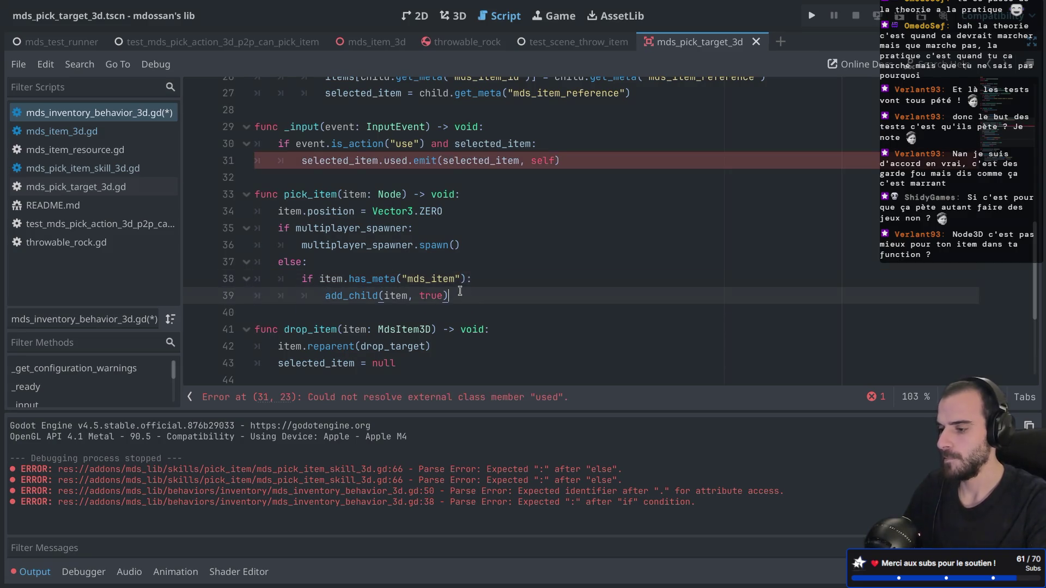
Step: Rename pick_item's item parameter to node in the signature, position reset and has_meta check
{"action": "double_click", "coordinate": [355, 195]}
{"action": "type", "text": "node"}
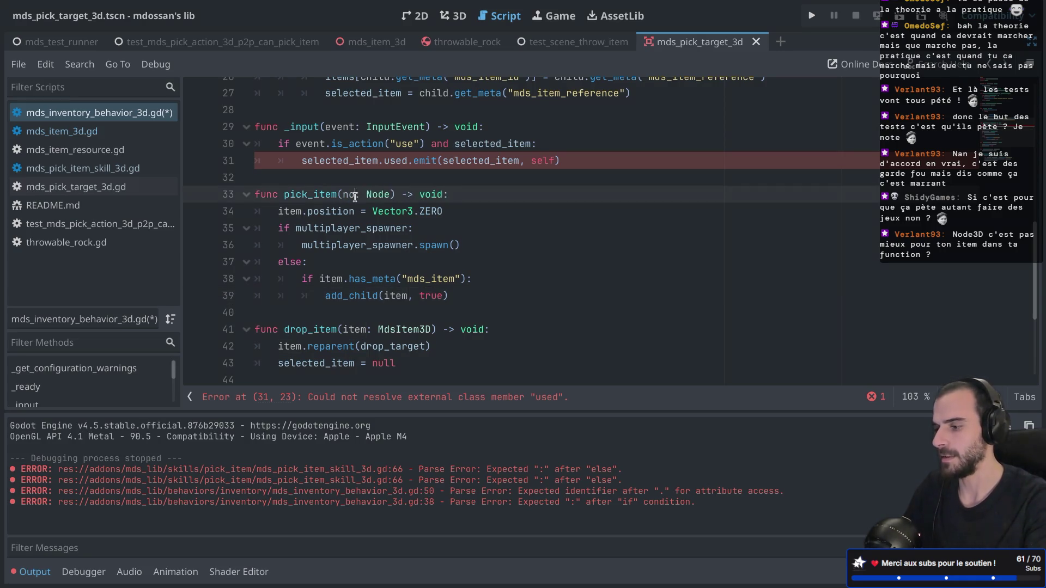
{"action": "left_click", "coordinate": [289, 212]}
{"action": "double_click", "coordinate": [288, 211]}
{"action": "type", "text": "node"}
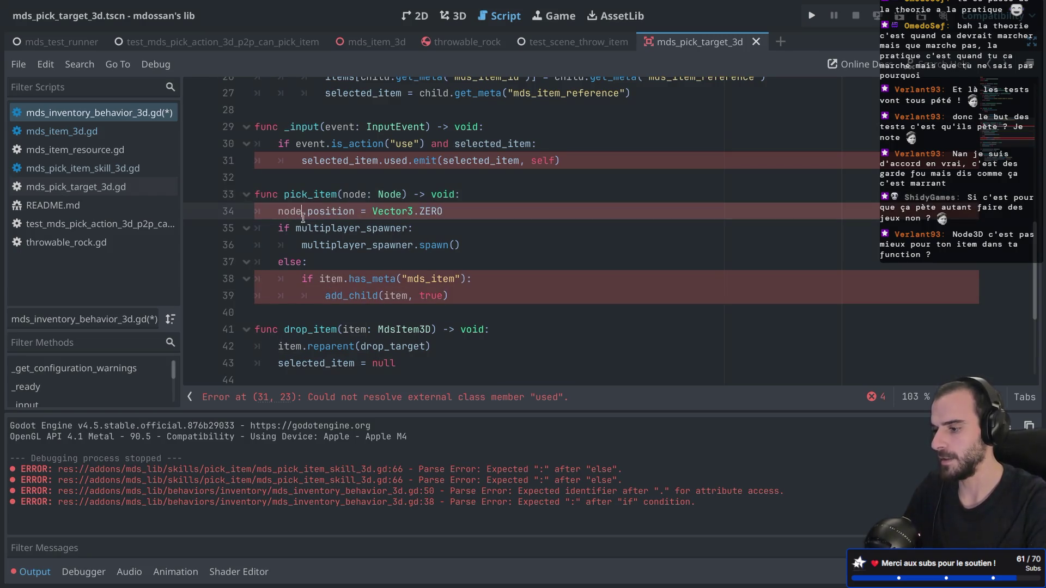
{"action": "double_click", "coordinate": [330, 279]}
{"action": "type", "text": "node"}
{"action": "left_click", "coordinate": [457, 292]}
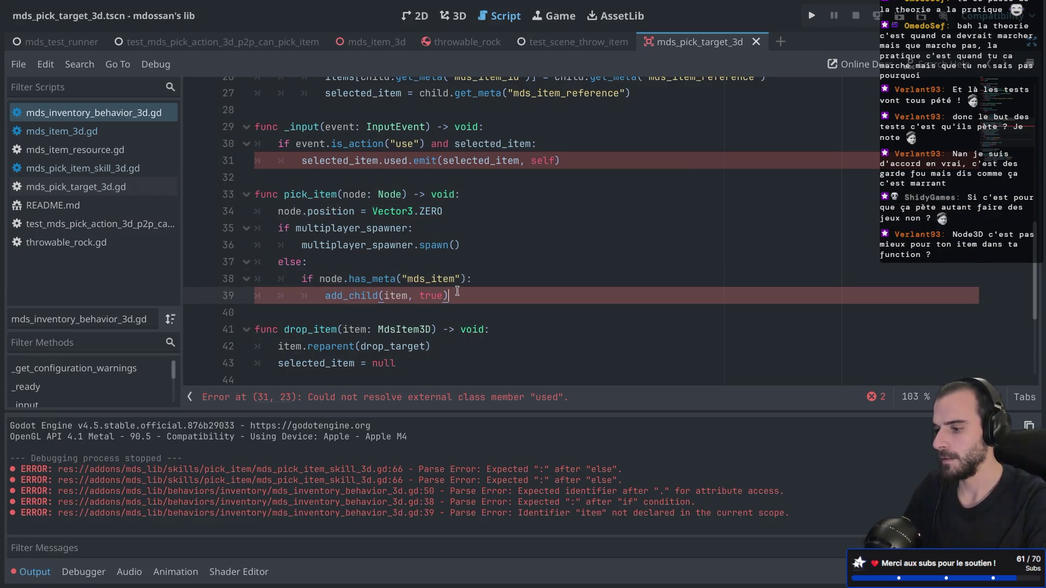
{"action": "key", "text": "Return"}
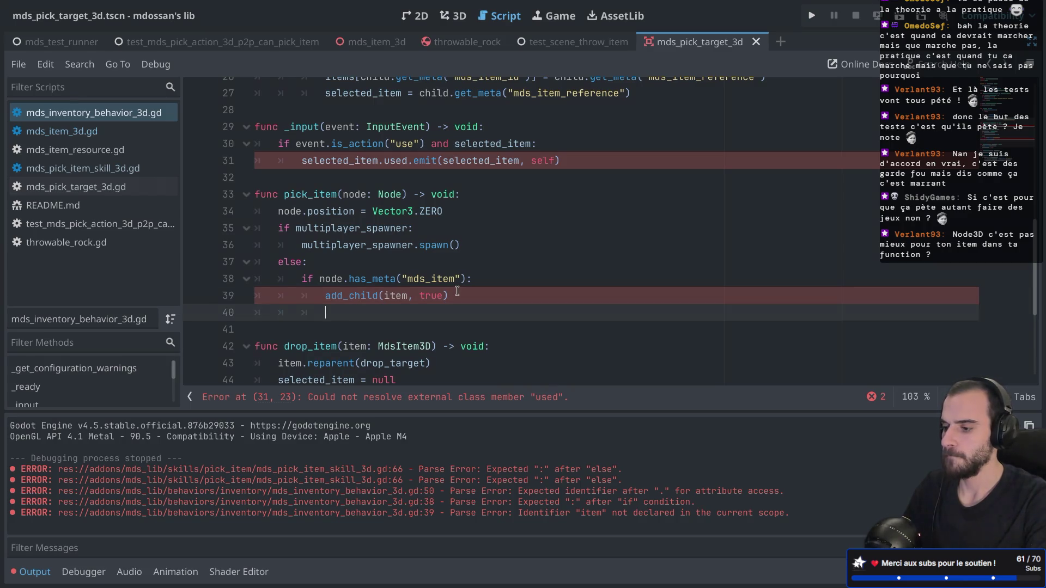
Step: Add an 'elif node is MdsItem3D:' branch containing a copied add_child call, and save
{"action": "type", "text": "el"}
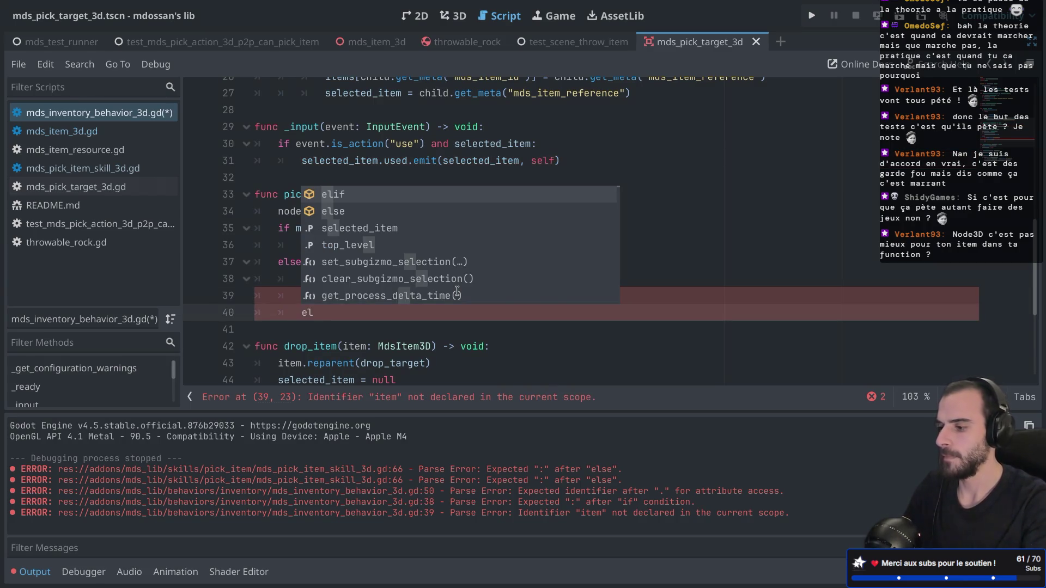
{"action": "type", "text": "if:"}
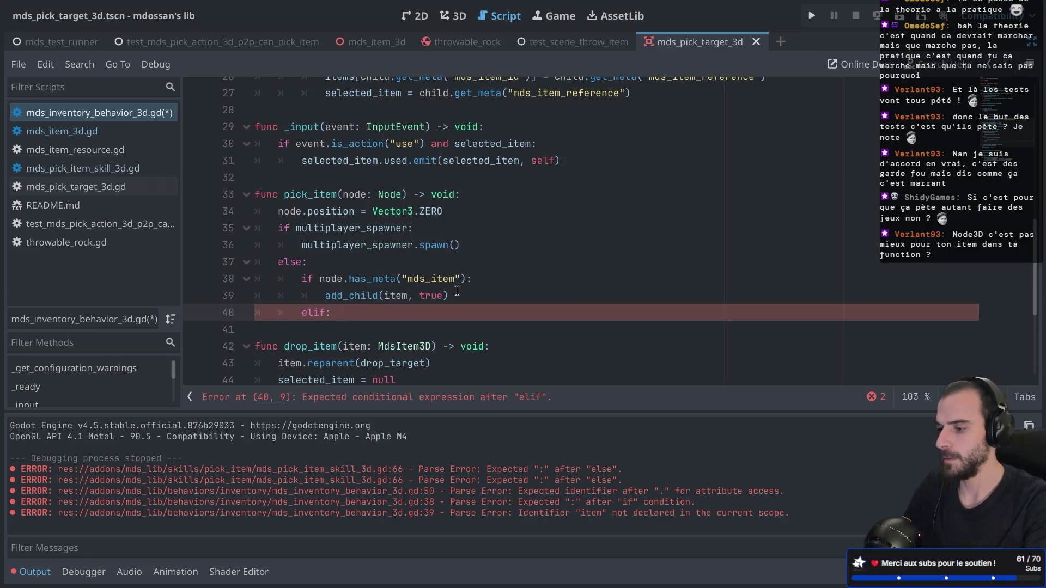
{"action": "key", "text": "Left"}
{"action": "type", "text": "node is "}
{"action": "type", "text": "MdsItem"}
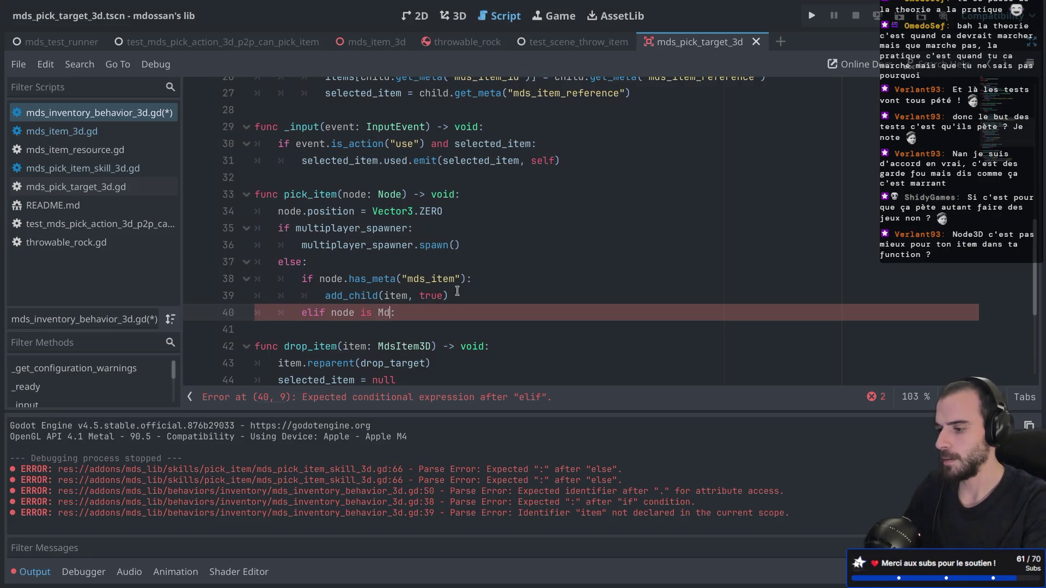
{"action": "key", "text": "Return"}
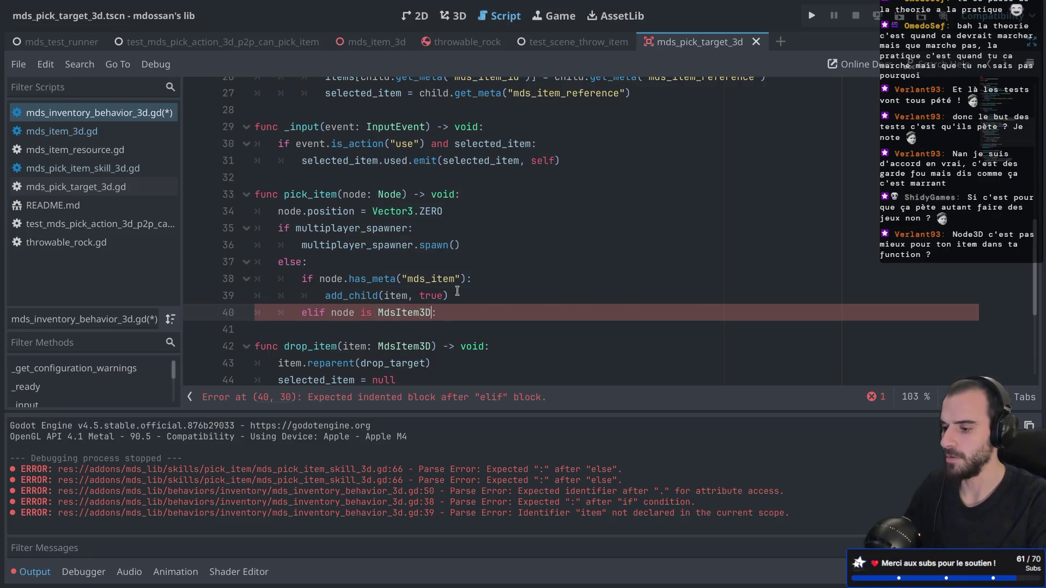
{"action": "left_click_drag", "start_coordinate": [456, 297], "coordinate": [493, 278]}
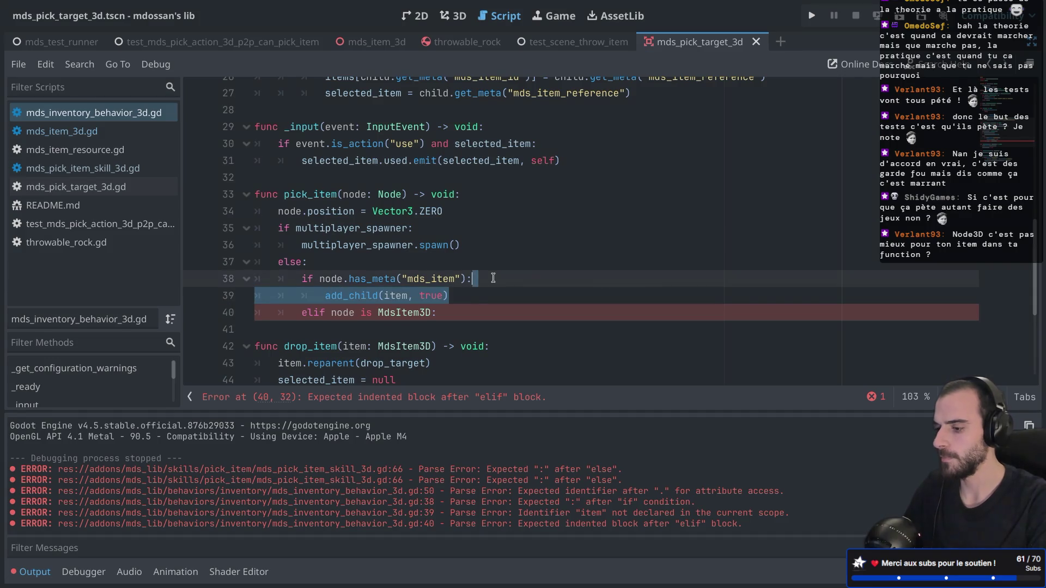
{"action": "key", "text": "ctrl+c"}
{"action": "left_click", "coordinate": [455, 312]}
{"action": "key", "text": "Return"}
{"action": "key", "text": "ctrl+v"}
{"action": "left_click", "coordinate": [369, 329]}
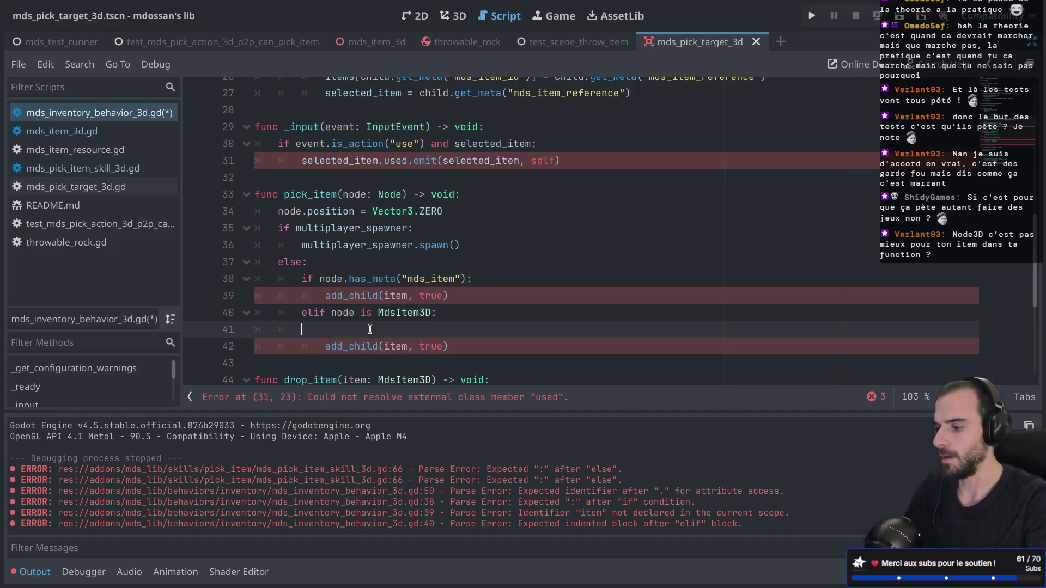
{"action": "key", "text": "BackSpace"}
{"action": "key", "text": "ctrl+s"}
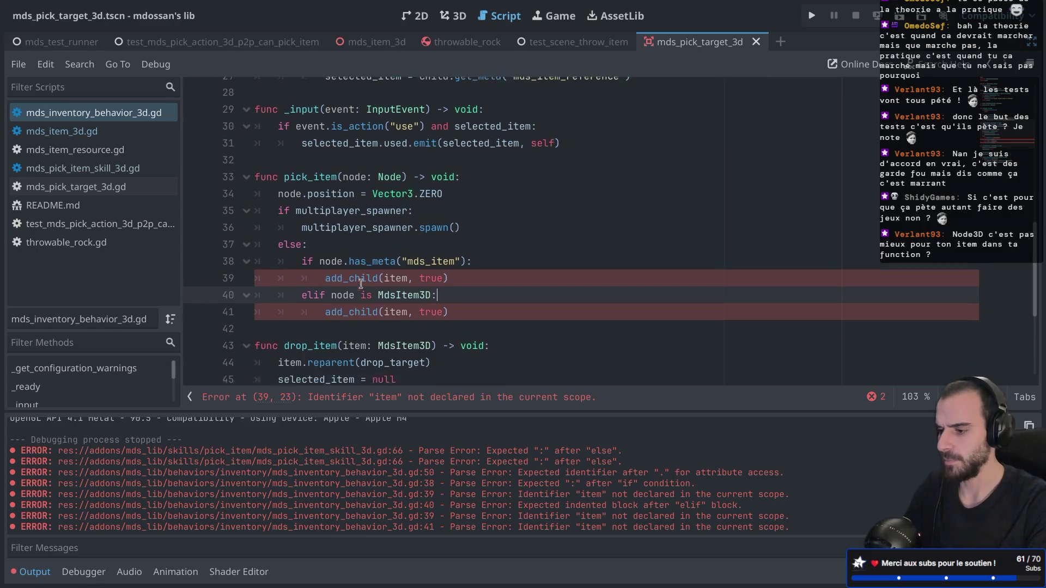
Step: Change both add_child calls on lines 39 and 41 to pass node instead of item
{"action": "scroll", "coordinate": [361, 283], "scroll_direction": "down", "scroll_amount": 3}
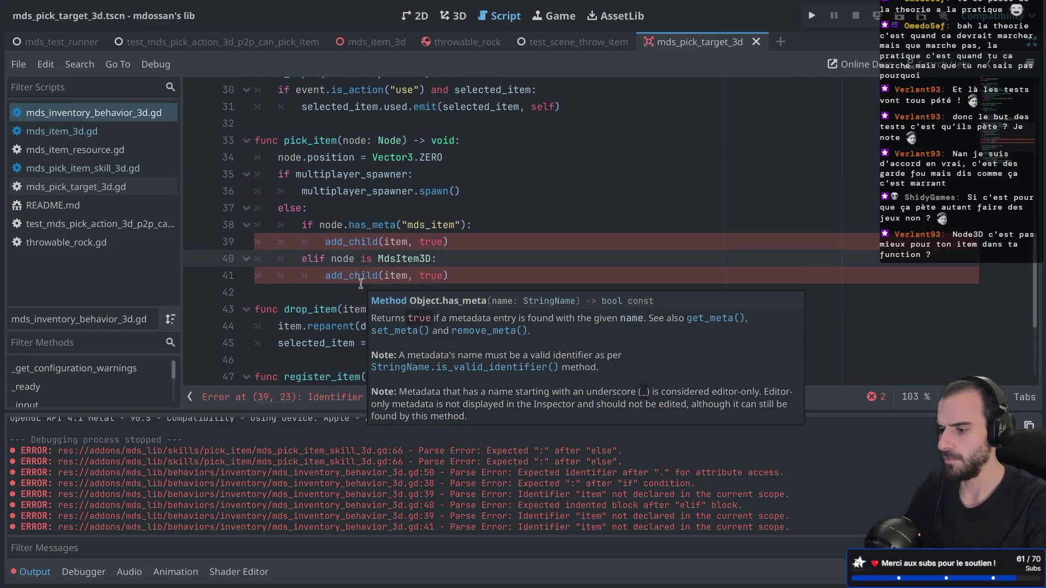
{"action": "double_click", "coordinate": [331, 225]}
{"action": "key", "text": "ctrl+c"}
{"action": "double_click", "coordinate": [396, 241]}
{"action": "key", "text": "ctrl+v"}
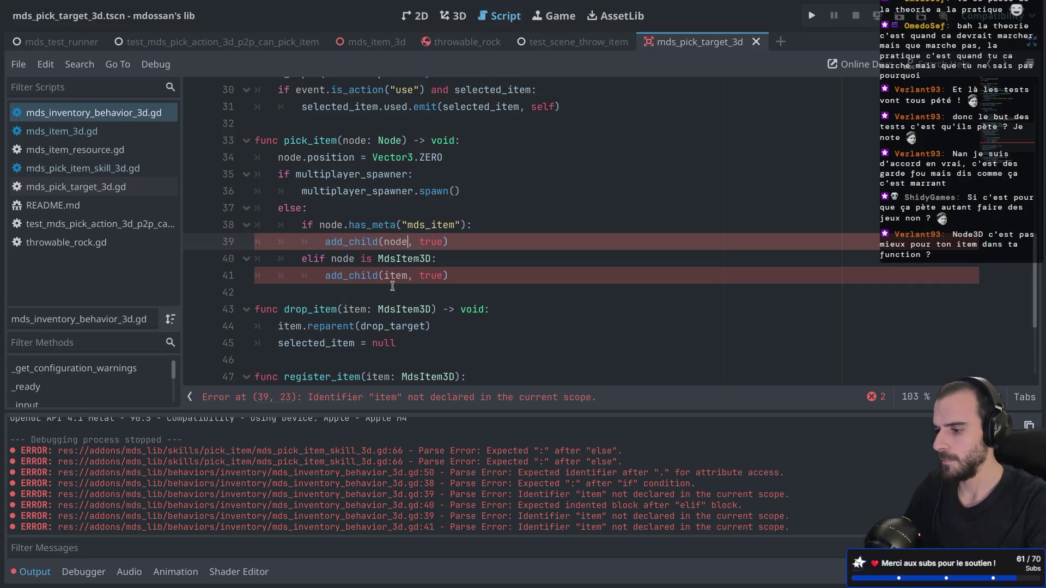
{"action": "double_click", "coordinate": [396, 275]}
{"action": "key", "text": "ctrl+v"}
Step: Start an 'else:' branch with an indented empty line beneath the elif
{"action": "left_click", "coordinate": [478, 272]}
{"action": "key", "text": "Return"}
{"action": "type", "text": "el"}
{"action": "key", "text": "Down"}
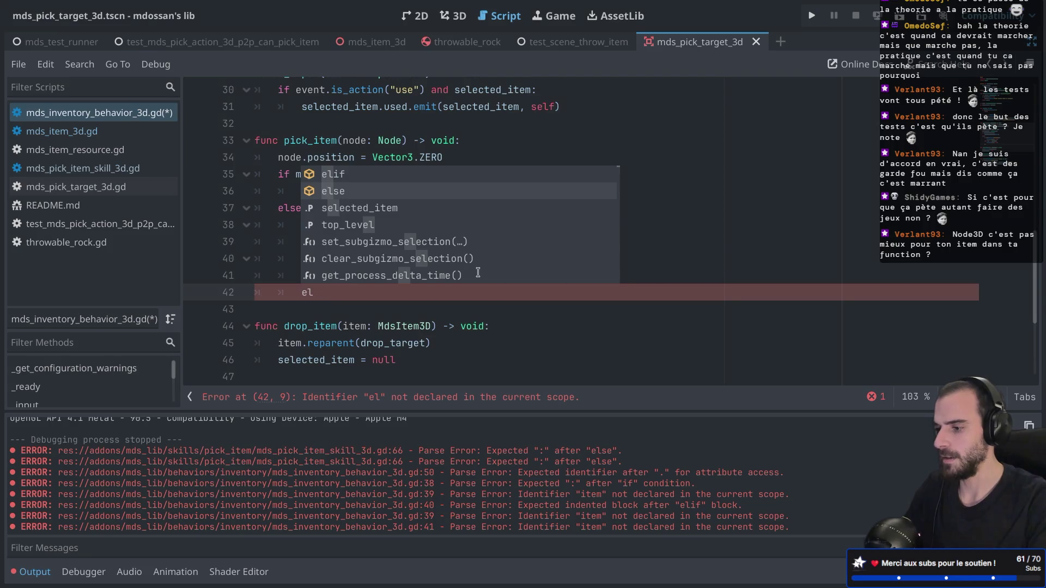
{"action": "key", "text": "Return"}
{"action": "type", "text": ":"}
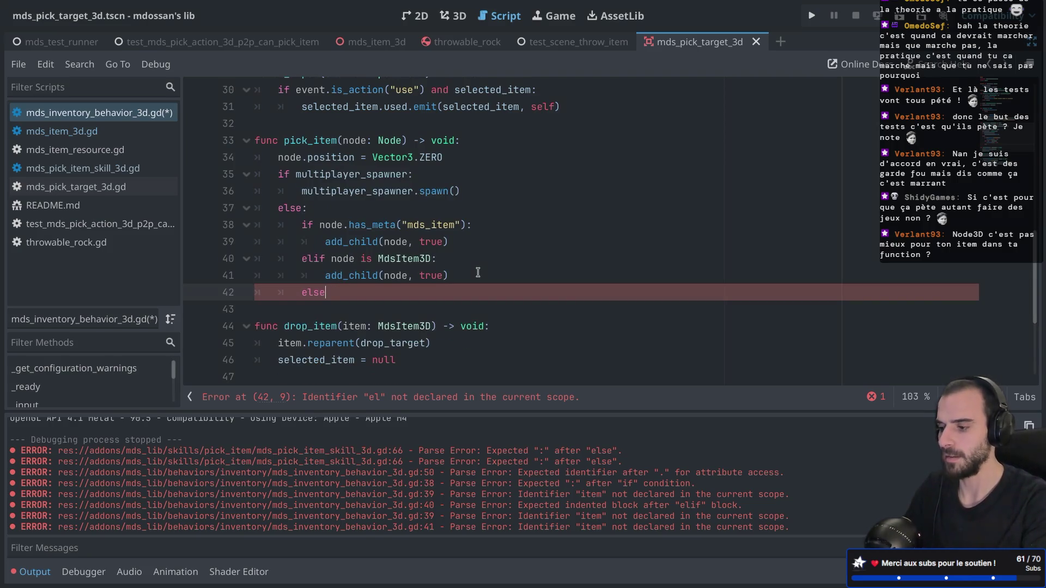
{"action": "key", "text": "Return"}
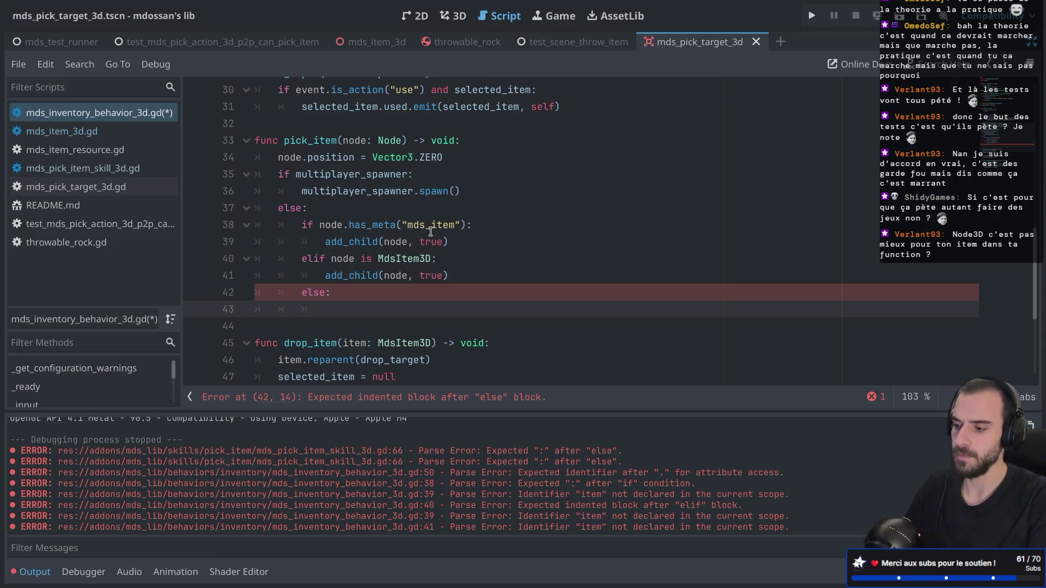
{"action": "left_click_drag", "start_coordinate": [408, 224], "coordinate": [457, 225]}
{"action": "left_click", "coordinate": [420, 275]}
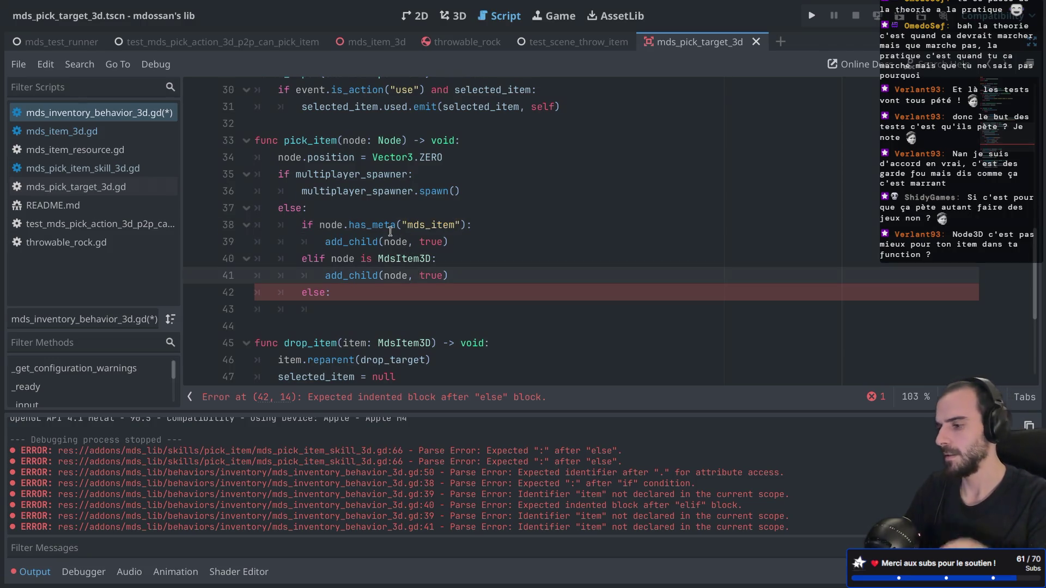
{"action": "mouse_move", "coordinate": [390, 232]}
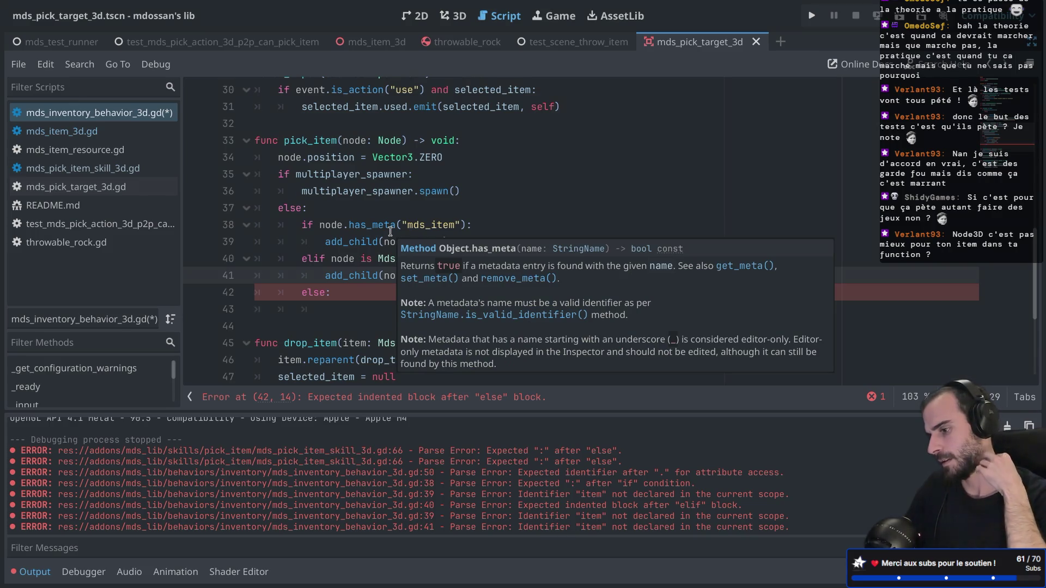
Step: Under else, call push_error("Can't store in inventory node %s" % node) and save
{"action": "left_click", "coordinate": [344, 309]}
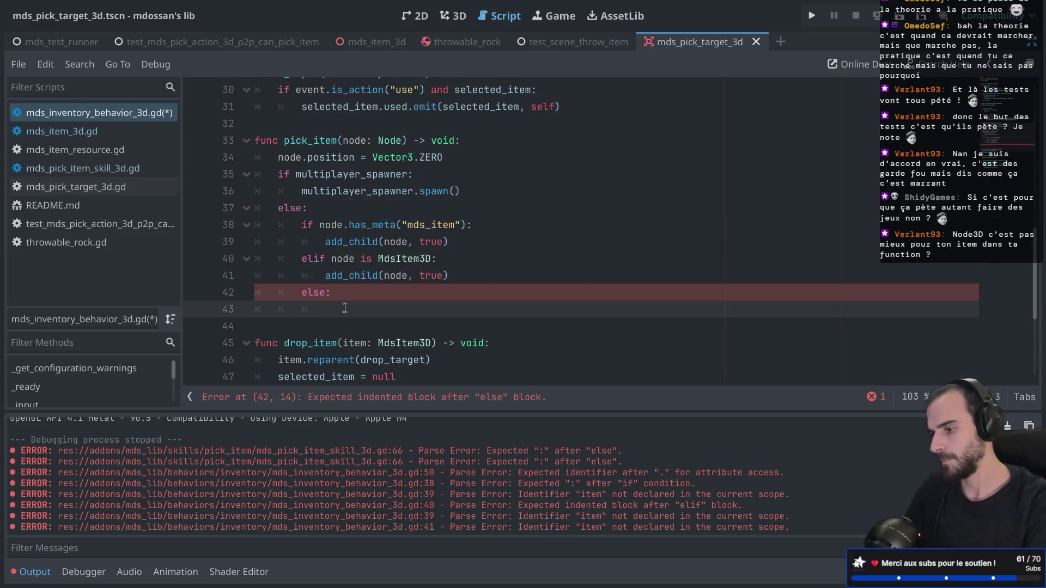
{"action": "type", "text": "prin"}
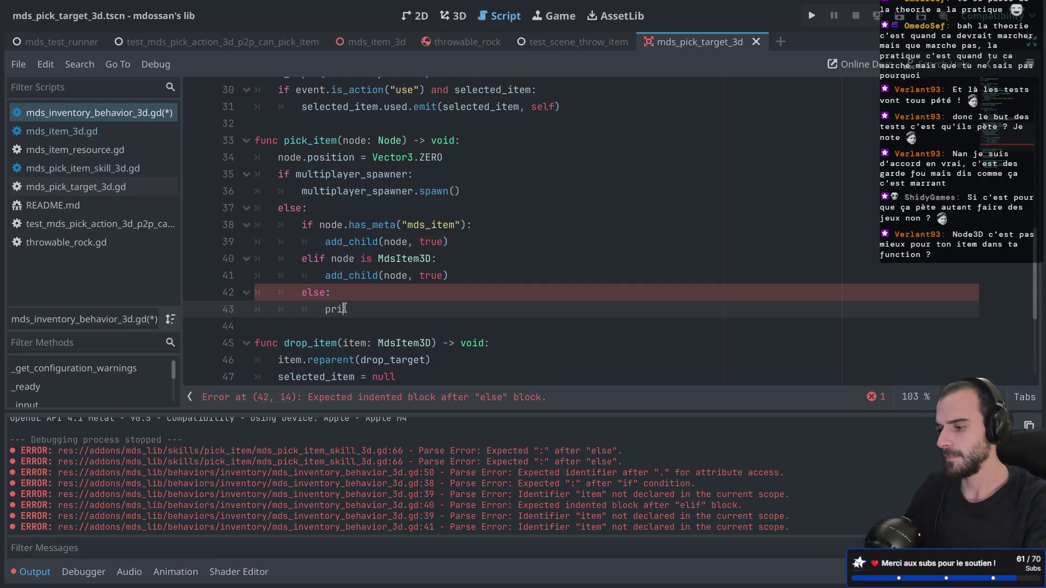
{"action": "key", "text": "BackSpace"}
{"action": "key", "text": "BackSpace"}
{"action": "key", "text": "BackSpace"}
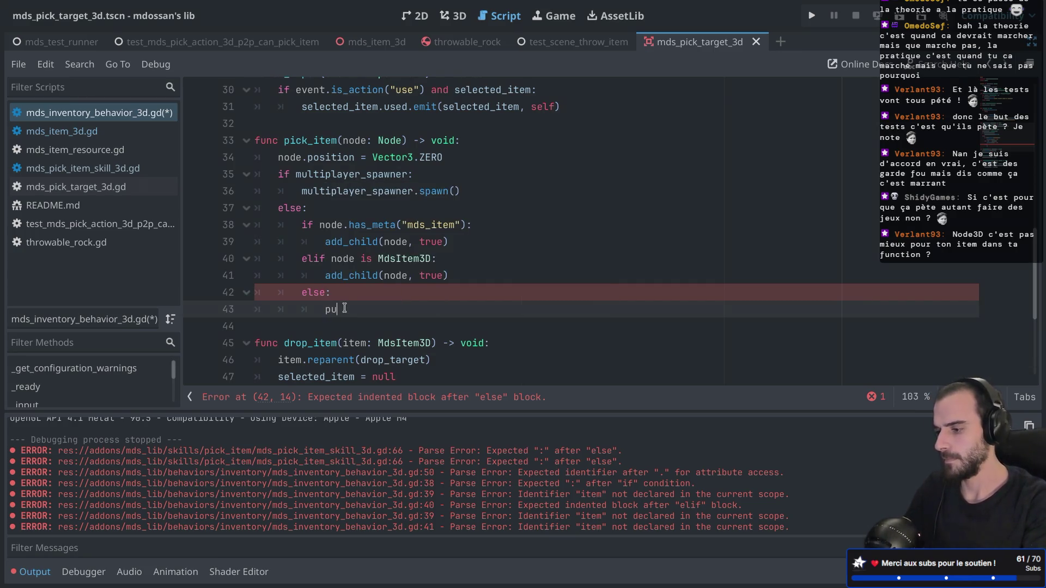
{"action": "type", "text": "sh"}
{"action": "key", "text": "Return"}
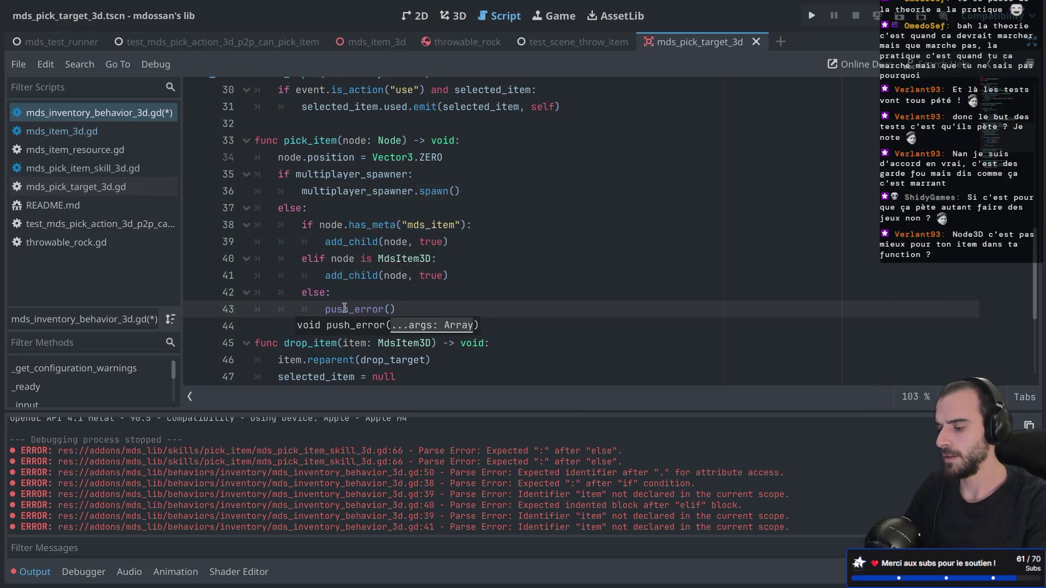
{"action": "type", "text": "\"Can't sto"}
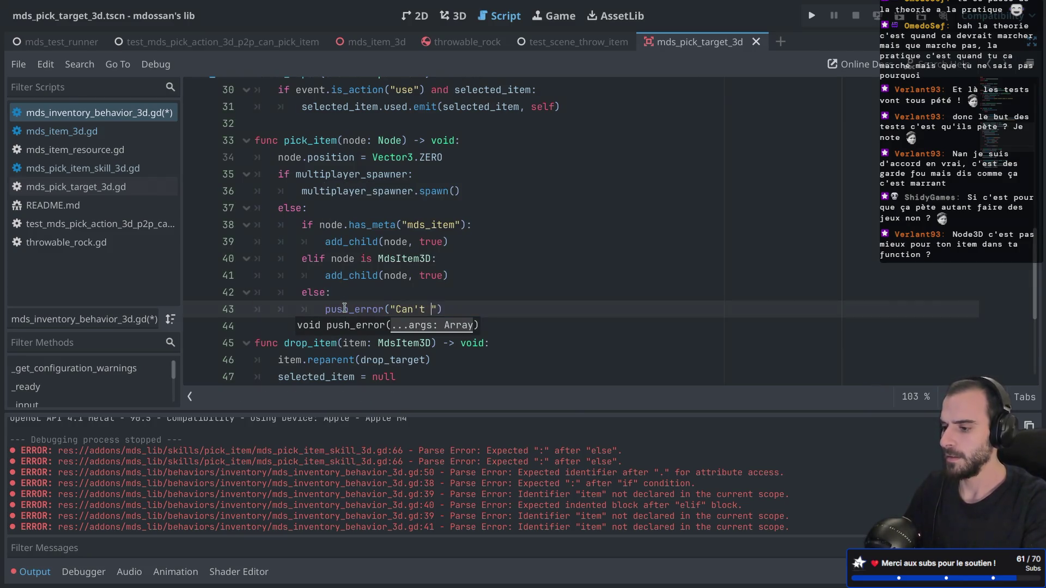
{"action": "type", "text": "re in "}
{"action": "type", "text": "inventory item"}
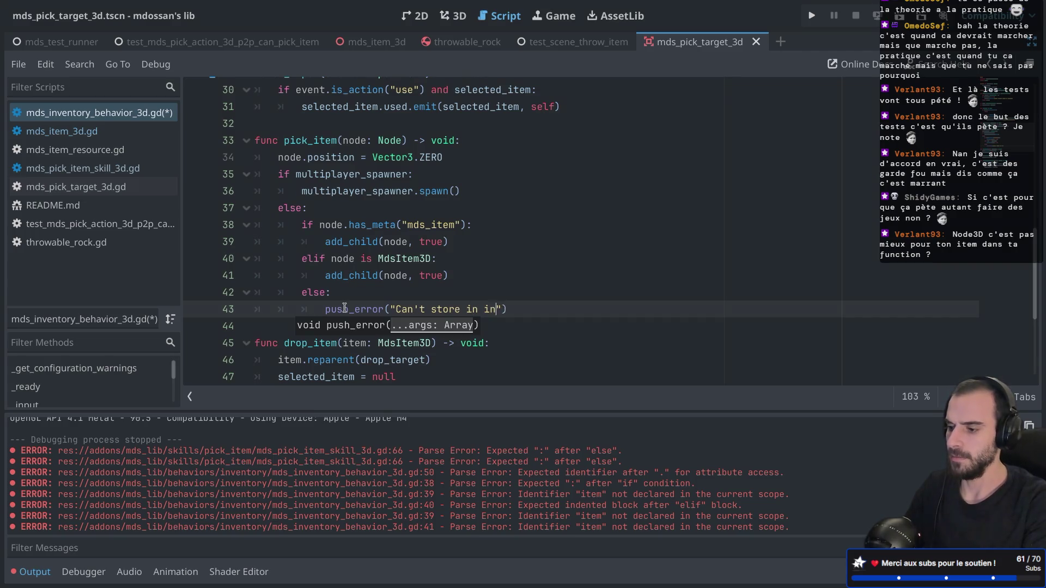
{"action": "key", "text": "BackSpace"}
{"action": "key", "text": "BackSpace"}
{"action": "key", "text": "BackSpace"}
{"action": "type", "text": "node of t"}
{"action": "type", "text": "ype"}
{"action": "key", "text": "BackSpace"}
{"action": "key", "text": "BackSpace"}
{"action": "key", "text": "BackSpace"}
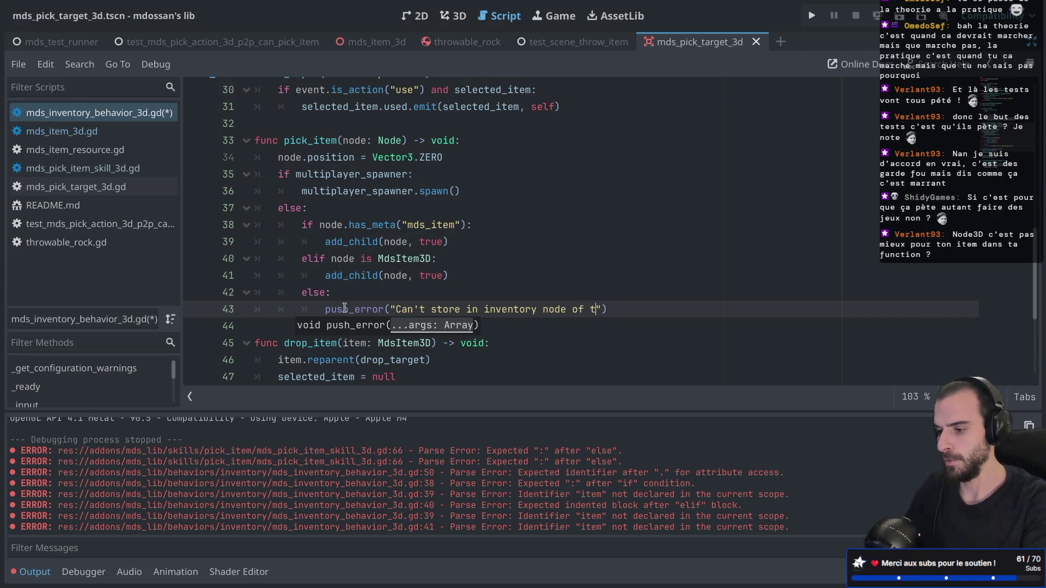
{"action": "type", "text": "$"}
{"action": "key", "text": "BackSpace"}
{"action": "type", "text": "%s\" %s"}
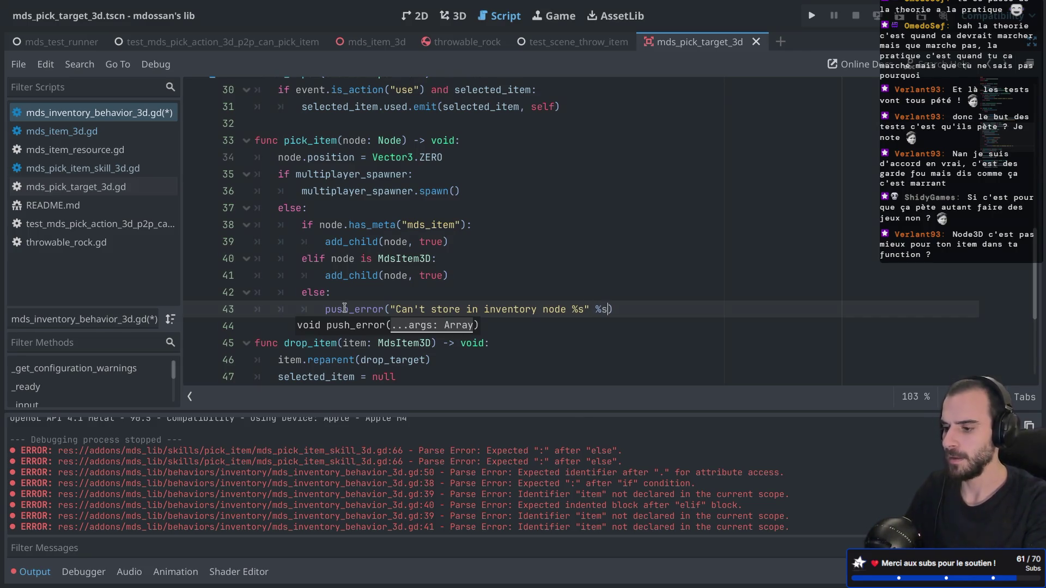
{"action": "key", "text": "BackSpace"}
{"action": "type", "text": "node"}
{"action": "key", "text": "ctrl+s"}
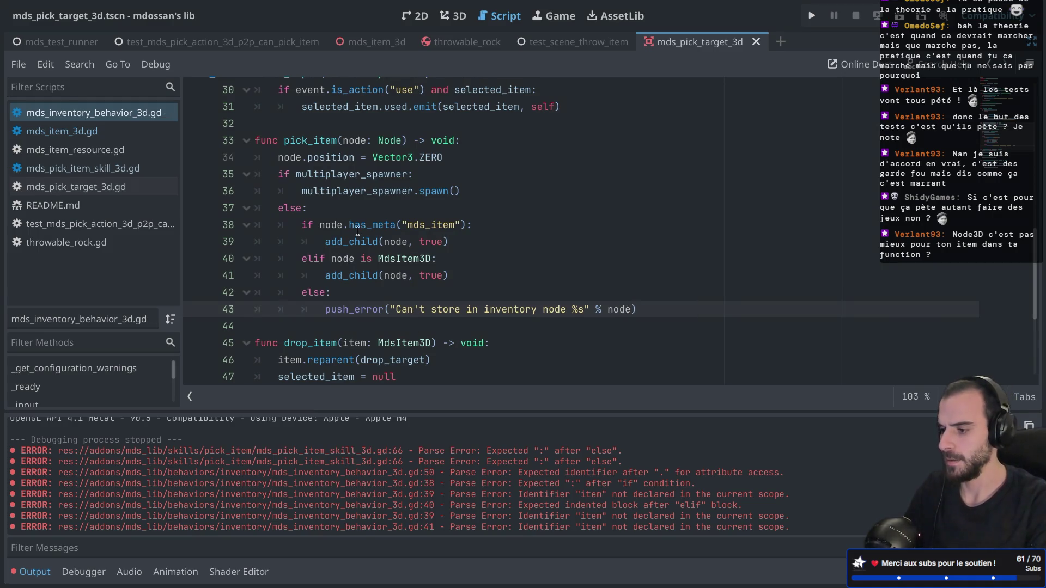
Step: Scroll down the script, then switch to the test_scene_throw_item scene
{"action": "scroll", "coordinate": [358, 230], "scroll_direction": "down", "scroll_amount": 2}
{"action": "scroll", "coordinate": [420, 211], "scroll_direction": "down", "scroll_amount": 1}
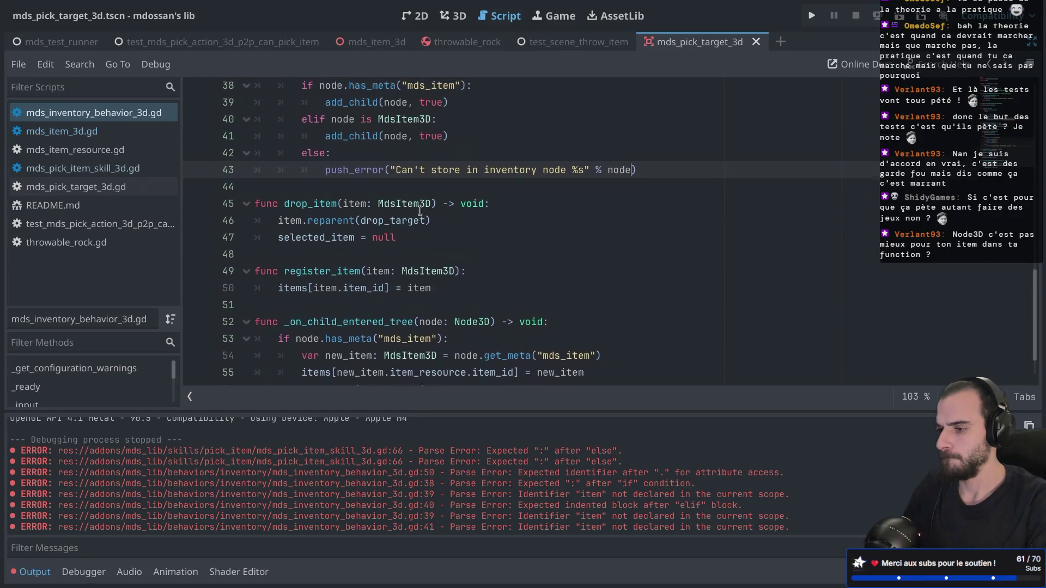
{"action": "left_click", "coordinate": [572, 43]}
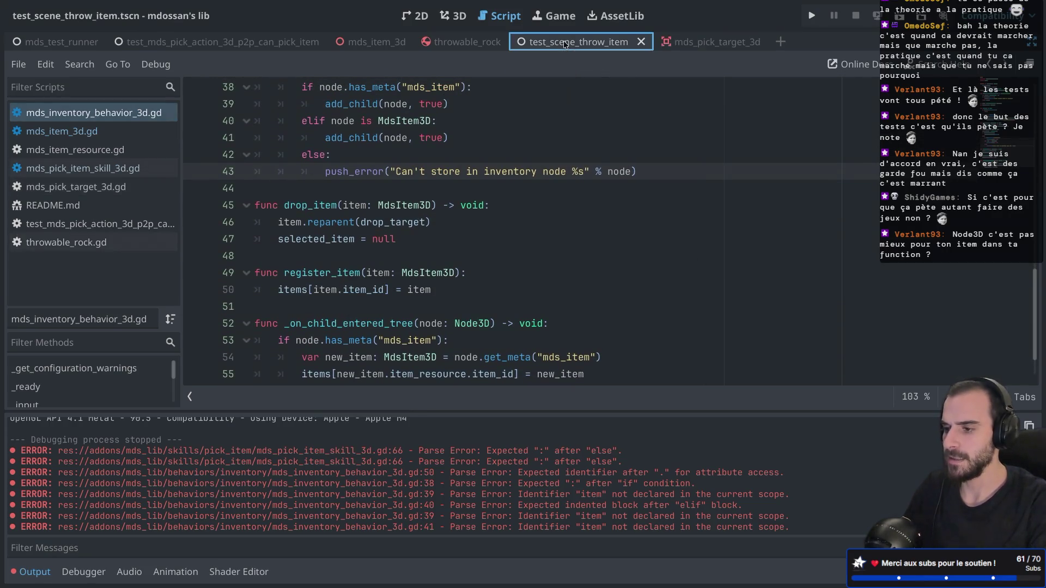
Step: Run the throw-item test scene, inspect the ThrowableRock already-has-parent 'World' error, then close the game
{"action": "left_click", "coordinate": [899, 20]}
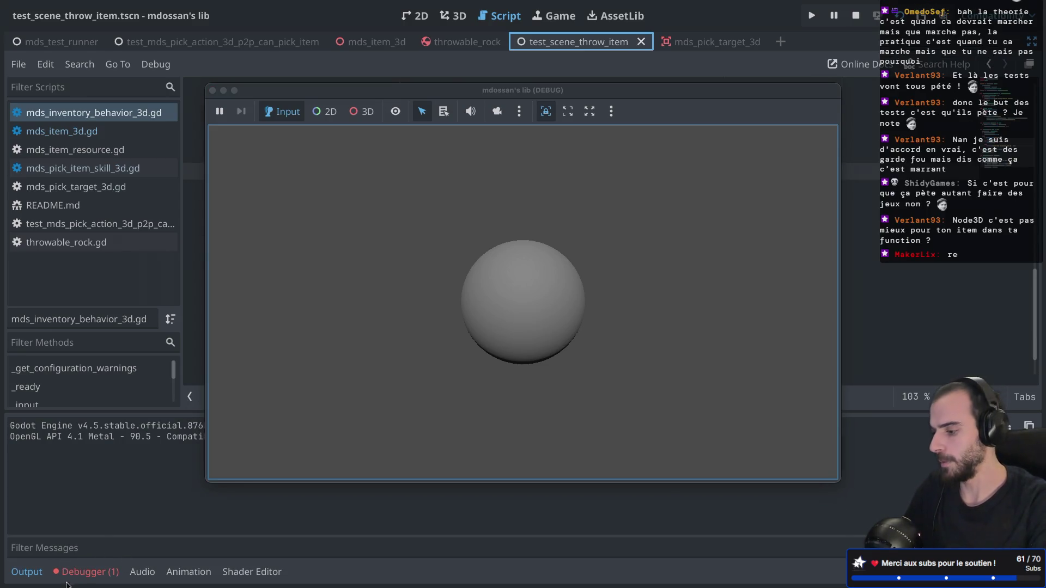
{"action": "left_click", "coordinate": [82, 572]}
{"action": "left_click", "coordinate": [99, 401]}
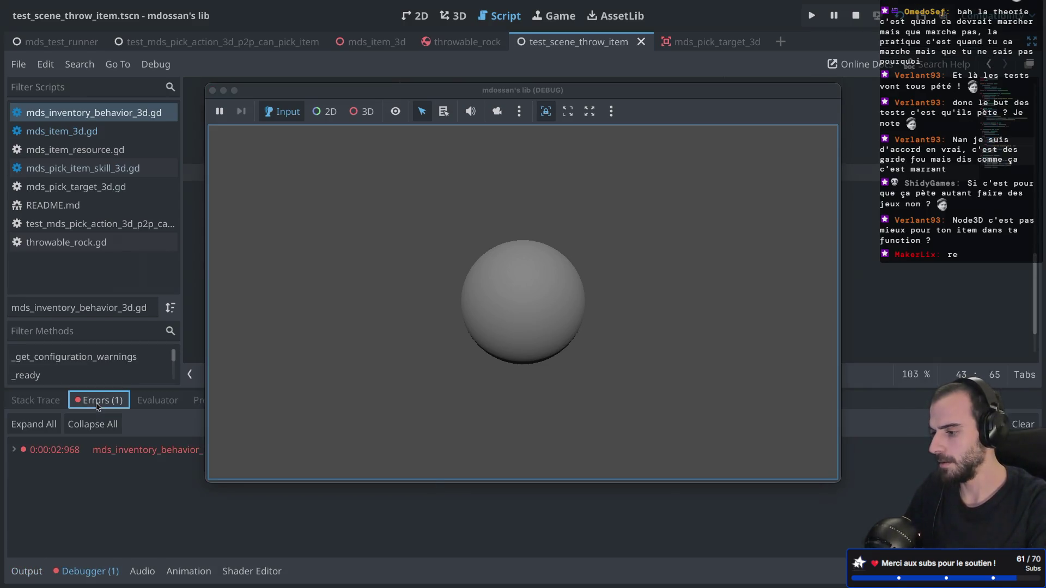
{"action": "mouse_move", "coordinate": [300, 90]}
{"action": "left_mouse_down"}
{"action": "mouse_move", "coordinate": [703, 90]}
{"action": "mouse_move", "coordinate": [714, 81]}
{"action": "mouse_move", "coordinate": [581, 8]}
{"action": "mouse_move", "coordinate": [577, 29]}
{"action": "left_mouse_up"}
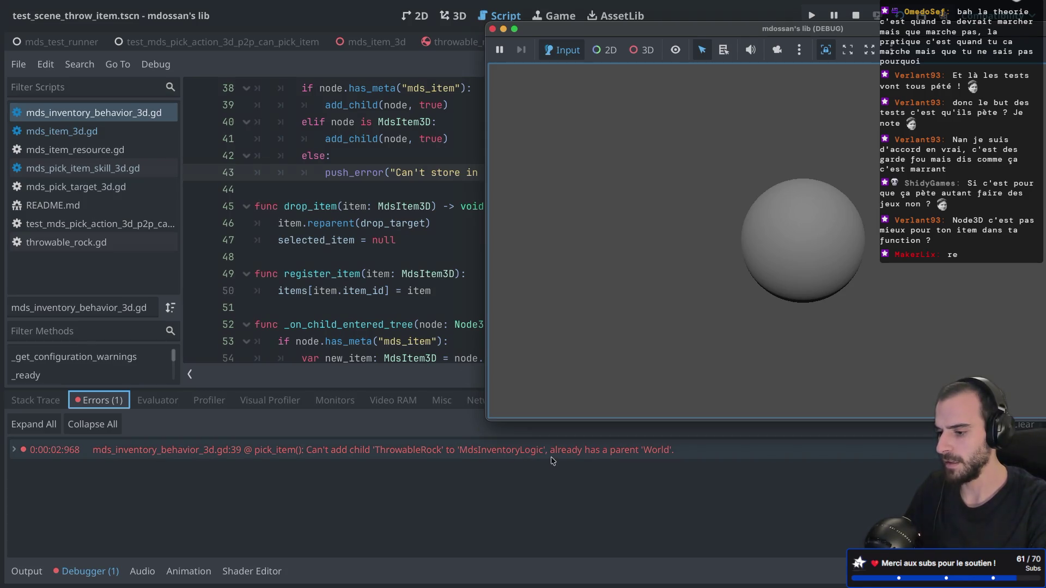
{"action": "double_click", "coordinate": [654, 454]}
{"action": "double_click", "coordinate": [324, 456]}
{"action": "mouse_move", "coordinate": [321, 457]}
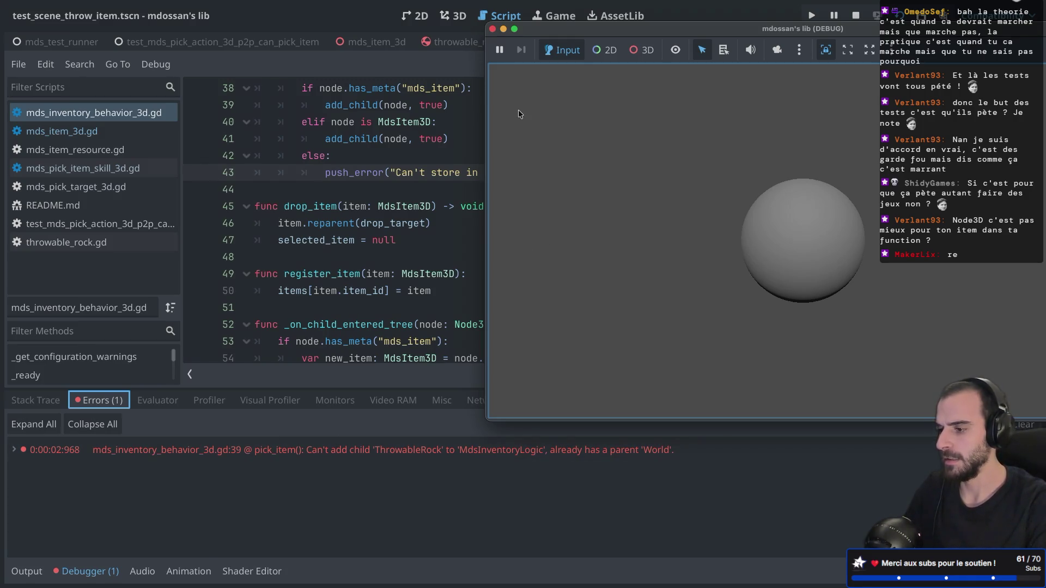
{"action": "left_click", "coordinate": [493, 31]}
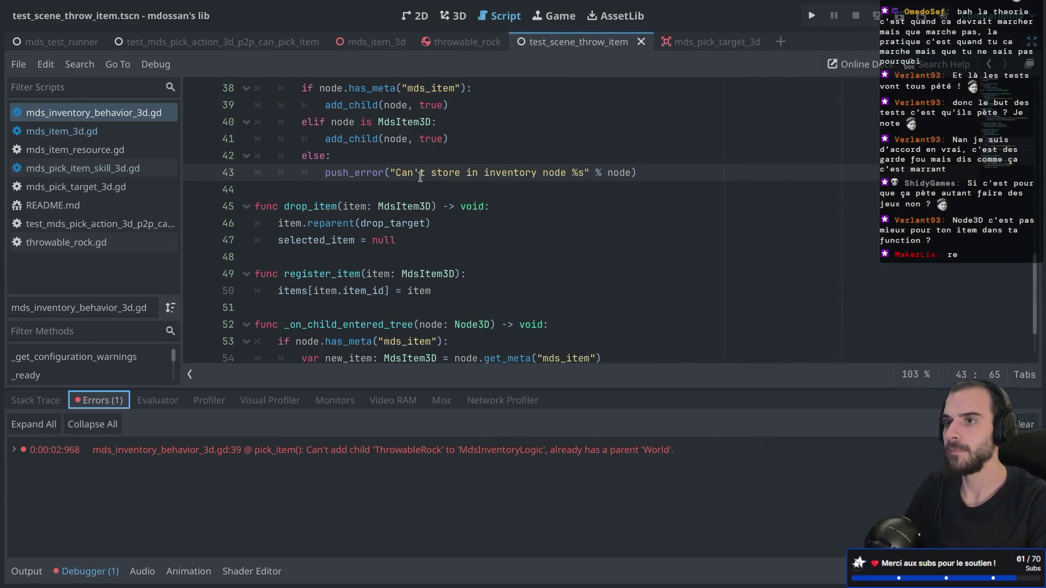
{"action": "scroll", "coordinate": [420, 177], "scroll_direction": "up", "scroll_amount": 3}
{"action": "scroll", "coordinate": [420, 177], "scroll_direction": "up", "scroll_amount": 2}
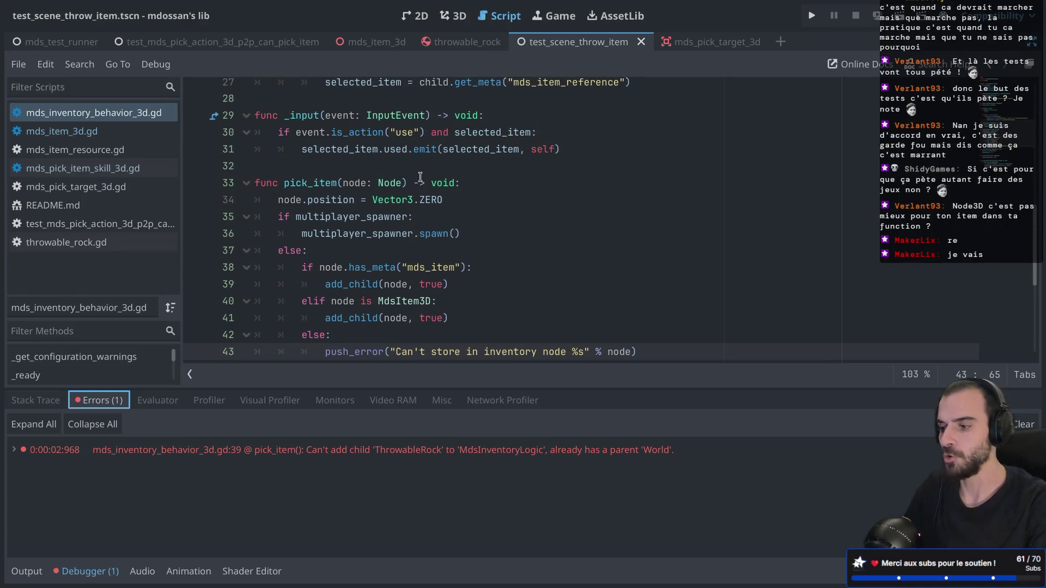
{"action": "scroll", "coordinate": [370, 261], "scroll_direction": "down", "scroll_amount": 2}
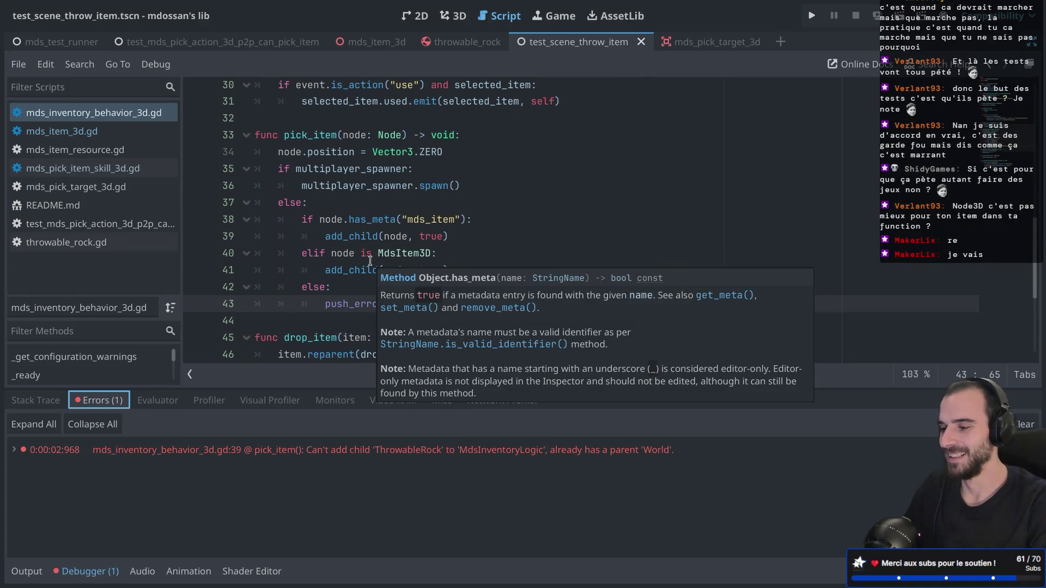
{"action": "scroll", "coordinate": [370, 261], "scroll_direction": "down", "scroll_amount": 1}
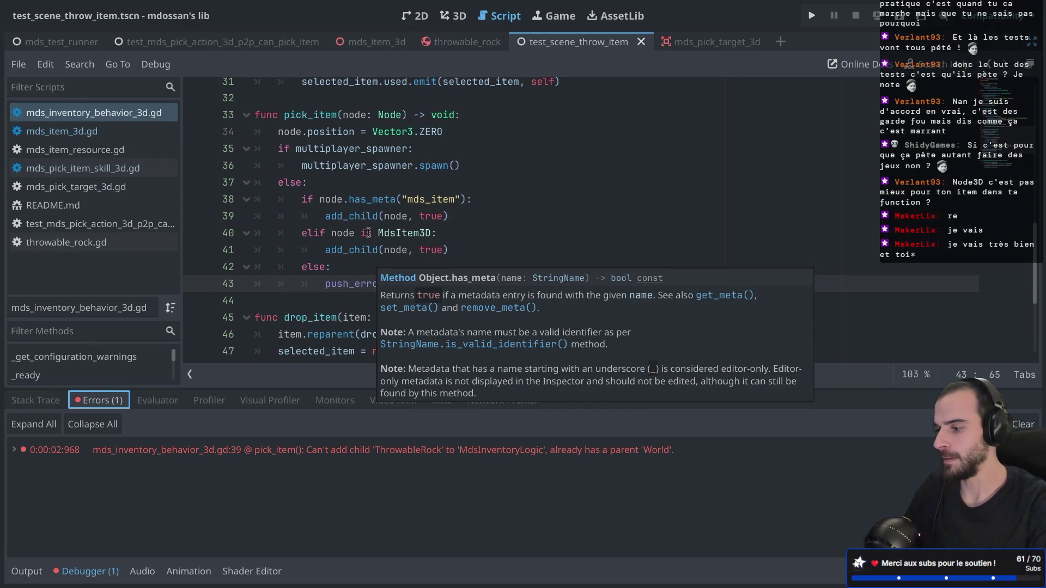
{"action": "scroll", "coordinate": [368, 237], "scroll_direction": "down", "scroll_amount": 2}
{"action": "left_click", "coordinate": [362, 185]}
{"action": "double_click", "coordinate": [362, 185]}
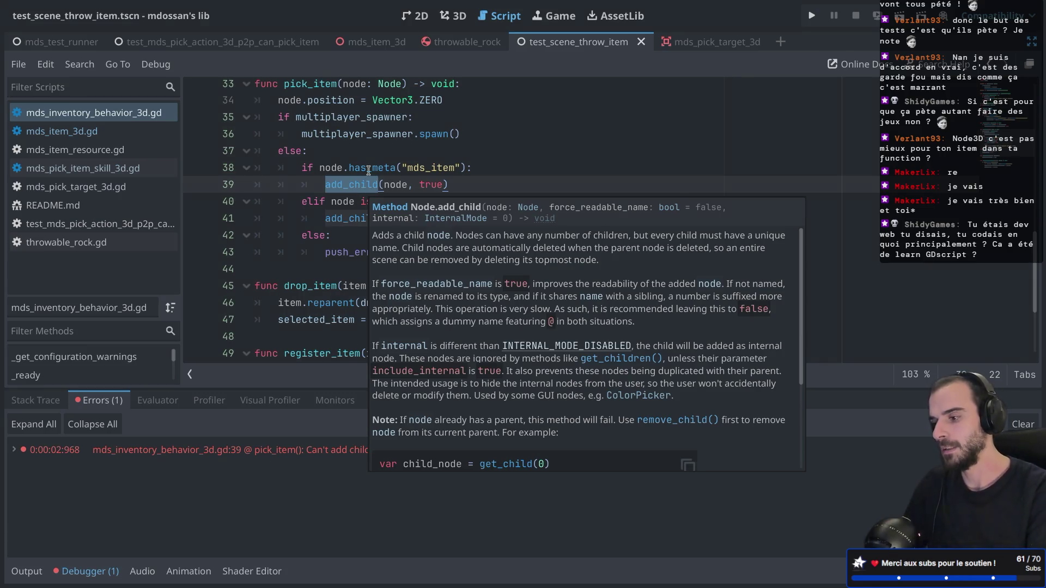
{"action": "type", "text": "re"}
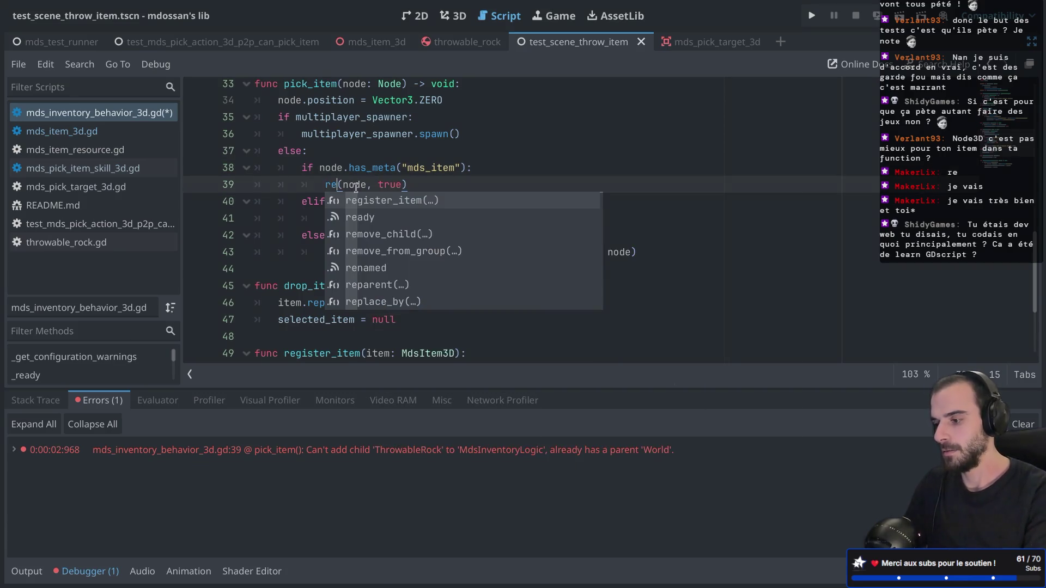
Step: Replace line 39's add_child call with node.reparent and look up the reparent documentation
{"action": "key", "text": "BackSpace"}
{"action": "key", "text": "BackSpace"}
{"action": "type", "text": "a"}
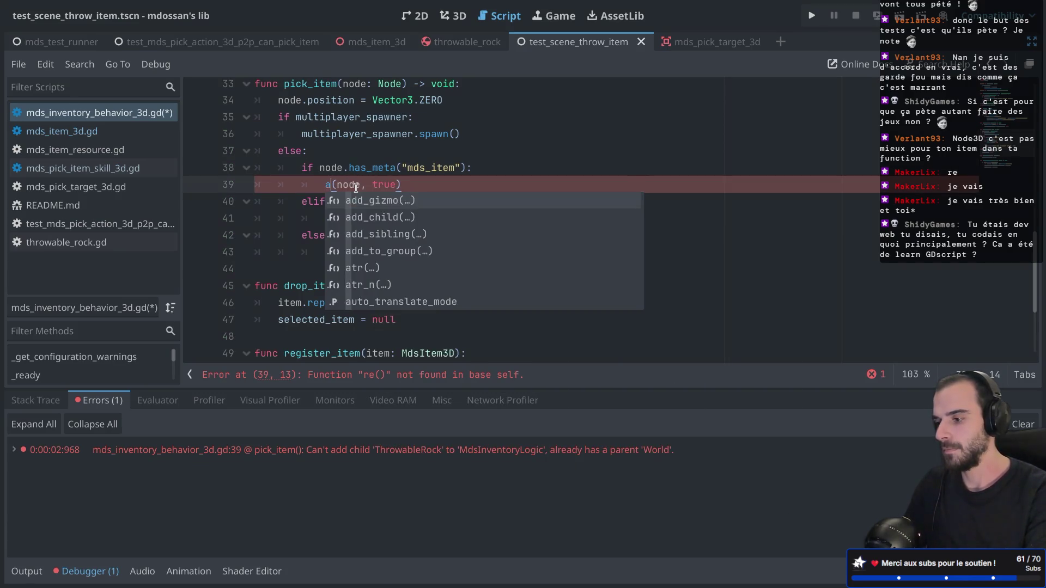
{"action": "key", "text": "Escape"}
{"action": "double_click", "coordinate": [356, 187]}
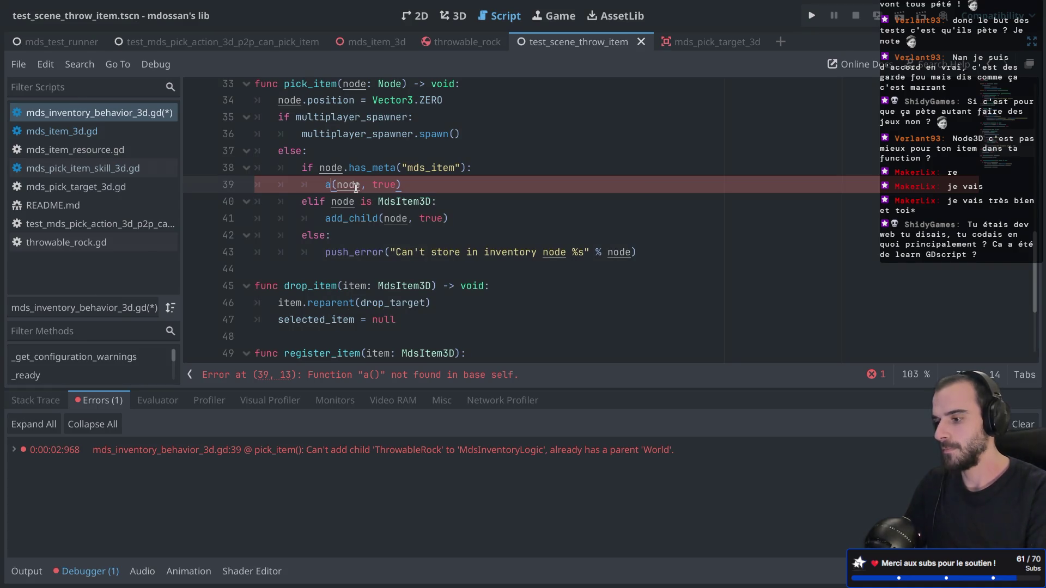
{"action": "key", "text": "BackSpace"}
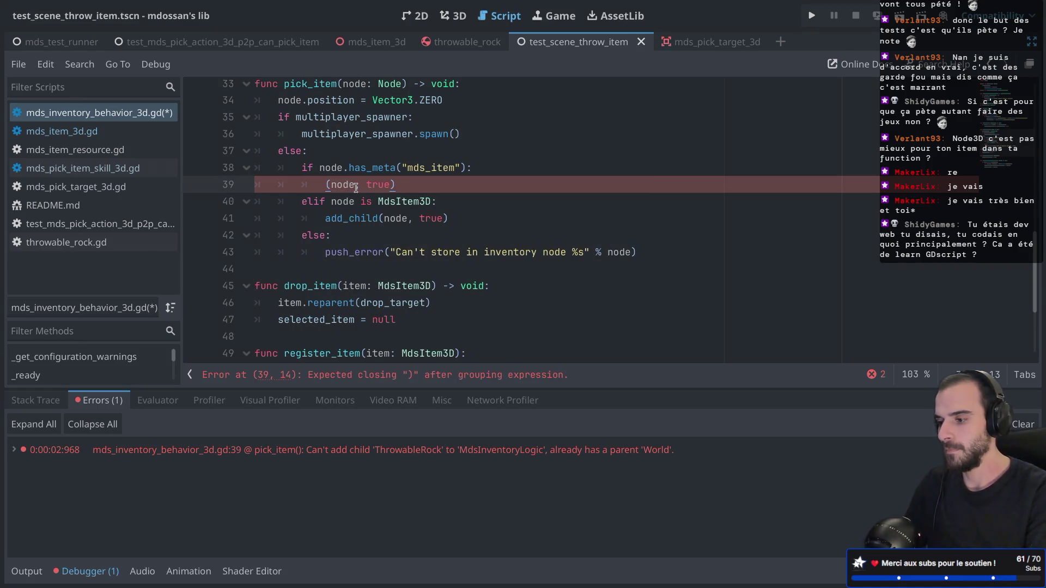
{"action": "left_click", "coordinate": [334, 183]}
{"action": "key", "text": "BackSpace"}
{"action": "left_click", "coordinate": [356, 184]}
{"action": "key", "text": "shift+End"}
{"action": "key", "text": "BackSpace"}
{"action": "type", "text": "."}
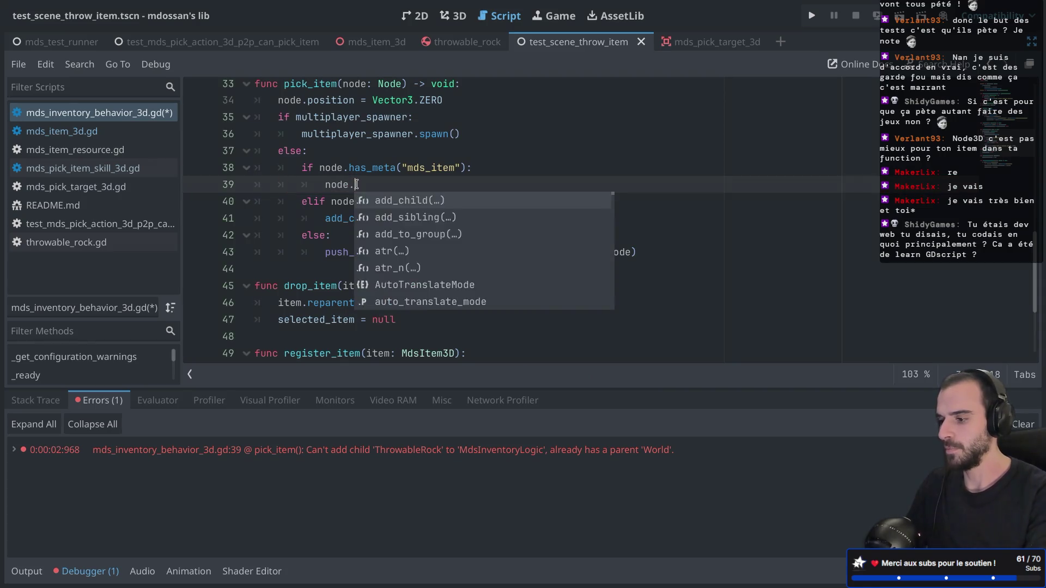
{"action": "type", "text": "repa"}
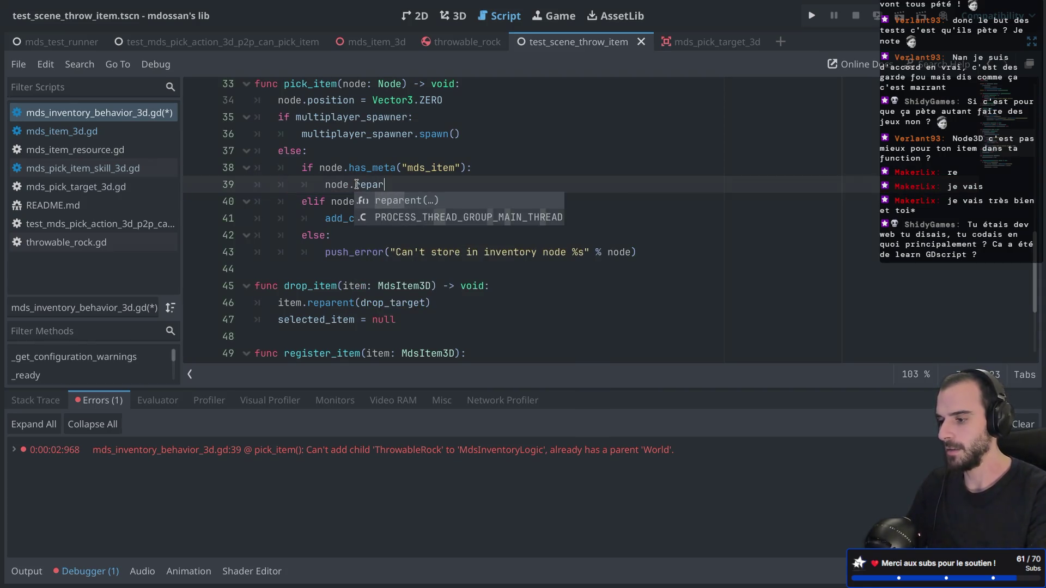
{"action": "type", "text": "r"}
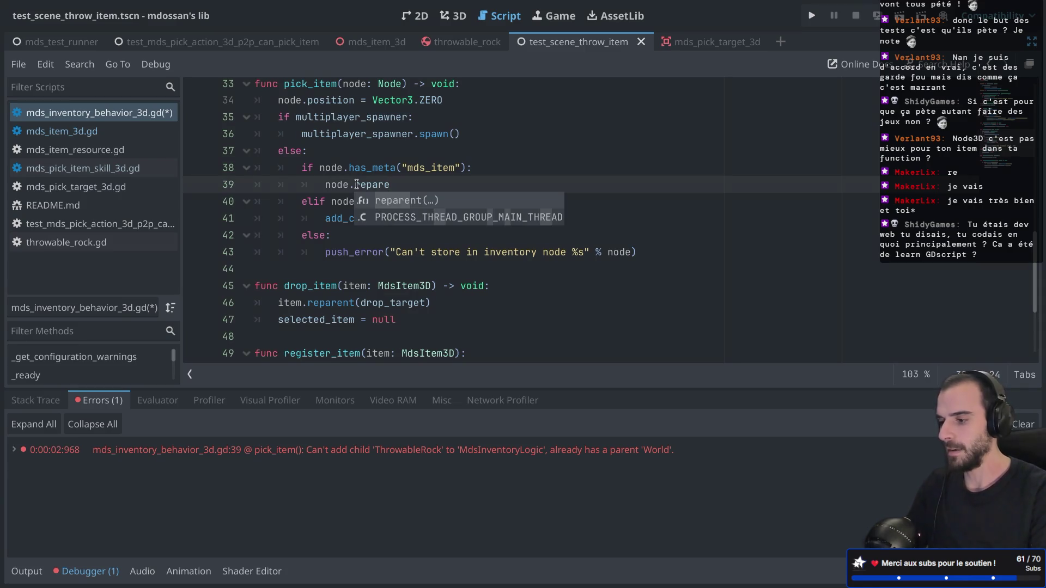
{"action": "key", "text": "Return"}
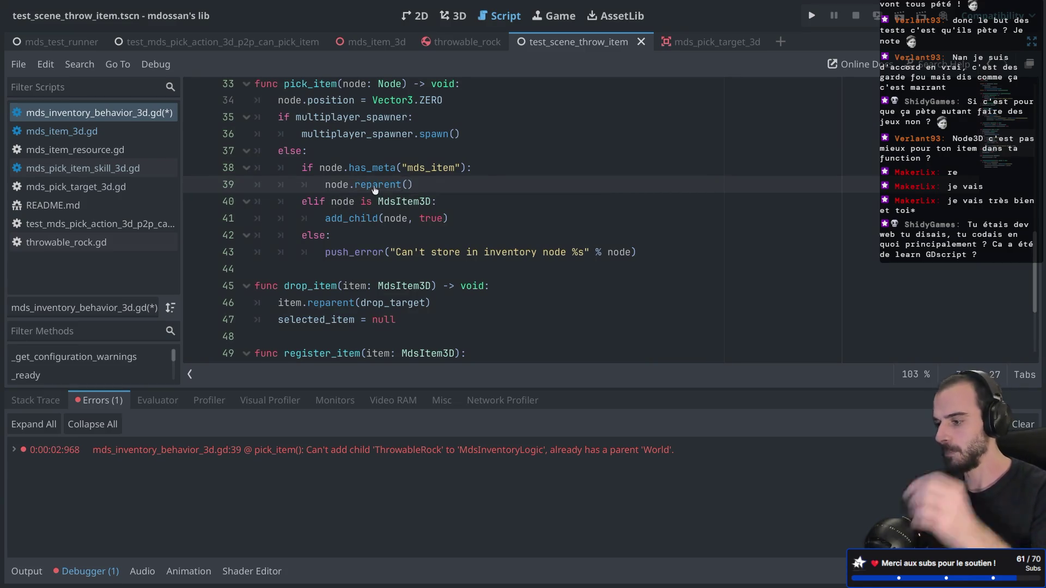
{"action": "mouse_move", "coordinate": [375, 189]}
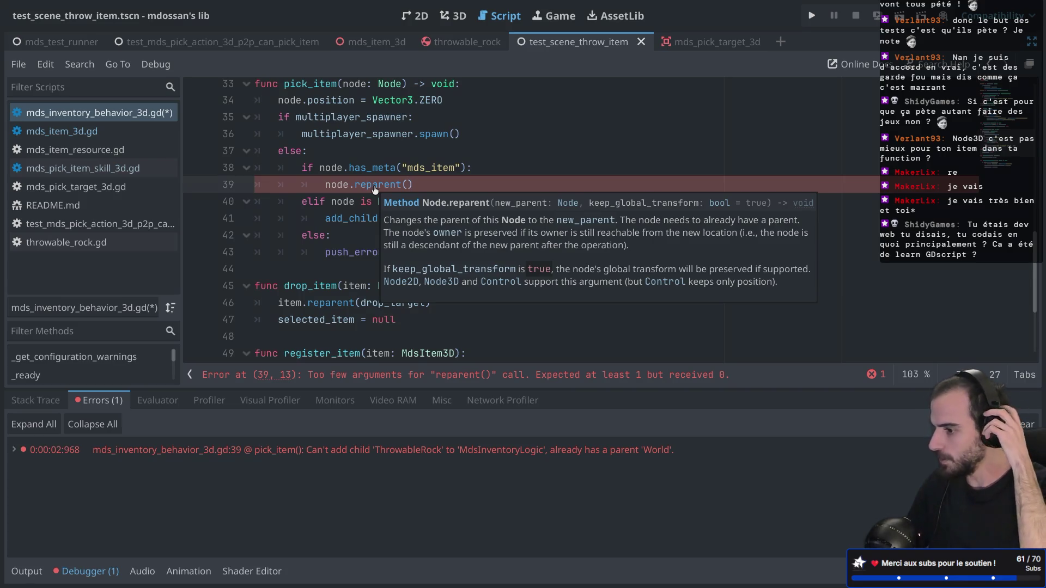
{"action": "key", "text": "ctrl"}
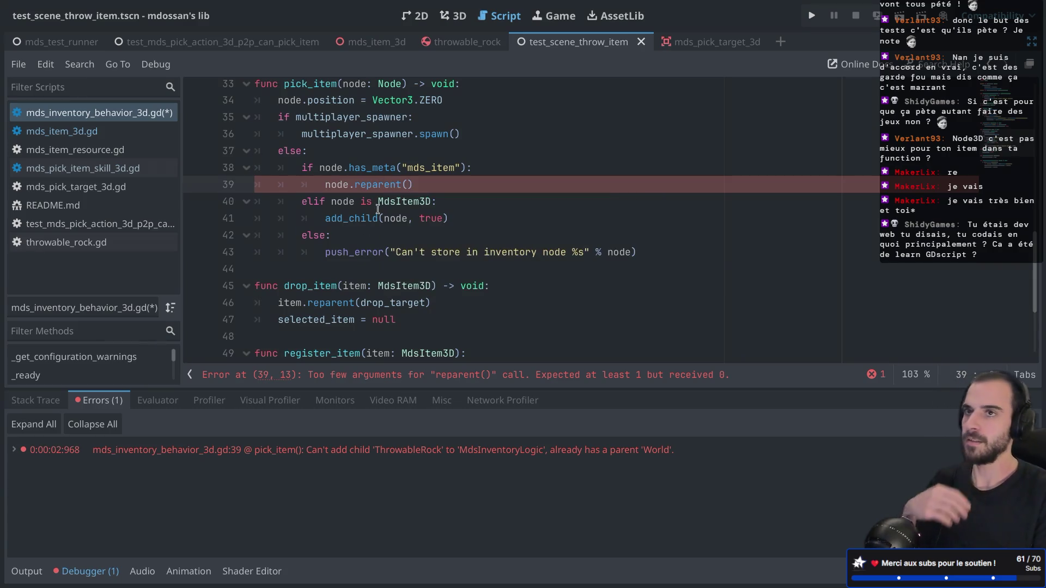
Step: Revert line 39 to add_child(node, true) and save the inventory behavior script
{"action": "key", "text": "BackSpace"}
{"action": "key", "text": "BackSpace"}
{"action": "key", "text": "BackSpace"}
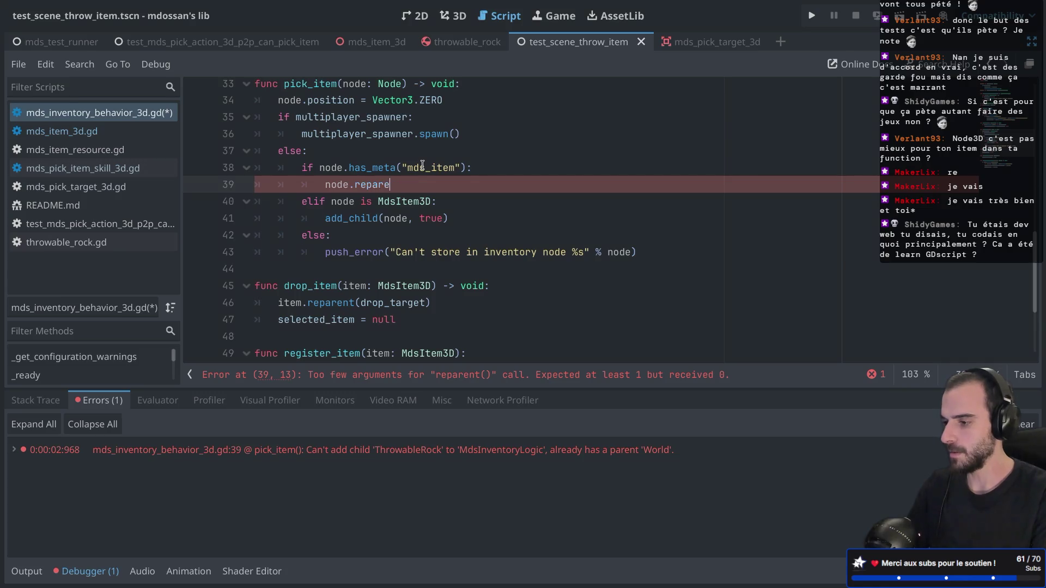
{"action": "type", "text": "a"}
{"action": "key", "text": "shift+Home"}
{"action": "key", "text": "ctrl+v"}
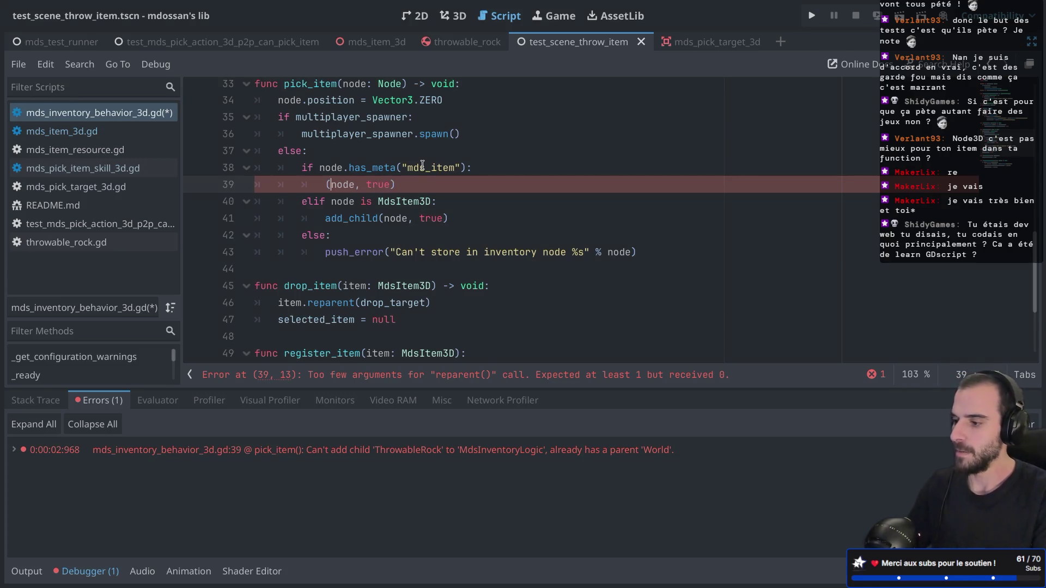
{"action": "key", "text": "ctrl+z"}
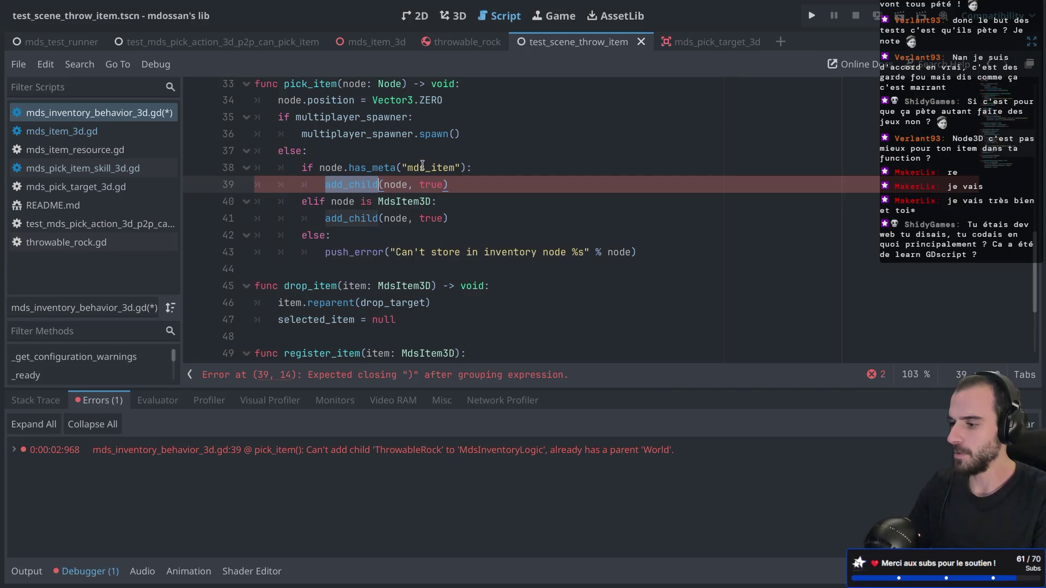
{"action": "key", "text": "ctrl+s"}
{"action": "scroll", "coordinate": [422, 164], "scroll_direction": "down", "scroll_amount": 1}
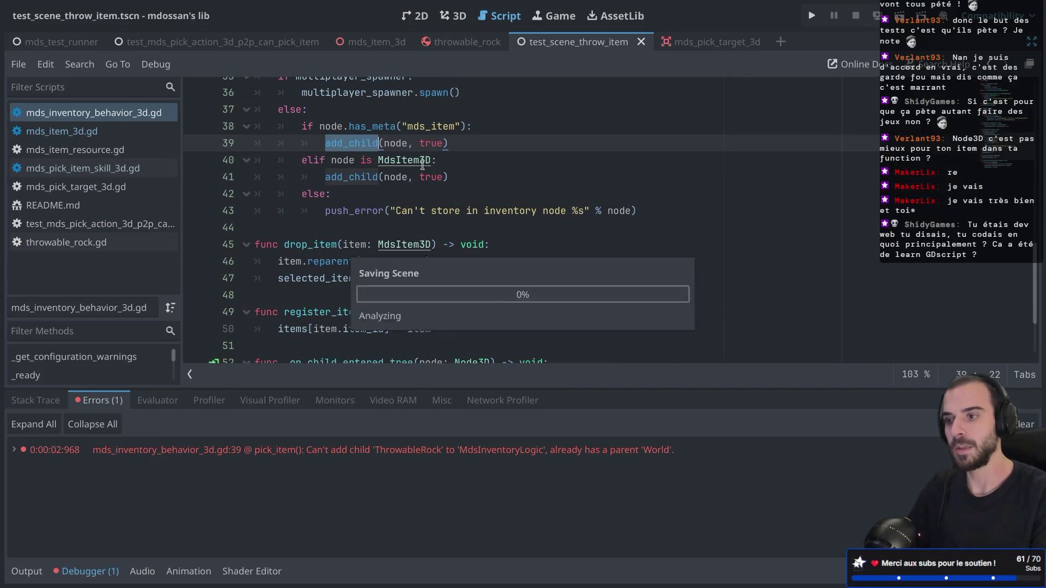
{"action": "left_click", "coordinate": [399, 225]}
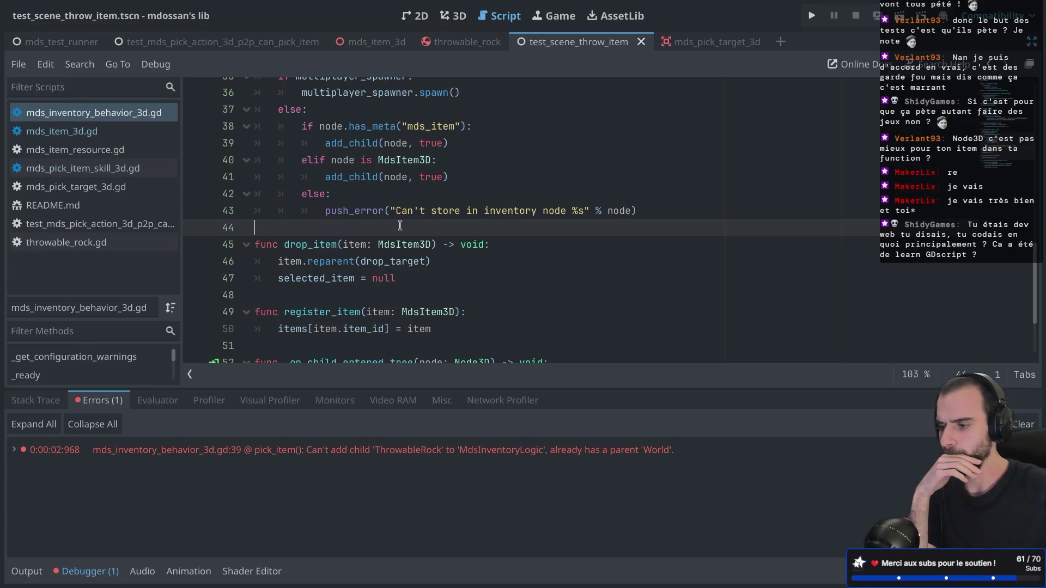
{"action": "left_click_drag", "start_coordinate": [319, 142], "coordinate": [379, 141]}
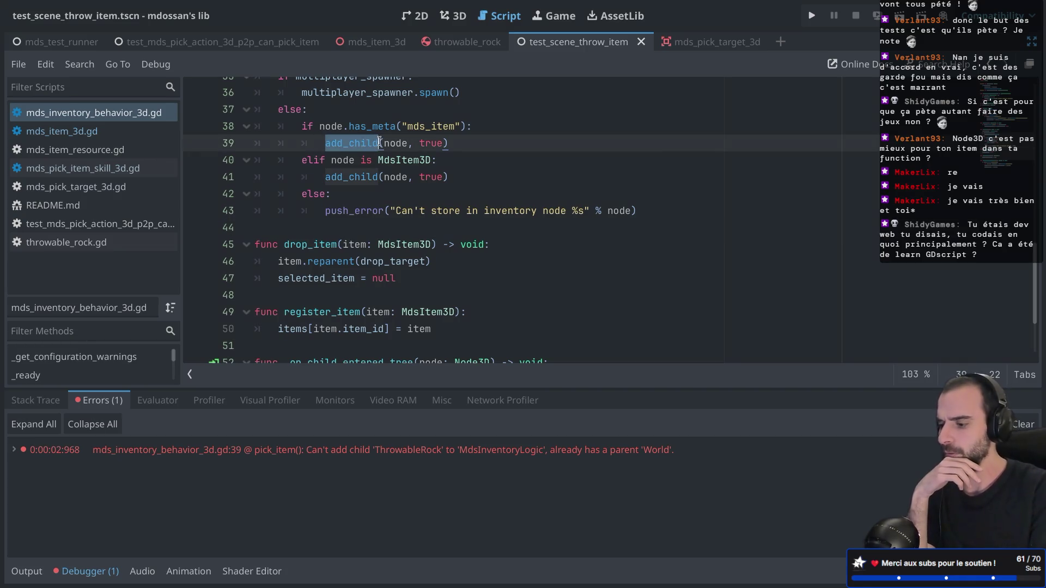
{"action": "left_click", "coordinate": [438, 455]}
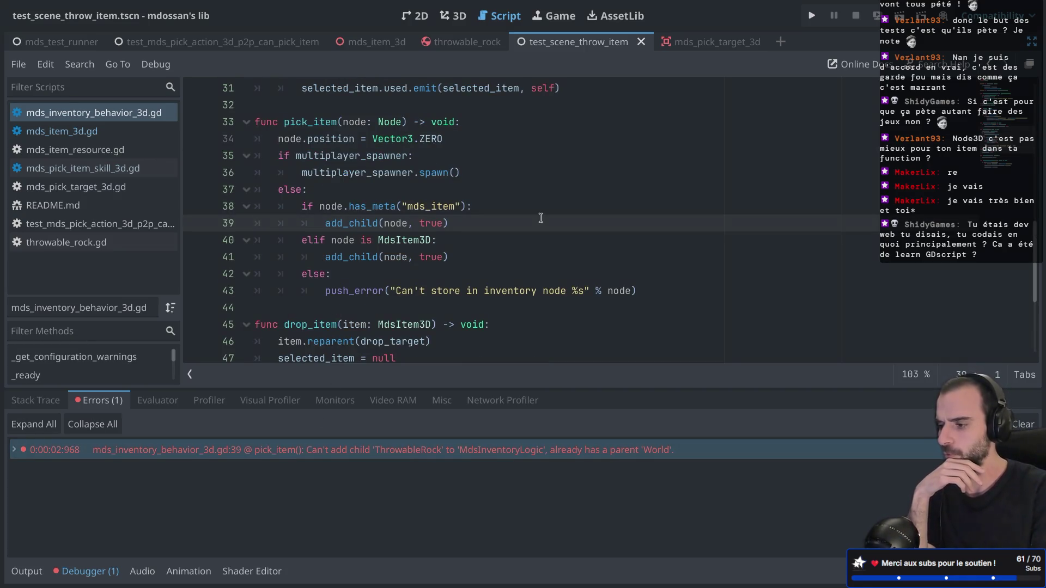
Step: Open mds_pick_item_skill_3d.gd and inspect the duplicate docs and parent property on lines 63-64
{"action": "left_click", "coordinate": [98, 169]}
{"action": "scroll", "coordinate": [431, 214], "scroll_direction": "down", "scroll_amount": 2}
{"action": "scroll", "coordinate": [431, 214], "scroll_direction": "up", "scroll_amount": 1}
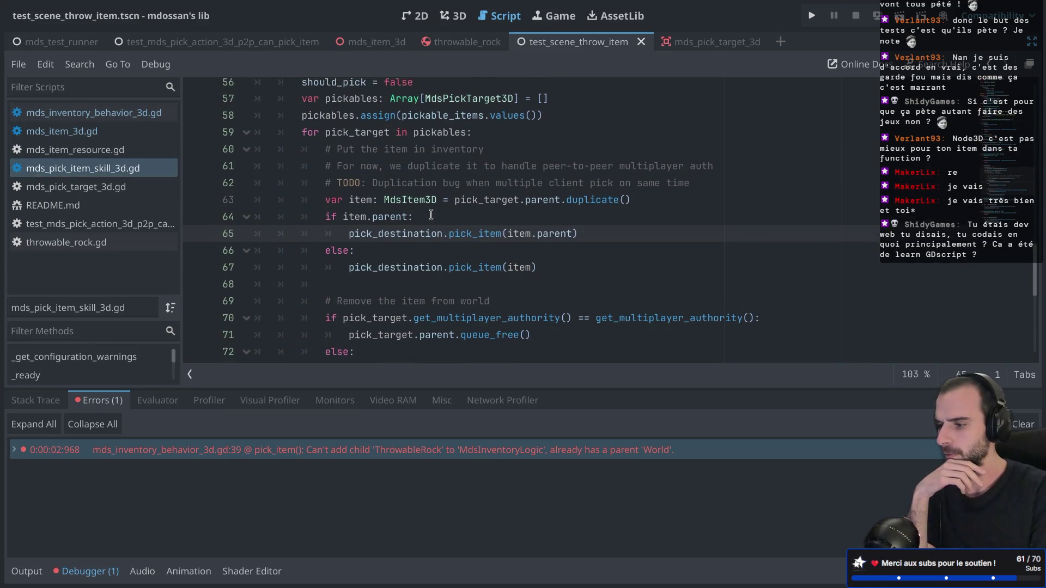
{"action": "left_click", "coordinate": [468, 208]}
{"action": "double_click", "coordinate": [542, 208]}
{"action": "double_click", "coordinate": [589, 207]}
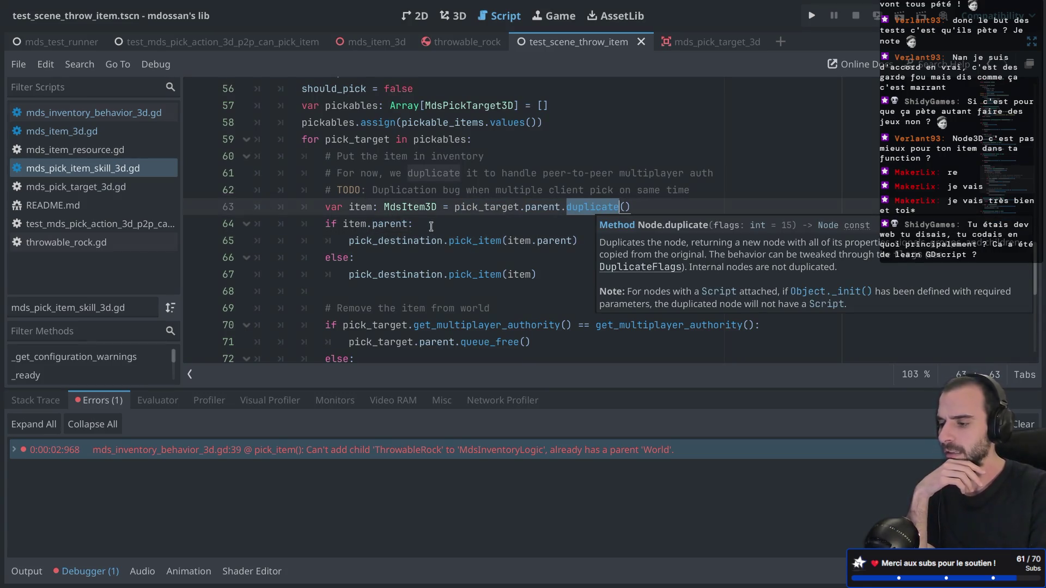
{"action": "double_click", "coordinate": [401, 208]}
{"action": "double_click", "coordinate": [383, 223]}
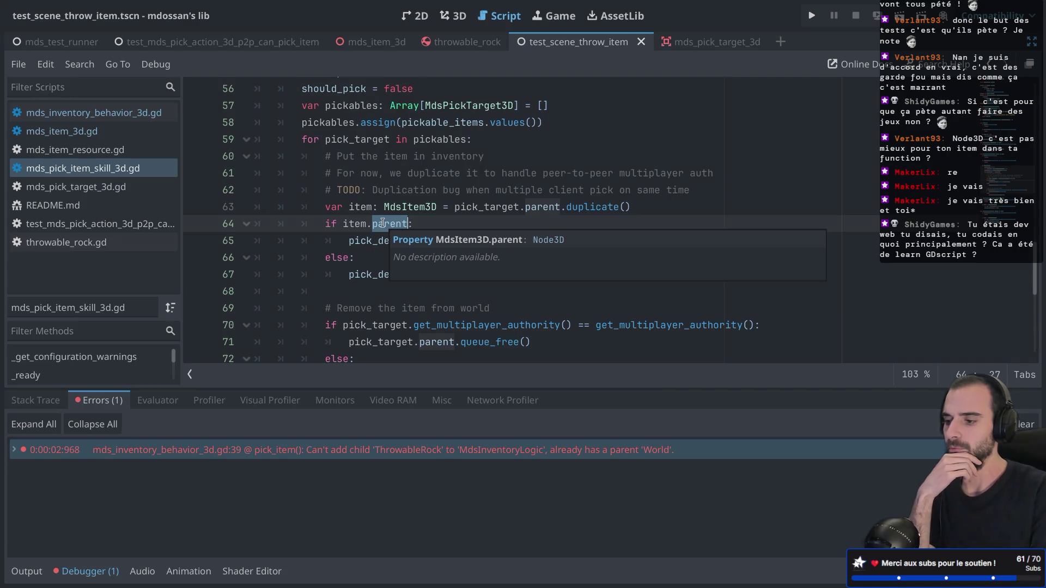
{"action": "double_click", "coordinate": [388, 210]}
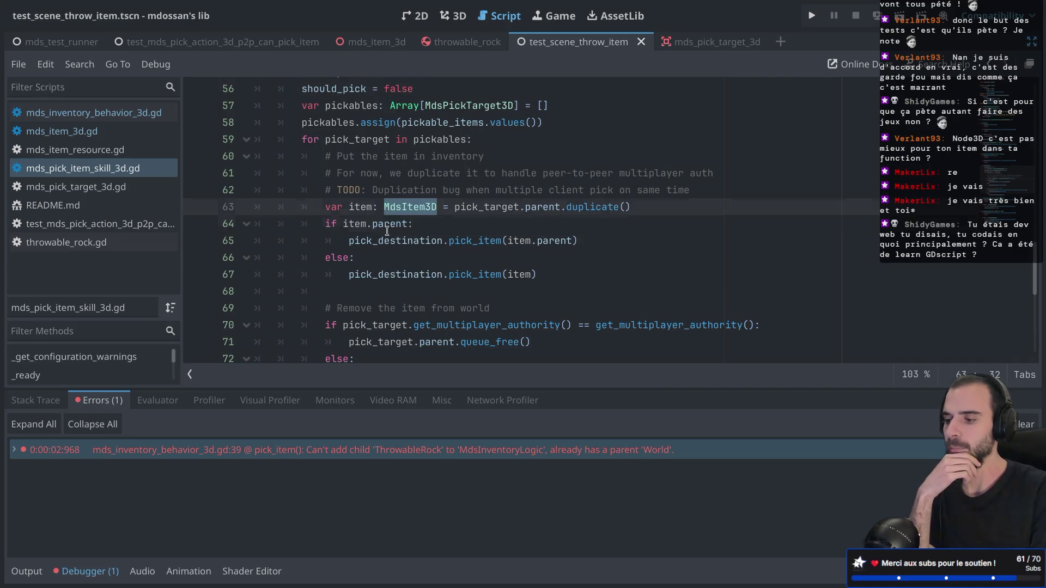
{"action": "double_click", "coordinate": [386, 230]}
{"action": "mouse_move", "coordinate": [386, 230]}
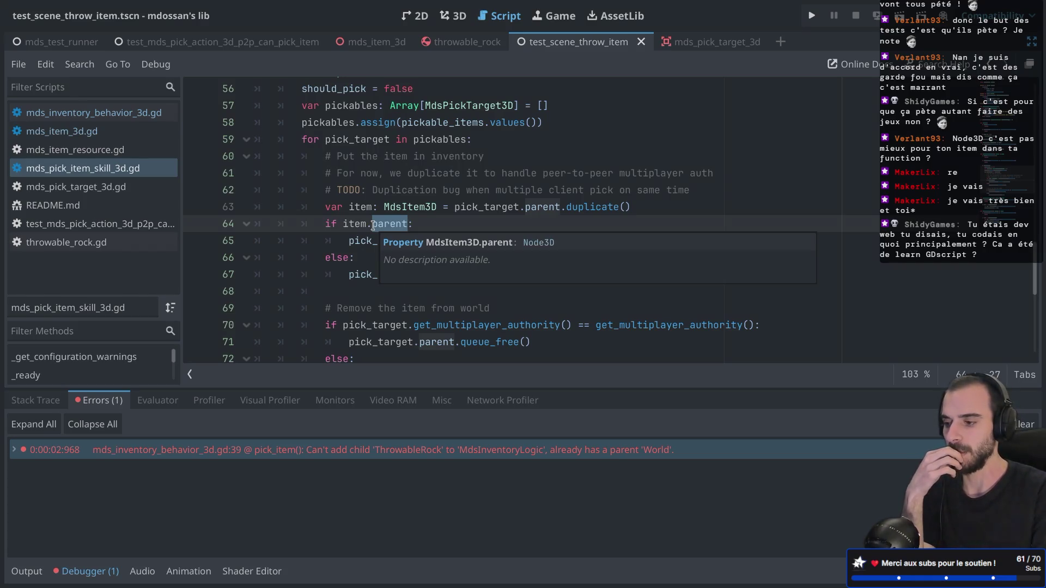
{"action": "left_click", "coordinate": [404, 207]}
Step: Check the parent references on line 64 and in the pick_item(item.parent) call
{"action": "left_click", "coordinate": [380, 223]}
{"action": "left_click", "coordinate": [408, 206]}
{"action": "double_click", "coordinate": [408, 206]}
{"action": "double_click", "coordinate": [394, 223]}
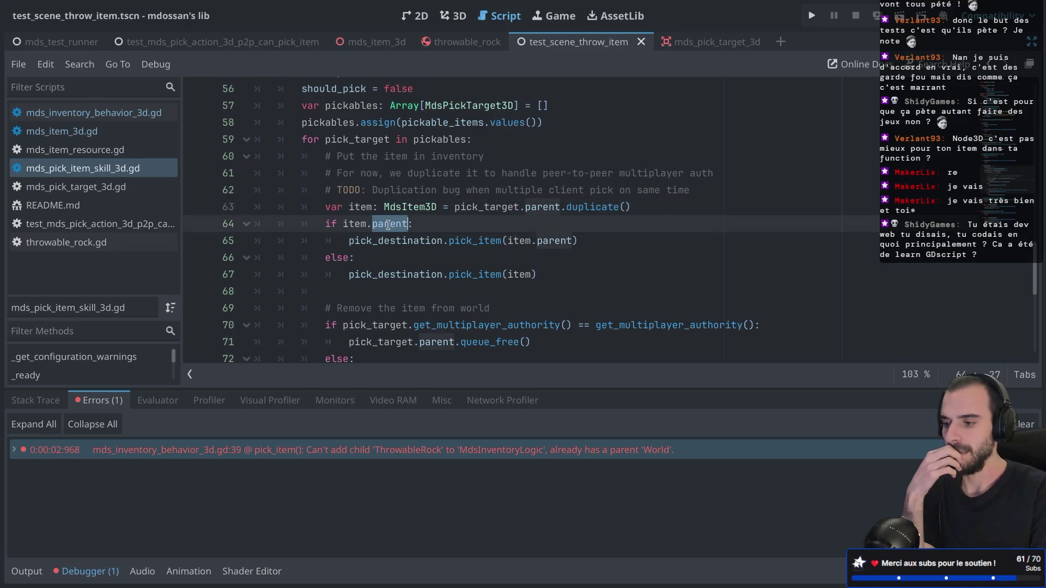
{"action": "double_click", "coordinate": [562, 243]}
{"action": "left_click", "coordinate": [573, 242]}
{"action": "scroll", "coordinate": [632, 223], "scroll_direction": "down", "scroll_amount": 1}
{"action": "scroll", "coordinate": [632, 223], "scroll_direction": "down", "scroll_amount": 1}
{"action": "scroll", "coordinate": [632, 223], "scroll_direction": "up", "scroll_amount": 1}
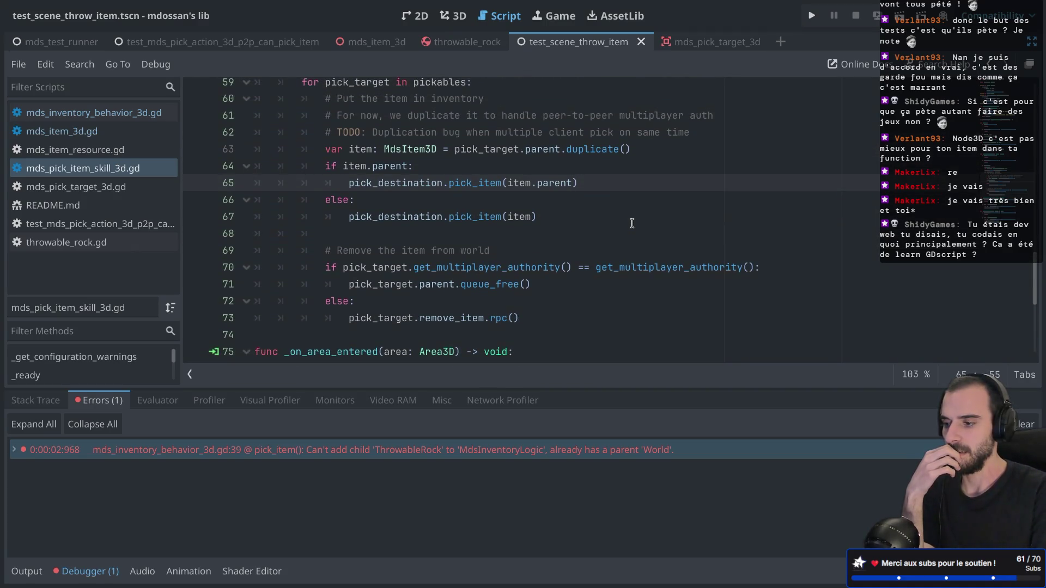
{"action": "scroll", "coordinate": [632, 224], "scroll_direction": "up", "scroll_amount": 1}
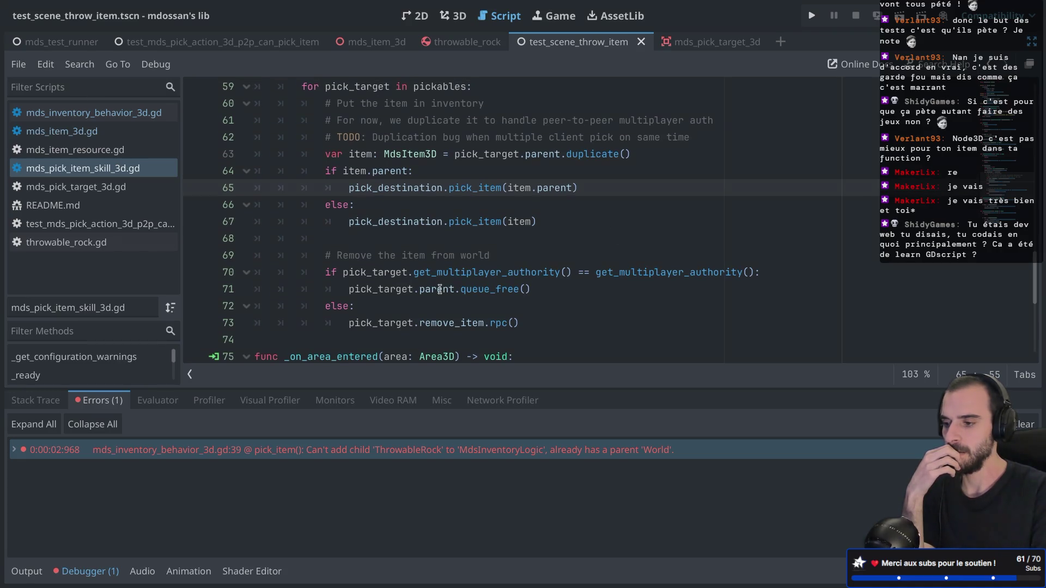
Step: Review the 'if item.parent:' condition and the MdsItem3D item variable on line 63
{"action": "mouse_move", "coordinate": [526, 157]}
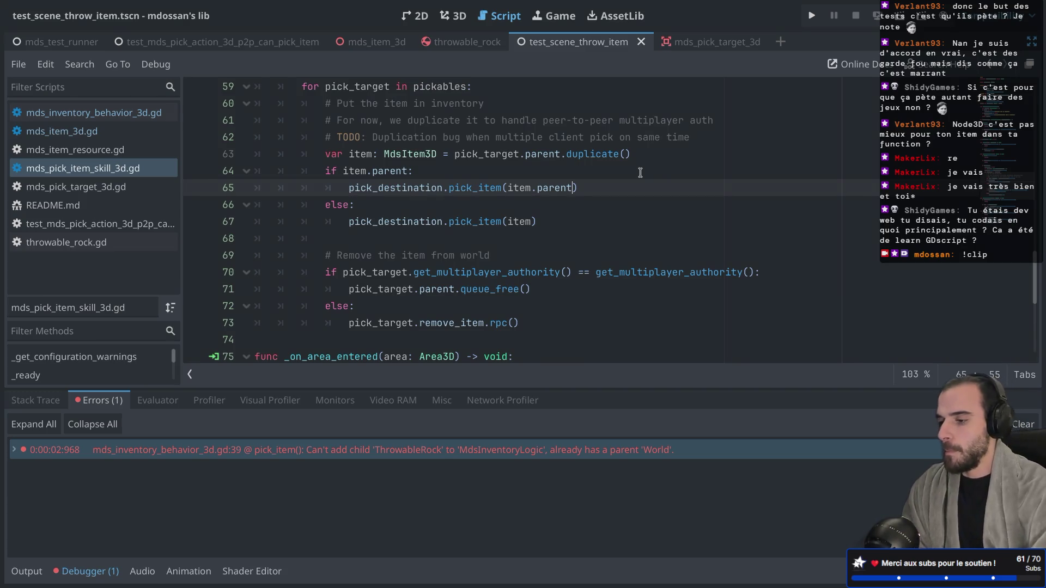
{"action": "scroll", "coordinate": [640, 172], "scroll_direction": "down", "scroll_amount": 1}
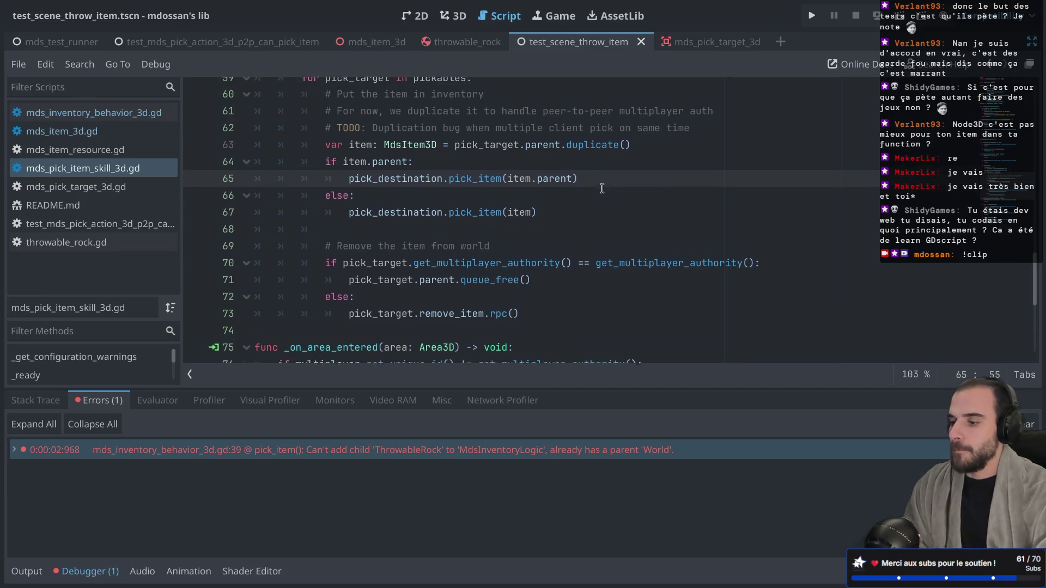
{"action": "scroll", "coordinate": [388, 159], "scroll_direction": "up", "scroll_amount": 2}
{"action": "double_click", "coordinate": [390, 181]}
{"action": "double_click", "coordinate": [392, 168]}
{"action": "double_click", "coordinate": [366, 168]}
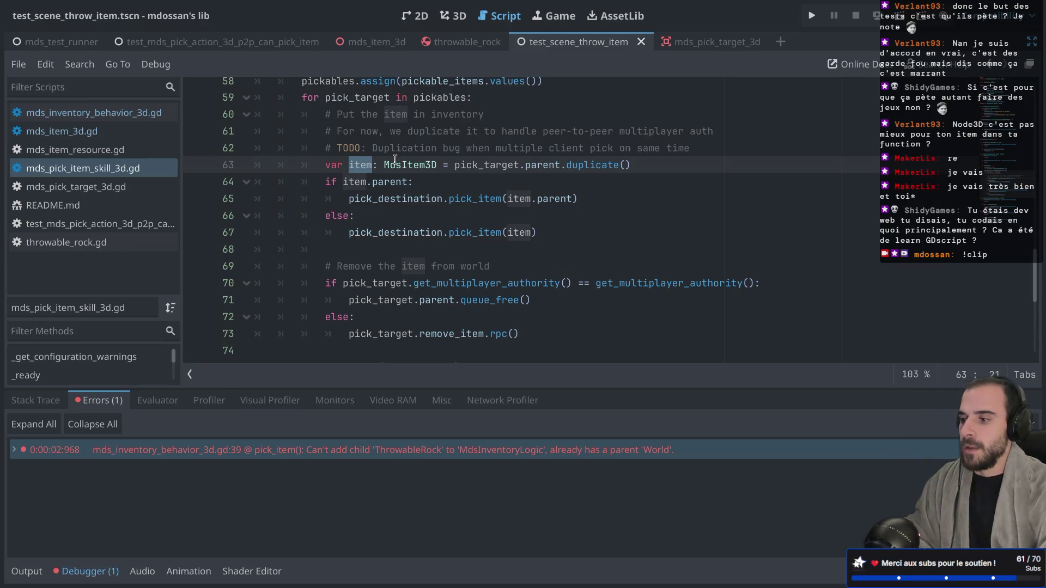
Step: Copy the line 63 item declaration into the if branch, rename it parented_item, and save
{"action": "left_click_drag", "start_coordinate": [648, 166], "coordinate": [324, 167]}
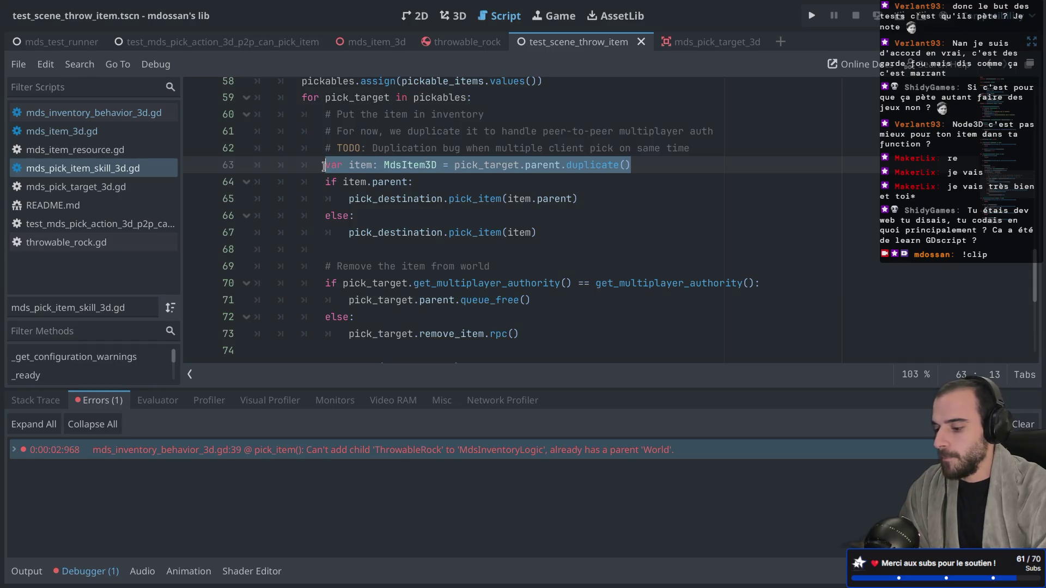
{"action": "key", "text": "ctrl+c"}
{"action": "left_click", "coordinate": [420, 180]}
{"action": "key", "text": "Return"}
{"action": "key", "text": "ctrl+v"}
{"action": "double_click", "coordinate": [389, 199]}
{"action": "type", "text": "parented_item"}
{"action": "key", "text": "ctrl+s"}
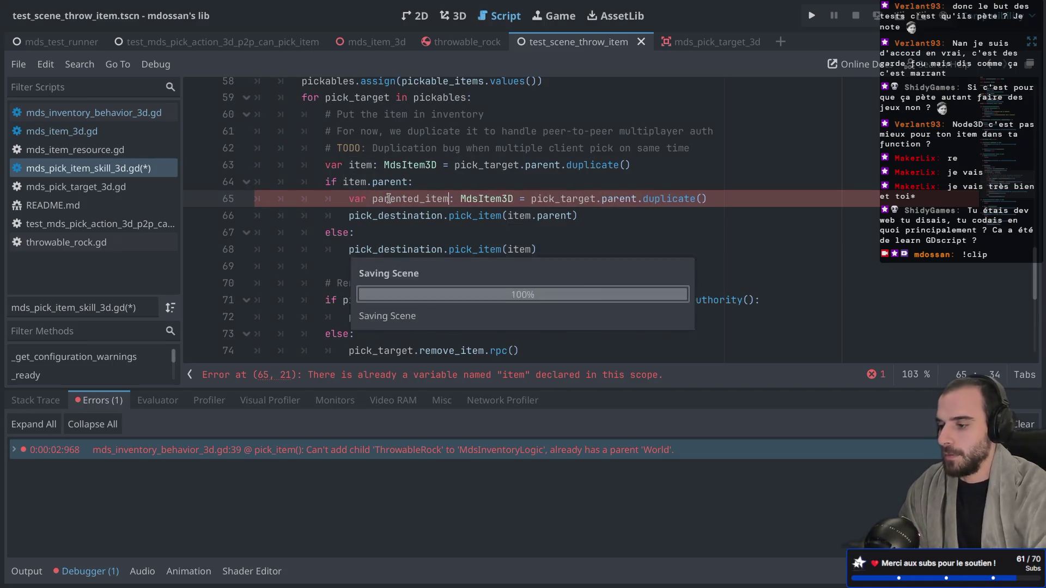
Step: Make it parented_item: Node3D = item.parent.duplicate() and pass parent to pick_item
{"action": "double_click", "coordinate": [489, 198]}
{"action": "type", "text": "Node3D"}
{"action": "double_click", "coordinate": [553, 198]}
{"action": "type", "text": "item"}
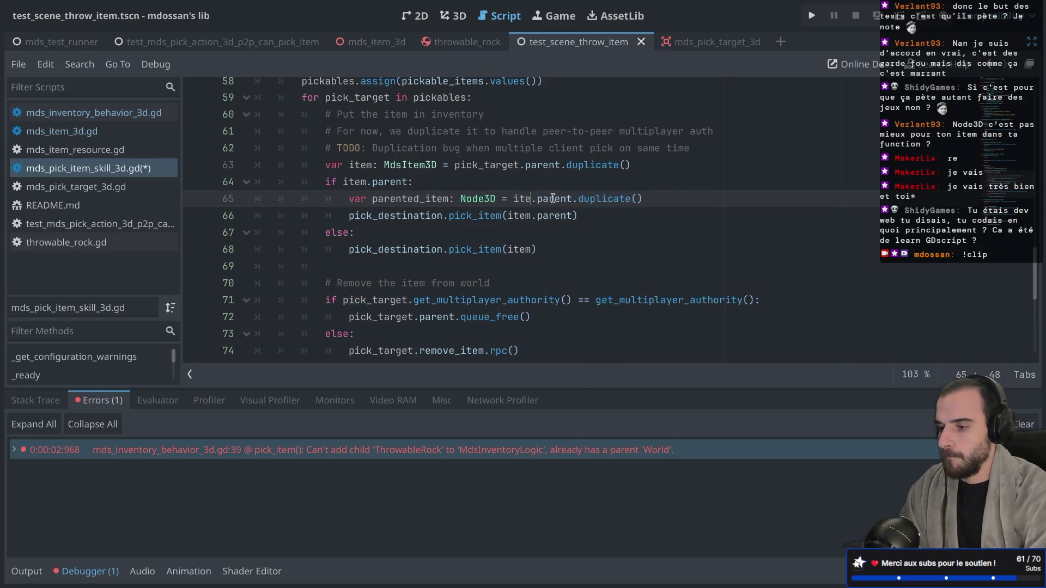
{"action": "left_click", "coordinate": [489, 198]}
{"action": "double_click", "coordinate": [558, 217]}
{"action": "key", "text": "BackSpace"}
{"action": "key", "text": "BackSpace"}
{"action": "key", "text": "BackSpace"}
{"action": "type", "text": "pa"}
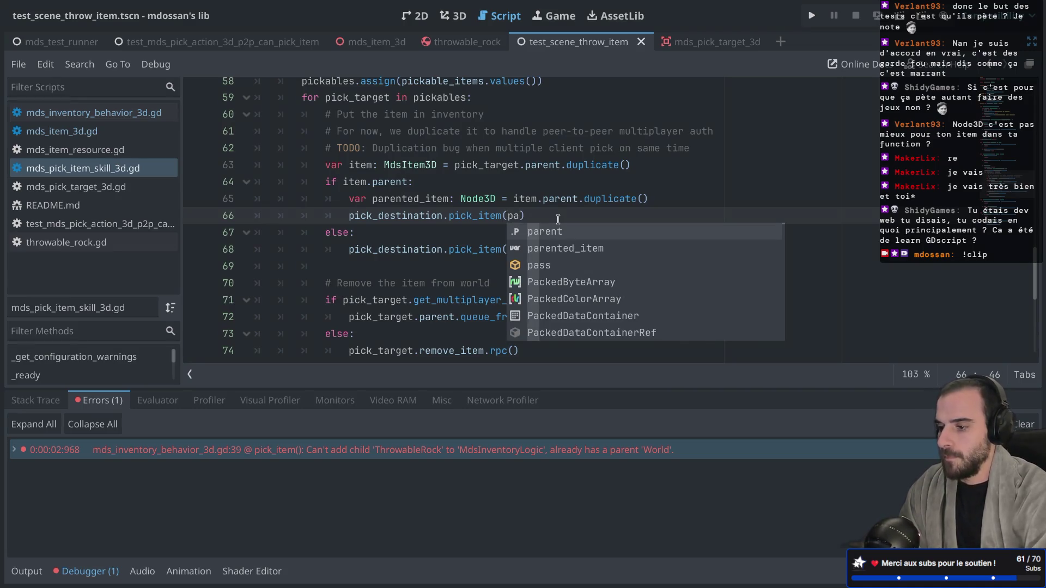
{"action": "key", "text": "Return"}
Step: Review the edited lines, run the test scene, and show the debugger's error list
{"action": "scroll", "coordinate": [488, 211], "scroll_direction": "down", "scroll_amount": 1}
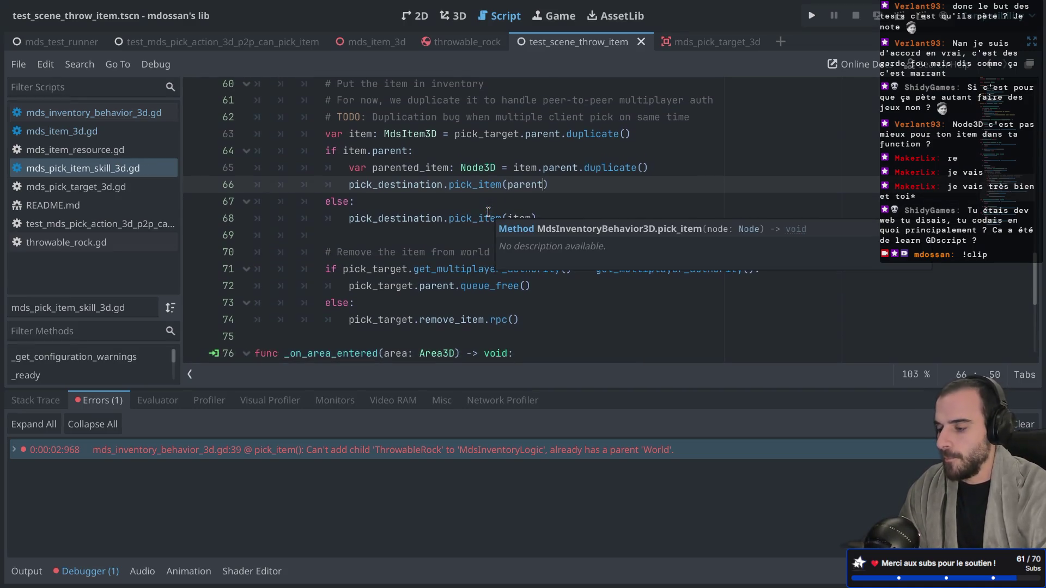
{"action": "double_click", "coordinate": [423, 173]}
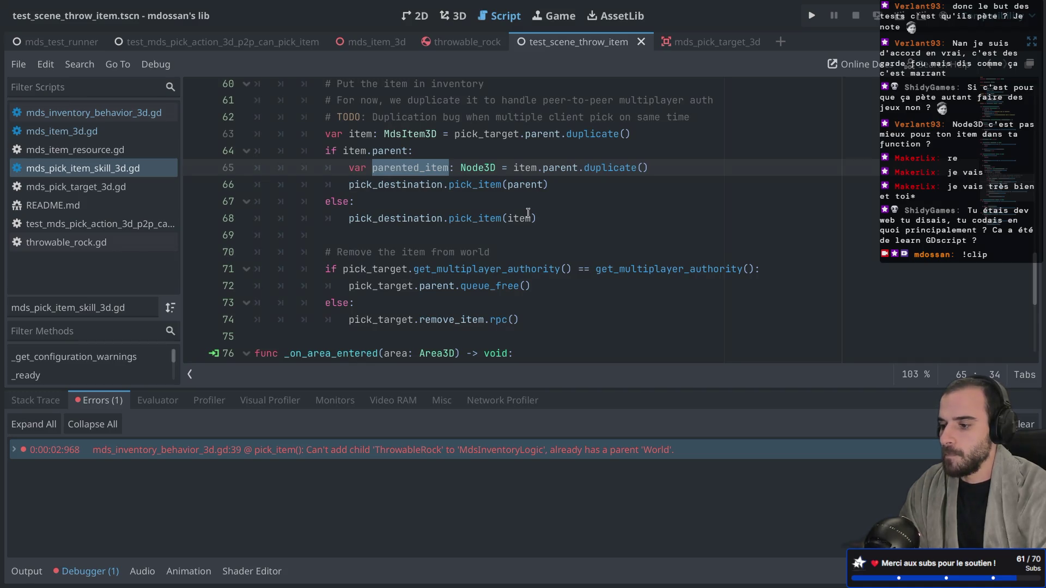
{"action": "mouse_move", "coordinate": [527, 214]}
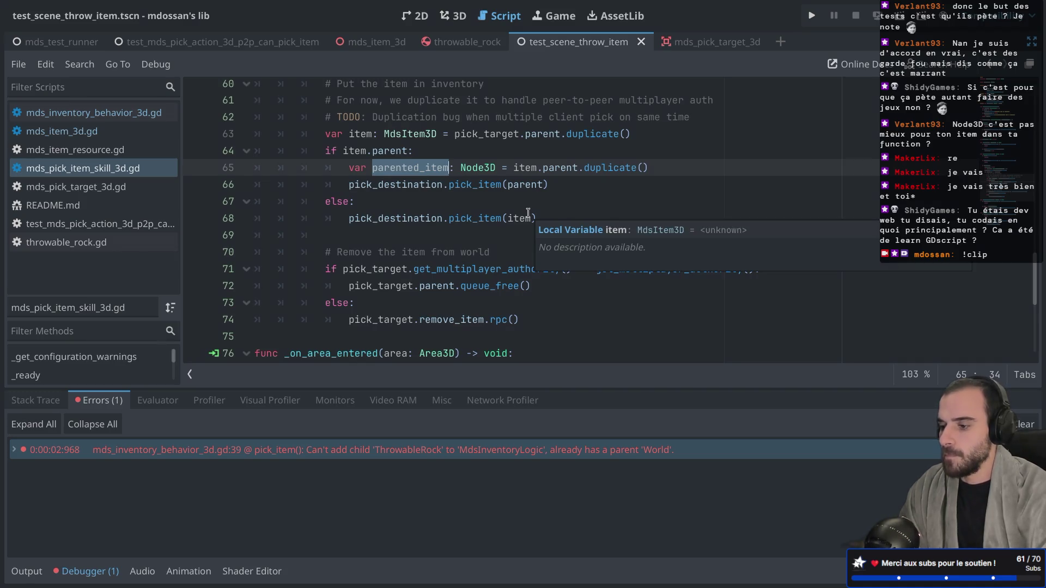
{"action": "double_click", "coordinate": [423, 287]}
{"action": "left_click", "coordinate": [367, 270]}
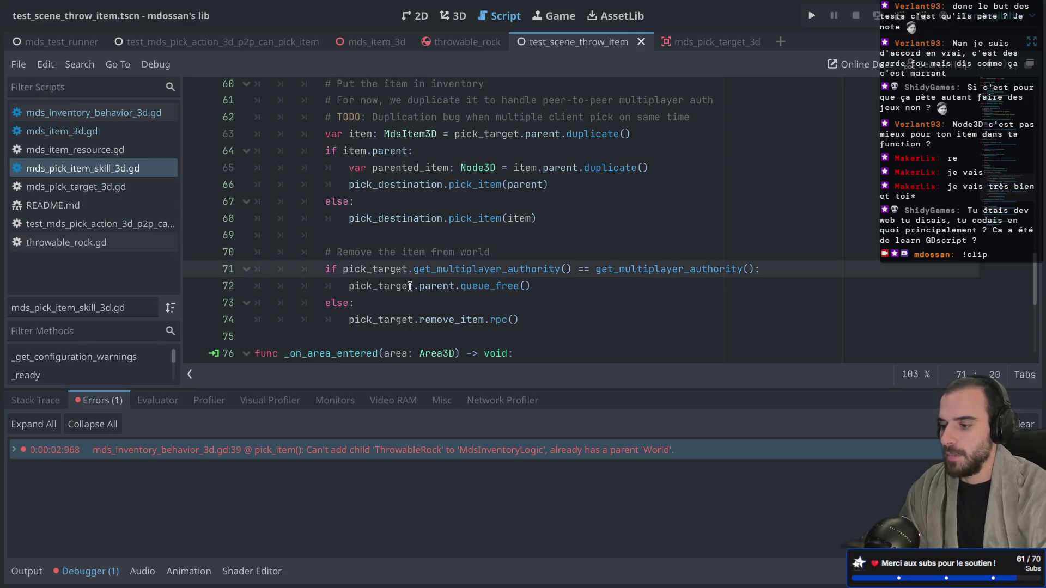
{"action": "scroll", "coordinate": [409, 286], "scroll_direction": "up", "scroll_amount": 1}
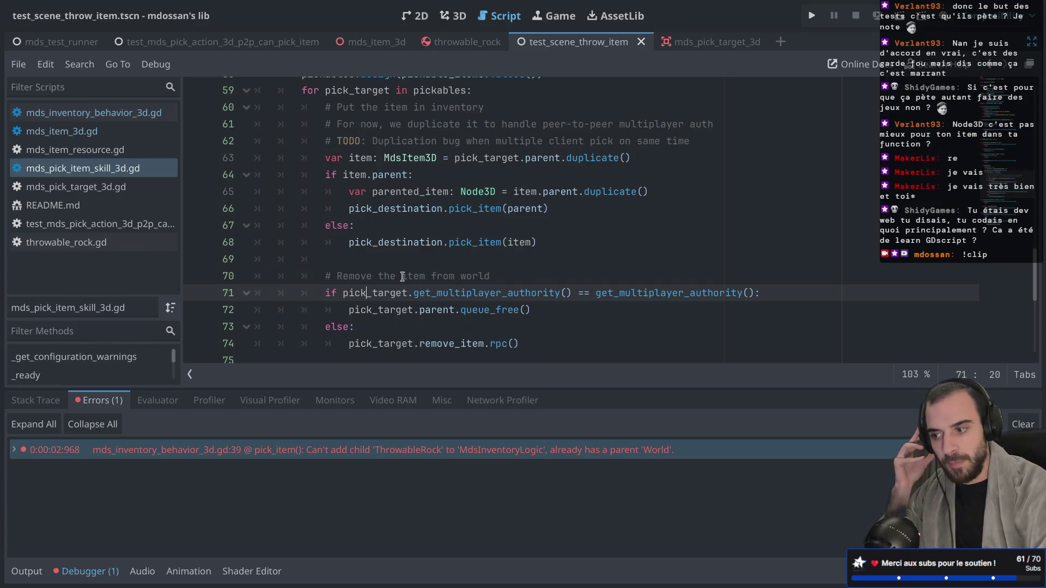
{"action": "key", "text": "super+r"}
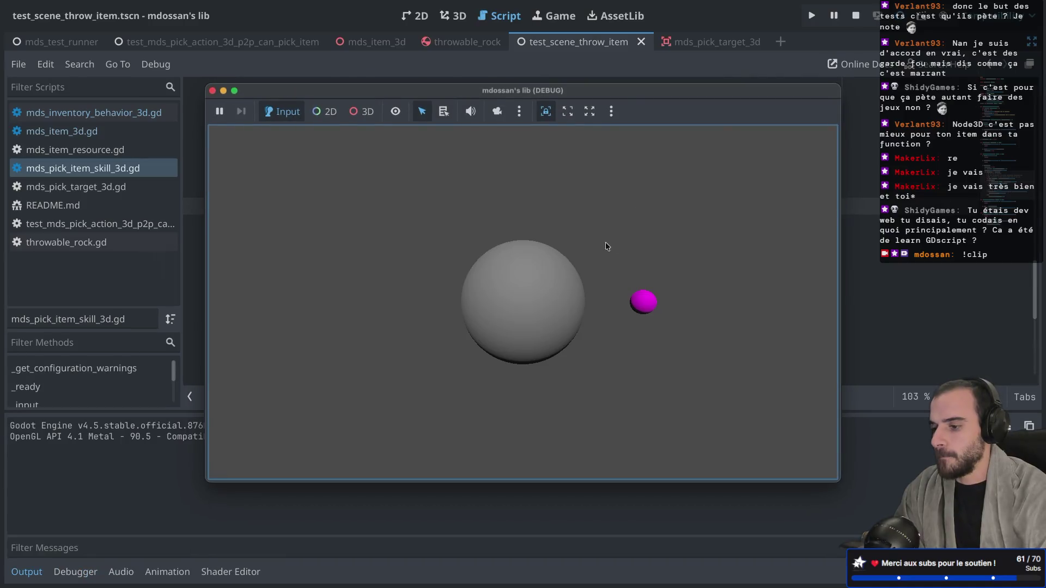
{"action": "left_click", "coordinate": [90, 574]}
{"action": "left_click", "coordinate": [90, 575]}
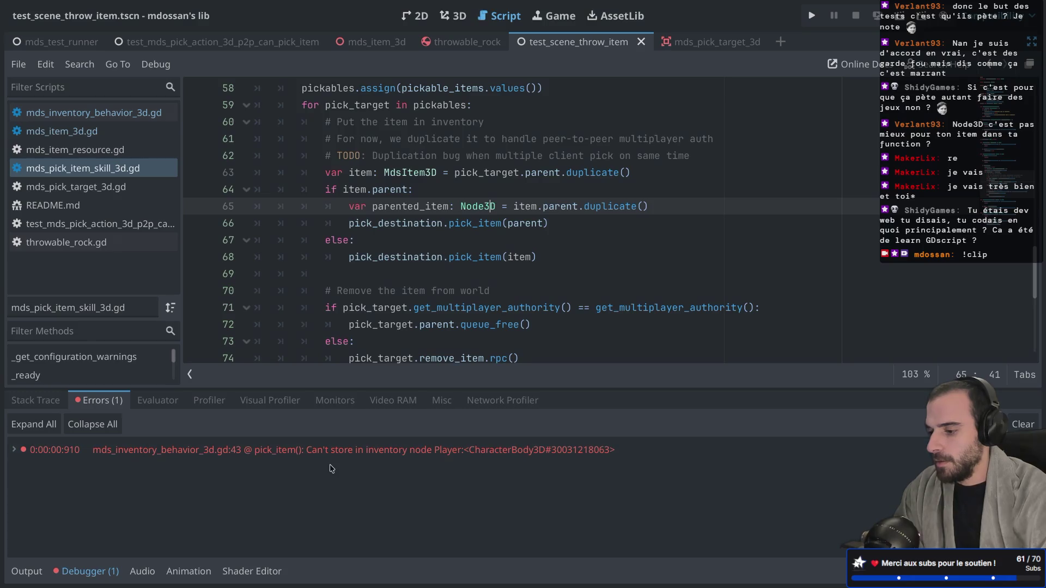
Step: Read the 'Can't store in inventory node Player' stack trace and exit distraction-free mode
{"action": "mouse_move", "coordinate": [431, 460]}
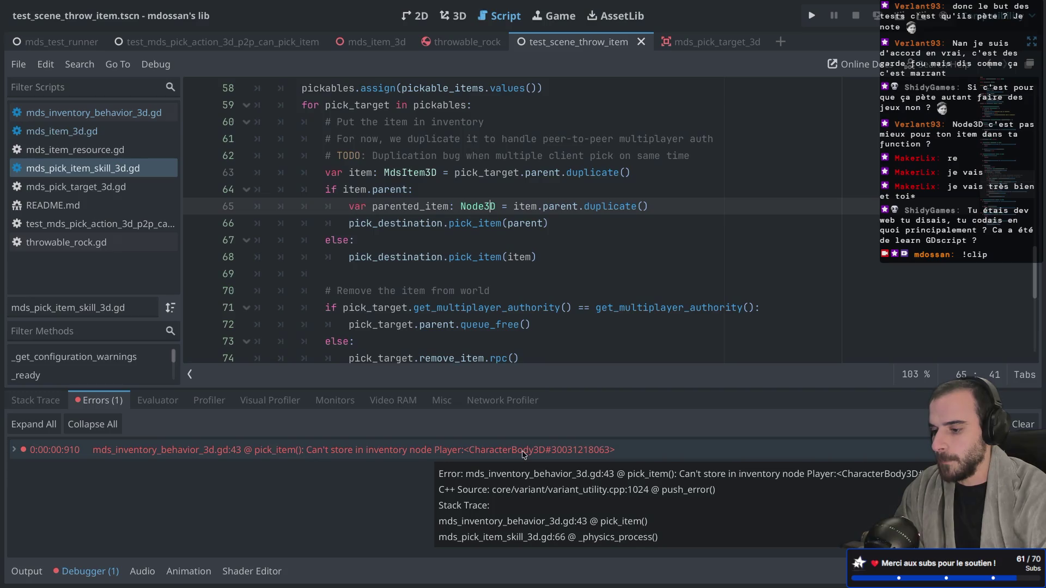
{"action": "scroll", "coordinate": [520, 173], "scroll_direction": "down", "scroll_amount": 1}
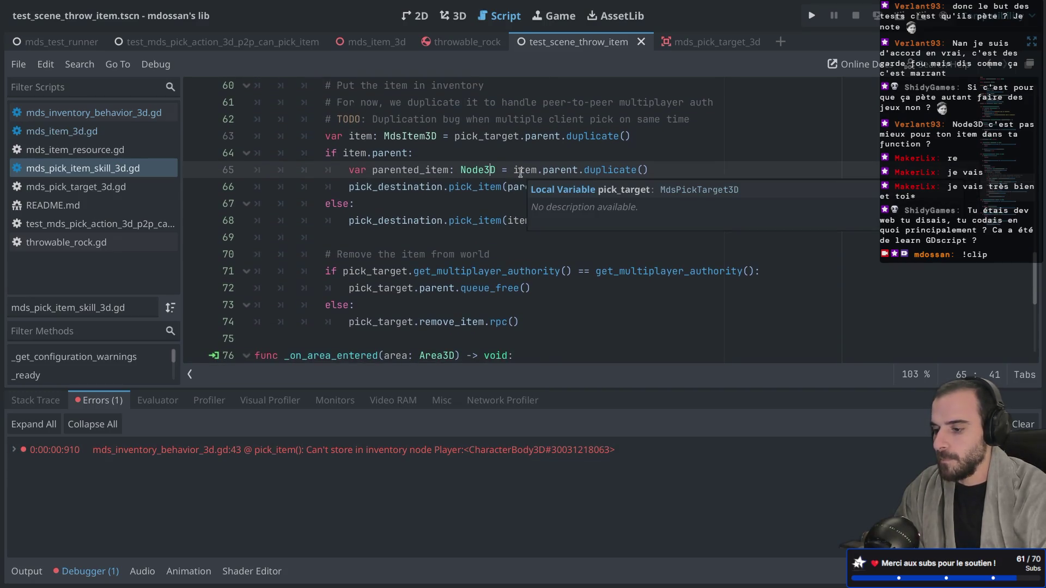
{"action": "scroll", "coordinate": [521, 173], "scroll_direction": "up", "scroll_amount": 3}
{"action": "left_click", "coordinate": [455, 227]}
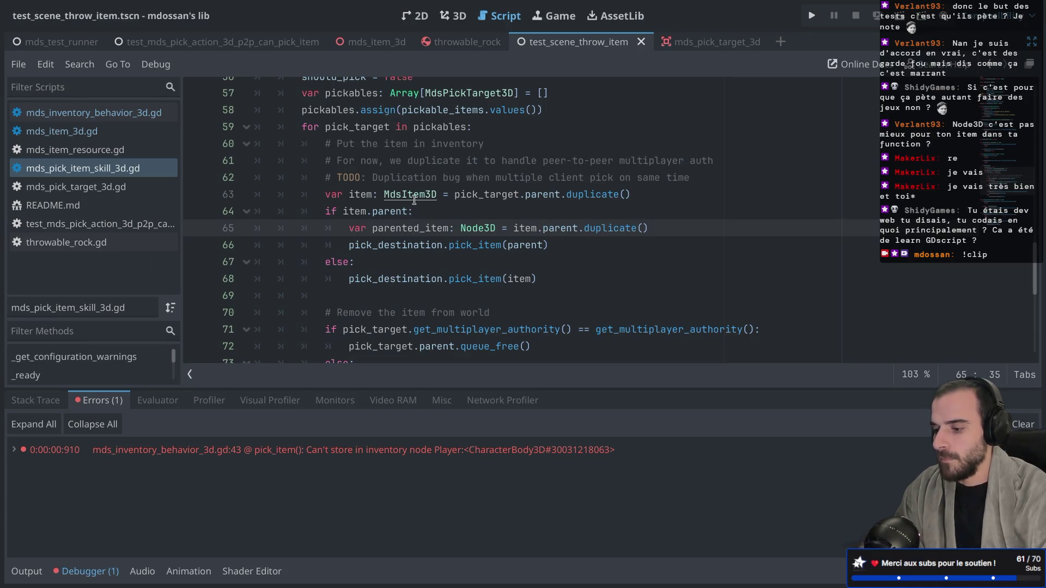
{"action": "key", "text": "ctrl+shift+F11"}
{"action": "key", "text": "ctrl+shift+F11"}
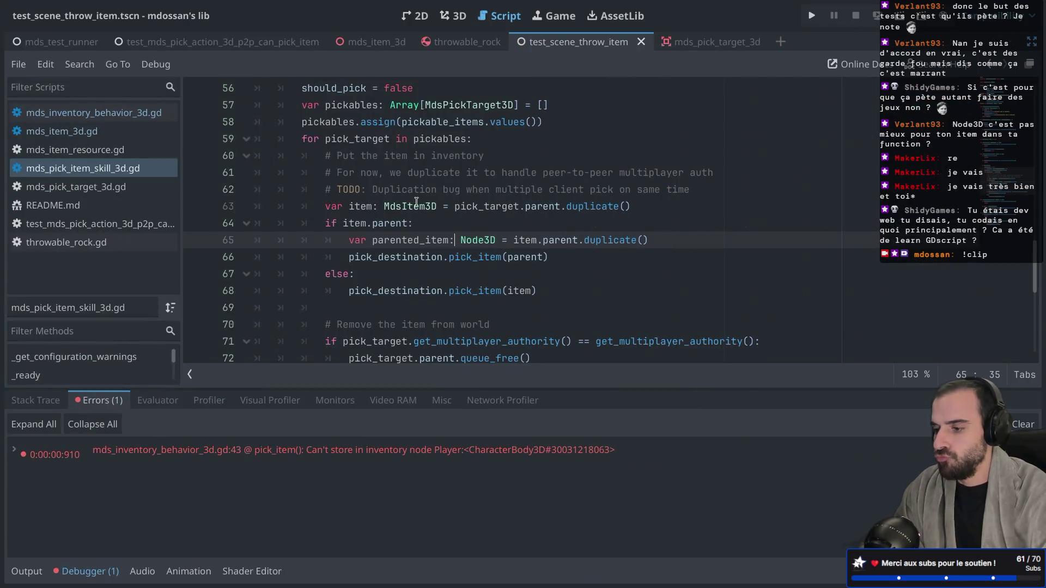
Step: Highlight the uses of item on line 65, then open the mds_pick_target_3d scene
{"action": "double_click", "coordinate": [527, 244]}
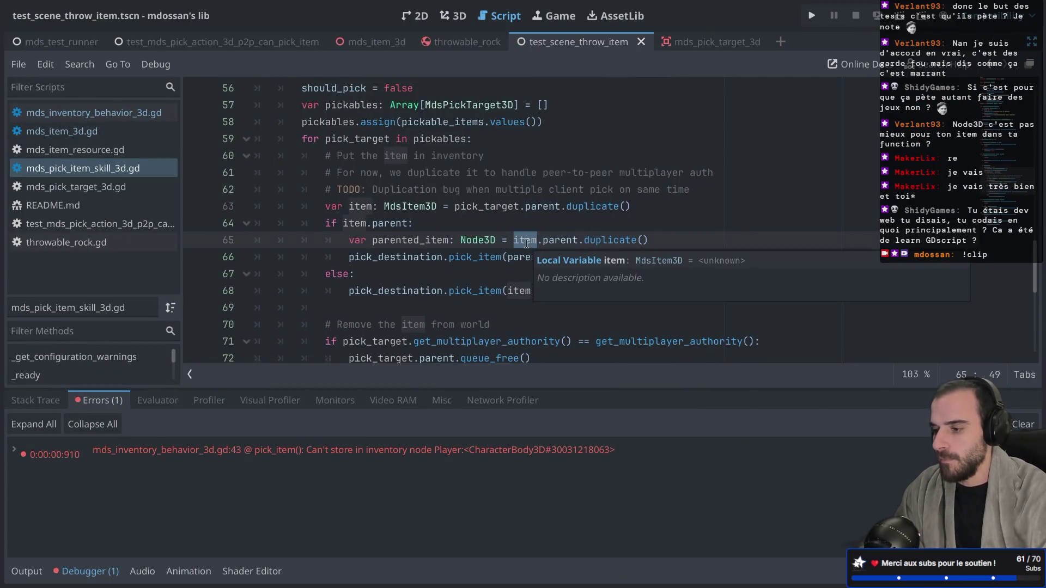
{"action": "scroll", "coordinate": [526, 244], "scroll_direction": "up", "scroll_amount": 15}
{"action": "scroll", "coordinate": [526, 244], "scroll_direction": "up", "scroll_amount": 2}
{"action": "scroll", "coordinate": [526, 243], "scroll_direction": "down", "scroll_amount": 18}
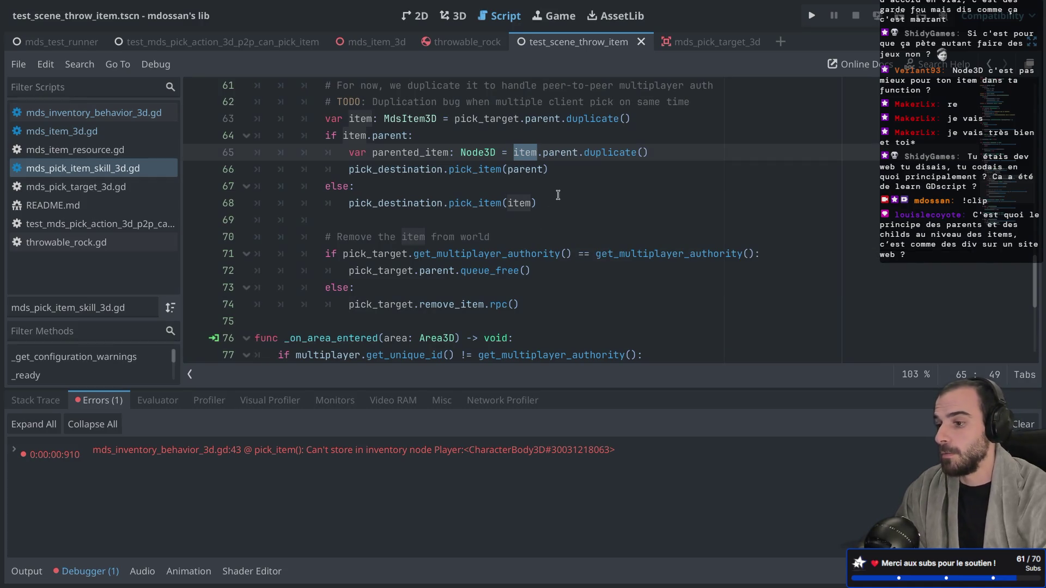
{"action": "left_click", "coordinate": [698, 36]}
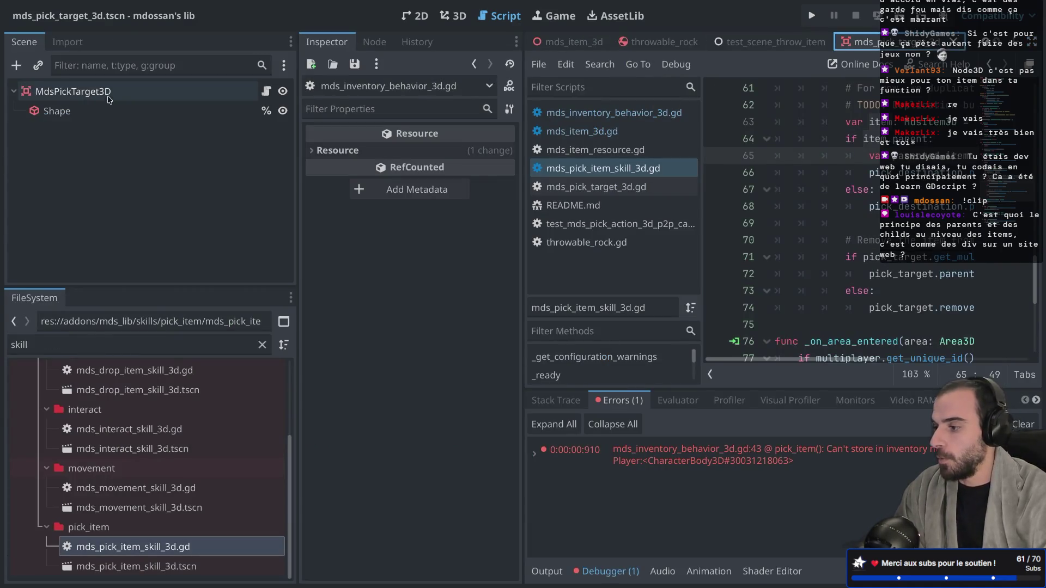
Step: Inspect the MdsPickTarget3D root and its Shape child in mds_pick_target_3d
{"action": "left_click", "coordinate": [135, 91]}
{"action": "left_click", "coordinate": [86, 106]}
{"action": "key", "text": "Up"}
{"action": "key", "text": "Down"}
{"action": "left_click", "coordinate": [90, 95]}
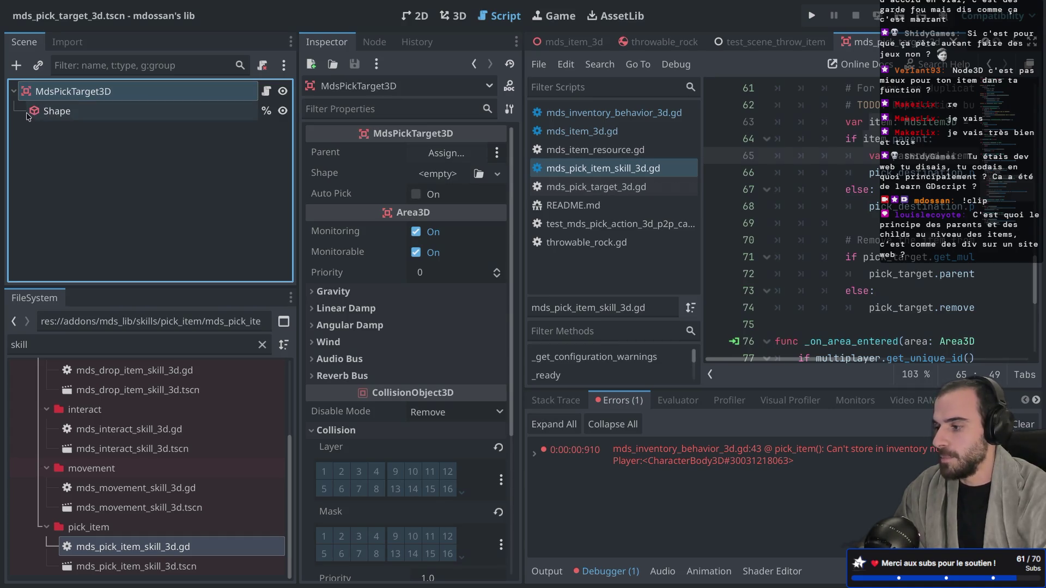
Step: In test_scene_throw_item, check the Player's children and its MdsPickItemSkill3D Parent and Pick Destination
{"action": "left_click", "coordinate": [774, 42]}
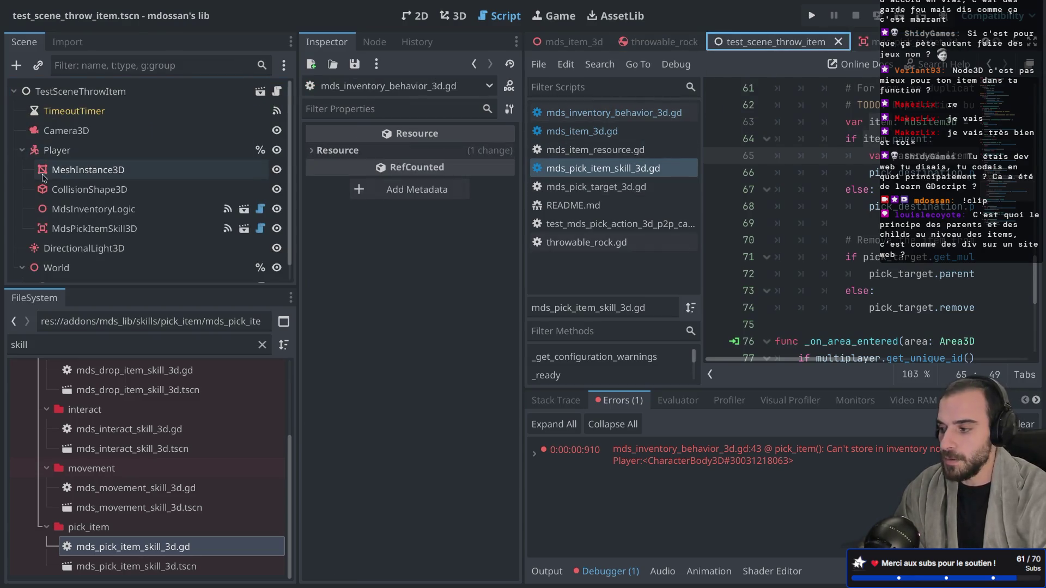
{"action": "scroll", "coordinate": [59, 159], "scroll_direction": "down", "scroll_amount": 1}
{"action": "left_click", "coordinate": [57, 133]}
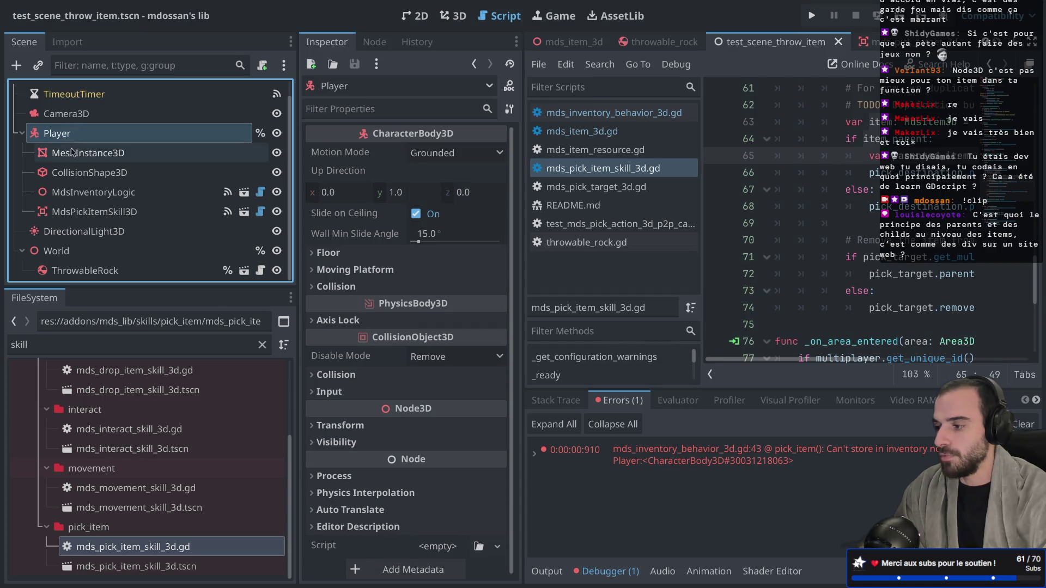
{"action": "left_click", "coordinate": [71, 154]}
{"action": "left_click", "coordinate": [72, 173]}
{"action": "left_click", "coordinate": [73, 192]}
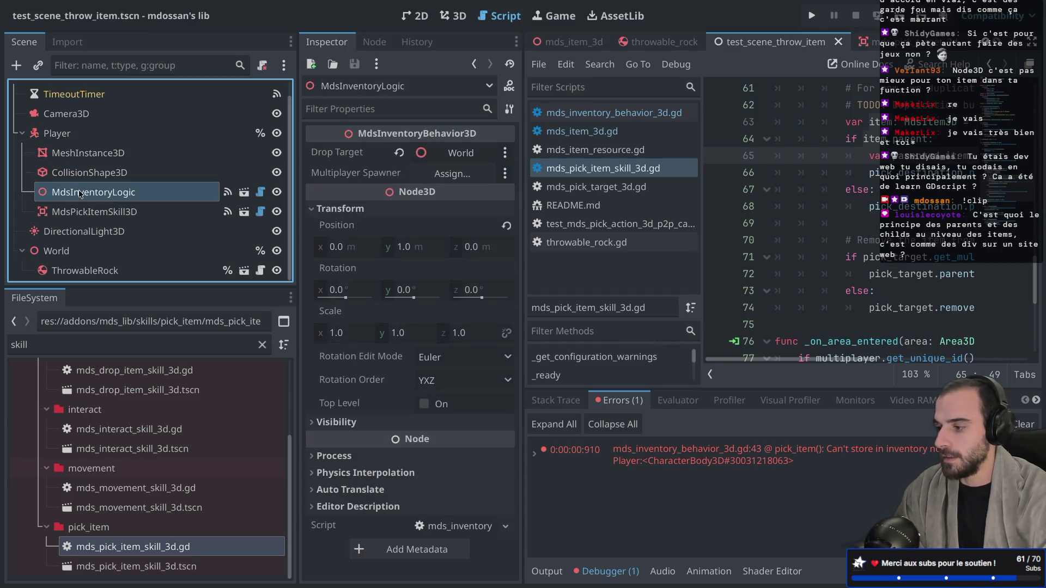
{"action": "left_click", "coordinate": [75, 213]}
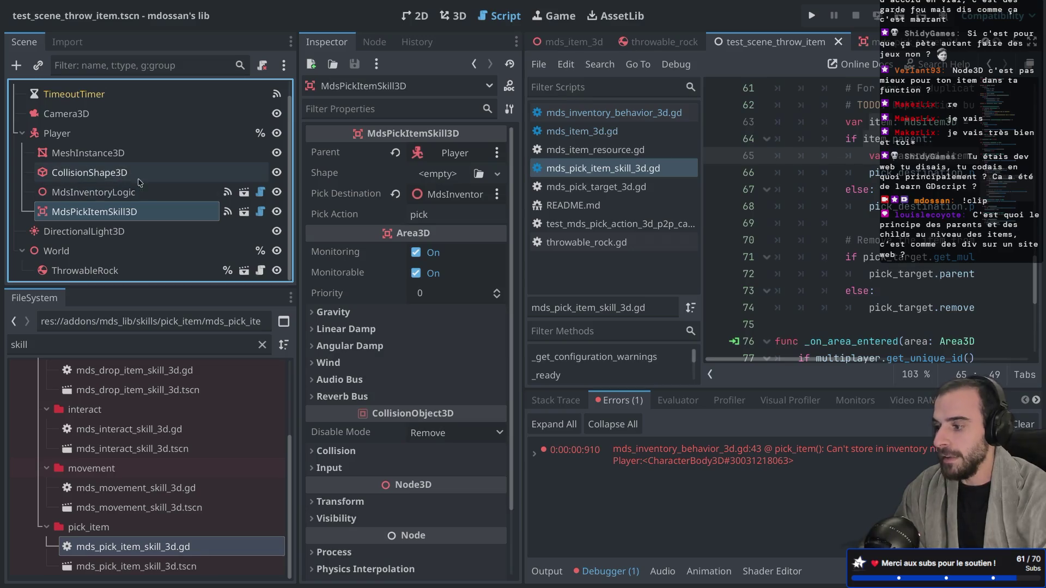
{"action": "key", "text": "Up"}
{"action": "key", "text": "Up"}
{"action": "key", "text": "Up"}
{"action": "left_click", "coordinate": [75, 212]}
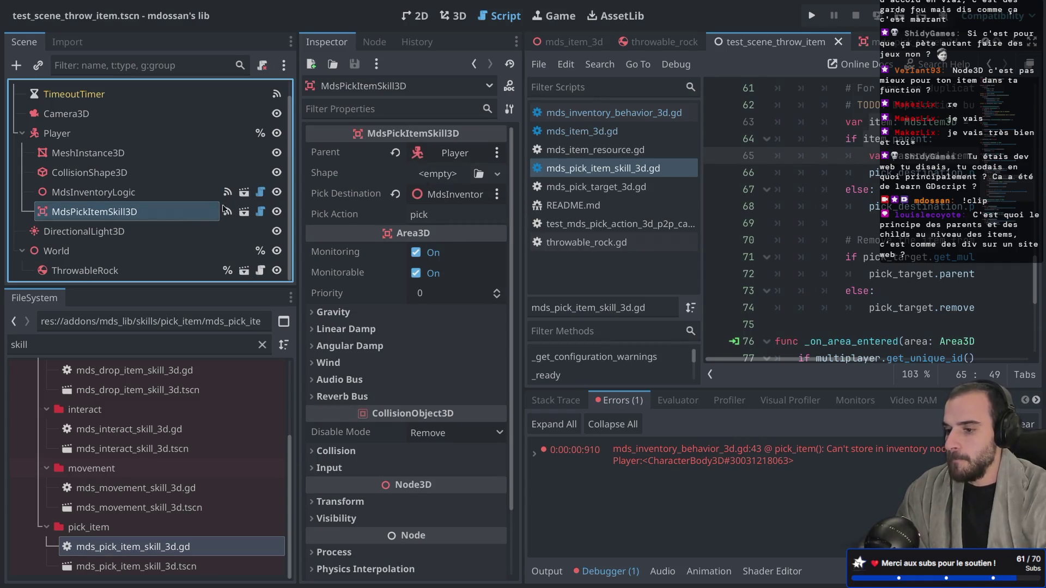
{"action": "key", "text": "ctrl+shift+F11"}
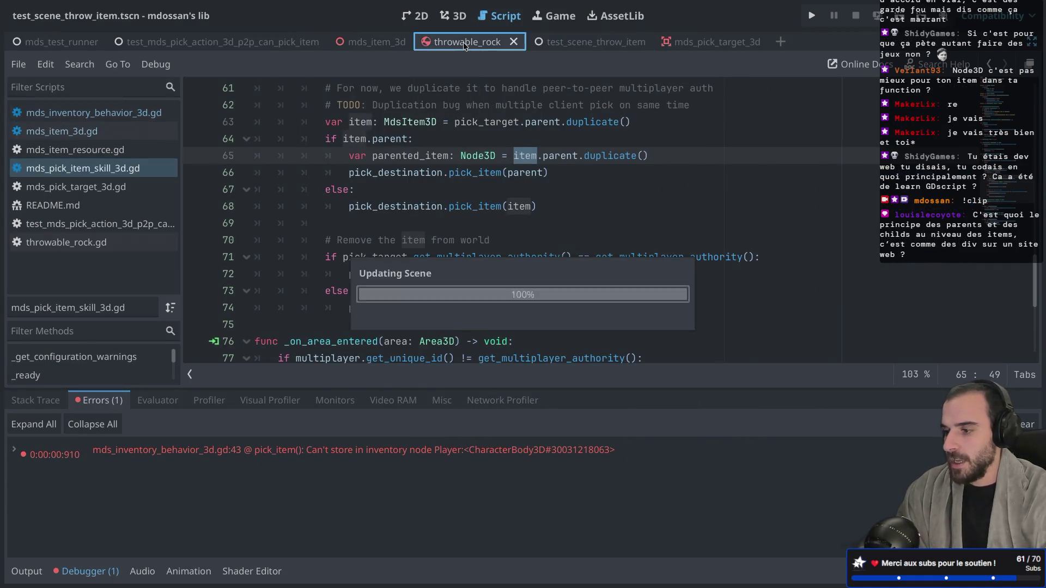
Step: Open the throwable_rock scene and view its throwable_rock.gd and mds_item_3d.gd scripts
{"action": "left_click", "coordinate": [463, 42]}
{"action": "left_click", "coordinate": [114, 128]}
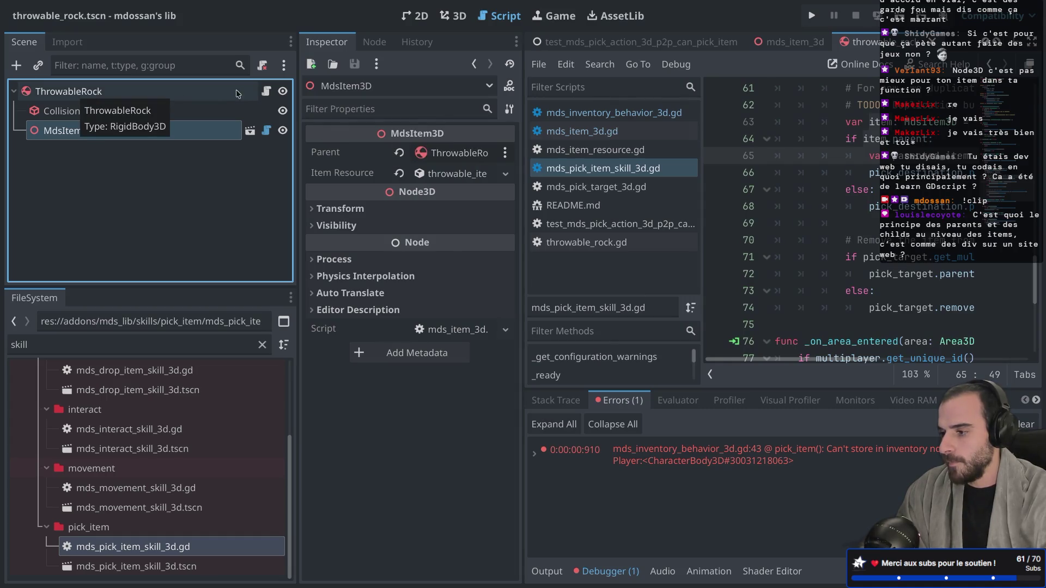
{"action": "left_click", "coordinate": [266, 91]}
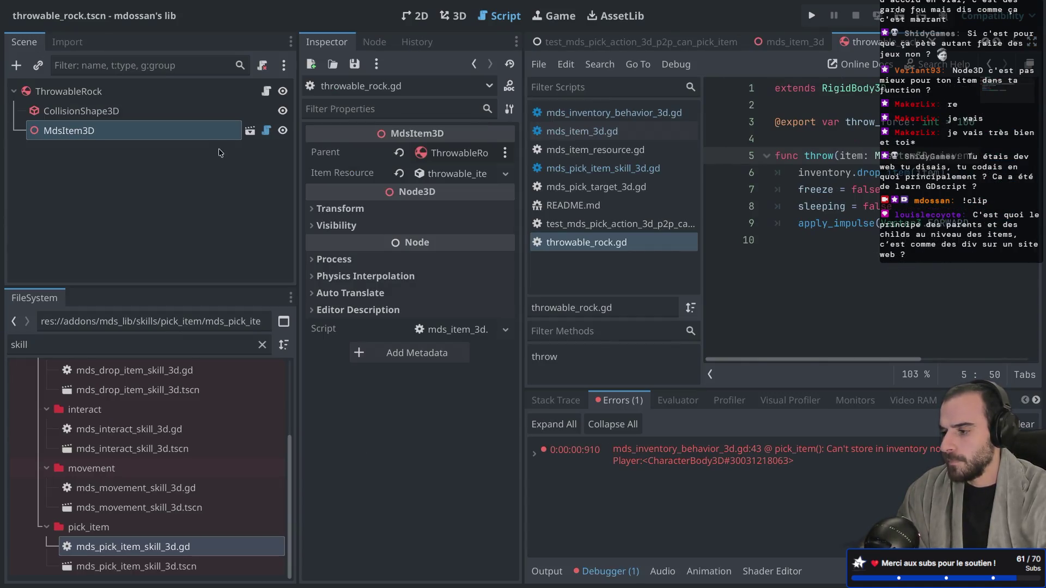
{"action": "left_click", "coordinate": [266, 130]}
Step: Read mds_item_3d.gd at full width, then run the throwable_rock scene with F6
{"action": "key", "text": "ctrl+shift+F11"}
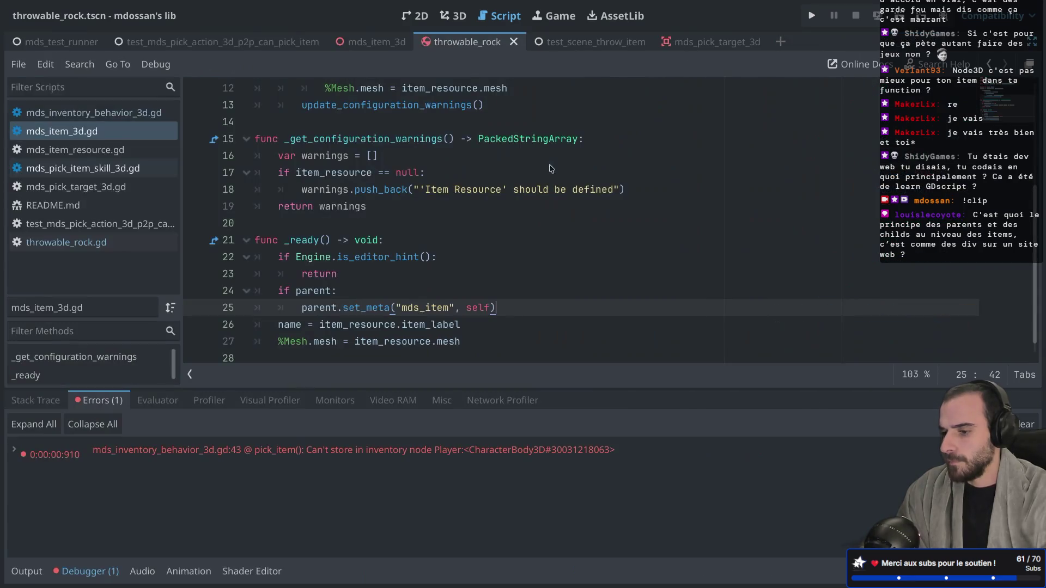
{"action": "scroll", "coordinate": [391, 190], "scroll_direction": "down", "scroll_amount": 1}
{"action": "scroll", "coordinate": [355, 266], "scroll_direction": "up", "scroll_amount": 4}
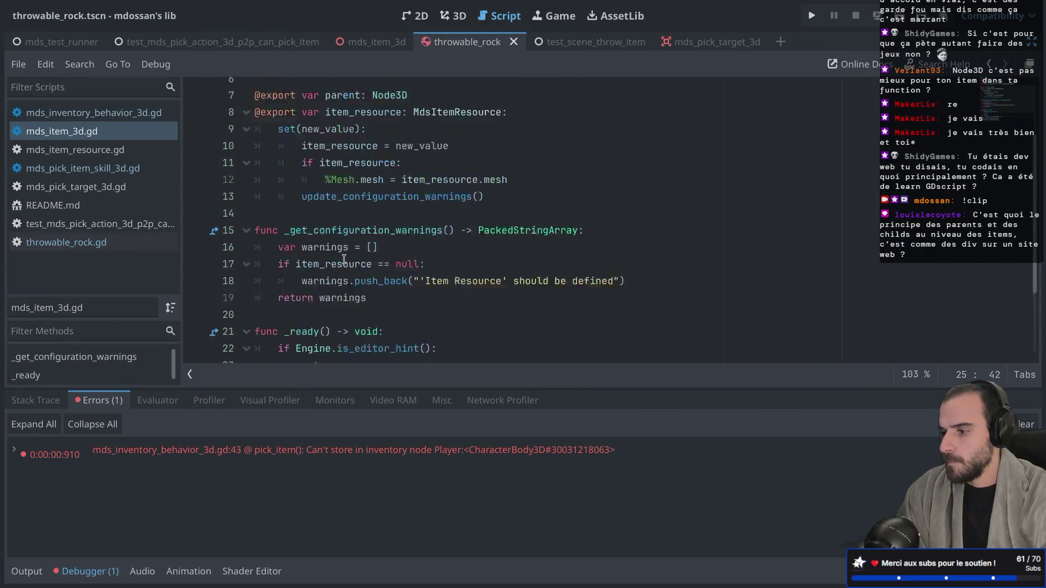
{"action": "scroll", "coordinate": [351, 278], "scroll_direction": "down", "scroll_amount": 4}
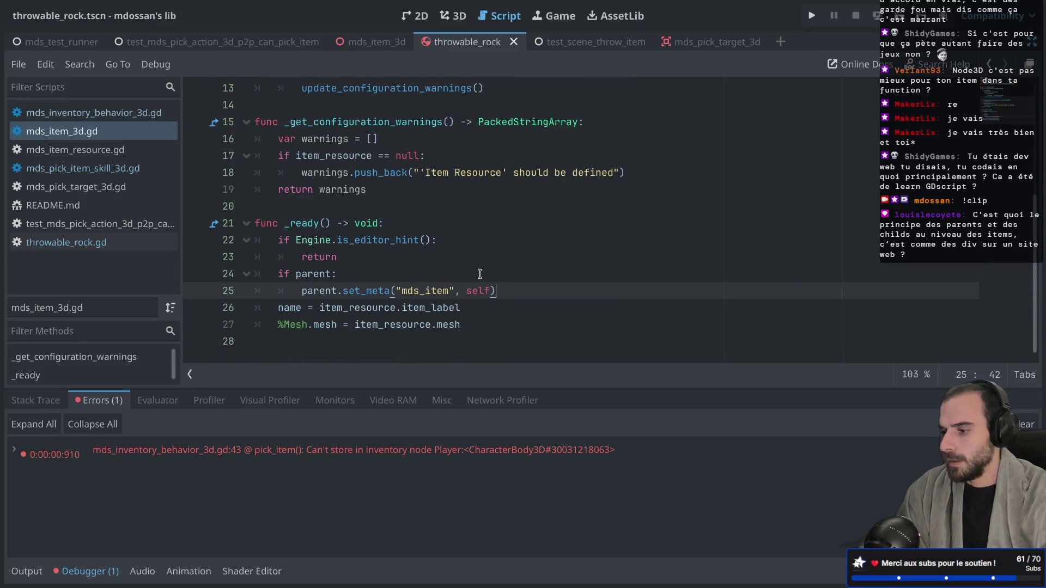
{"action": "key", "text": "ctrl+shift+F11"}
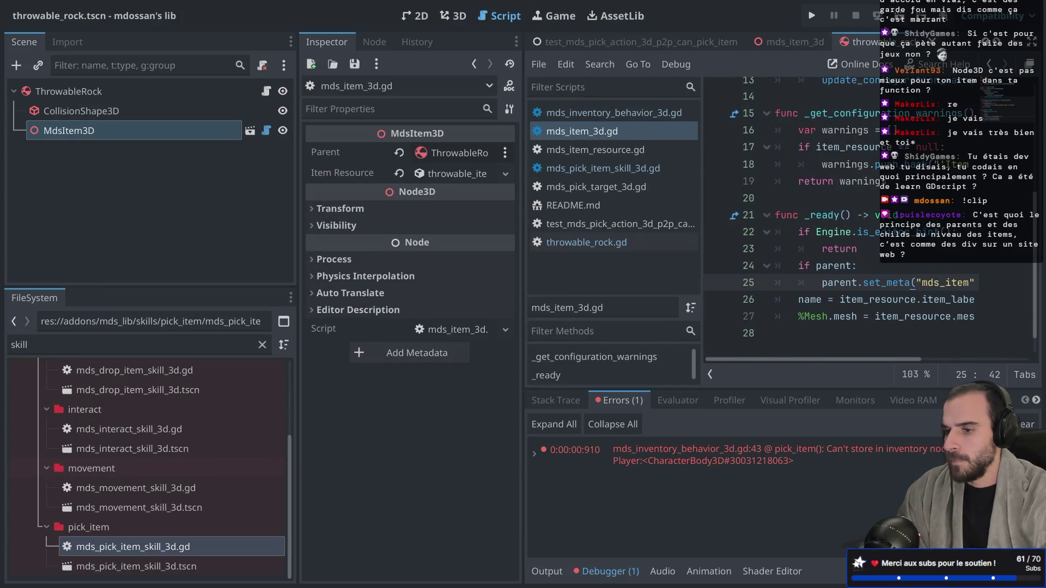
{"action": "key", "text": "F6"}
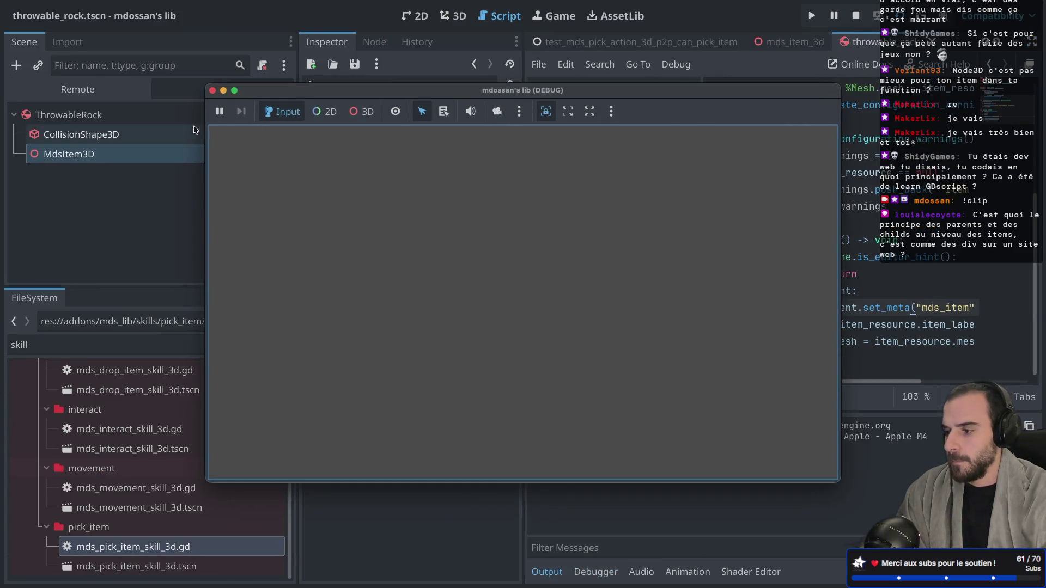
Step: In the Remote tree, check ThrowableRock's Mds Item metadata and ThrowableItem children, then stop the game
{"action": "left_click", "coordinate": [112, 89]}
{"action": "left_click", "coordinate": [77, 134]}
{"action": "left_click_drag", "start_coordinate": [308, 94], "coordinate": [722, 98]}
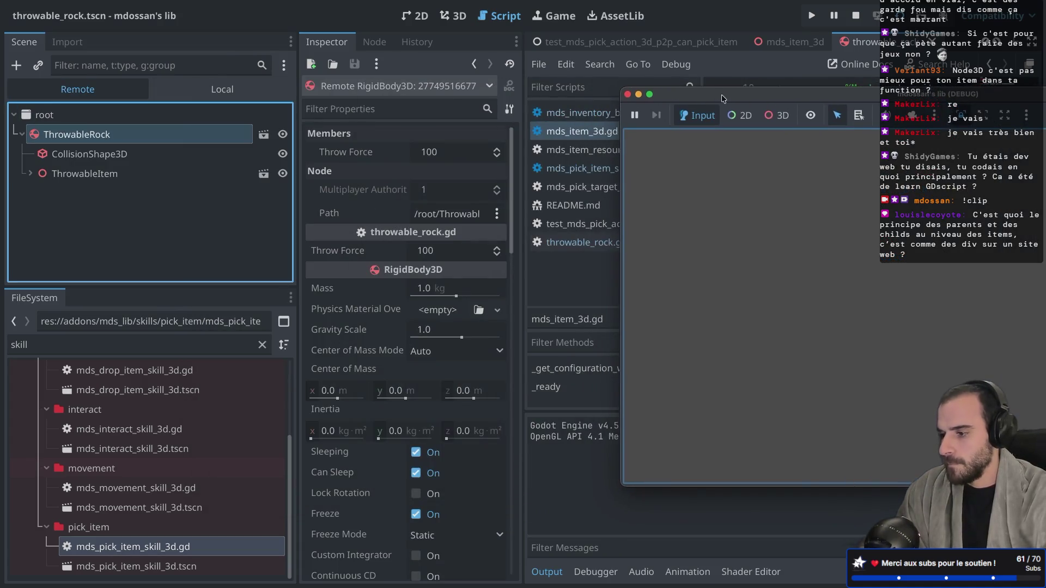
{"action": "scroll", "coordinate": [477, 329], "scroll_direction": "down", "scroll_amount": 10}
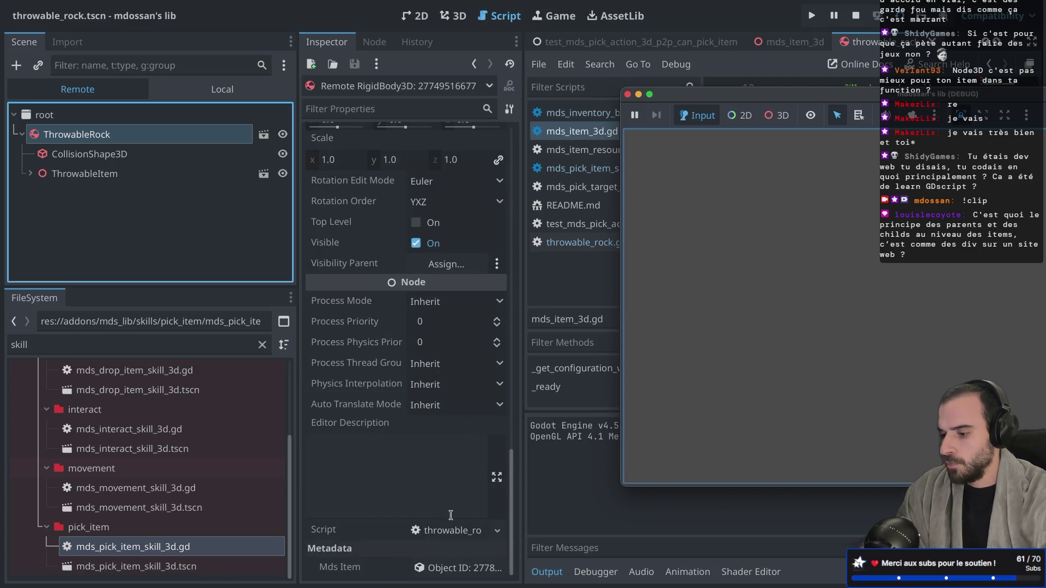
{"action": "left_click", "coordinate": [85, 173]}
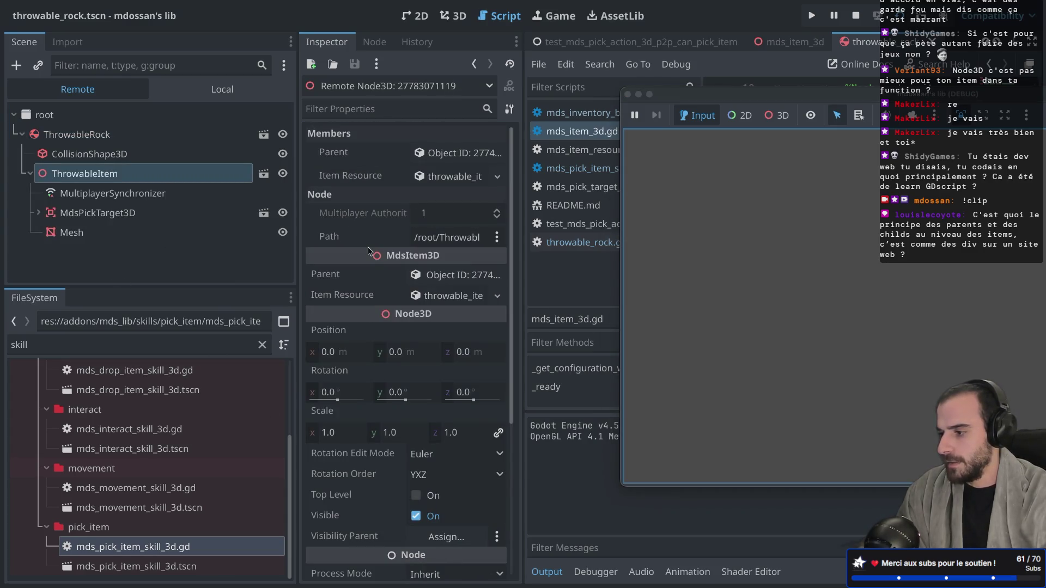
{"action": "left_click", "coordinate": [27, 175]}
{"action": "left_click", "coordinate": [27, 175]}
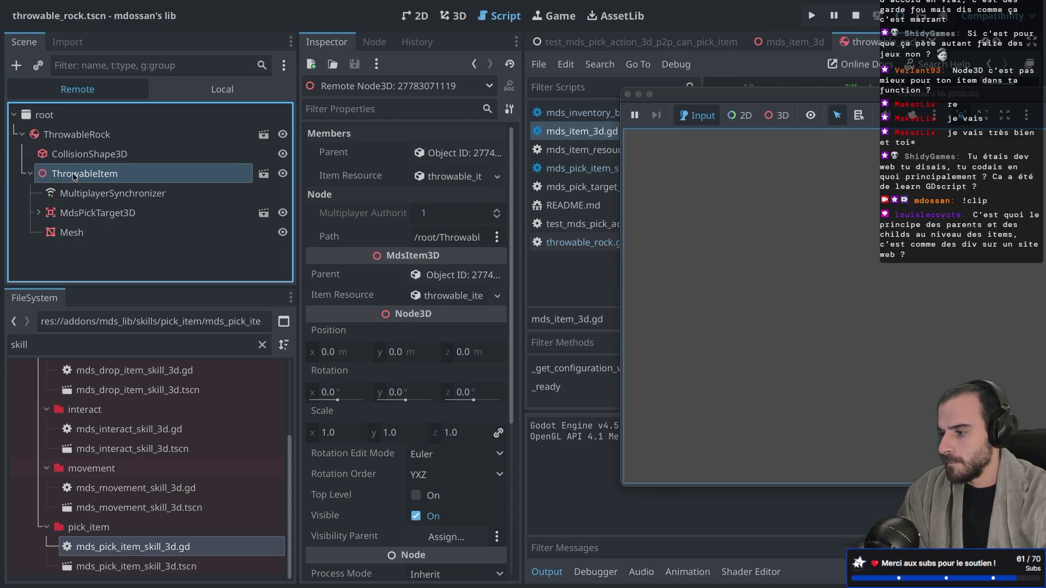
{"action": "left_click", "coordinate": [30, 173]}
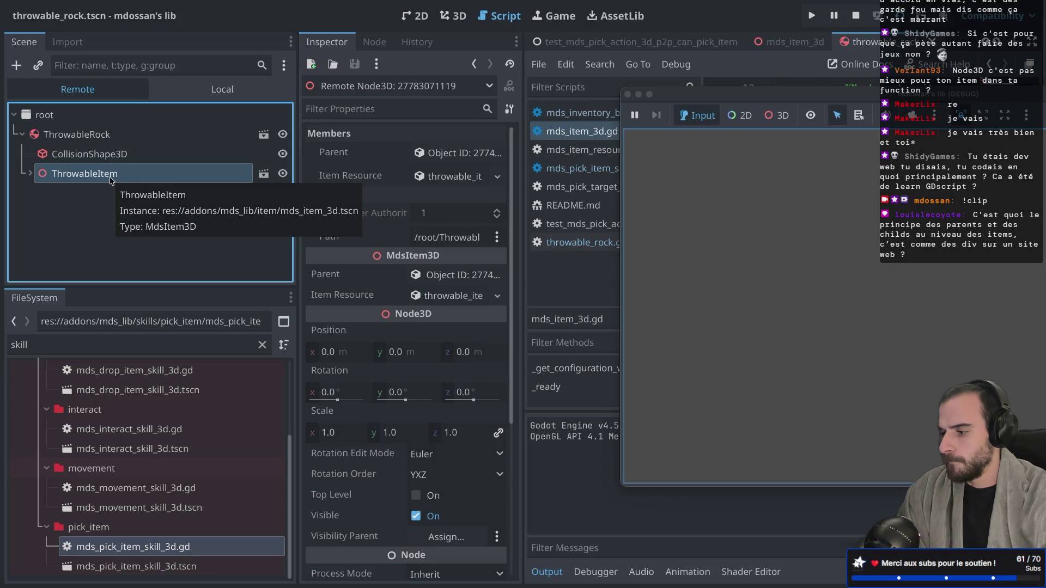
{"action": "left_click", "coordinate": [627, 94]}
{"action": "key", "text": "ctrl+super+d"}
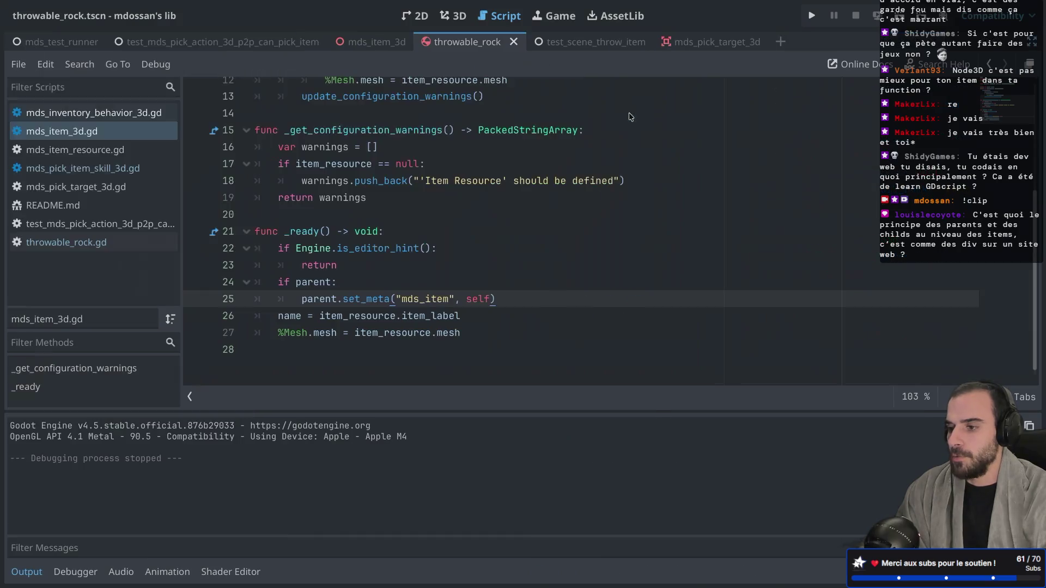
Step: Switch to test_scene_throw_item, select ThrowableRock keeping its name, and run the scene
{"action": "left_click", "coordinate": [465, 44]}
{"action": "left_click", "coordinate": [577, 43]}
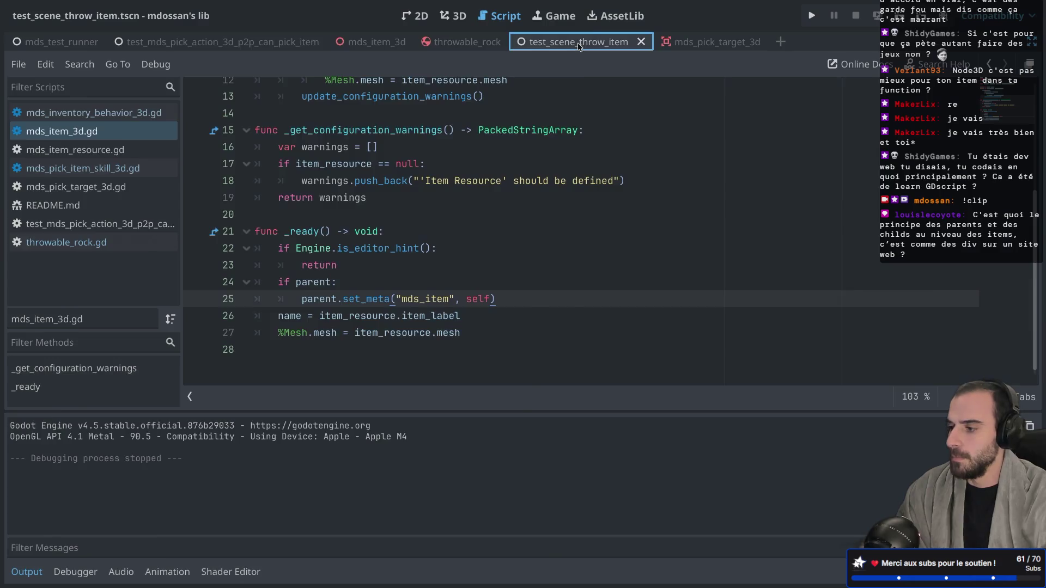
{"action": "key", "text": "ctrl+super+d"}
{"action": "scroll", "coordinate": [141, 189], "scroll_direction": "up", "scroll_amount": 1}
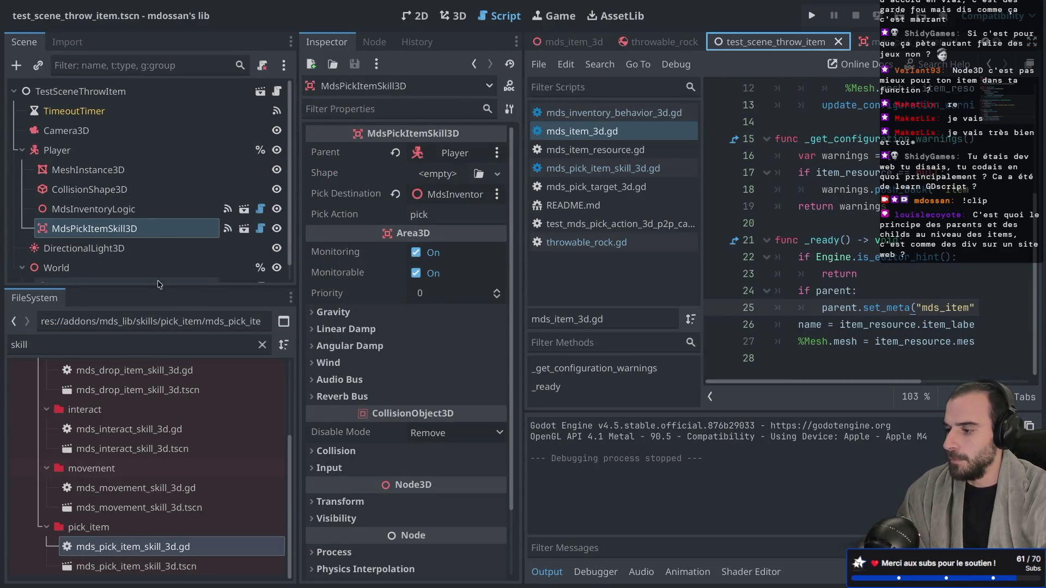
{"action": "left_click_drag", "start_coordinate": [148, 289], "coordinate": [148, 363]}
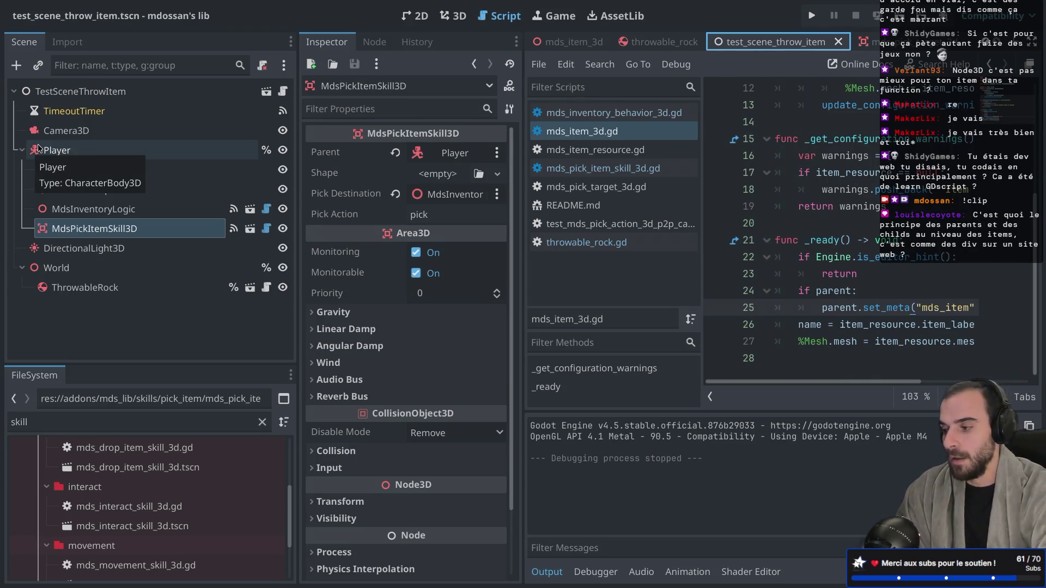
{"action": "left_click", "coordinate": [110, 284]}
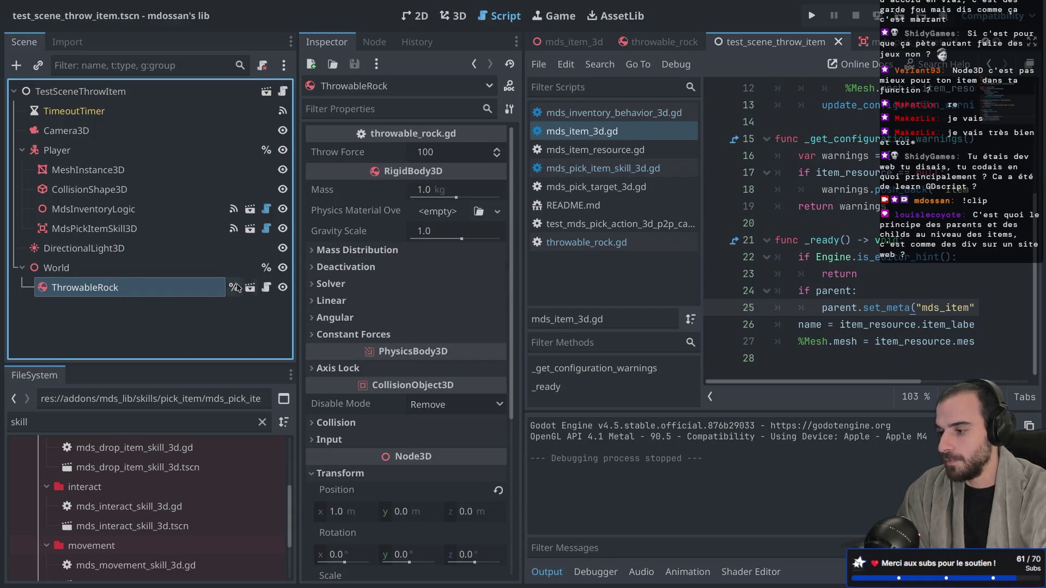
{"action": "left_click", "coordinate": [205, 291]}
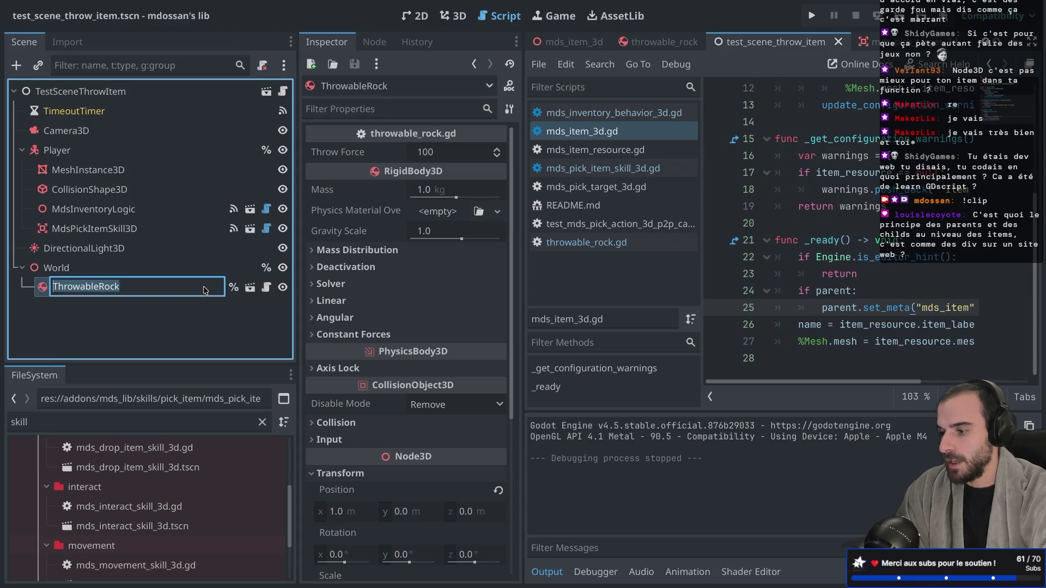
{"action": "key", "text": "Escape"}
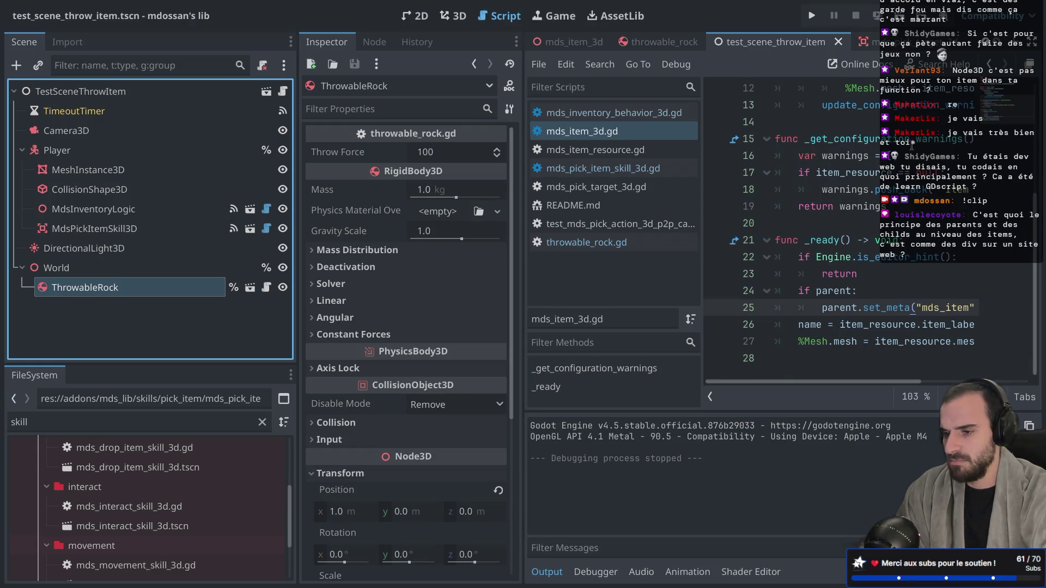
{"action": "key", "text": "super+r"}
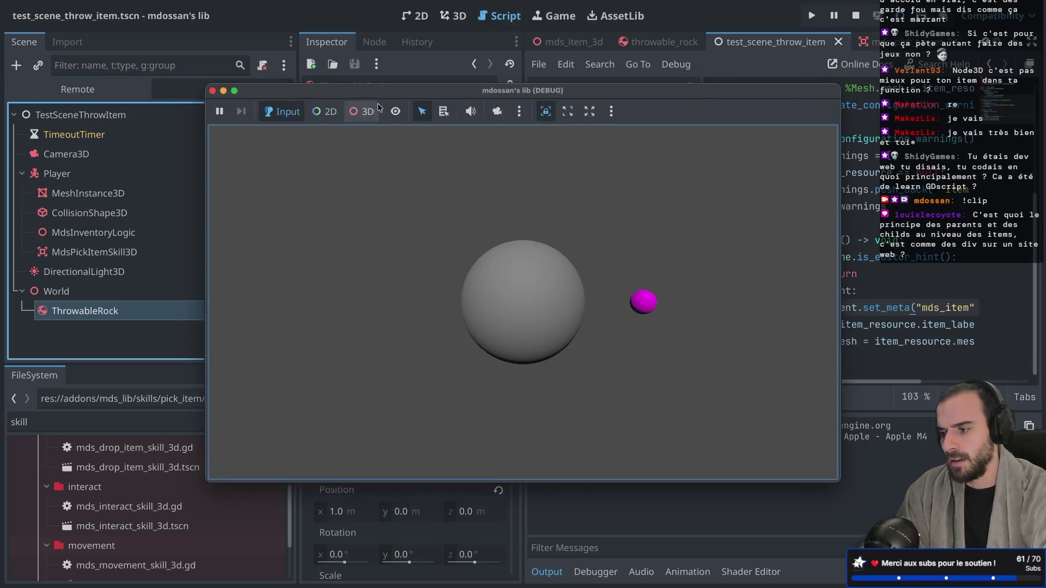
Step: In the live tree, inspect ThrowableItem and its parent ThrowableRock in the running game
{"action": "left_click_drag", "start_coordinate": [308, 93], "coordinate": [431, 93]}
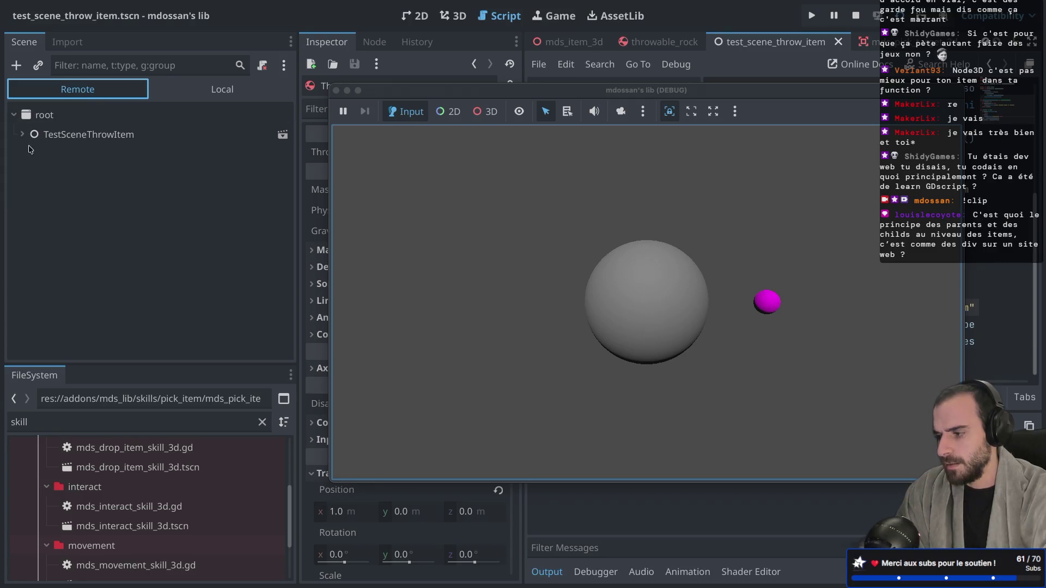
{"action": "left_click", "coordinate": [22, 135]}
{"action": "left_click", "coordinate": [30, 232]}
{"action": "left_click", "coordinate": [38, 252]}
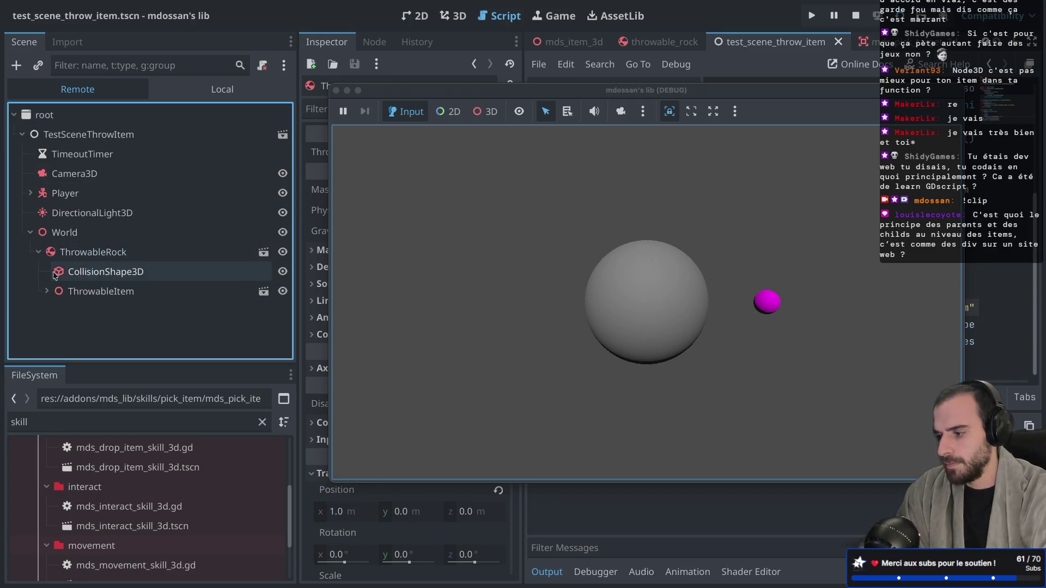
{"action": "left_click", "coordinate": [92, 283]}
{"action": "left_click_drag", "start_coordinate": [437, 92], "coordinate": [642, 89]}
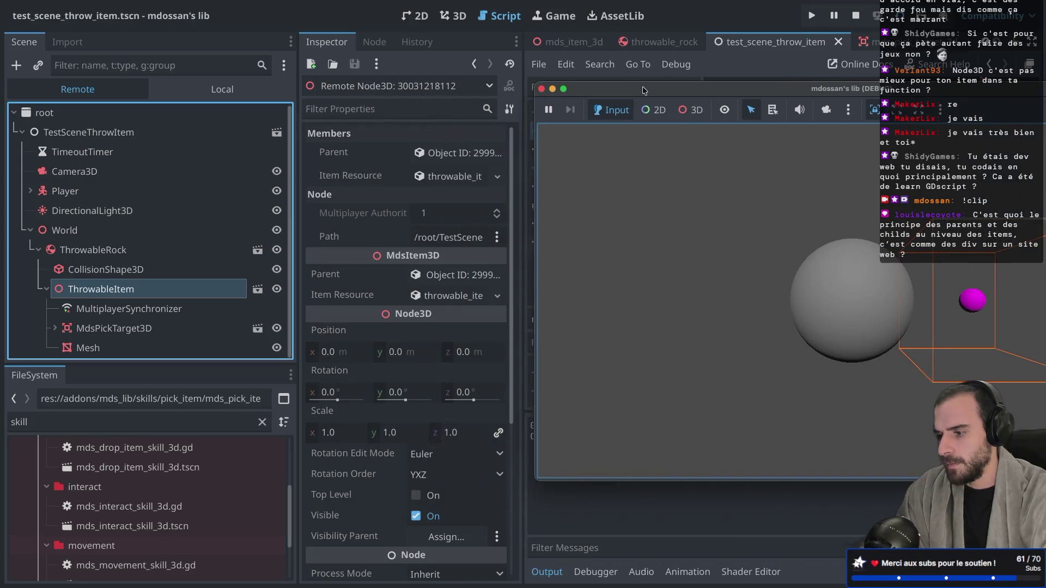
{"action": "left_click", "coordinate": [446, 156]}
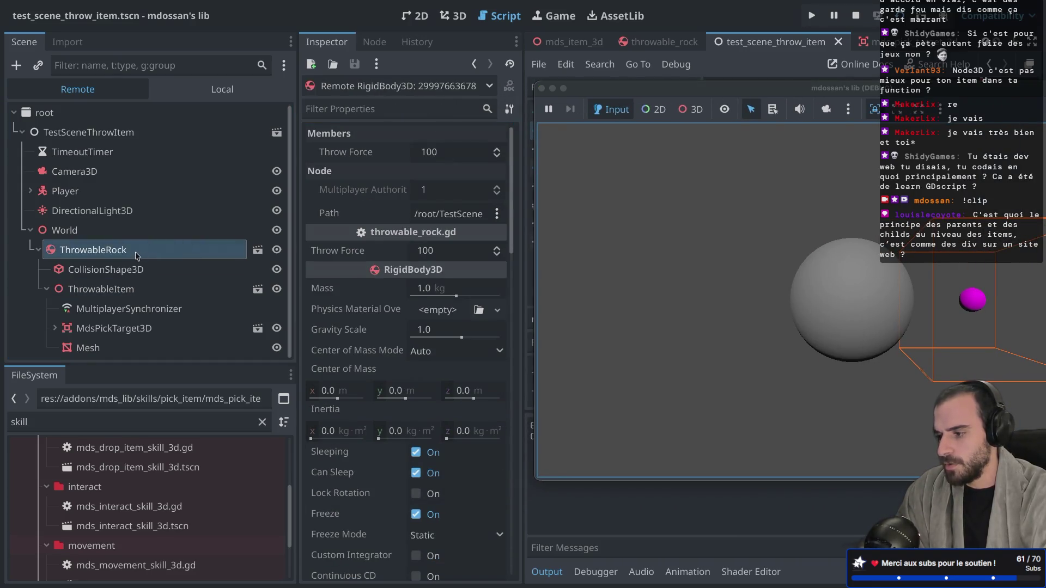
{"action": "mouse_move", "coordinate": [653, 93]}
{"action": "left_mouse_down"}
{"action": "mouse_move", "coordinate": [541, 90]}
{"action": "mouse_move", "coordinate": [412, 123]}
{"action": "left_mouse_up"}
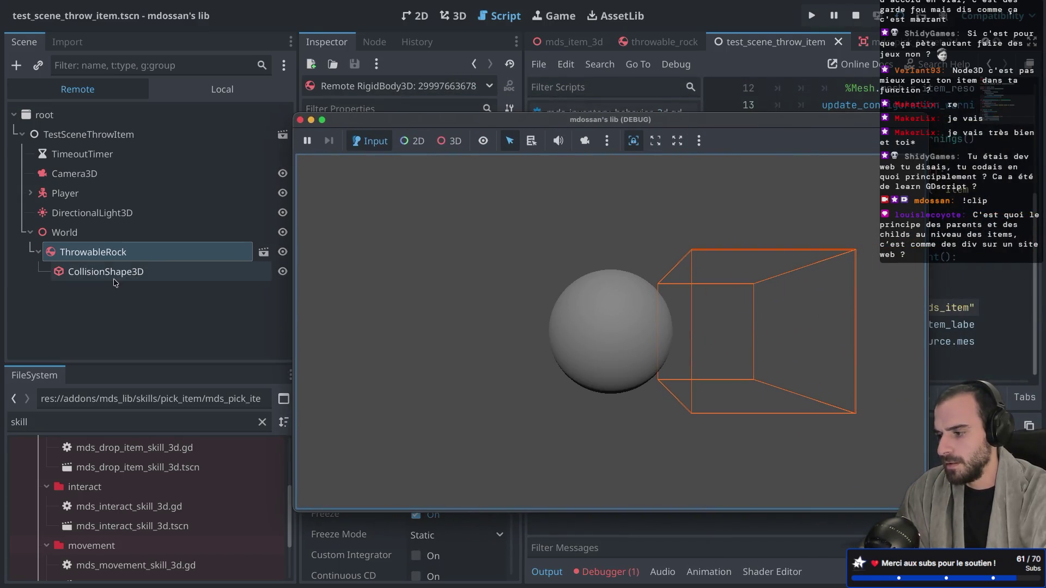
{"action": "left_click", "coordinate": [38, 252]}
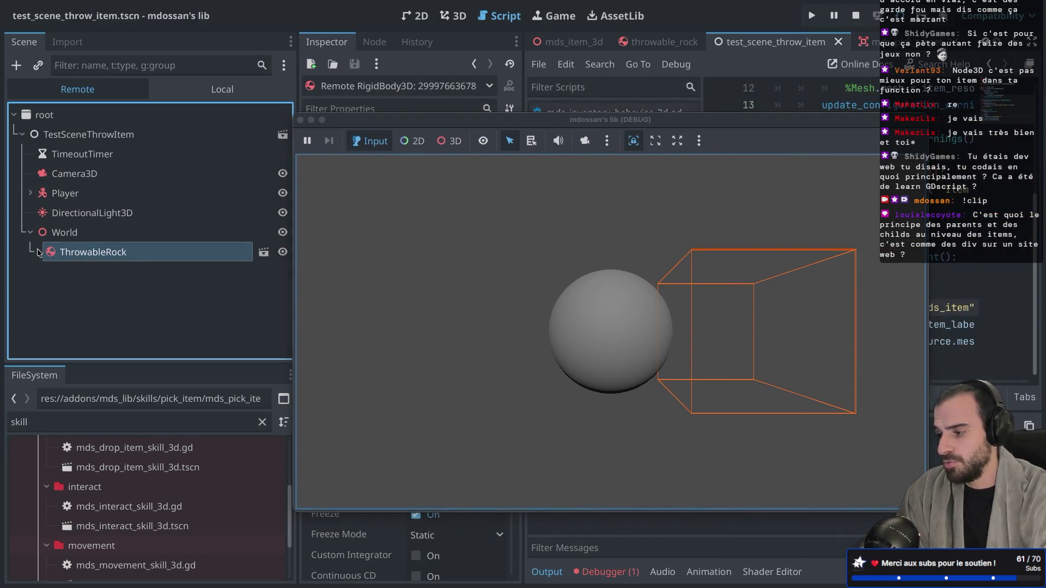
{"action": "left_click", "coordinate": [38, 252]}
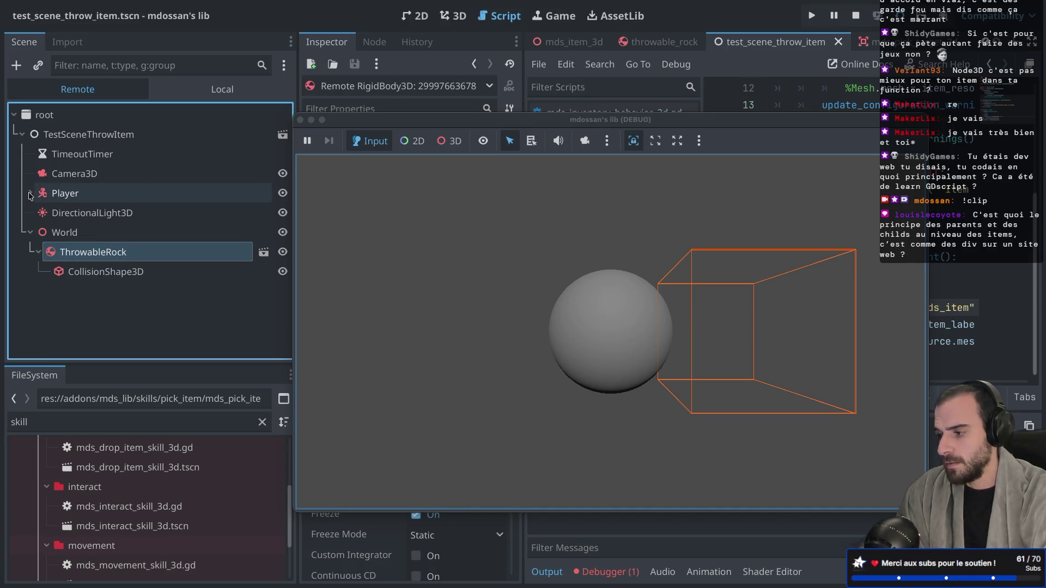
Step: Inspect the Player's inventory logic and MdsPickItemSkill3D nodes in the running game
{"action": "left_click", "coordinate": [30, 193]}
{"action": "left_click", "coordinate": [38, 269]}
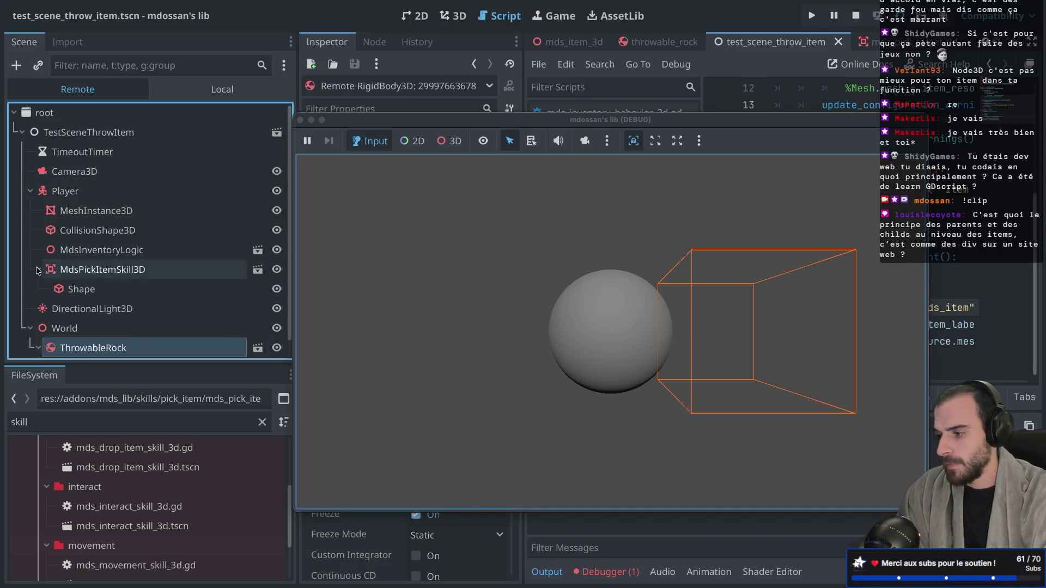
{"action": "left_click", "coordinate": [38, 269]}
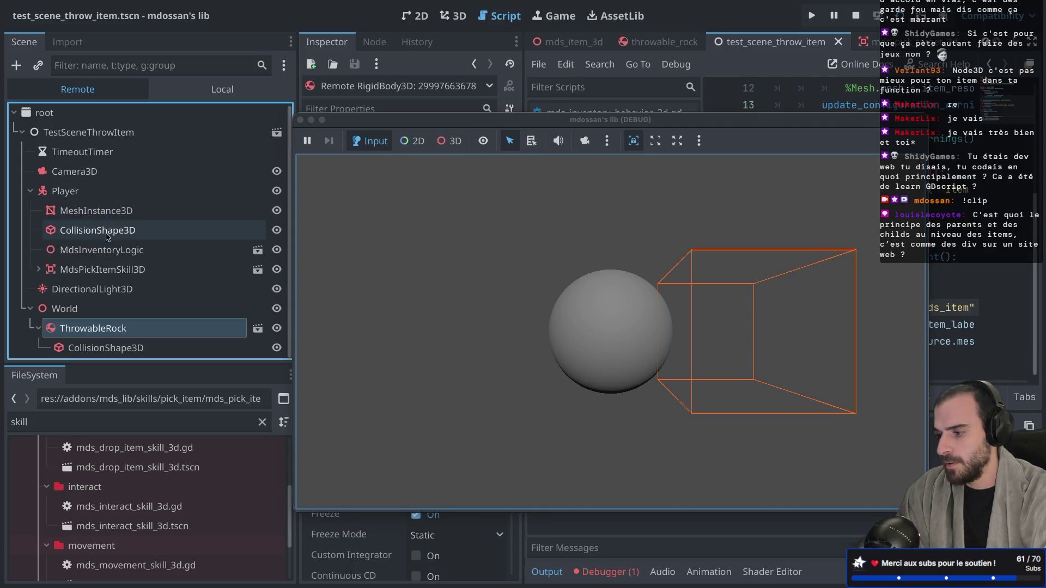
{"action": "left_click", "coordinate": [103, 250]}
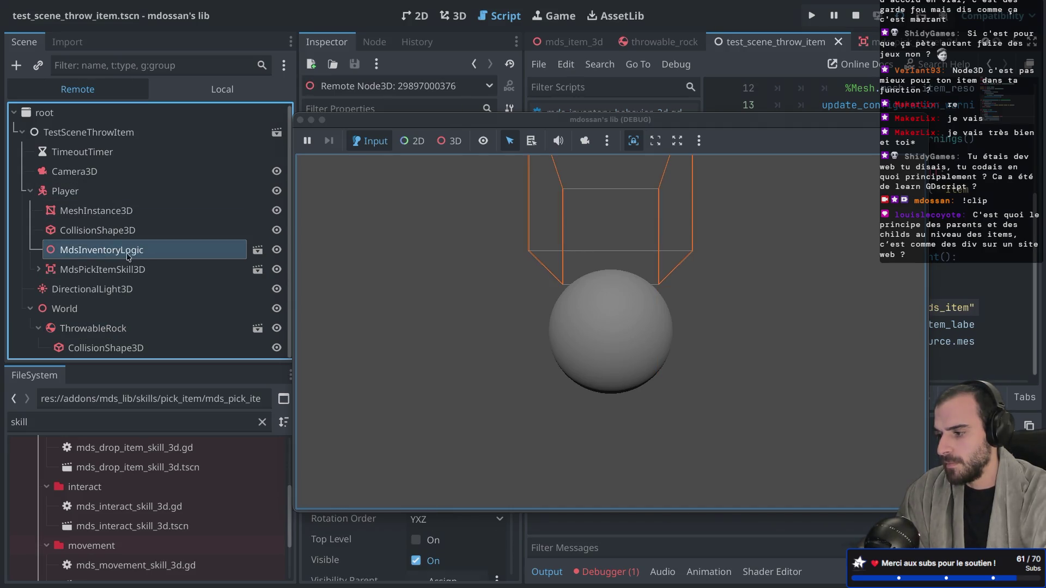
{"action": "left_click", "coordinate": [47, 269]}
{"action": "left_click", "coordinate": [38, 269]}
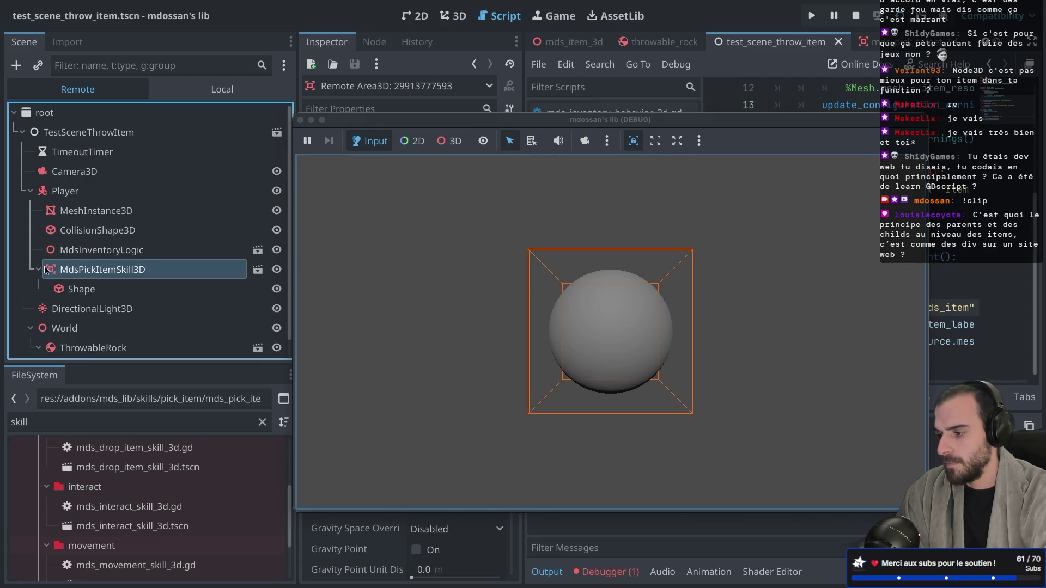
Step: Stop the game and jump from the pick_item error to line 43 of mds_inventory_behavior_3d.gd
{"action": "left_click", "coordinate": [300, 120]}
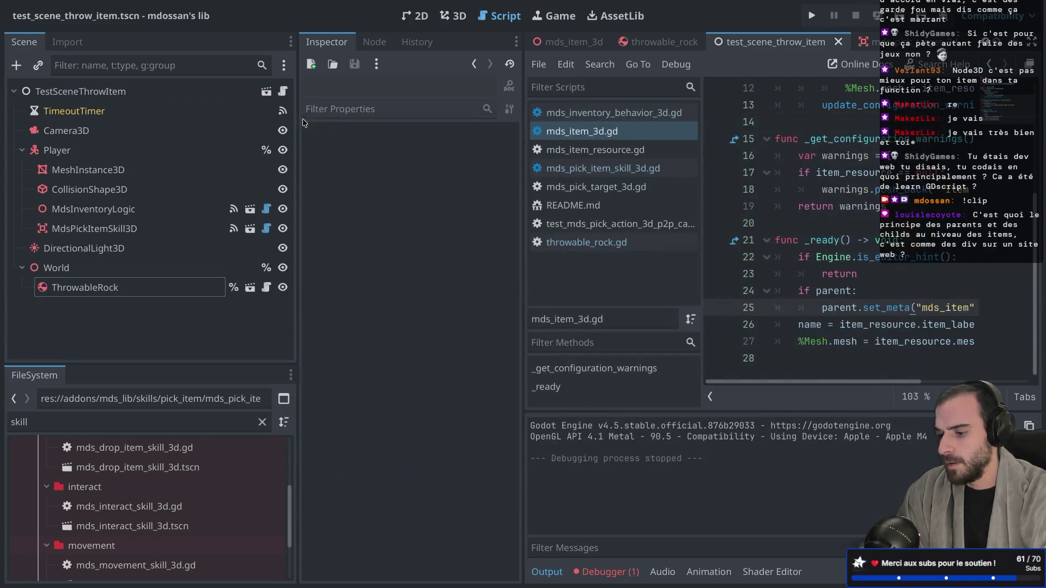
{"action": "left_click", "coordinate": [607, 572]}
{"action": "left_click", "coordinate": [785, 451]}
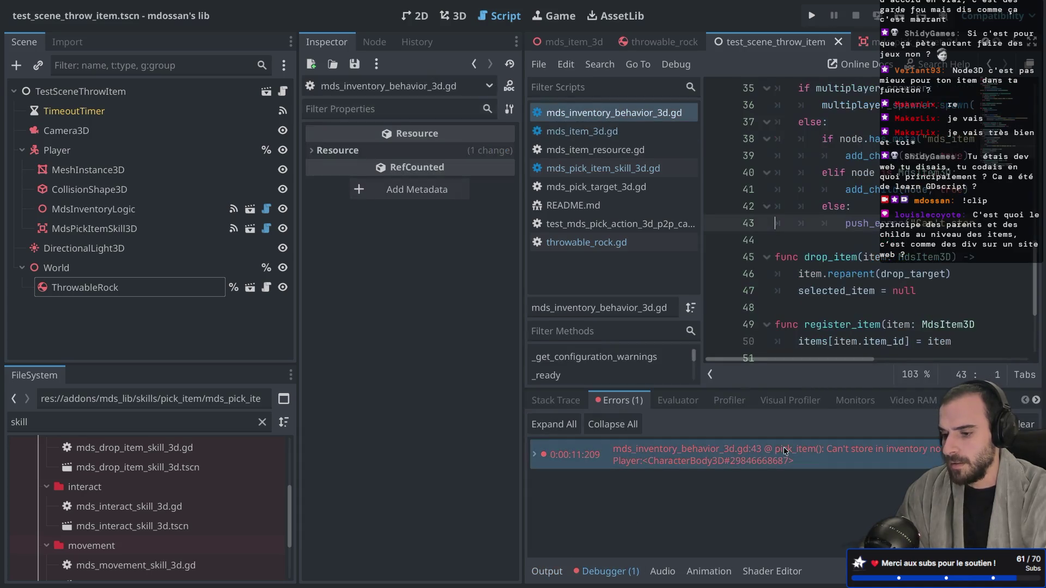
{"action": "key", "text": "ctrl+shift+F11"}
{"action": "scroll", "coordinate": [460, 271], "scroll_direction": "down", "scroll_amount": 1}
Step: Select the mds_item metadata name on line 38 of pick_item
{"action": "scroll", "coordinate": [462, 266], "scroll_direction": "up", "scroll_amount": 2}
{"action": "scroll", "coordinate": [462, 266], "scroll_direction": "up", "scroll_amount": 2}
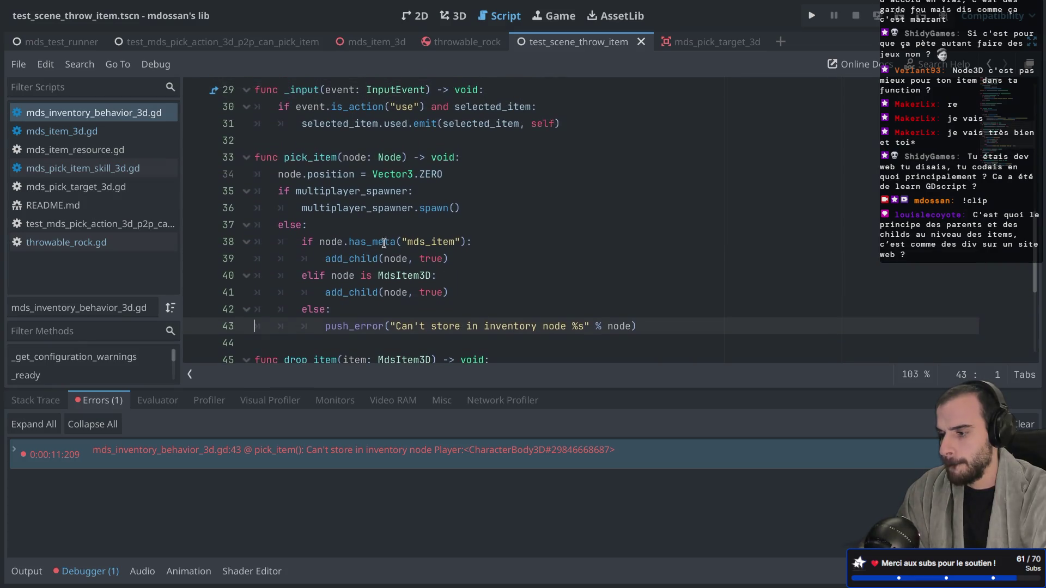
{"action": "mouse_move", "coordinate": [379, 245]}
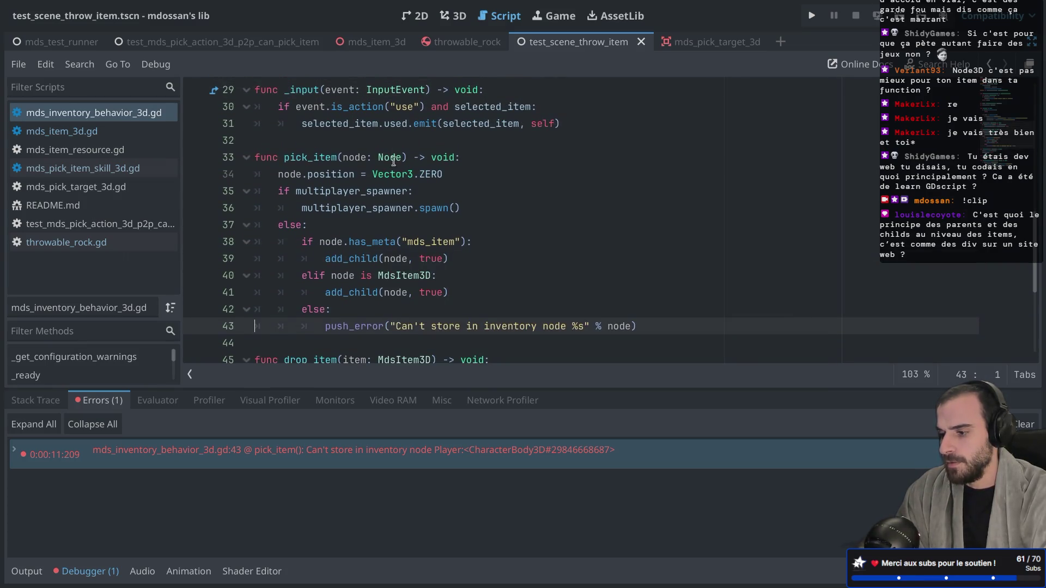
{"action": "double_click", "coordinate": [436, 243]}
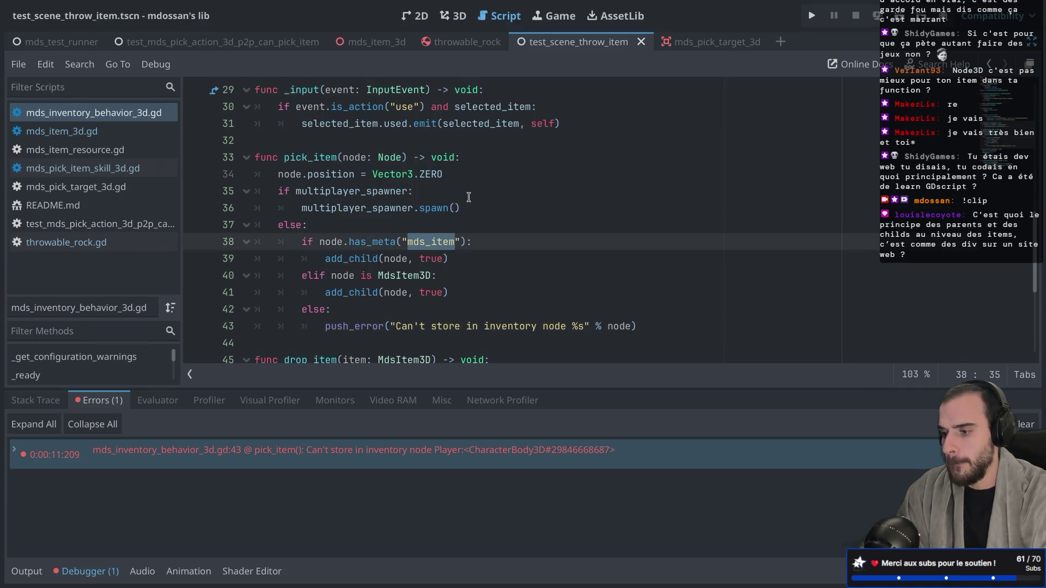
Step: Rerun the test scene, review ThrowableRock's properties in the Inspector, then stop the game
{"action": "left_click", "coordinate": [901, 21]}
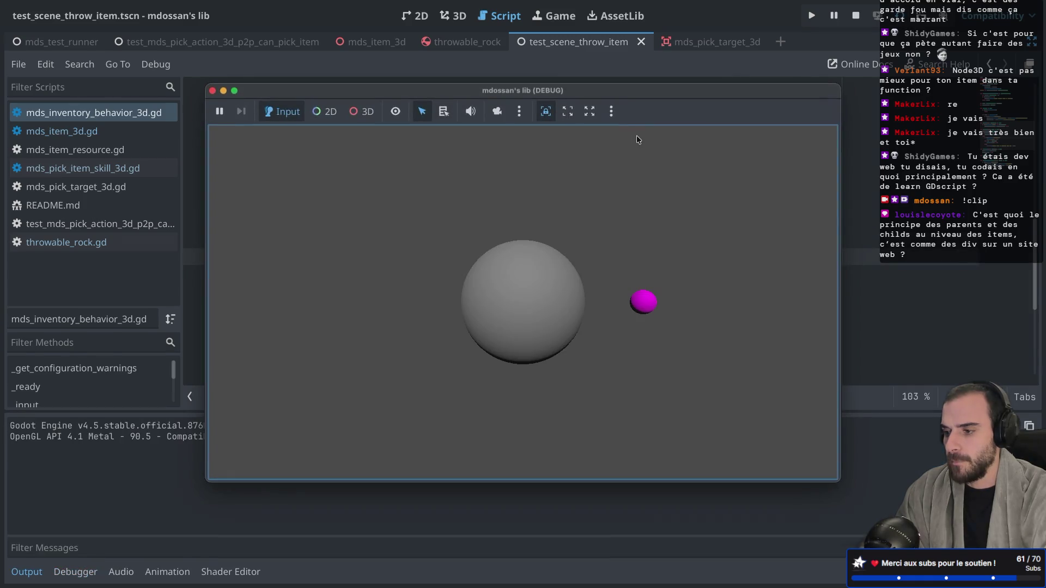
{"action": "left_click_drag", "start_coordinate": [319, 97], "coordinate": [666, 97]}
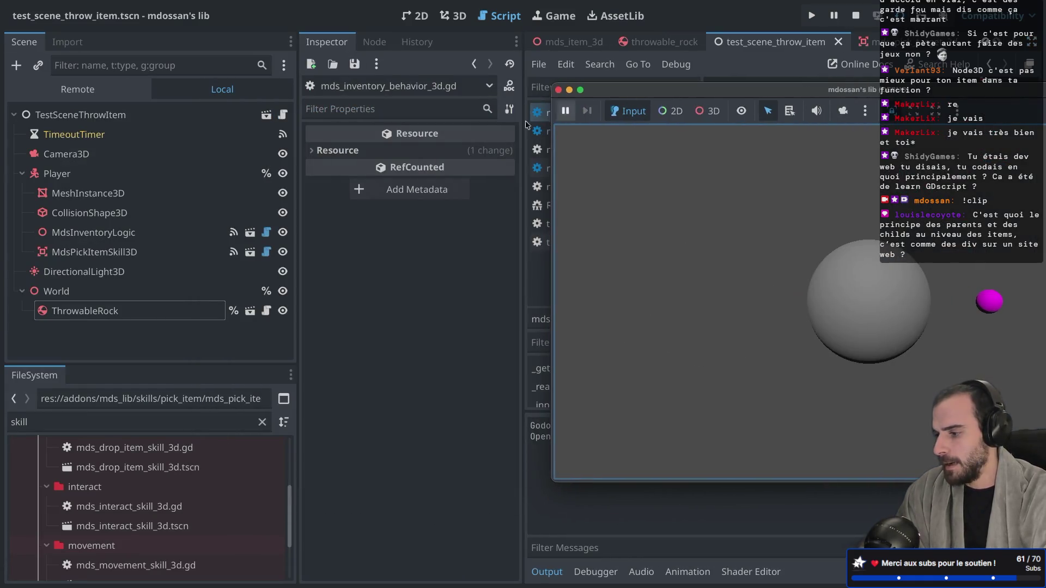
{"action": "left_click", "coordinate": [158, 310]}
{"action": "scroll", "coordinate": [402, 297], "scroll_direction": "down", "scroll_amount": 5}
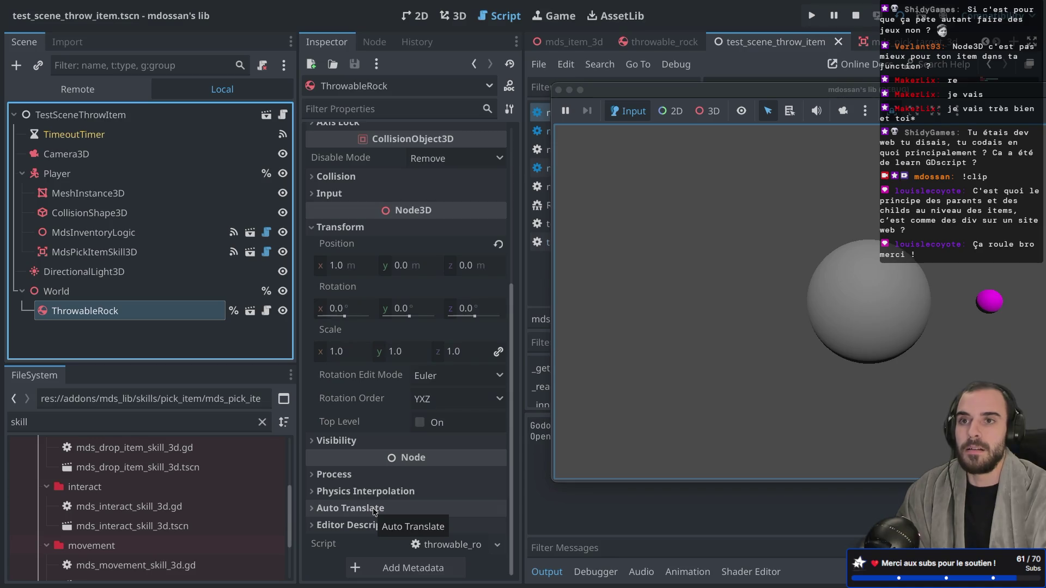
{"action": "scroll", "coordinate": [402, 399], "scroll_direction": "up", "scroll_amount": 5}
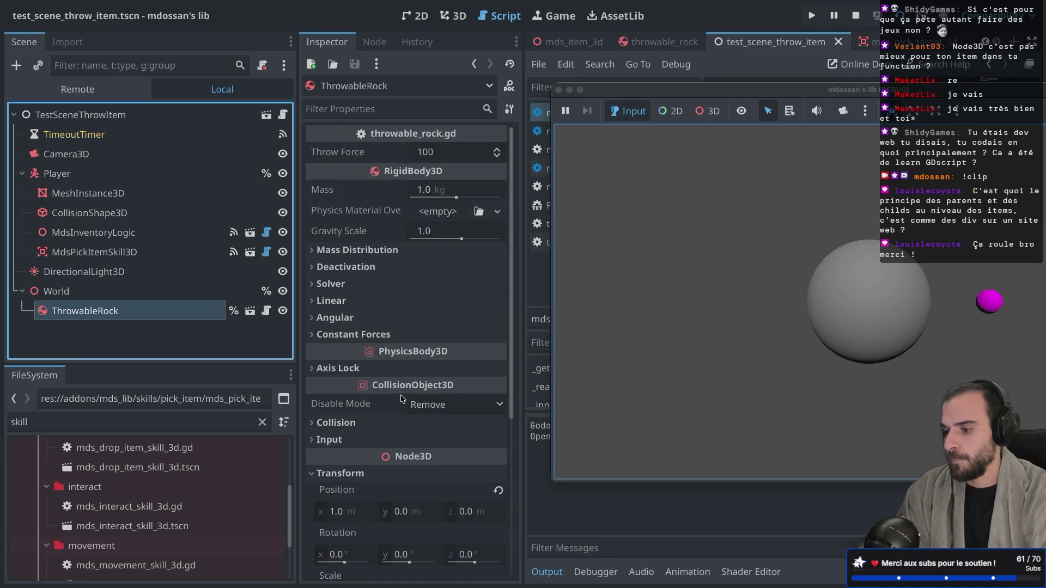
{"action": "scroll", "coordinate": [401, 399], "scroll_direction": "down", "scroll_amount": 5}
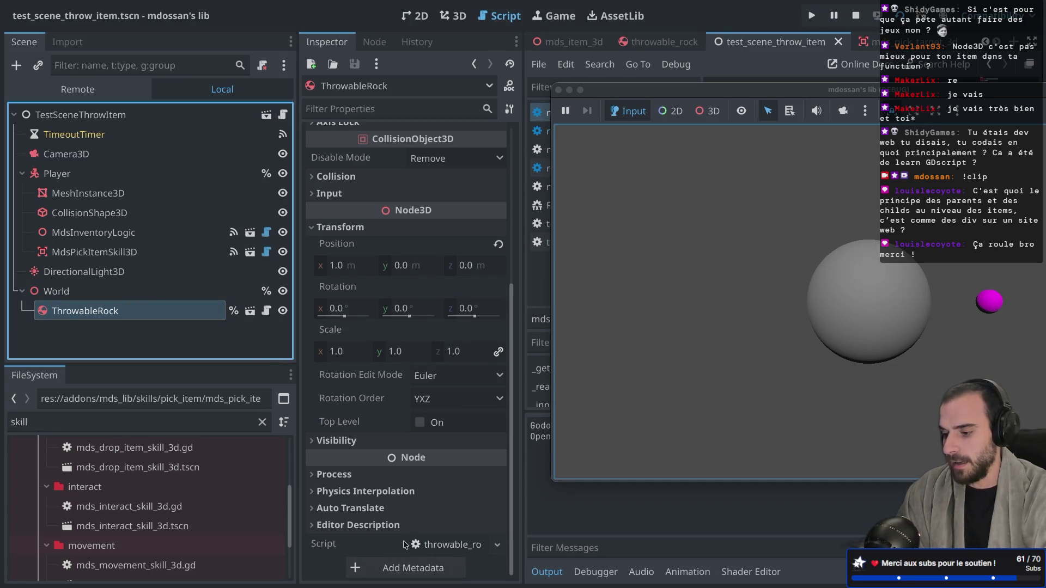
{"action": "scroll", "coordinate": [376, 532], "scroll_direction": "up", "scroll_amount": 5}
{"action": "scroll", "coordinate": [360, 520], "scroll_direction": "down", "scroll_amount": 5}
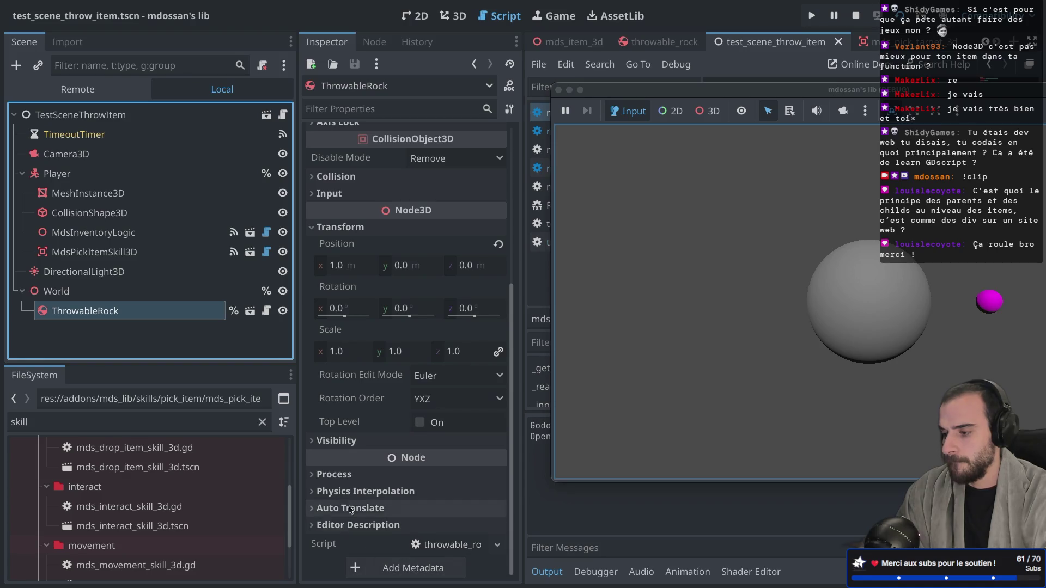
{"action": "left_click", "coordinate": [558, 90]}
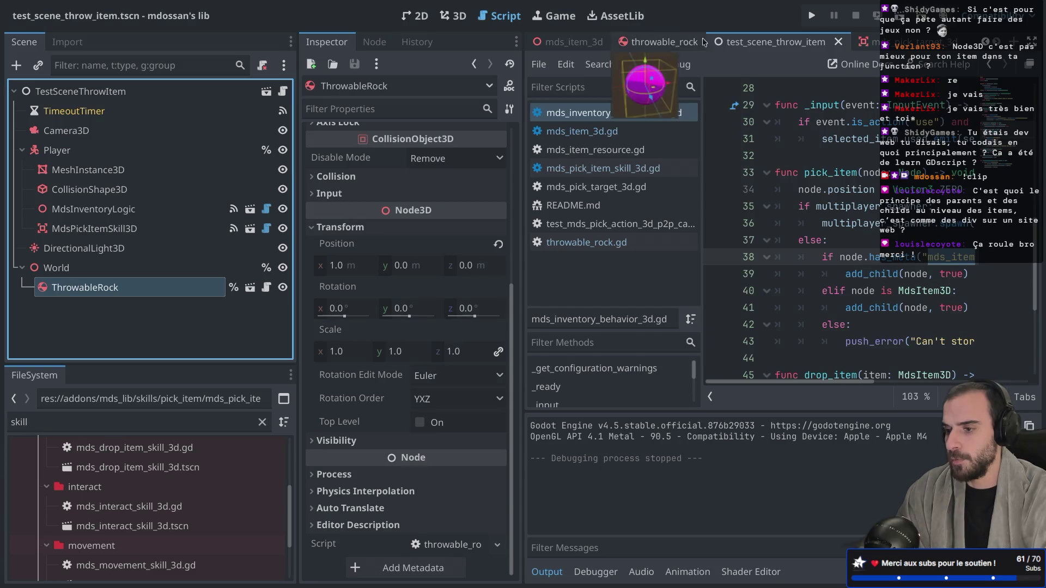
Step: Move through the mds_pick_target_3d and test_scene_throw_item tabs to the mds_item_3d scene
{"action": "left_click", "coordinate": [872, 40]}
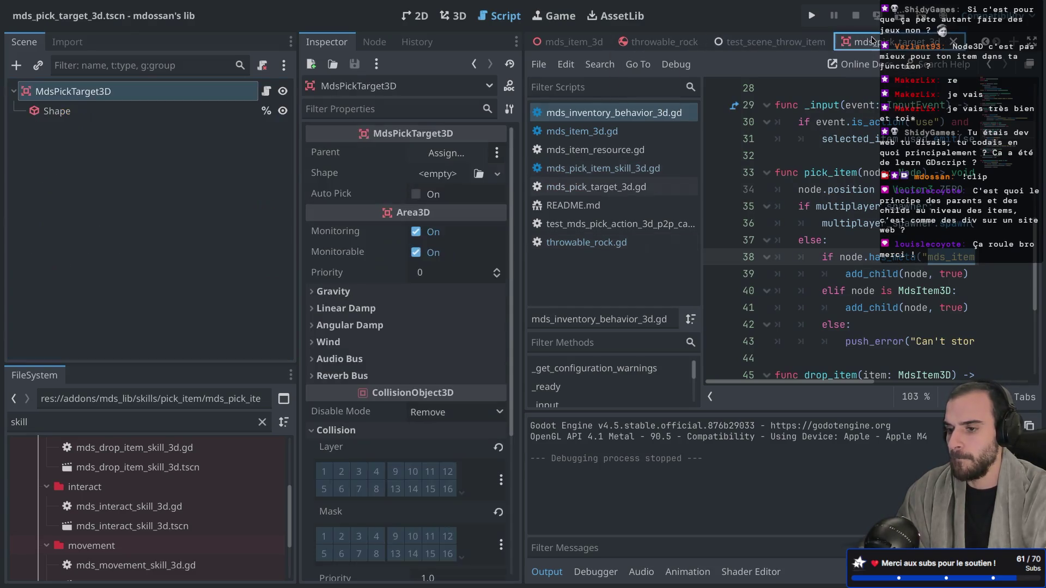
{"action": "left_click", "coordinate": [773, 41]}
{"action": "key", "text": "ctrl+super+d"}
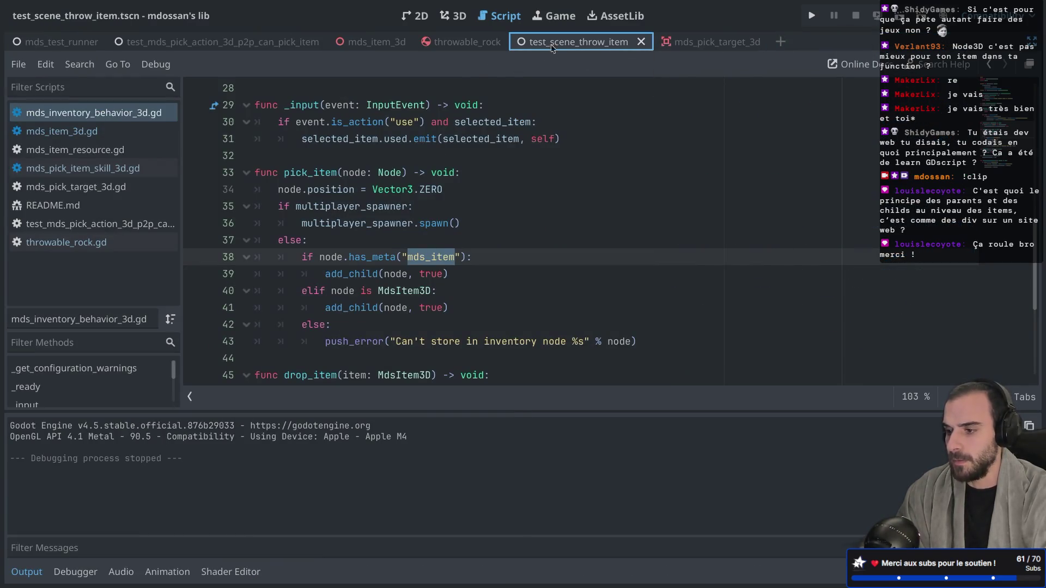
{"action": "left_click", "coordinate": [382, 47]}
Step: Open mds_item_3d.gd, whose _ready tags the parent with mds_item metadata pointing to self
{"action": "scroll", "coordinate": [380, 171], "scroll_direction": "down", "scroll_amount": 2}
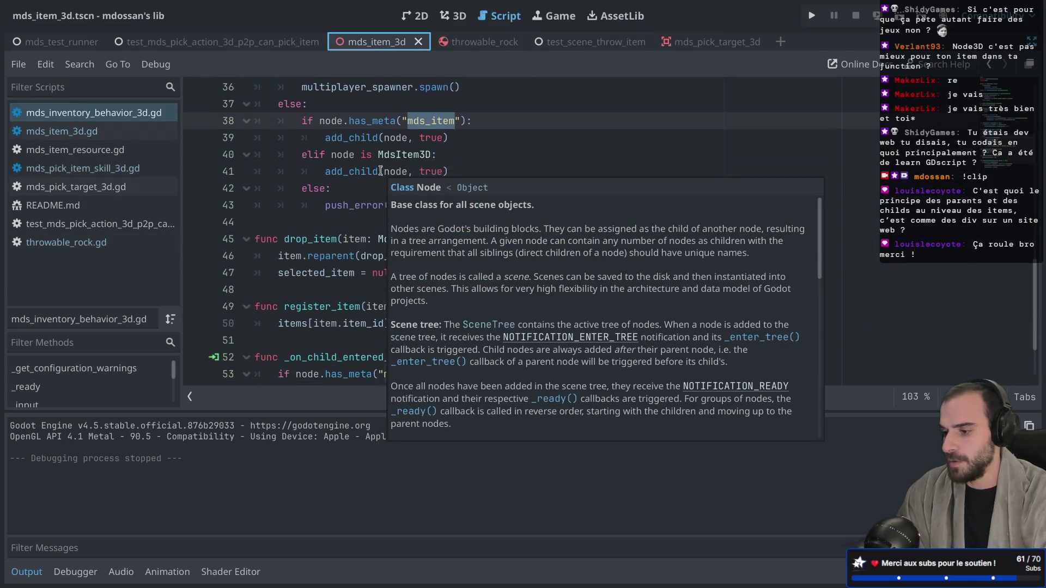
{"action": "scroll", "coordinate": [384, 245], "scroll_direction": "down", "scroll_amount": 5}
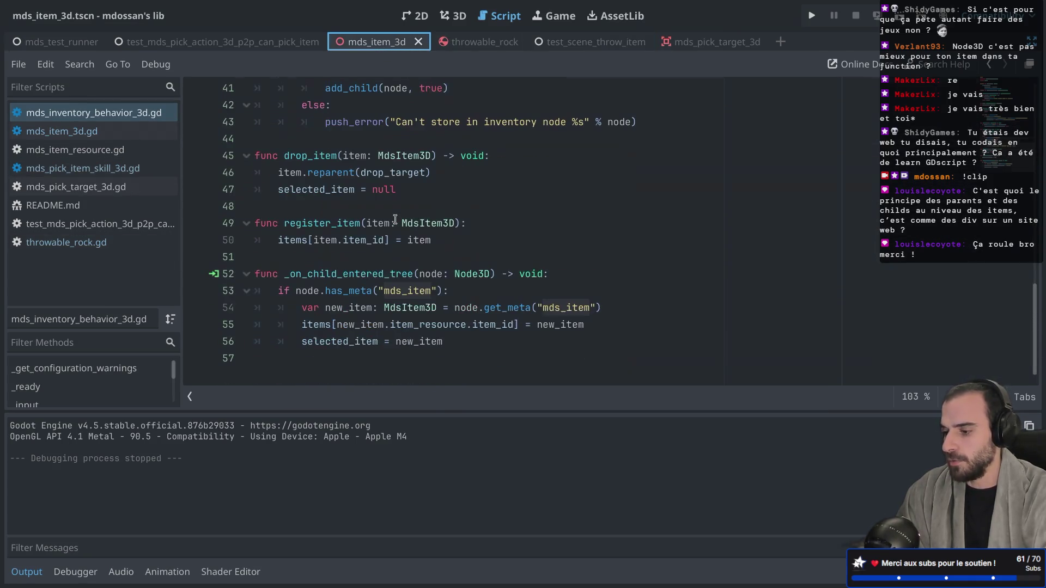
{"action": "scroll", "coordinate": [389, 301], "scroll_direction": "up", "scroll_amount": 9}
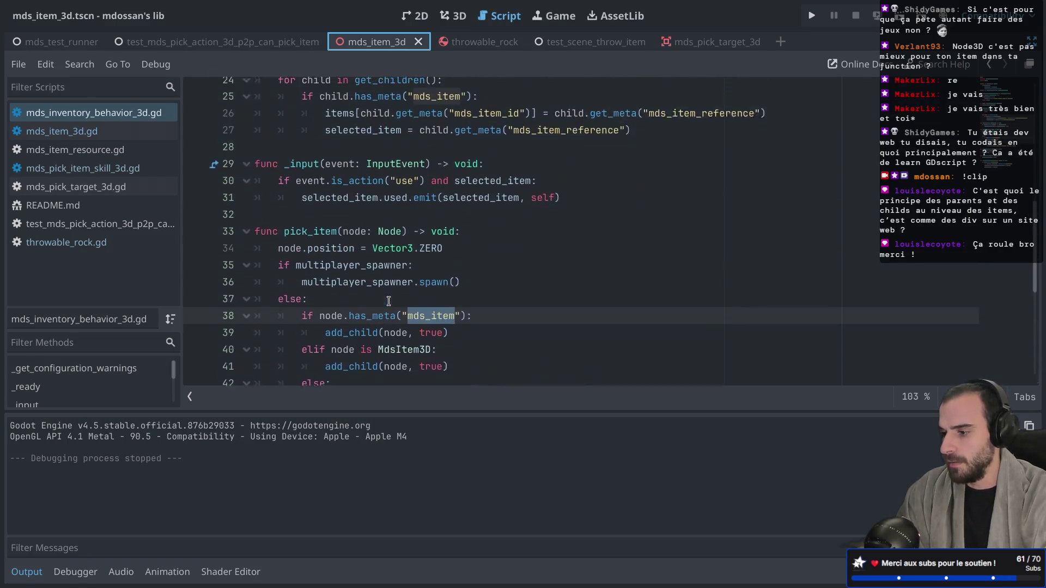
{"action": "scroll", "coordinate": [388, 302], "scroll_direction": "up", "scroll_amount": 1}
{"action": "scroll", "coordinate": [389, 301], "scroll_direction": "down", "scroll_amount": 2}
{"action": "scroll", "coordinate": [388, 301], "scroll_direction": "up", "scroll_amount": 4}
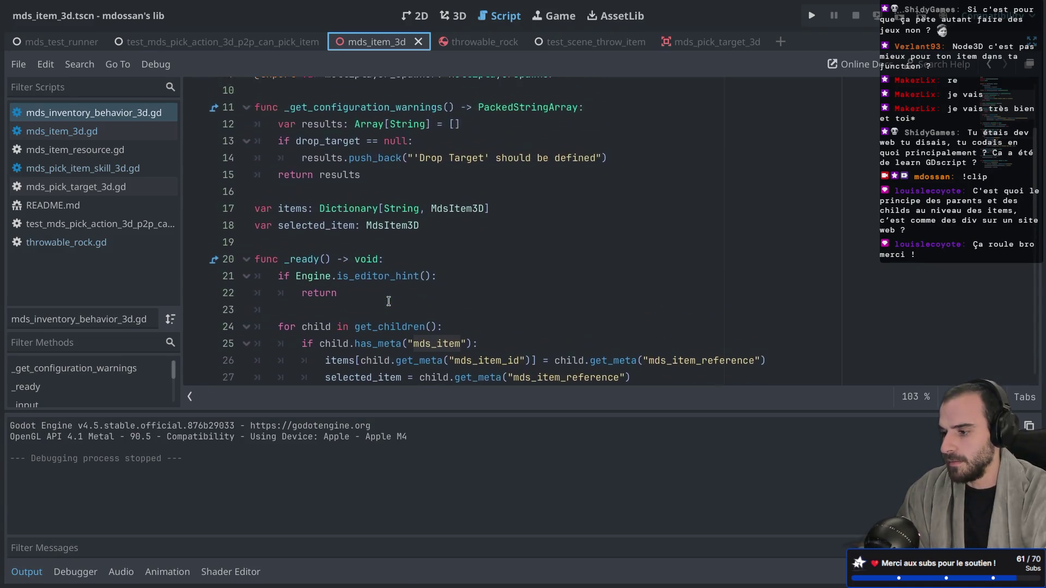
{"action": "scroll", "coordinate": [389, 301], "scroll_direction": "down", "scroll_amount": 8}
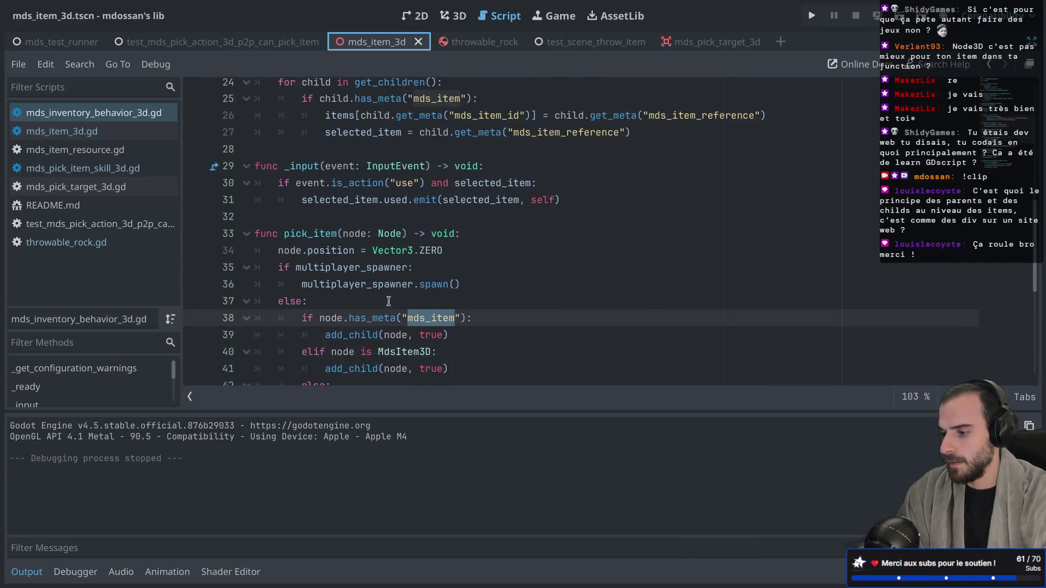
{"action": "scroll", "coordinate": [388, 301], "scroll_direction": "down", "scroll_amount": 4}
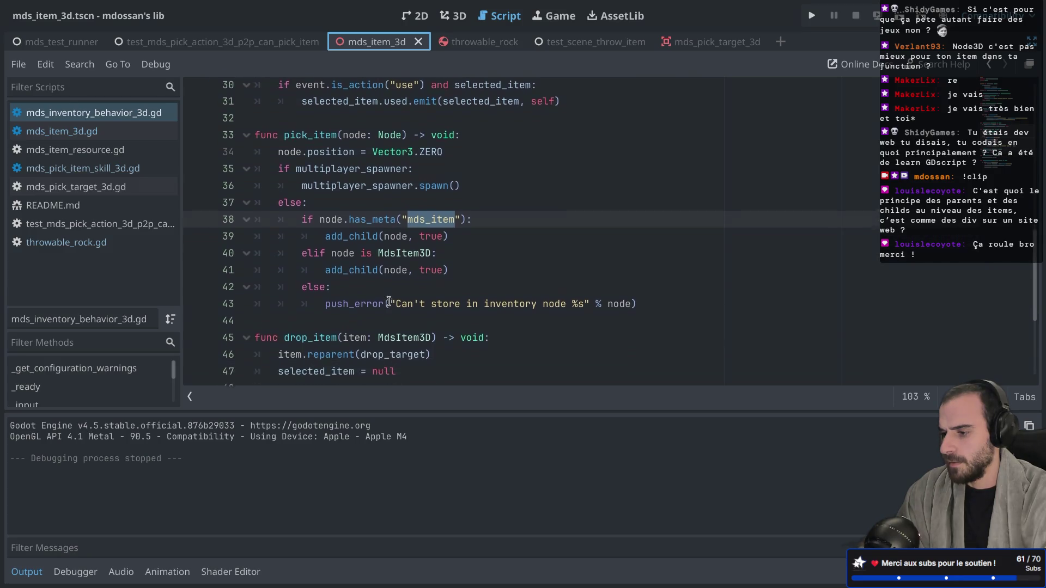
{"action": "scroll", "coordinate": [389, 302], "scroll_direction": "down", "scroll_amount": 1}
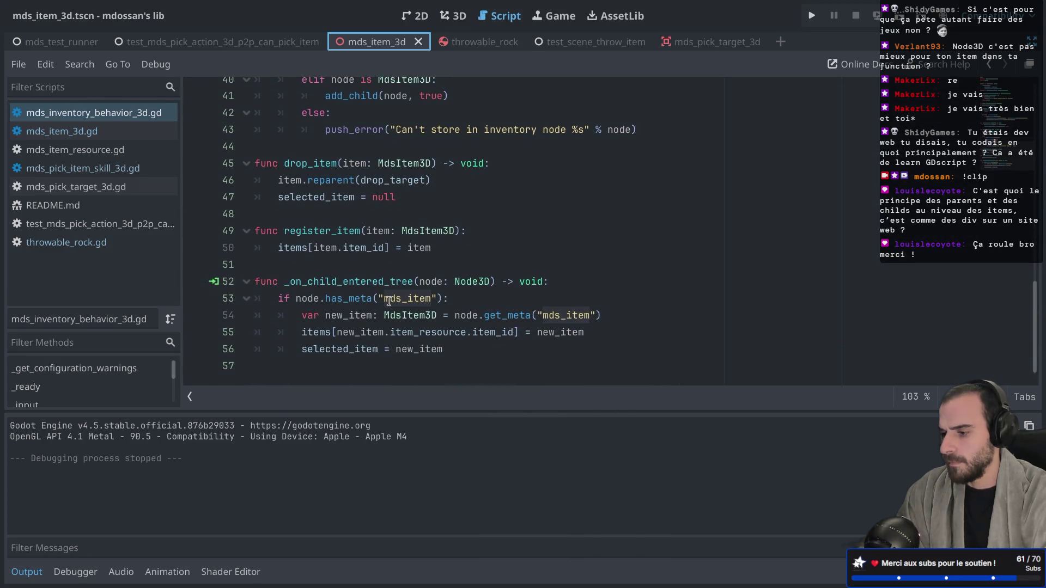
{"action": "scroll", "coordinate": [389, 302], "scroll_direction": "up", "scroll_amount": 6}
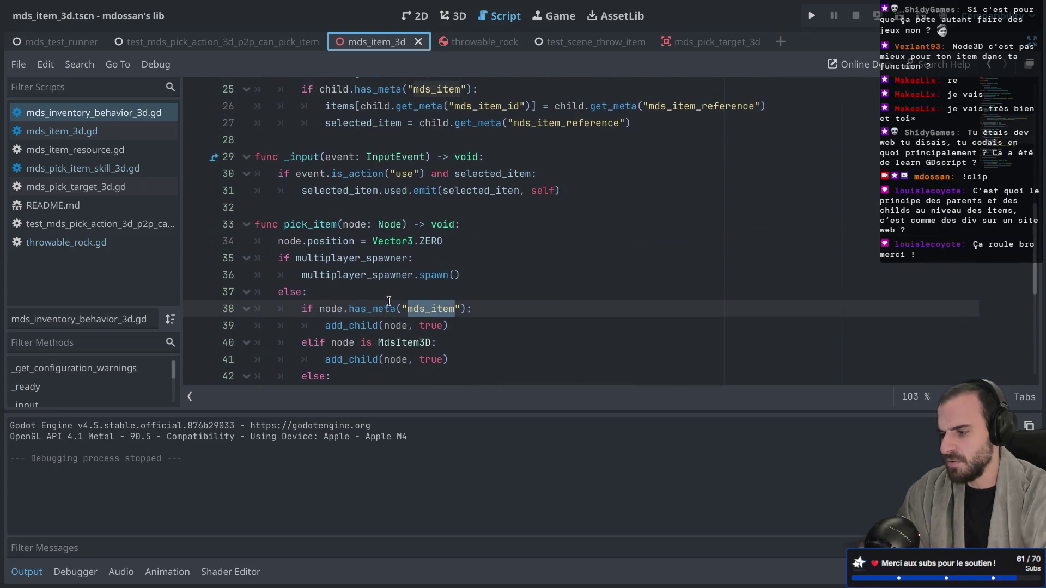
{"action": "left_click", "coordinate": [102, 137]}
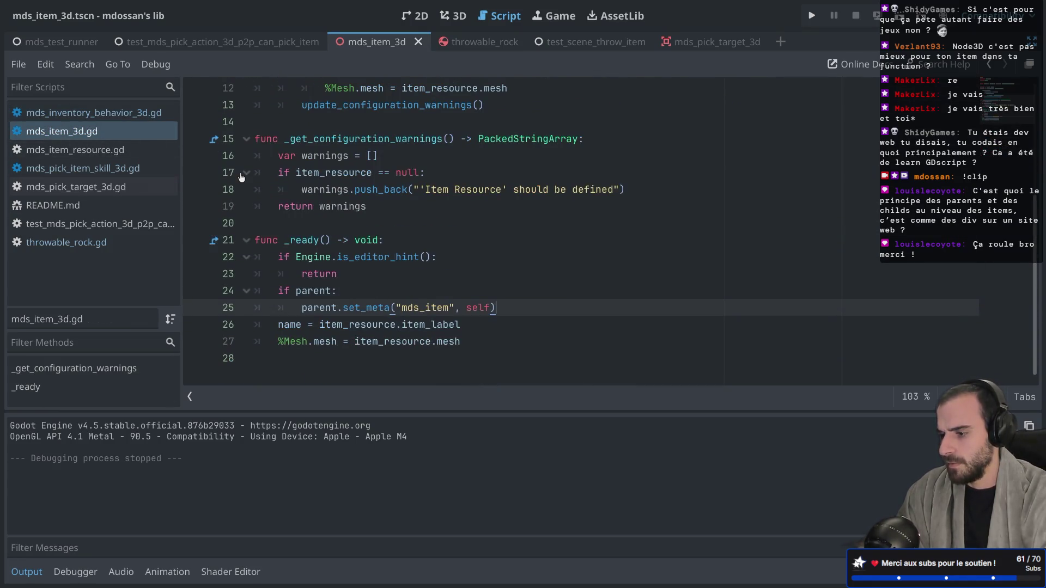
{"action": "left_click", "coordinate": [87, 129]}
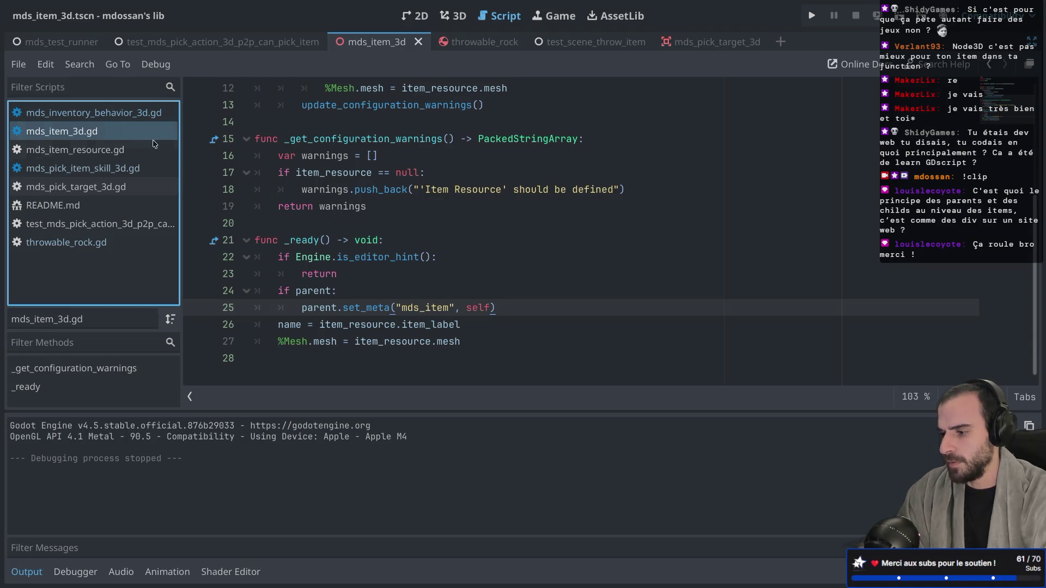
{"action": "double_click", "coordinate": [311, 295]}
{"action": "left_click", "coordinate": [425, 207]}
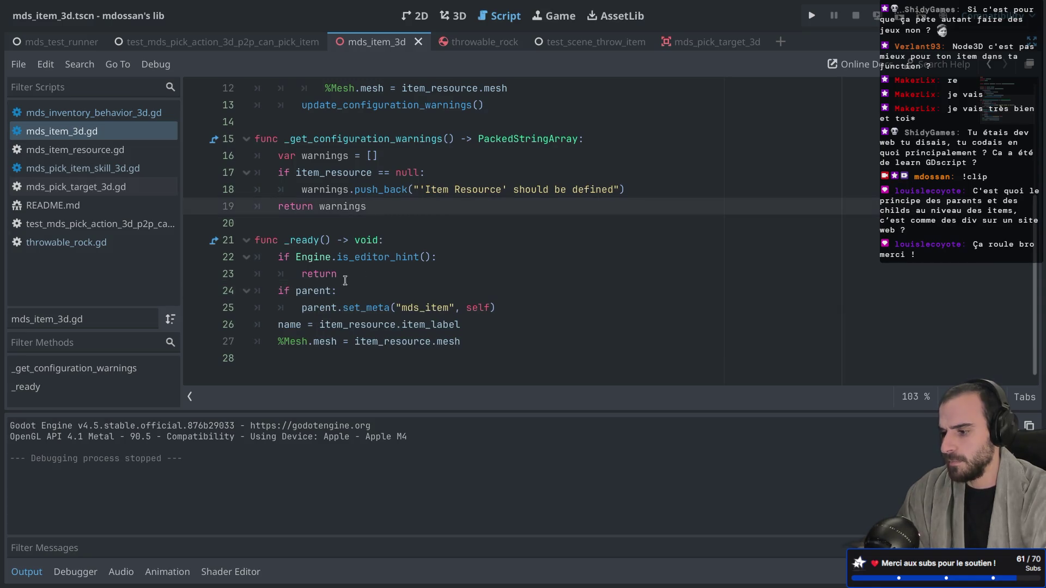
{"action": "double_click", "coordinate": [322, 292]}
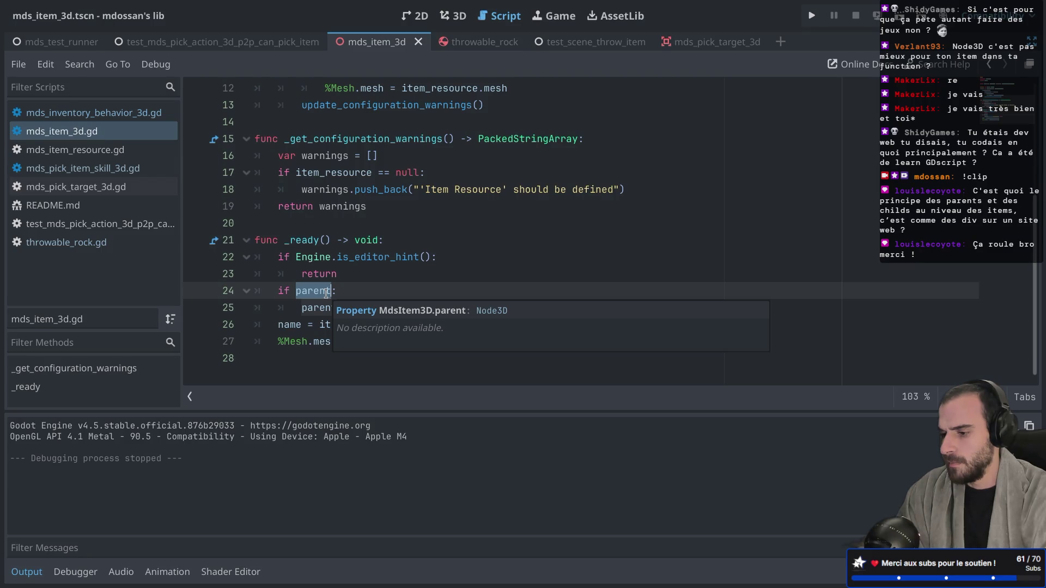
{"action": "left_click", "coordinate": [319, 290]}
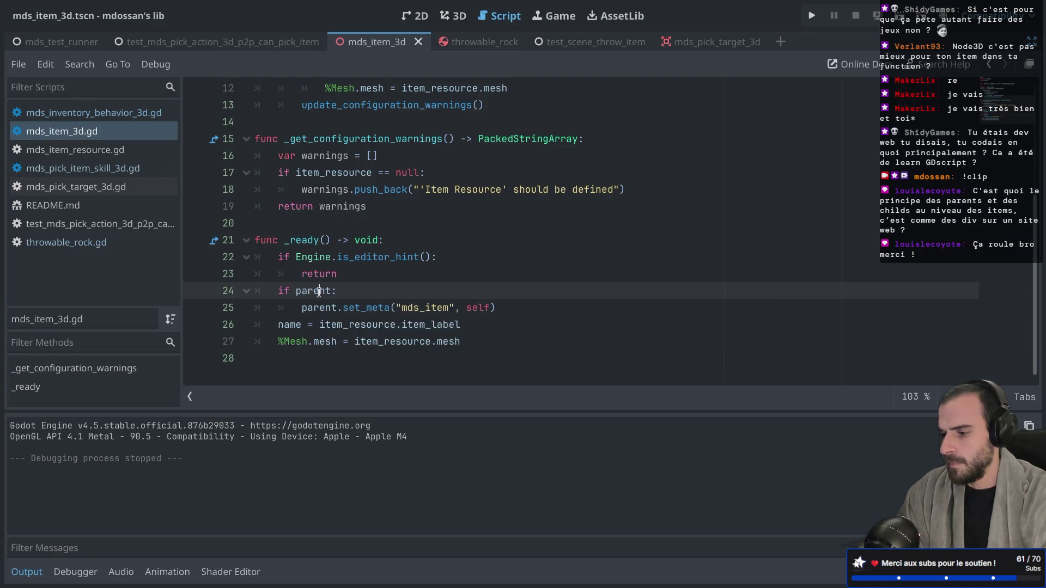
{"action": "mouse_move", "coordinate": [361, 264]}
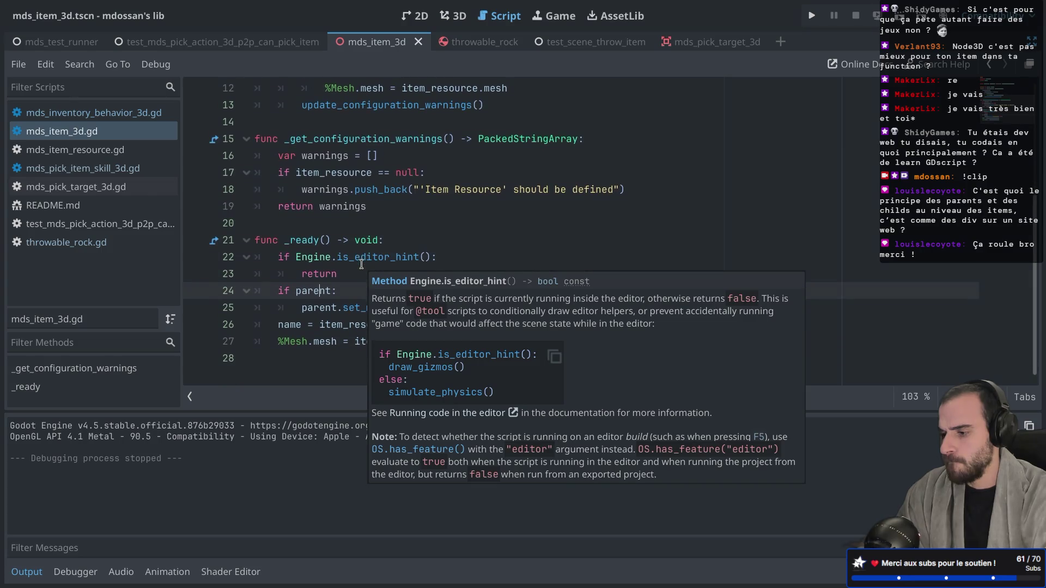
{"action": "scroll", "coordinate": [363, 257], "scroll_direction": "up", "scroll_amount": 3}
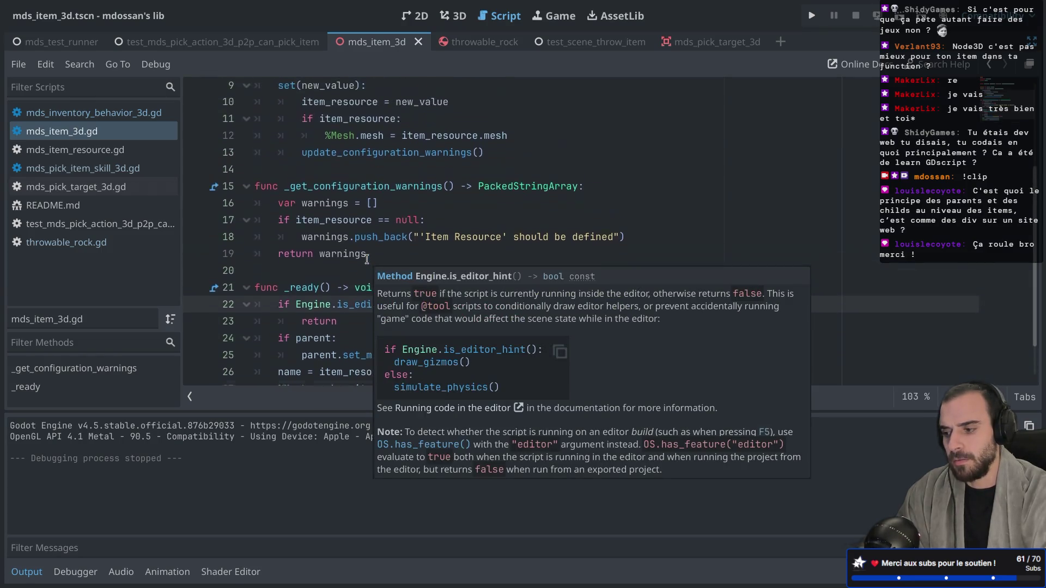
{"action": "scroll", "coordinate": [367, 259], "scroll_direction": "up", "scroll_amount": 2}
{"action": "scroll", "coordinate": [366, 260], "scroll_direction": "down", "scroll_amount": 4}
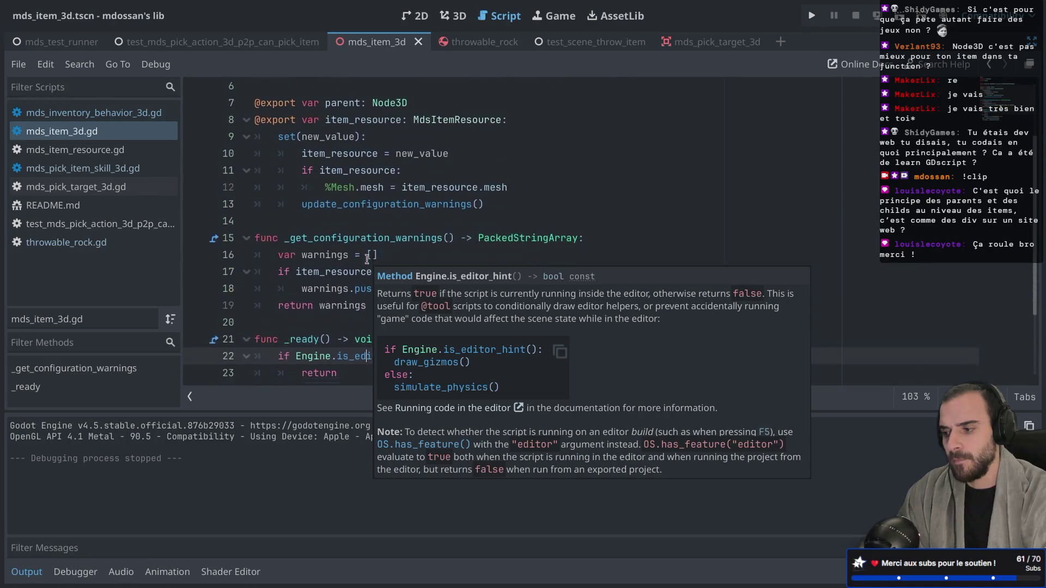
{"action": "left_click", "coordinate": [354, 284]}
{"action": "left_click", "coordinate": [370, 280]}
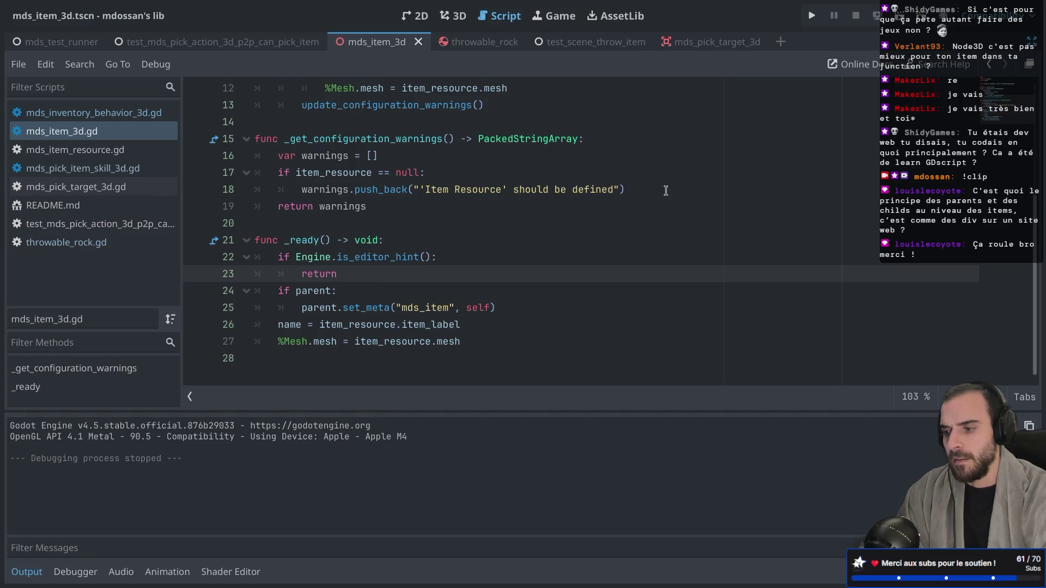
Step: In the running game's Remote tree, inspect the node stored in the rock's Mds Item metadata
{"action": "left_click", "coordinate": [494, 47]}
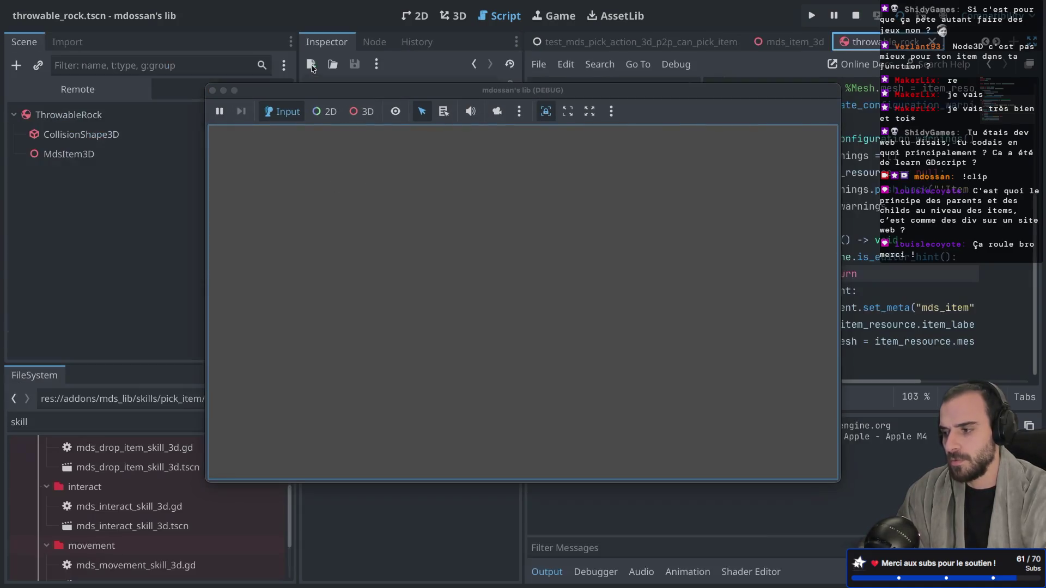
{"action": "left_click", "coordinate": [86, 131]}
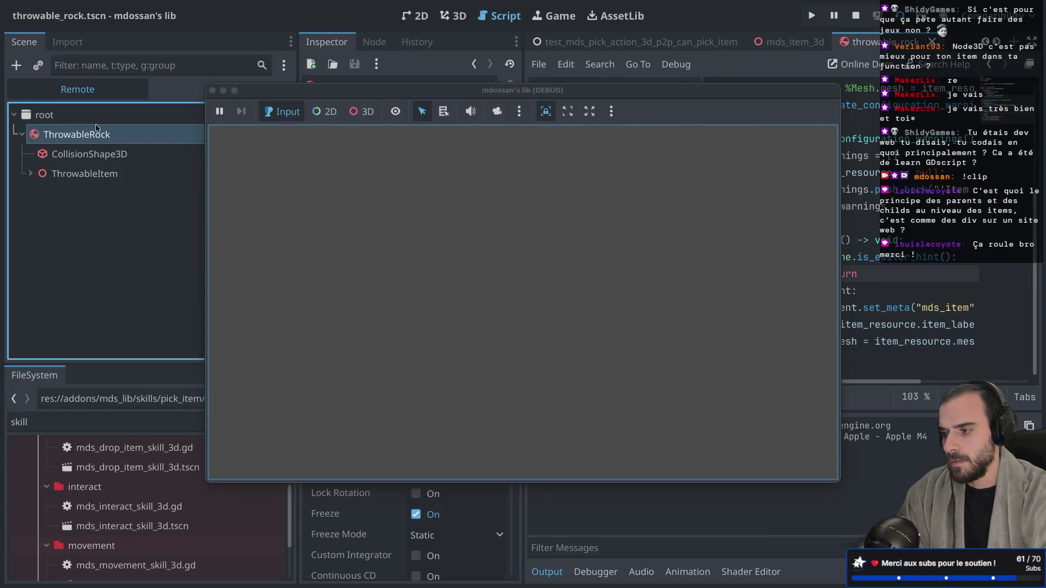
{"action": "left_click_drag", "start_coordinate": [288, 89], "coordinate": [736, 89]}
{"action": "scroll", "coordinate": [376, 372], "scroll_direction": "down", "scroll_amount": 10}
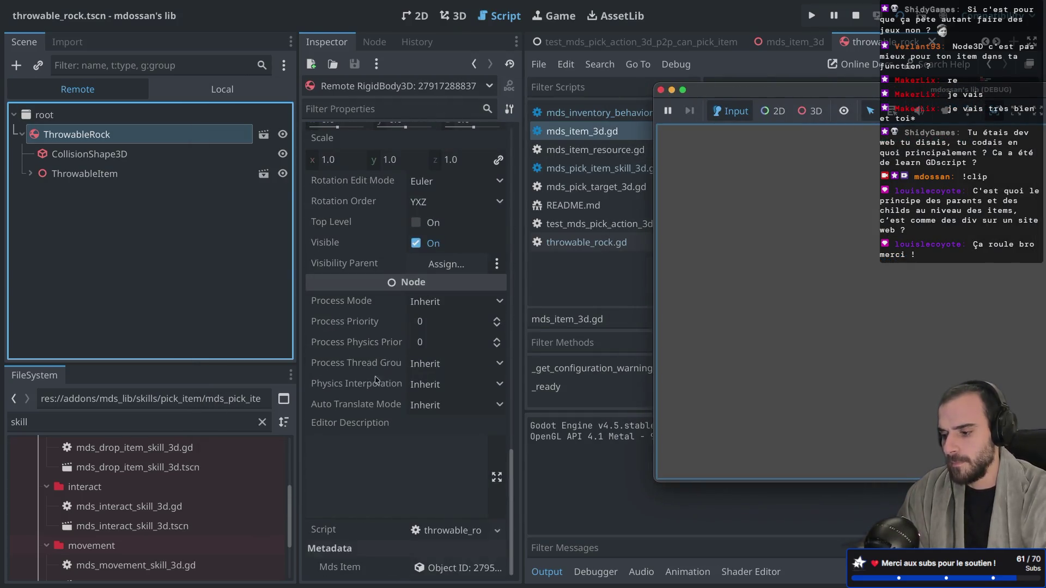
{"action": "left_click", "coordinate": [450, 568]}
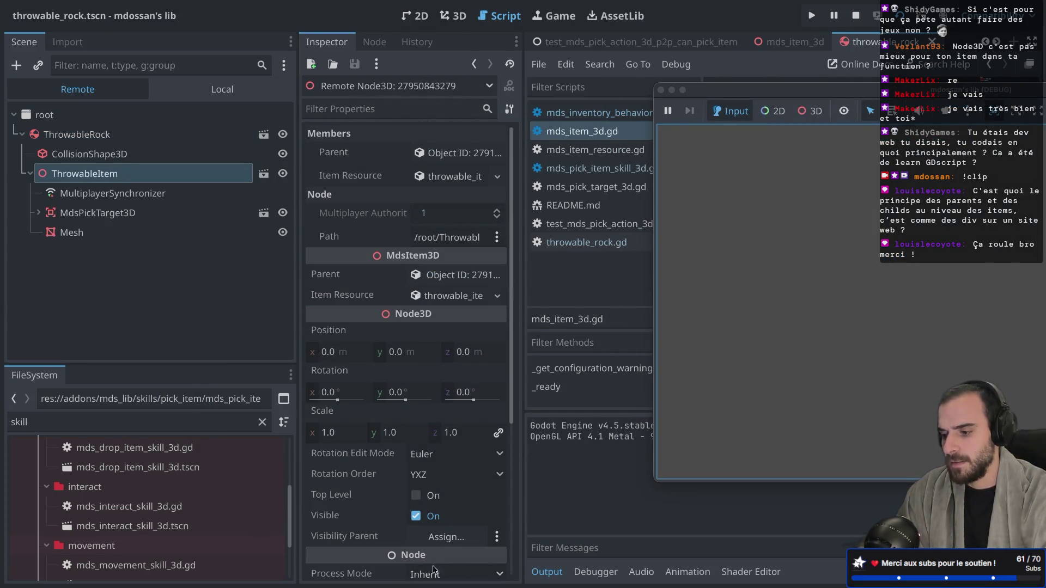
Step: Stop the game, open test_scene_throw_item, and call up actions for the ThrowableRock node
{"action": "left_click", "coordinate": [660, 90]}
{"action": "left_click", "coordinate": [555, 40]}
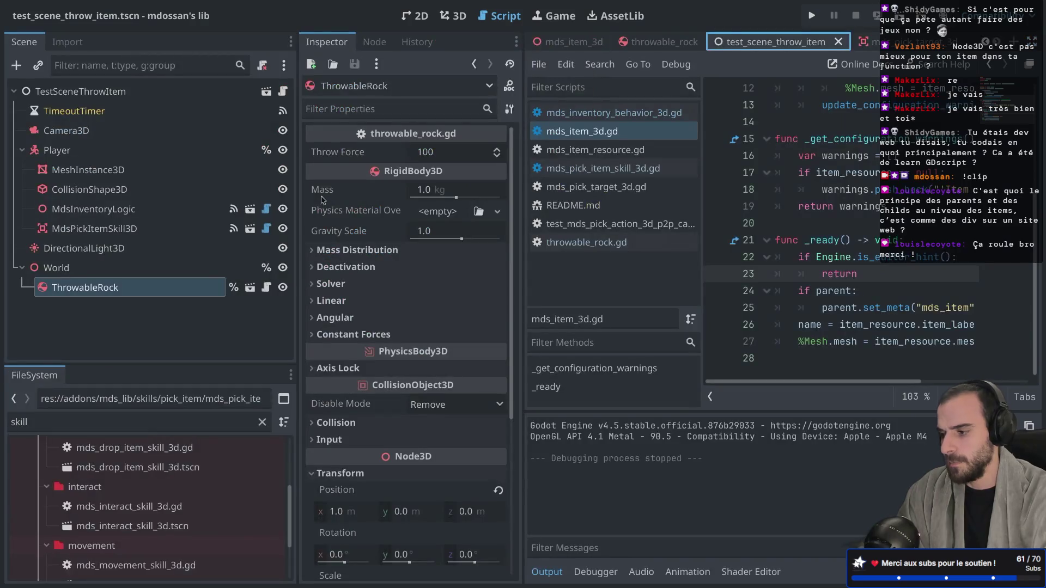
{"action": "right_click", "coordinate": [155, 288]}
Step: Delete the old ThrowableRock, add a throwable_rock.tscn instance under World, and save the scene
{"action": "left_click", "coordinate": [193, 576]}
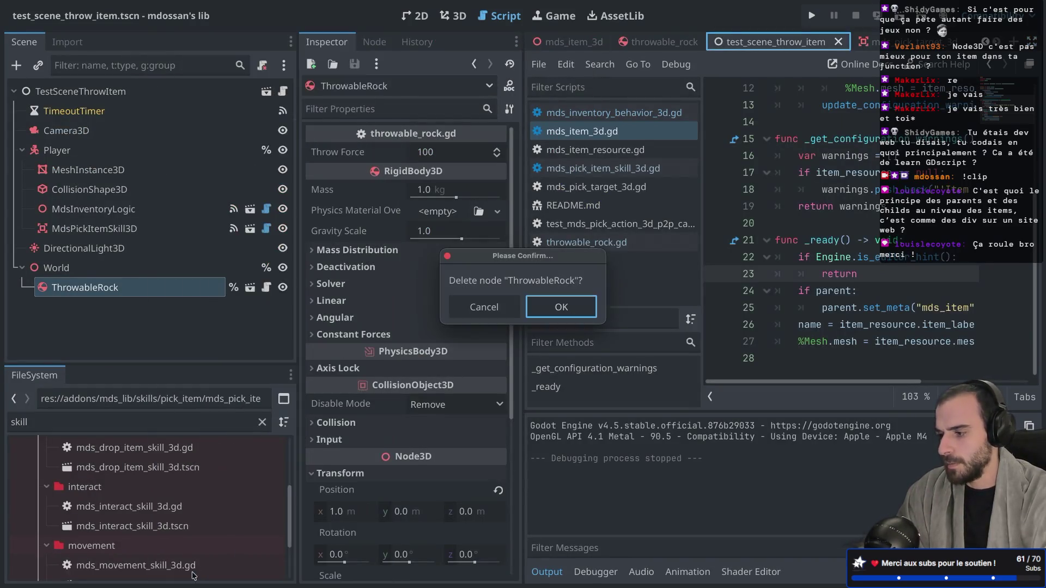
{"action": "left_click", "coordinate": [566, 313]}
{"action": "left_click", "coordinate": [94, 269]}
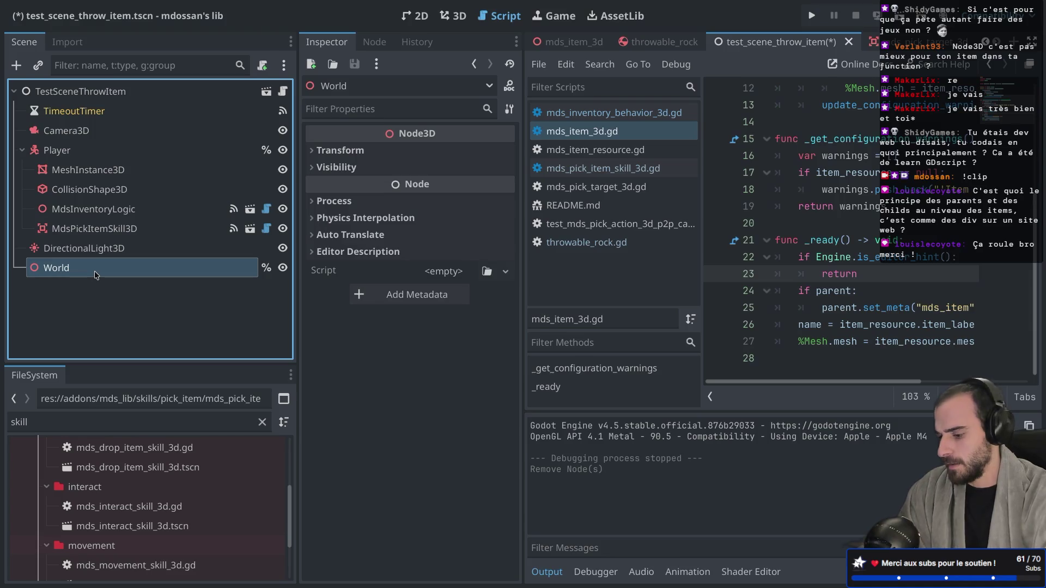
{"action": "key", "text": "ctrl+shift+a"}
{"action": "type", "text": "f"}
{"action": "key", "text": "BackSpace"}
{"action": "type", "text": "th"}
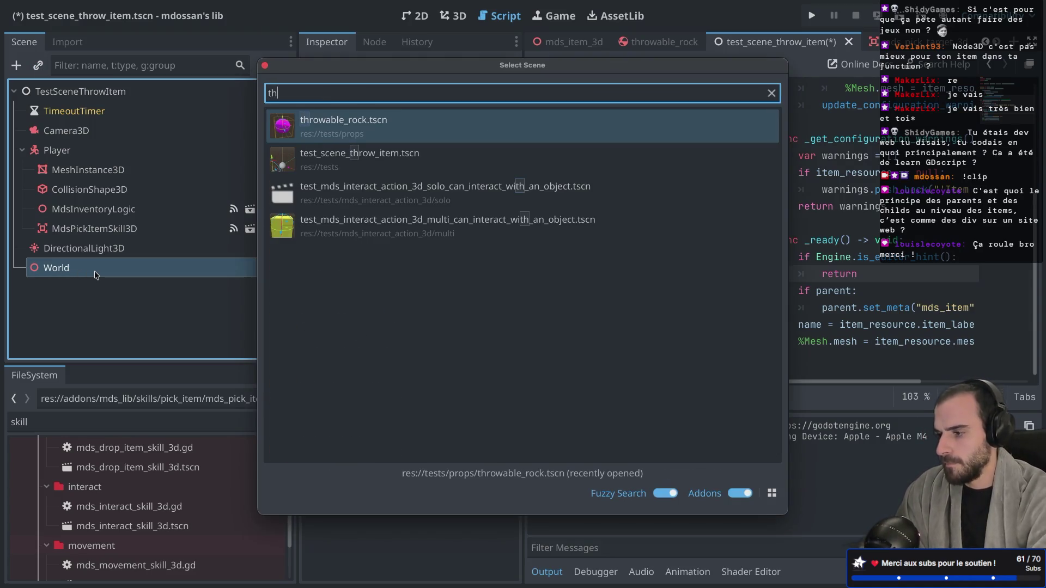
{"action": "double_click", "coordinate": [375, 124]}
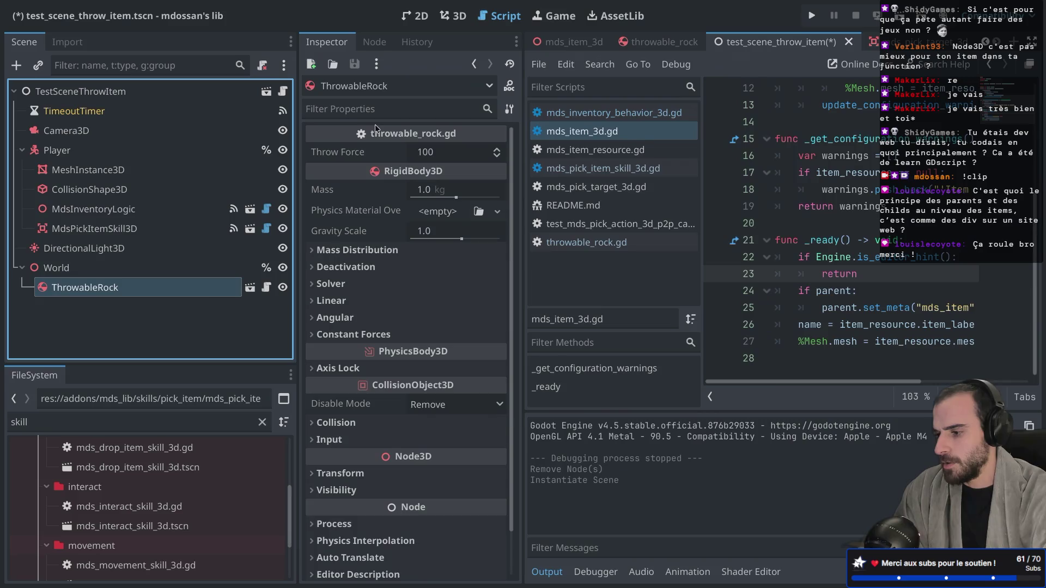
{"action": "key", "text": "ctrl+s"}
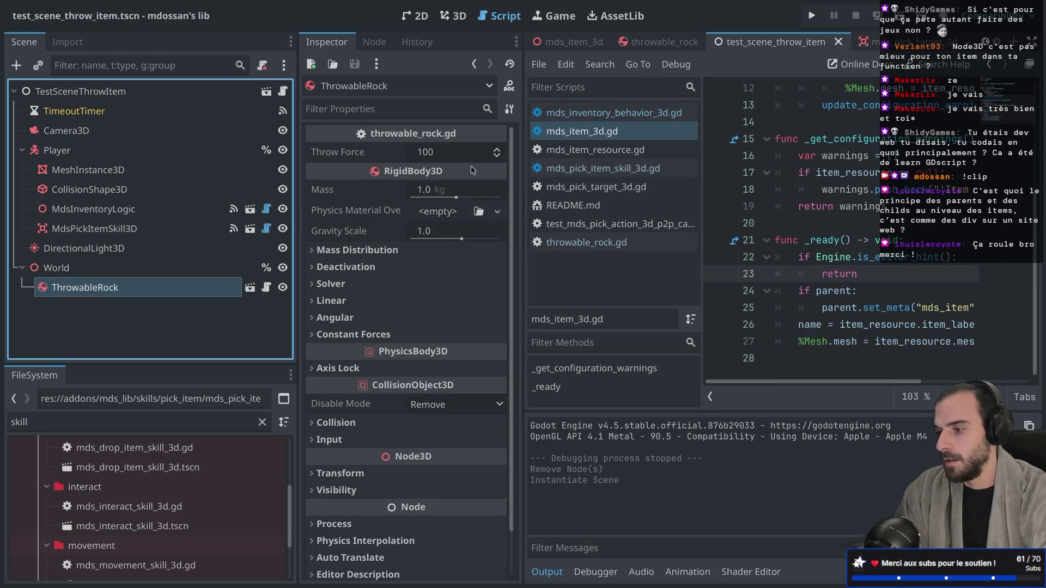
Step: Enable Access as Unique Name on the new ThrowableRock and save the test scene
{"action": "right_click", "coordinate": [214, 283]}
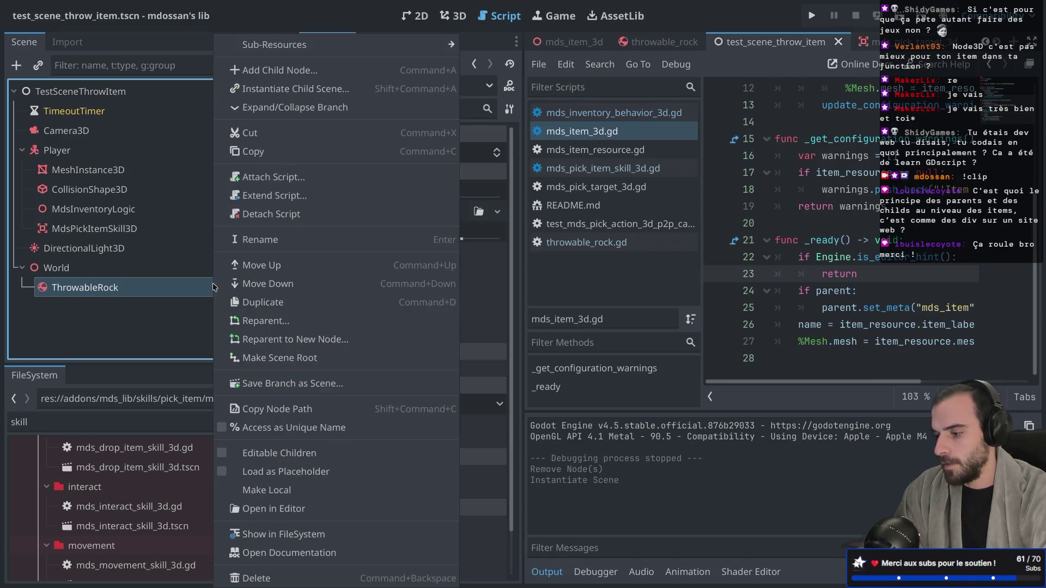
{"action": "left_click", "coordinate": [243, 429]}
{"action": "key", "text": "ctrl+s"}
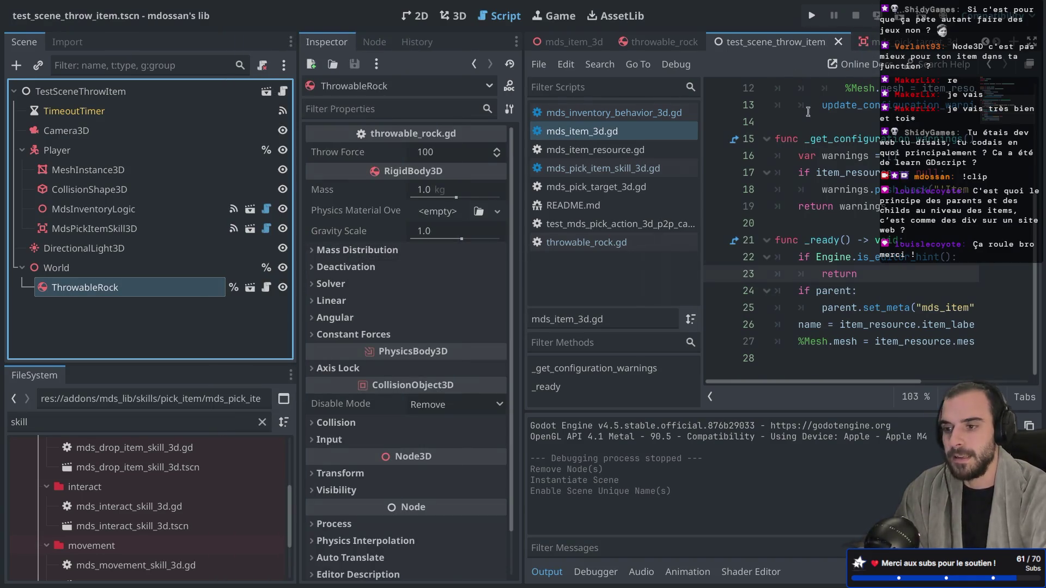
Step: Run the test scene, inspect the live World > ThrowableRock node in the remote tree, then stop the game
{"action": "key", "text": "super+r"}
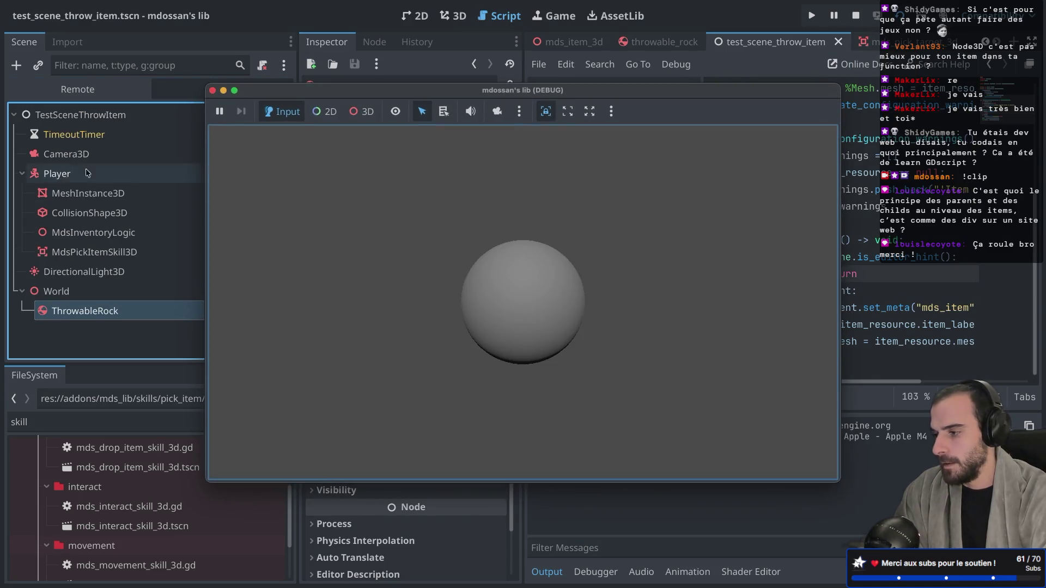
{"action": "left_click", "coordinate": [77, 99]}
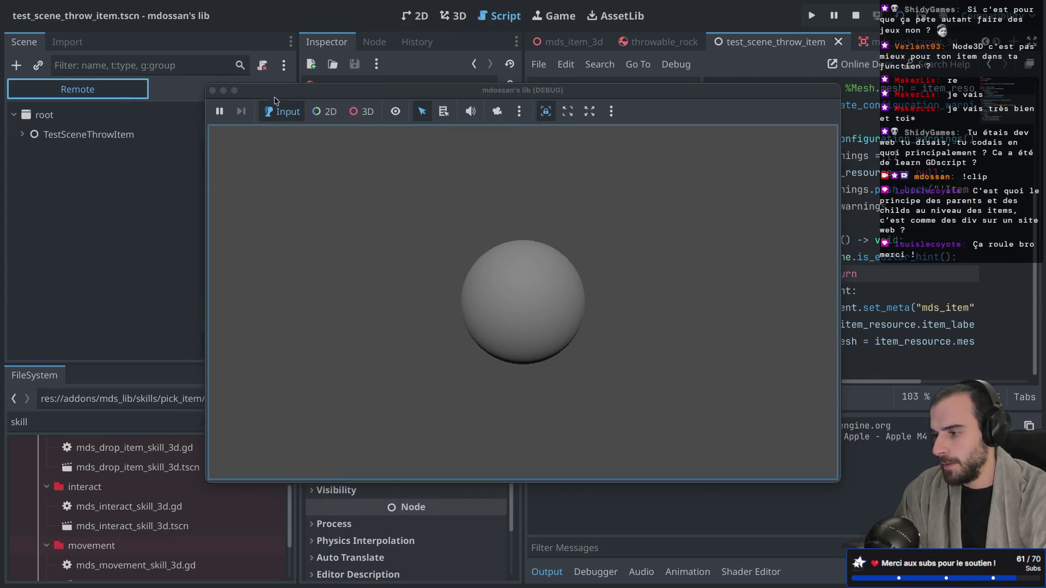
{"action": "left_click_drag", "start_coordinate": [274, 99], "coordinate": [492, 98]}
{"action": "left_click", "coordinate": [22, 134]}
{"action": "left_click", "coordinate": [30, 232]}
{"action": "left_click", "coordinate": [93, 249]}
{"action": "scroll", "coordinate": [381, 451], "scroll_direction": "down", "scroll_amount": 10}
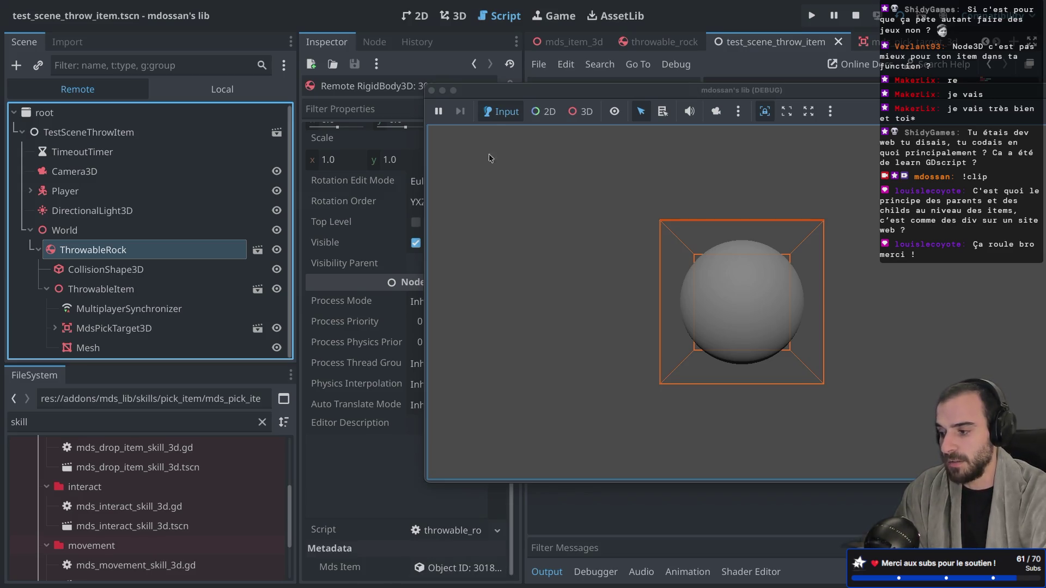
{"action": "left_click", "coordinate": [432, 91]}
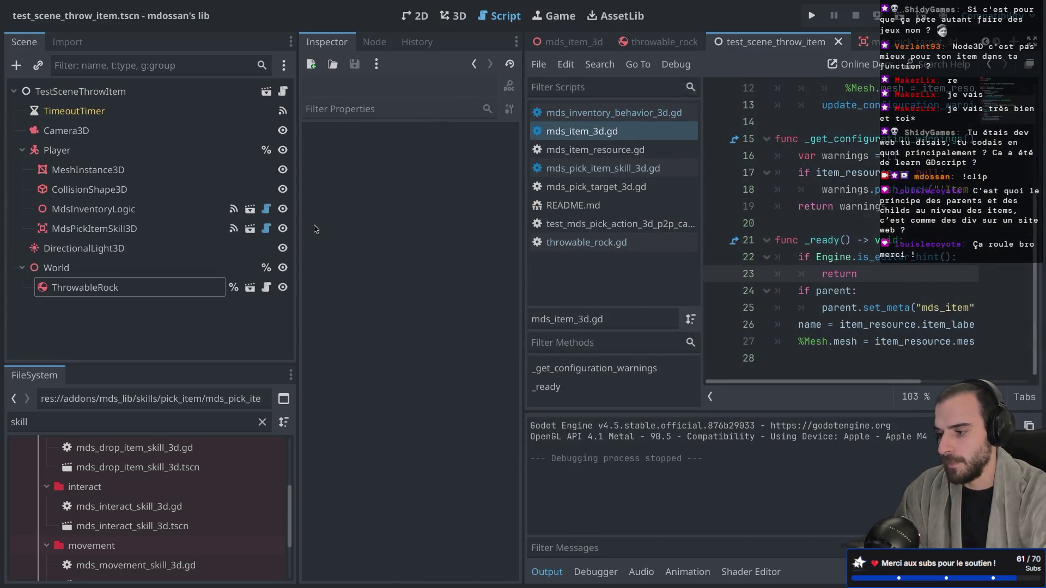
{"action": "left_click", "coordinate": [453, 16]}
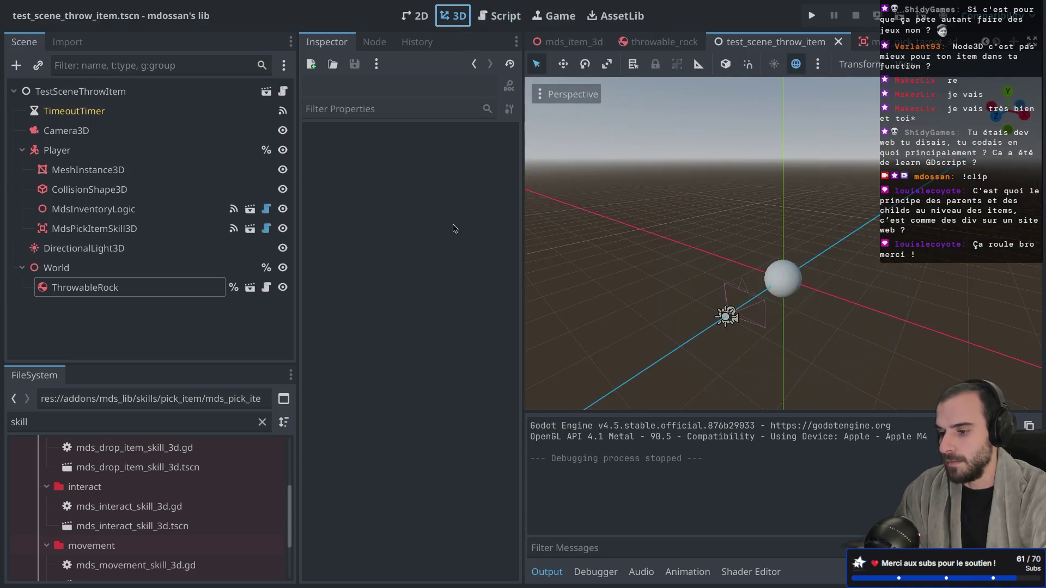
Step: Set the ThrowableRock's Transform Position x to 1.0
{"action": "left_click", "coordinate": [203, 293]}
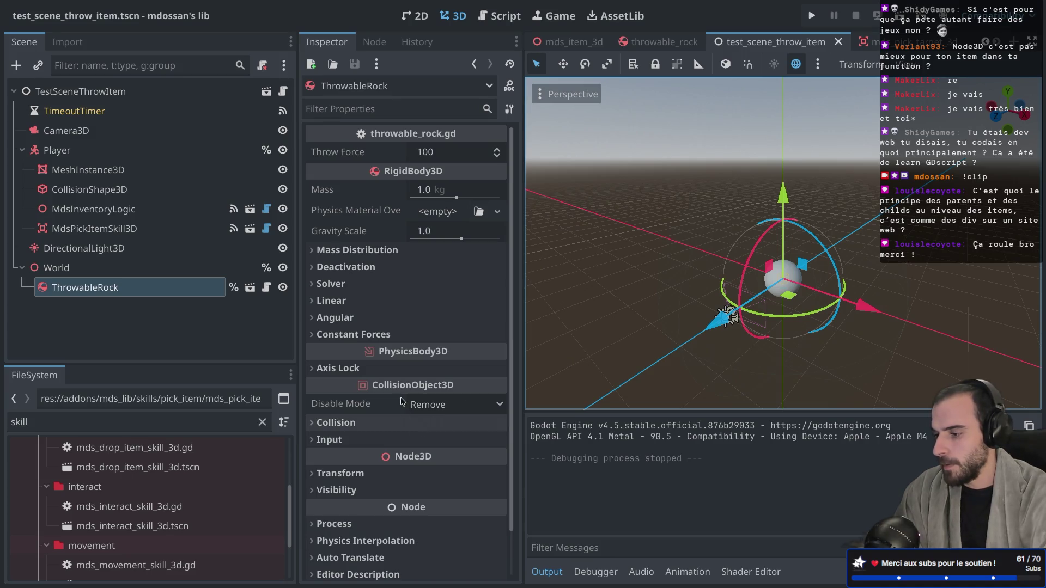
{"action": "left_click", "coordinate": [354, 473]}
{"action": "scroll", "coordinate": [391, 443], "scroll_direction": "down", "scroll_amount": 5}
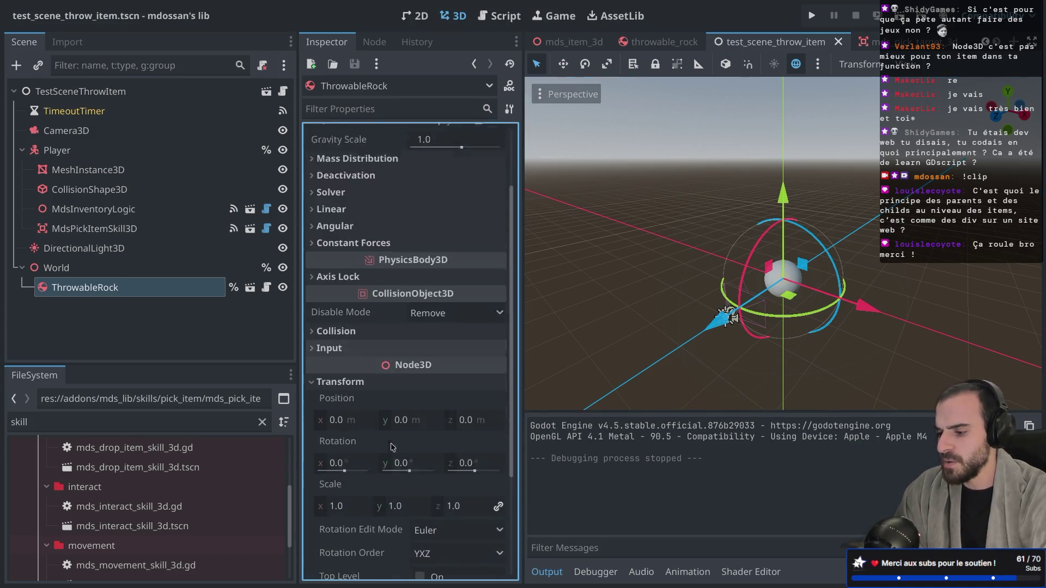
{"action": "left_click", "coordinate": [338, 287]}
{"action": "type", "text": "1"}
{"action": "key", "text": "Return"}
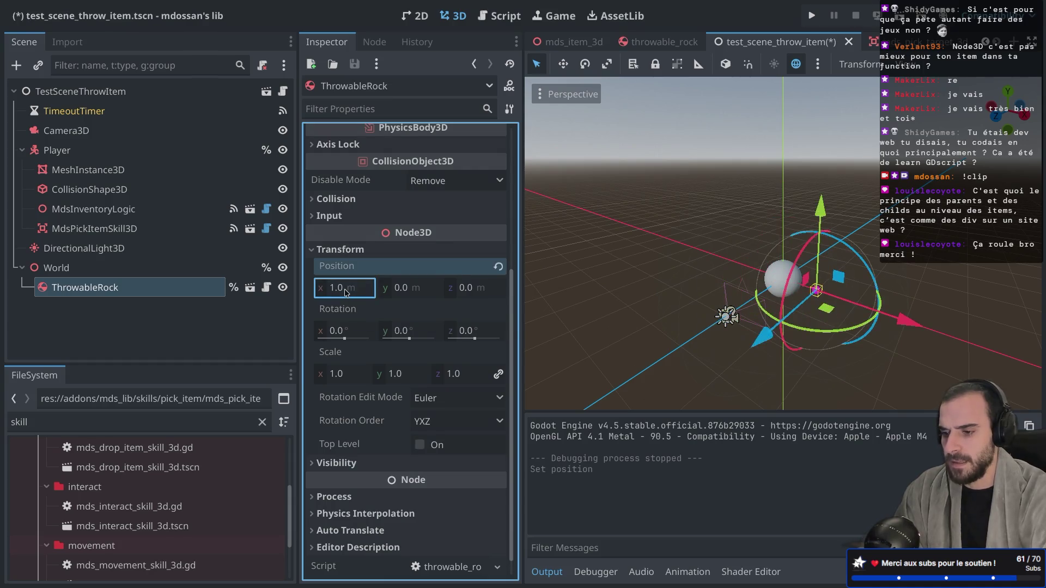
Step: Run the scene, read the 'Can't store in inventory node Player' error in the Debugger, and stop the game
{"action": "left_click", "coordinate": [899, 15]}
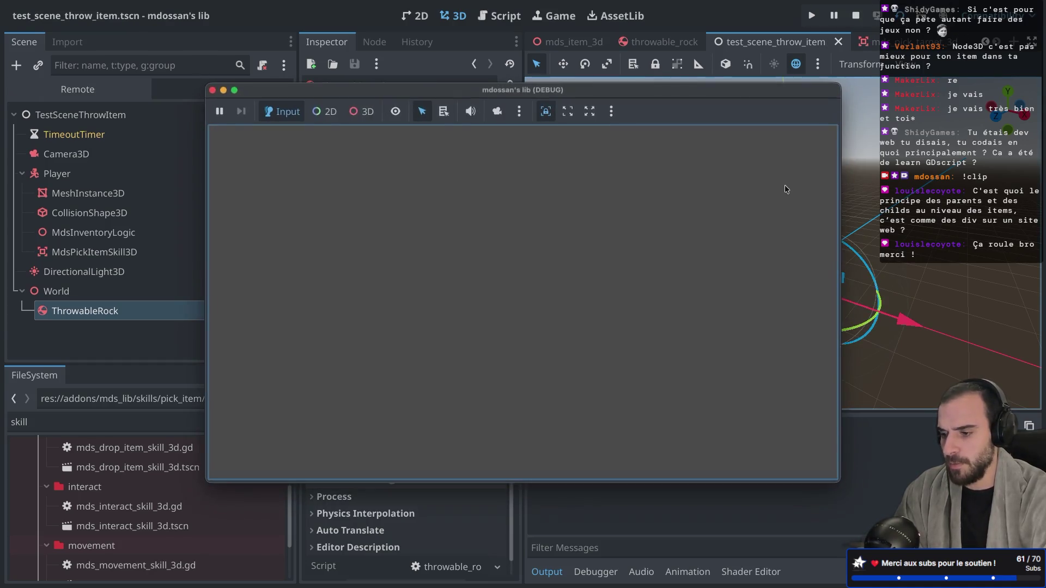
{"action": "left_click", "coordinate": [607, 571]}
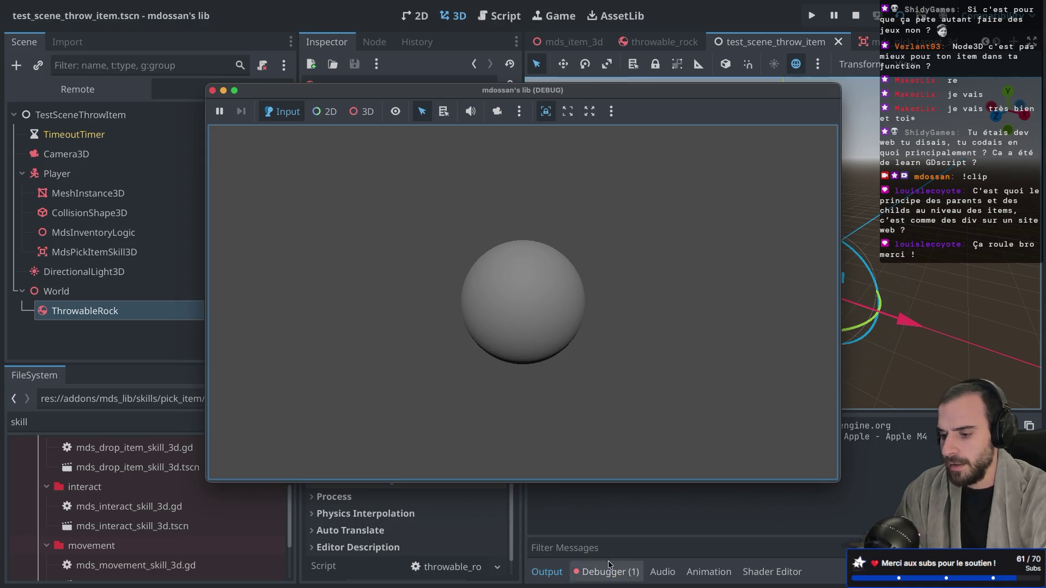
{"action": "mouse_move", "coordinate": [697, 97]}
{"action": "left_mouse_down"}
{"action": "mouse_move", "coordinate": [717, 20]}
{"action": "mouse_move", "coordinate": [722, 27]}
{"action": "left_mouse_up"}
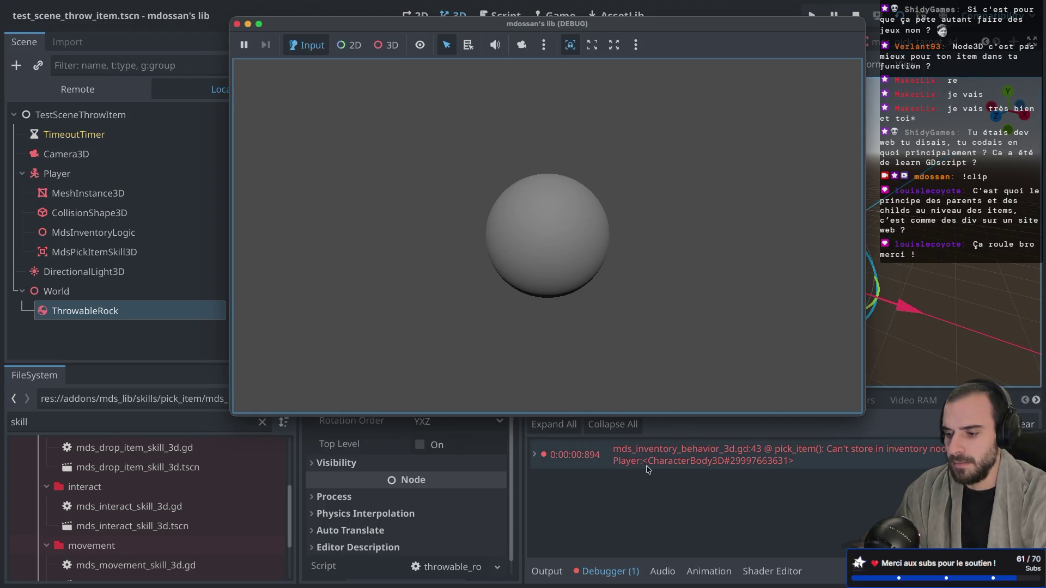
{"action": "mouse_move", "coordinate": [649, 469]}
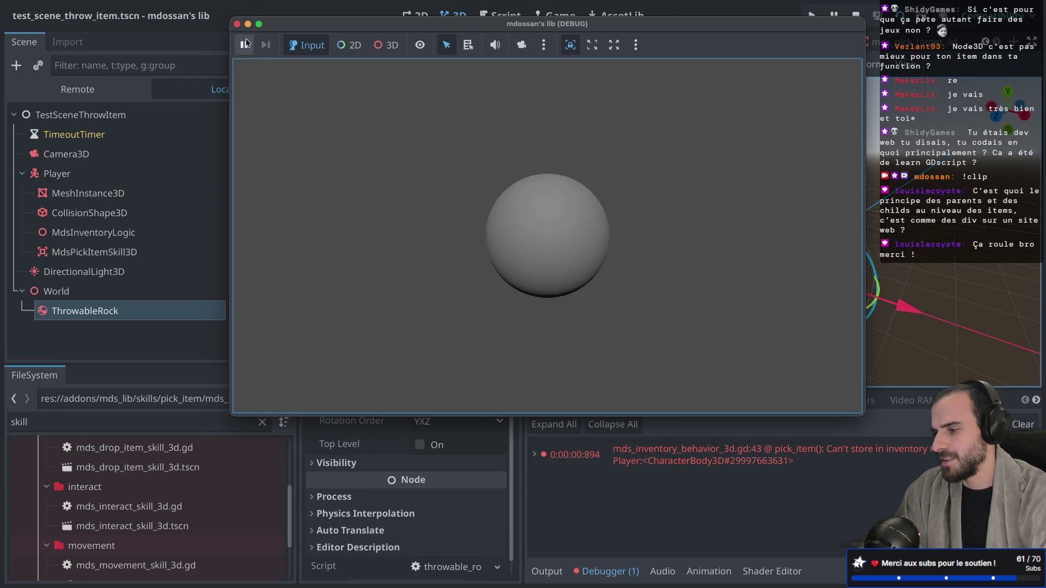
{"action": "left_click", "coordinate": [237, 24]}
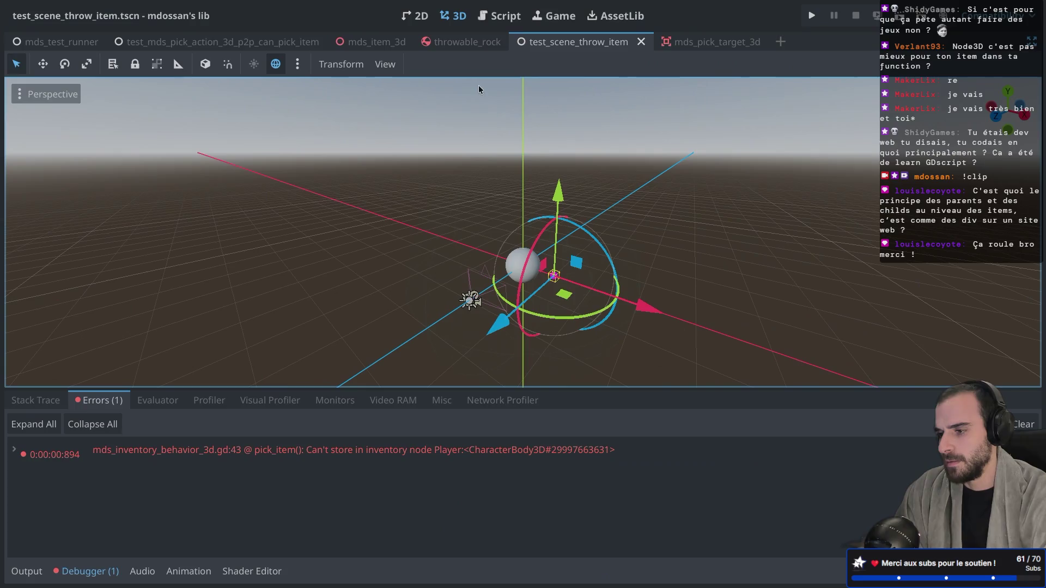
Step: Review the inventory script's has_meta('mds_item') check and add_child call on lines 38-39
{"action": "left_click", "coordinate": [499, 16]}
{"action": "scroll", "coordinate": [447, 222], "scroll_direction": "down", "scroll_amount": 1}
{"action": "scroll", "coordinate": [447, 221], "scroll_direction": "up", "scroll_amount": 2}
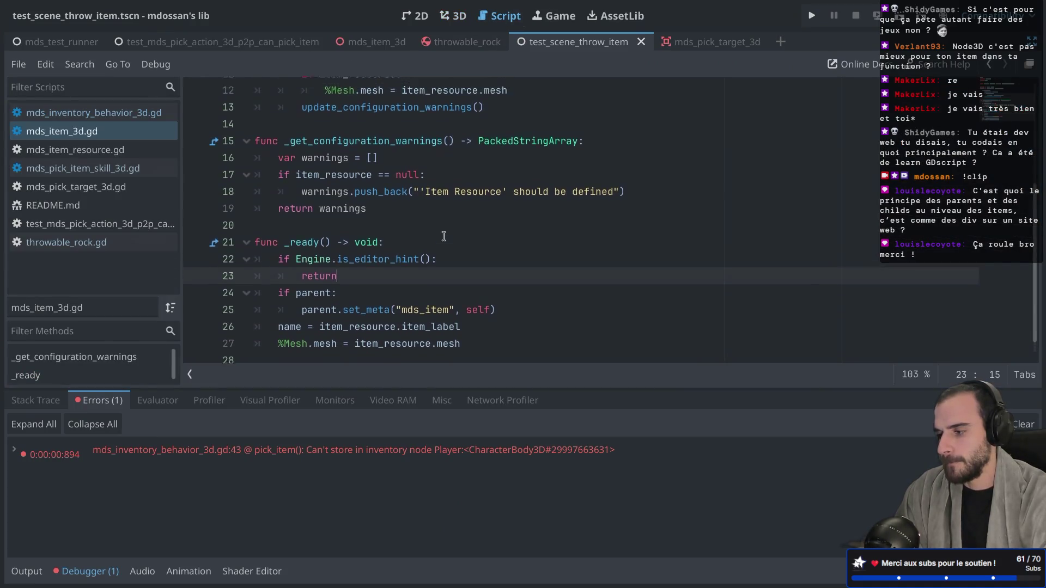
{"action": "left_click", "coordinate": [109, 112]}
{"action": "scroll", "coordinate": [344, 241], "scroll_direction": "down", "scroll_amount": 3}
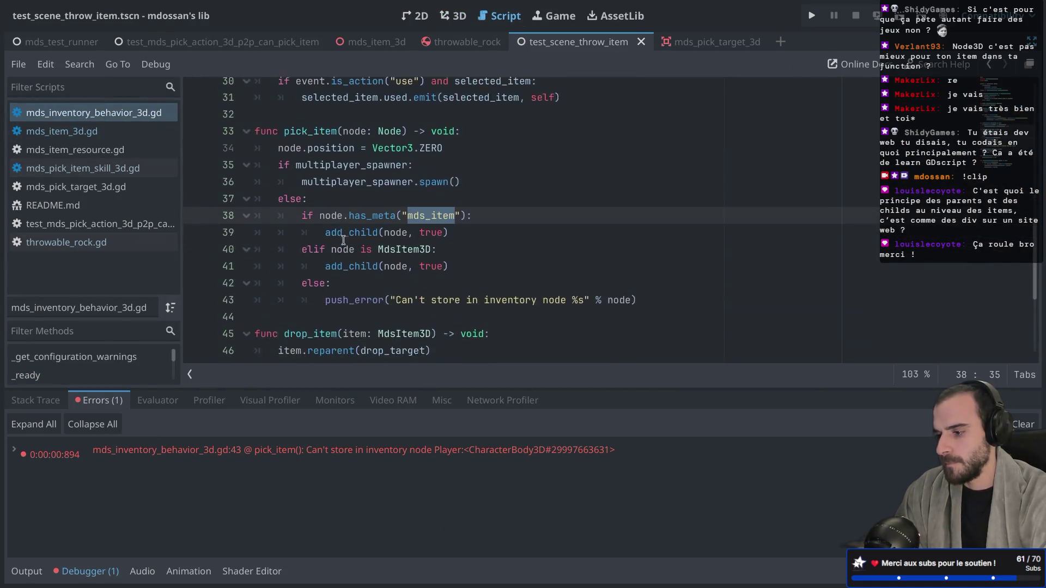
{"action": "scroll", "coordinate": [344, 240], "scroll_direction": "up", "scroll_amount": 2}
{"action": "double_click", "coordinate": [330, 228]}
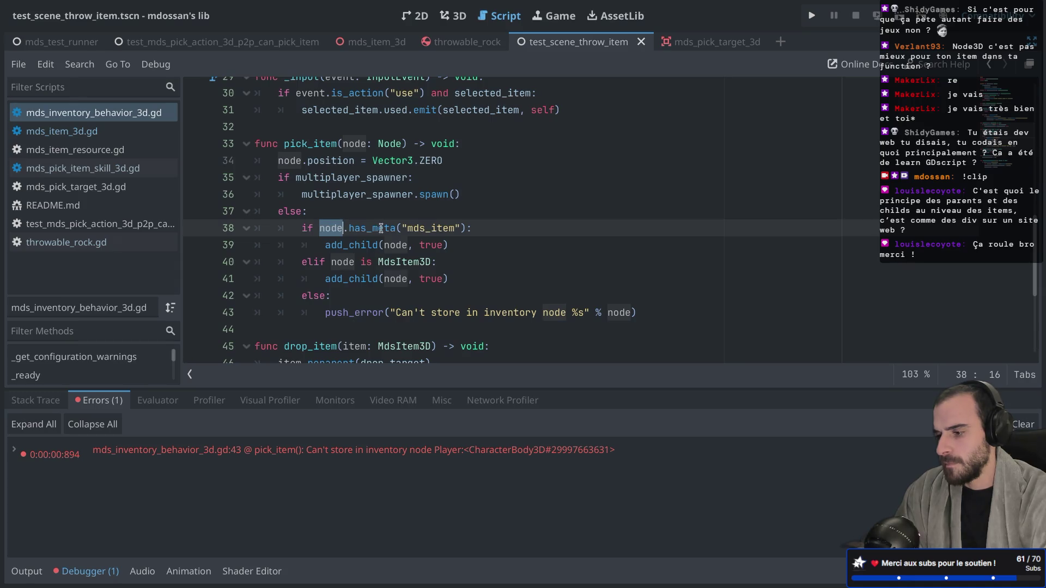
{"action": "mouse_move", "coordinate": [381, 228]}
{"action": "double_click", "coordinate": [427, 227]}
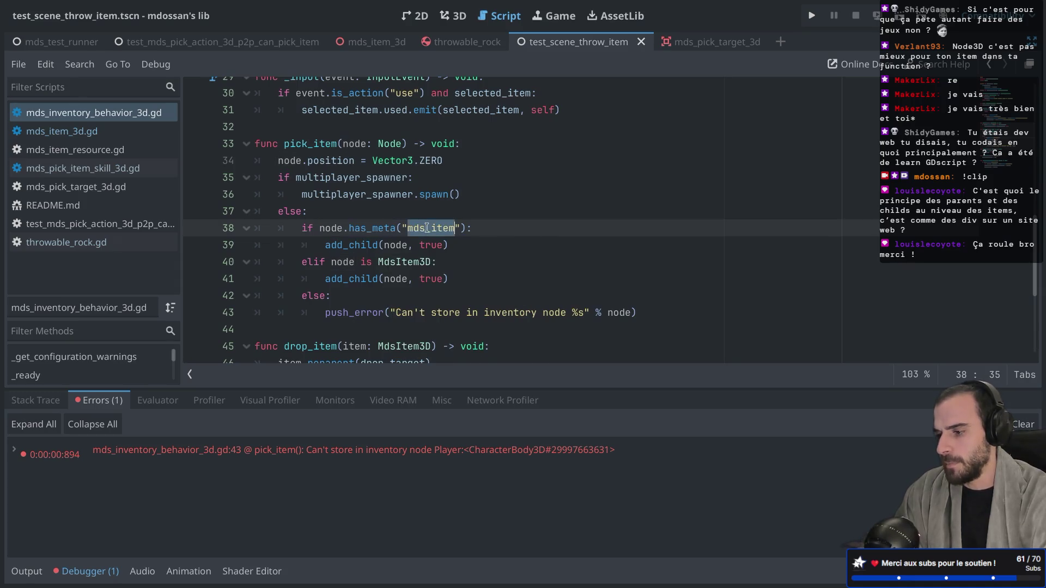
{"action": "left_click_drag", "start_coordinate": [320, 247], "coordinate": [522, 245]}
{"action": "double_click", "coordinate": [332, 228]}
{"action": "double_click", "coordinate": [372, 228]}
{"action": "double_click", "coordinate": [408, 229]}
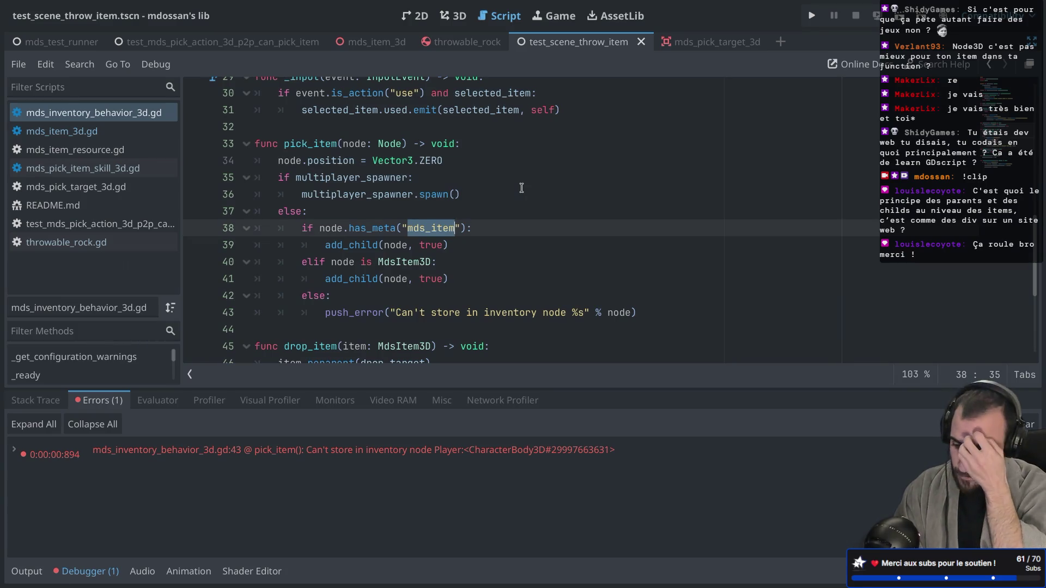
Step: Add a breakpoint on line 66 of mds_pick_item_skill_3d.gd and run the scene with the debugger
{"action": "left_click", "coordinate": [87, 131]}
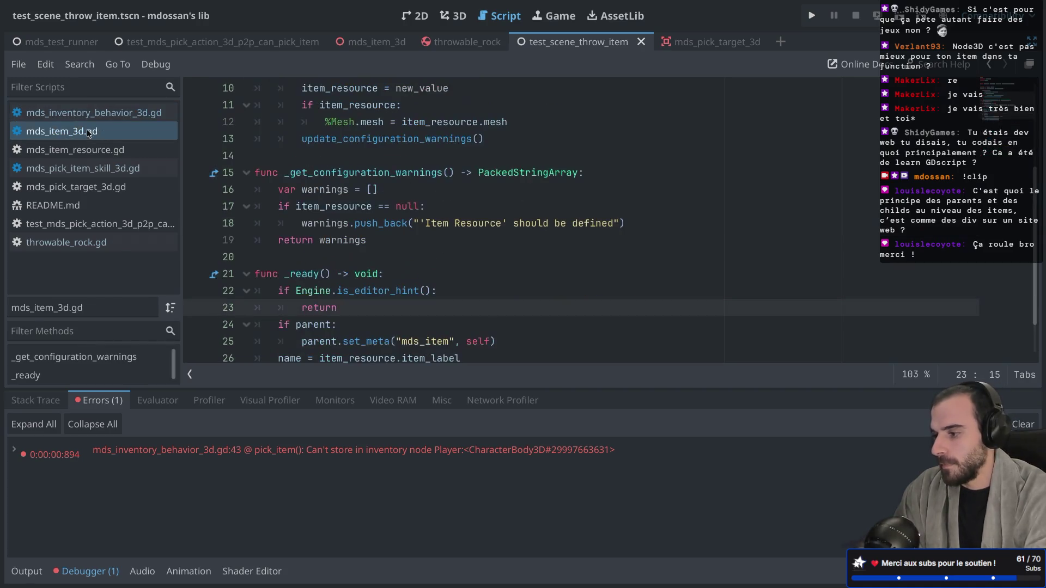
{"action": "left_click", "coordinate": [97, 180]}
{"action": "left_click", "coordinate": [108, 169]}
{"action": "scroll", "coordinate": [383, 217], "scroll_direction": "down", "scroll_amount": 1}
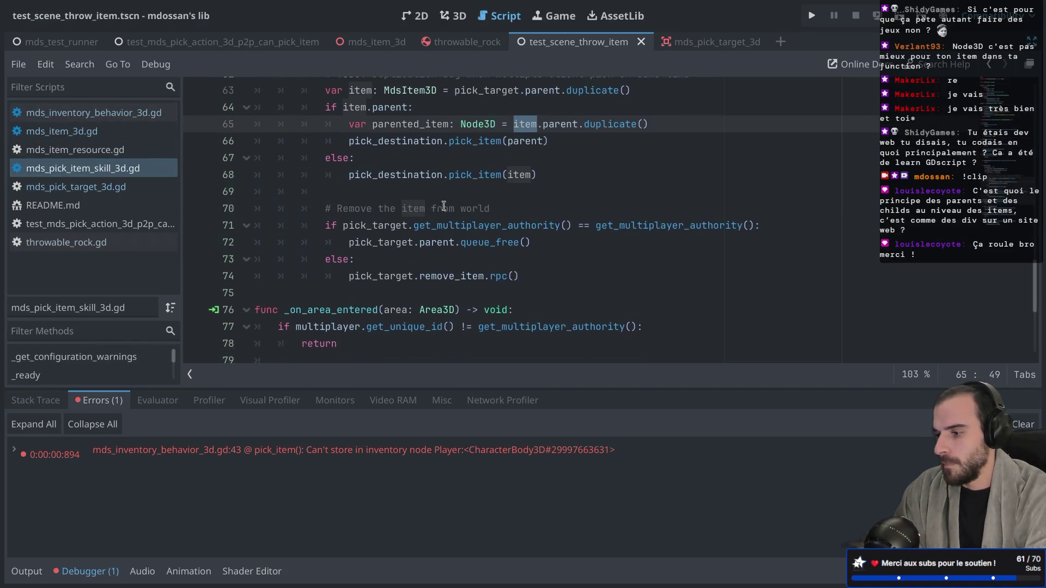
{"action": "scroll", "coordinate": [383, 216], "scroll_direction": "up", "scroll_amount": 2}
{"action": "left_click", "coordinate": [200, 220], "text": "shift"}
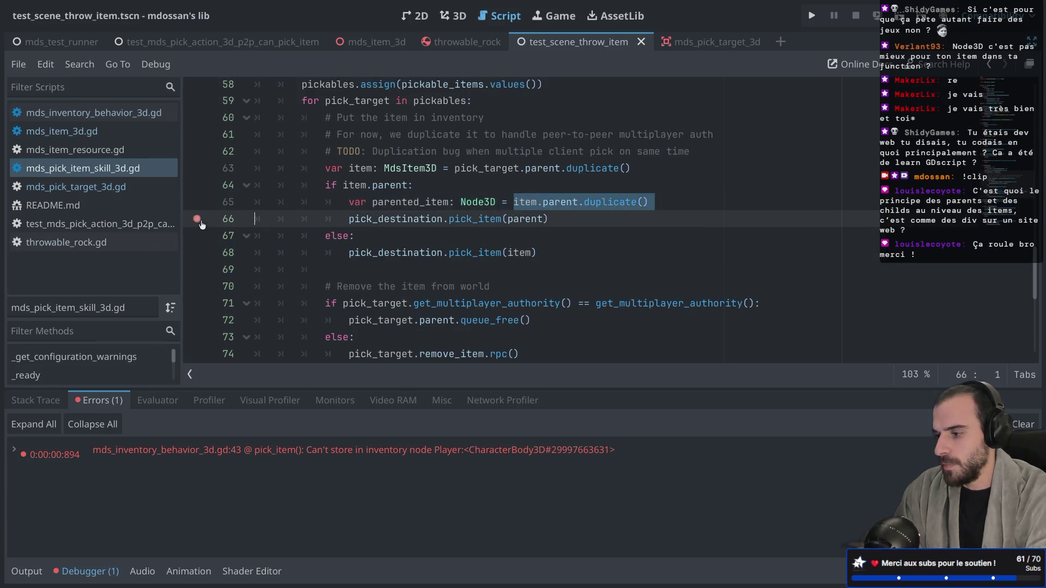
{"action": "key", "text": "F6"}
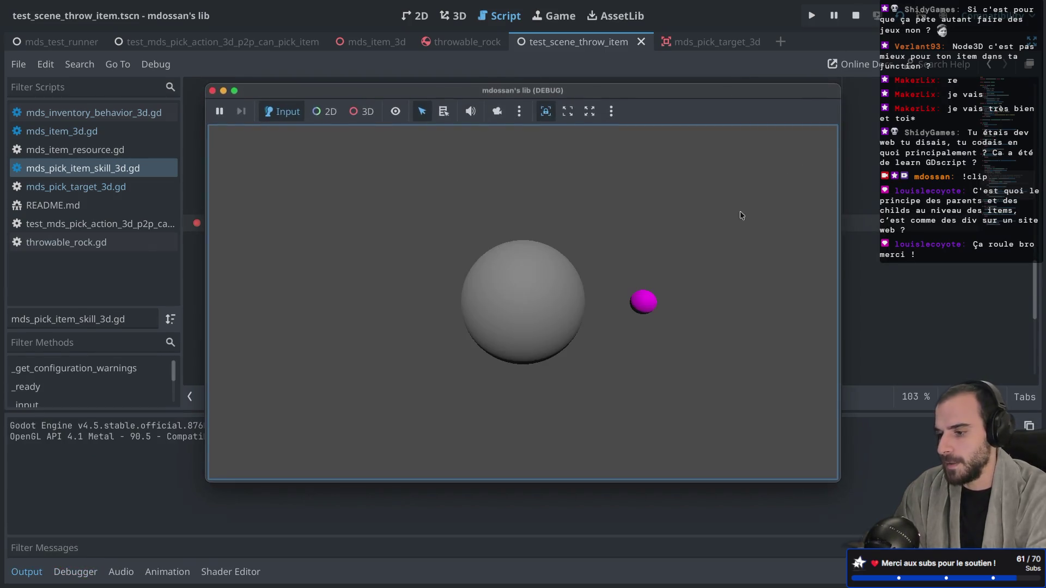
Step: Move the game window aside, enlarge the debugger, and inspect parented_item in the Locals list
{"action": "left_click", "coordinate": [223, 91]}
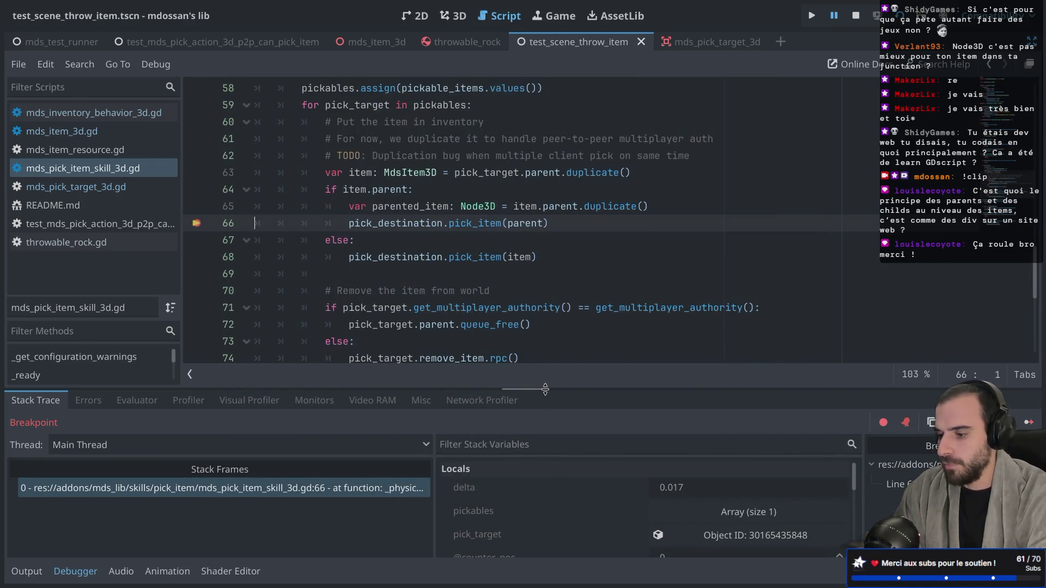
{"action": "left_click_drag", "start_coordinate": [545, 389], "coordinate": [539, 294]}
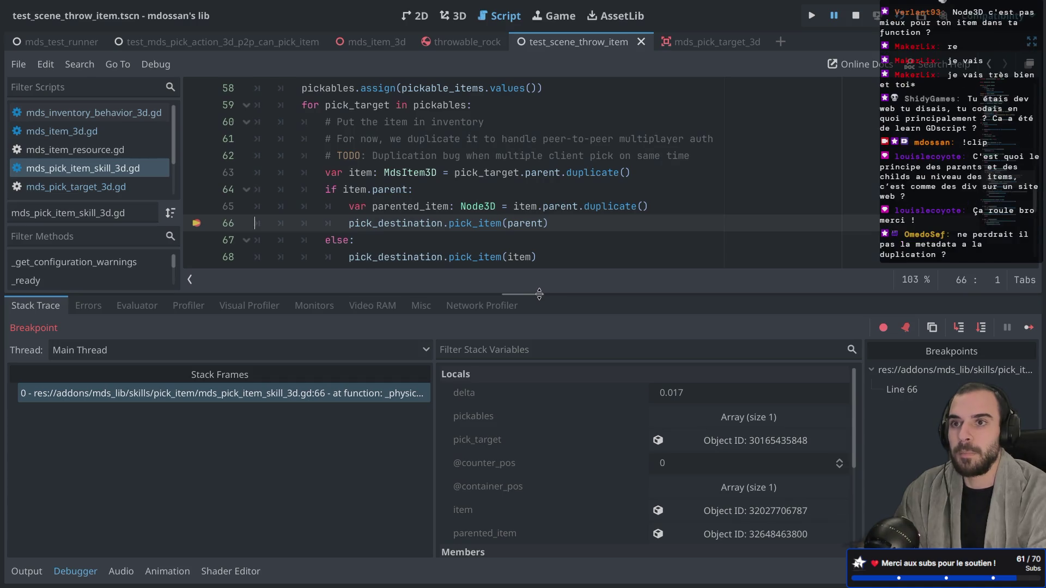
{"action": "left_click", "coordinate": [435, 416]}
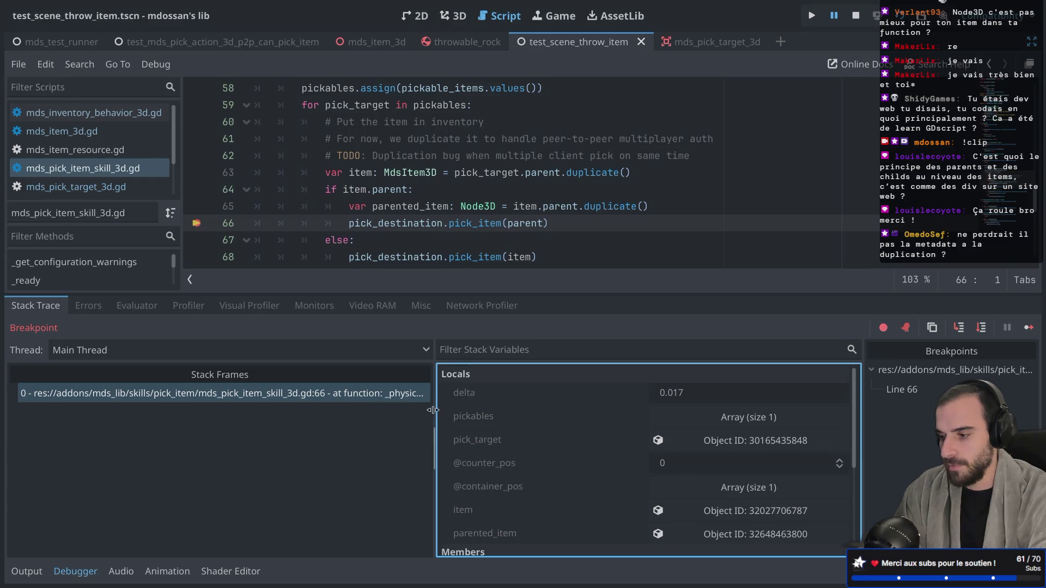
{"action": "scroll", "coordinate": [504, 430], "scroll_direction": "down", "scroll_amount": 2}
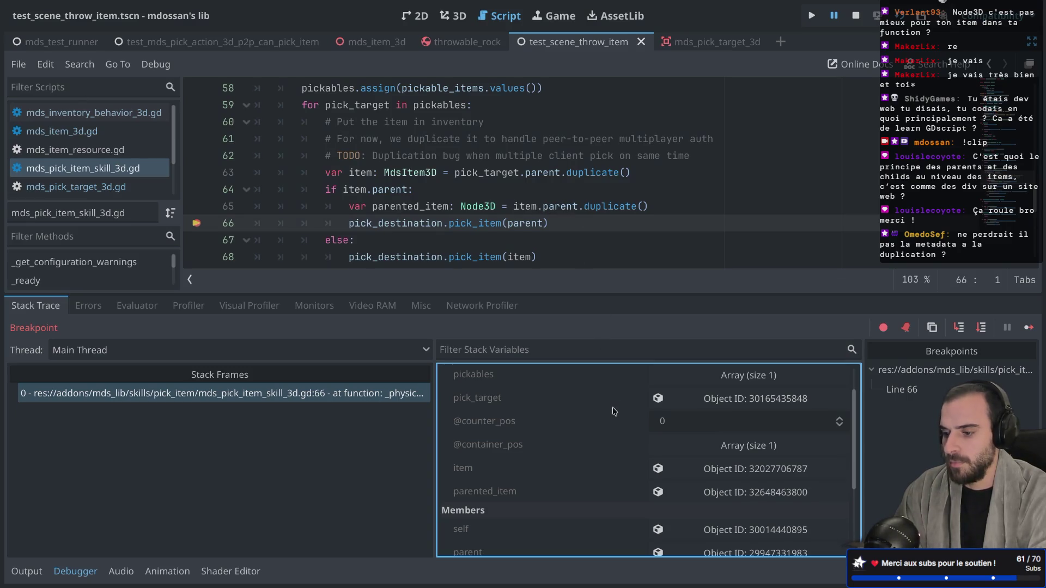
{"action": "scroll", "coordinate": [614, 411], "scroll_direction": "down", "scroll_amount": 1}
{"action": "left_click", "coordinate": [705, 474]}
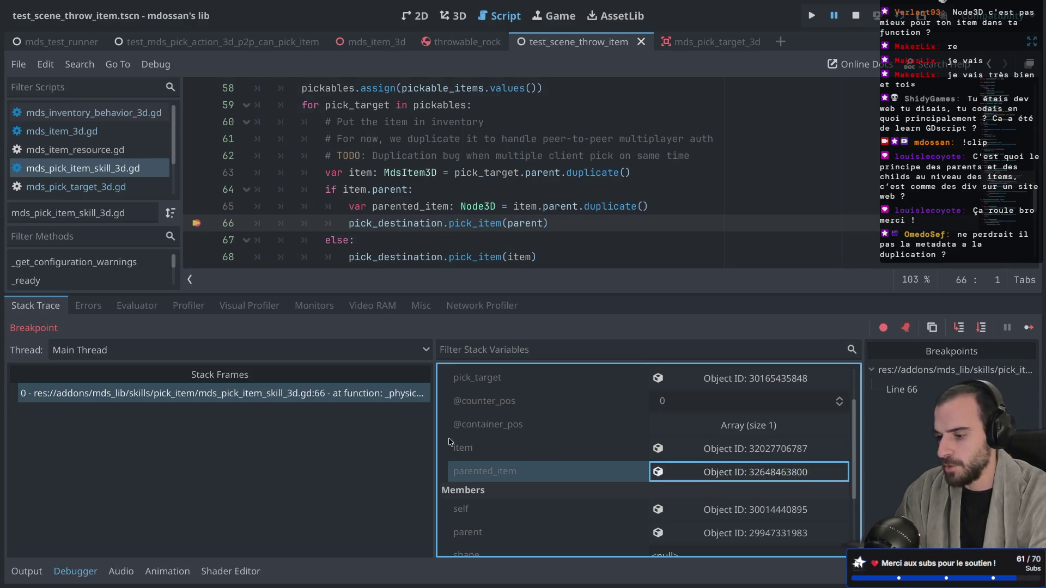
{"action": "scroll", "coordinate": [538, 461], "scroll_direction": "down", "scroll_amount": 4}
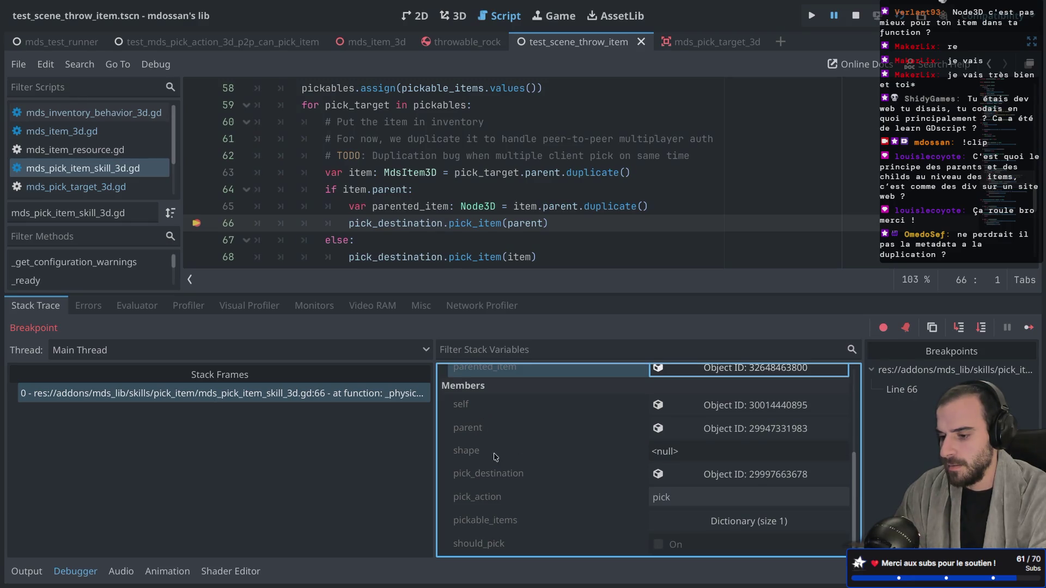
{"action": "scroll", "coordinate": [495, 458], "scroll_direction": "up", "scroll_amount": 6}
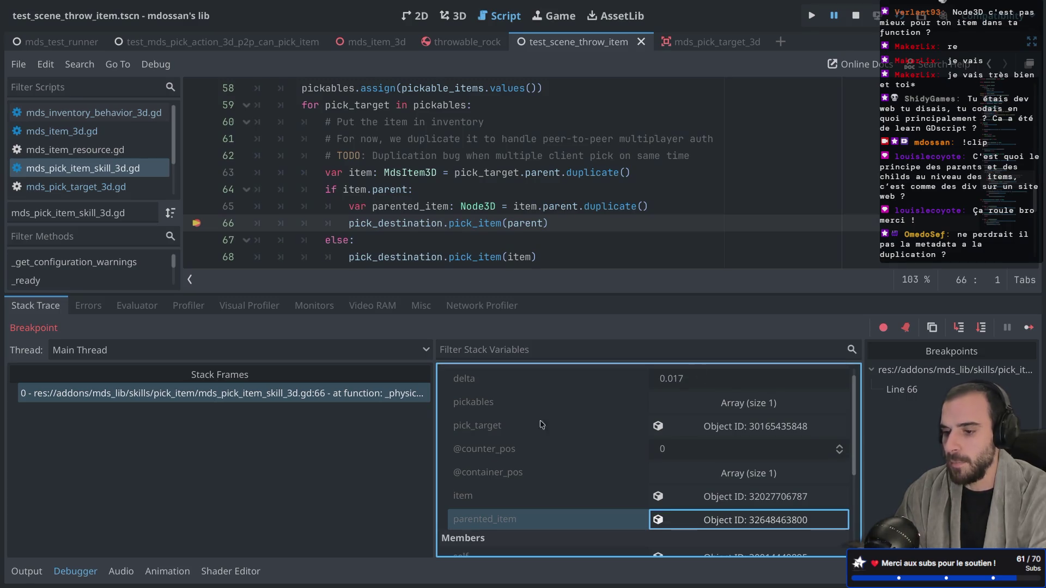
Step: Change line 66 to pick_item(parented_item) via autocomplete and restart the game
{"action": "left_click", "coordinate": [544, 224]}
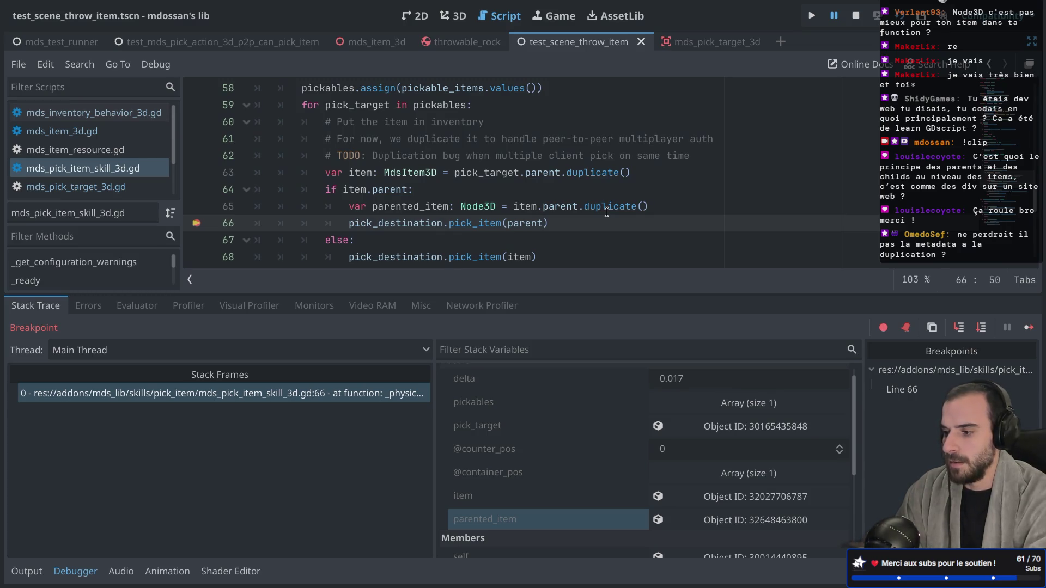
{"action": "type", "text": "_"}
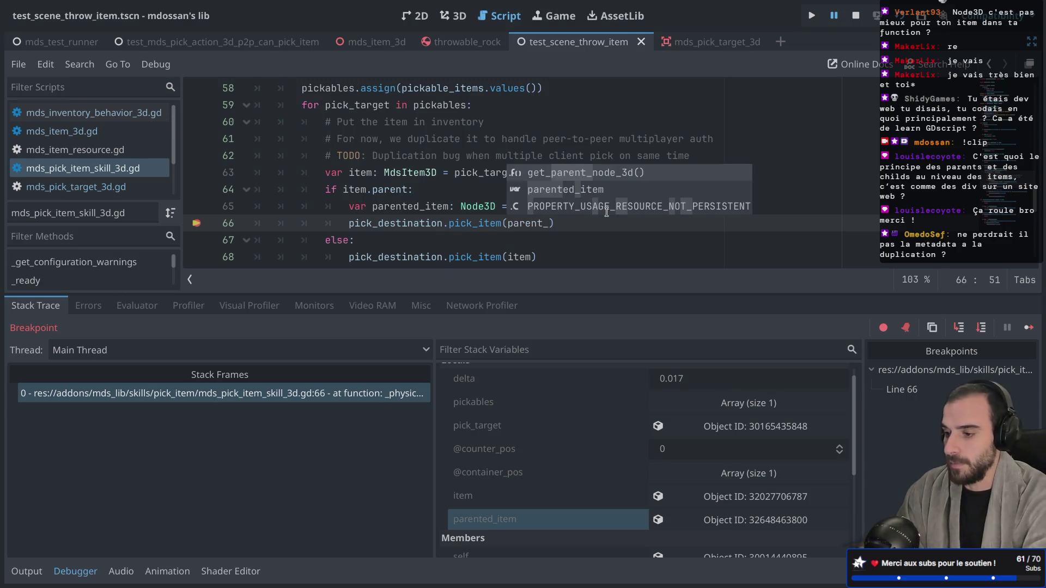
{"action": "key", "text": "Down"}
{"action": "key", "text": "Return"}
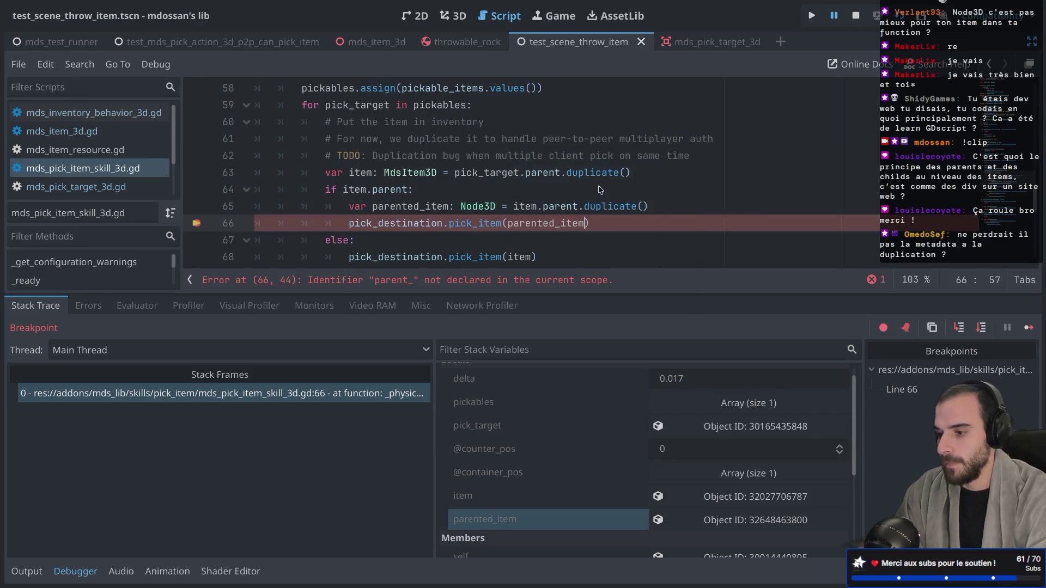
{"action": "left_click", "coordinate": [900, 16]}
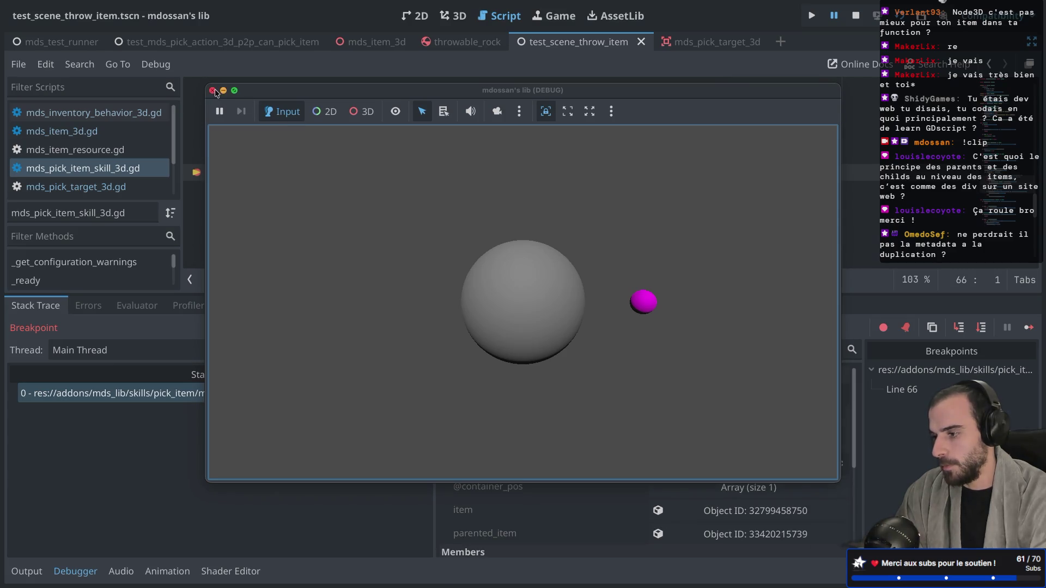
Step: Turn on Skip Breakpoints, continue the paused game, and close the game window
{"action": "left_click_drag", "start_coordinate": [260, 91], "coordinate": [259, 205]}
{"action": "left_click", "coordinate": [883, 327]}
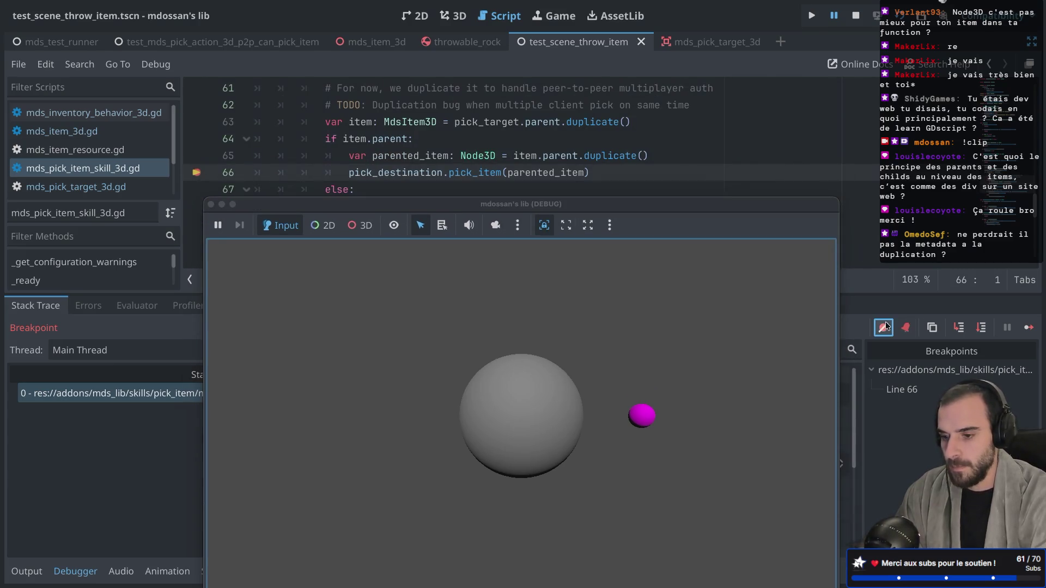
{"action": "left_click", "coordinate": [1029, 327]}
{"action": "mouse_move", "coordinate": [247, 210]}
{"action": "left_mouse_down"}
{"action": "mouse_move", "coordinate": [588, 158]}
{"action": "mouse_move", "coordinate": [380, 157]}
{"action": "left_mouse_up"}
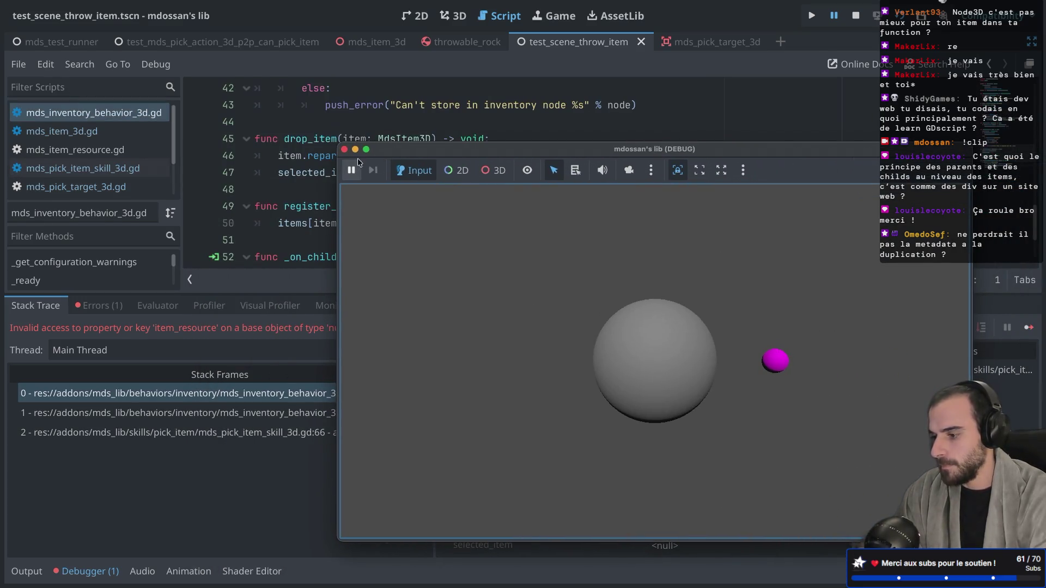
{"action": "left_click", "coordinate": [344, 150]}
Step: Check the Errors list and the get_meta and item_resource lines 54-55 in _on_child_entered_tree
{"action": "left_click", "coordinate": [100, 307]}
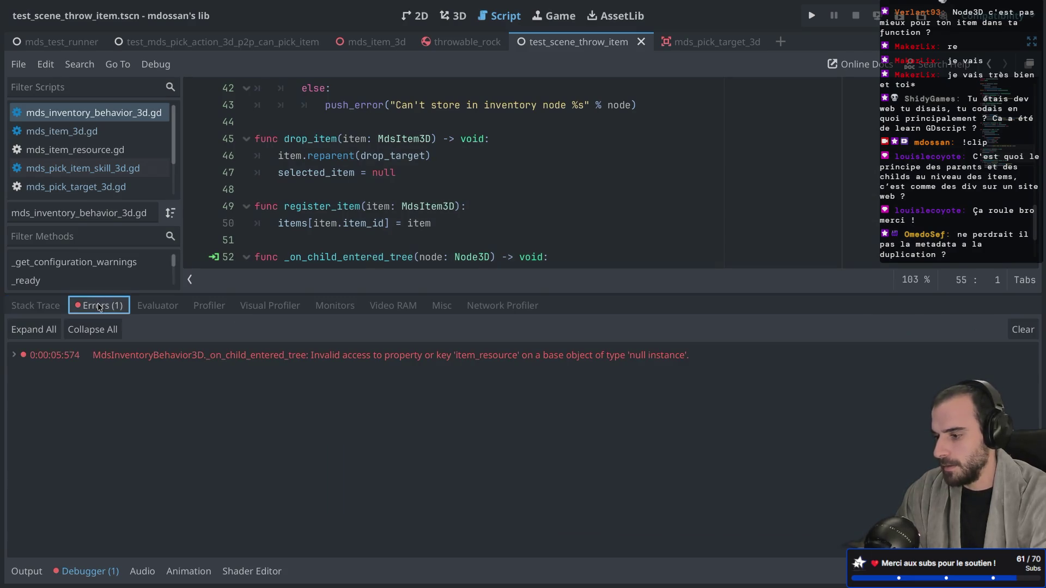
{"action": "scroll", "coordinate": [471, 228], "scroll_direction": "down", "scroll_amount": 2}
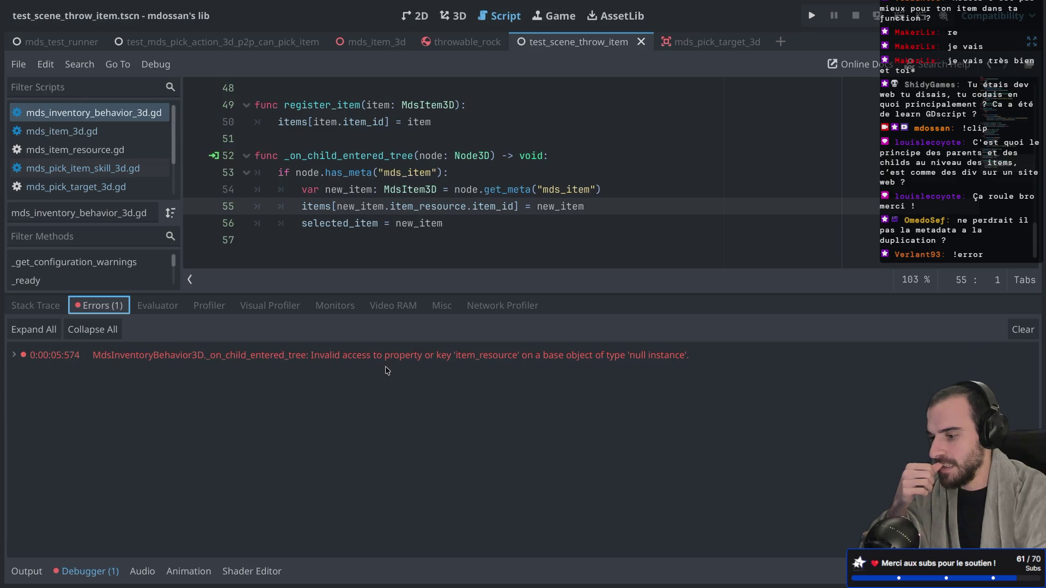
{"action": "mouse_move", "coordinate": [390, 364]}
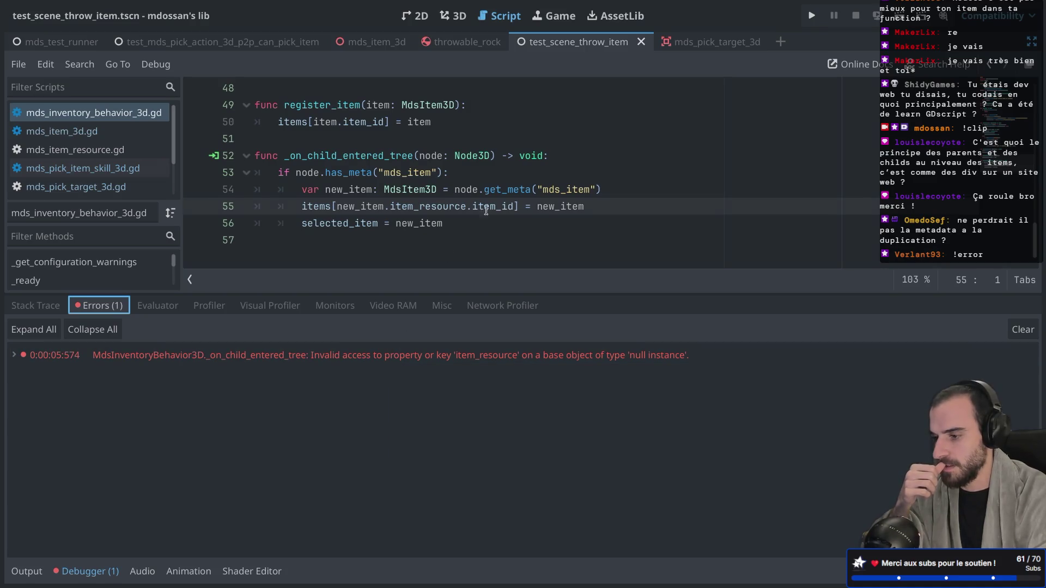
{"action": "mouse_move", "coordinate": [502, 187]}
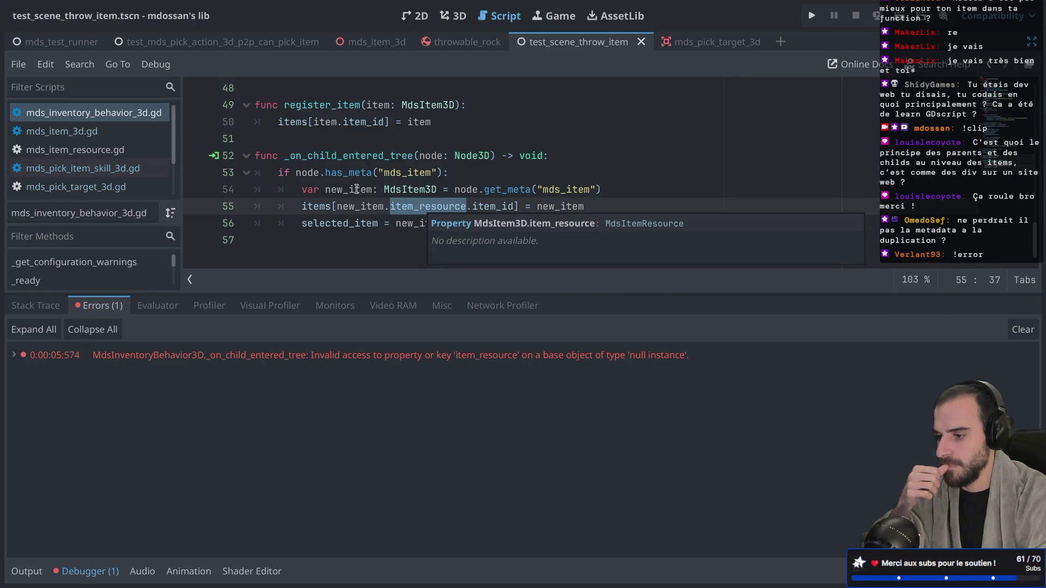
{"action": "left_click", "coordinate": [518, 195]}
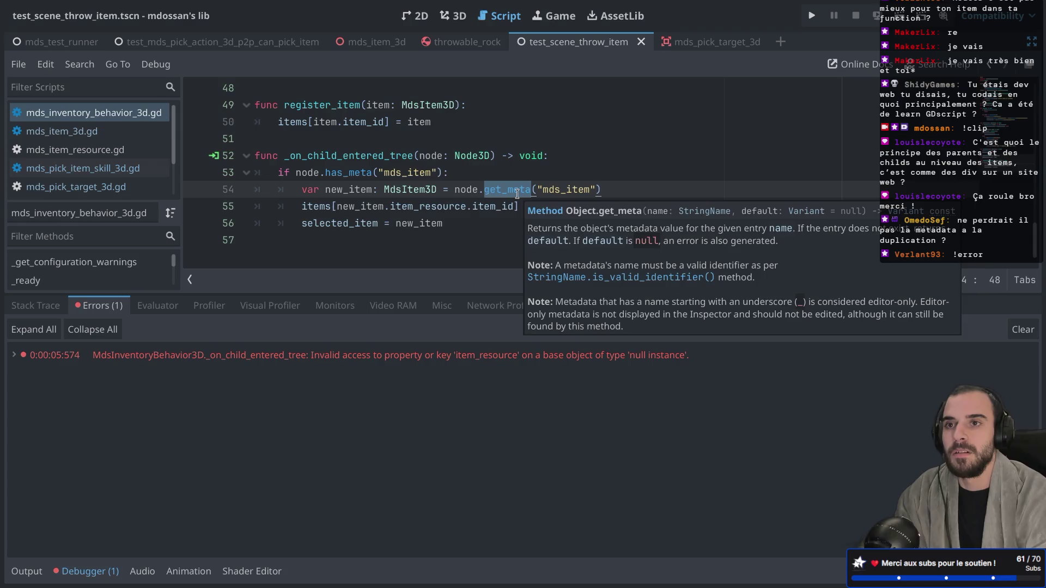
{"action": "left_click", "coordinate": [455, 204]}
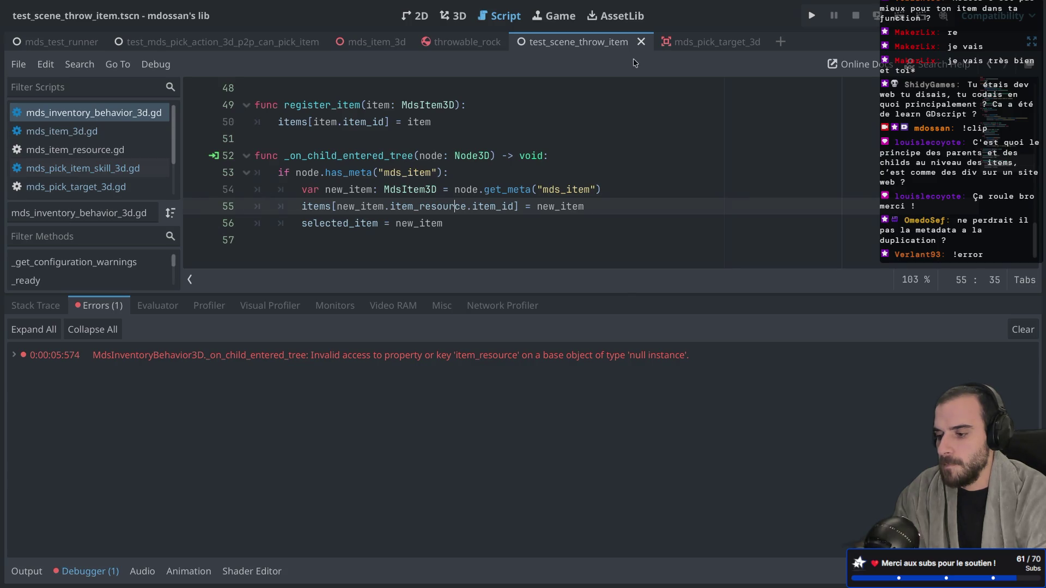
{"action": "scroll", "coordinate": [538, 140], "scroll_direction": "up", "scroll_amount": 1}
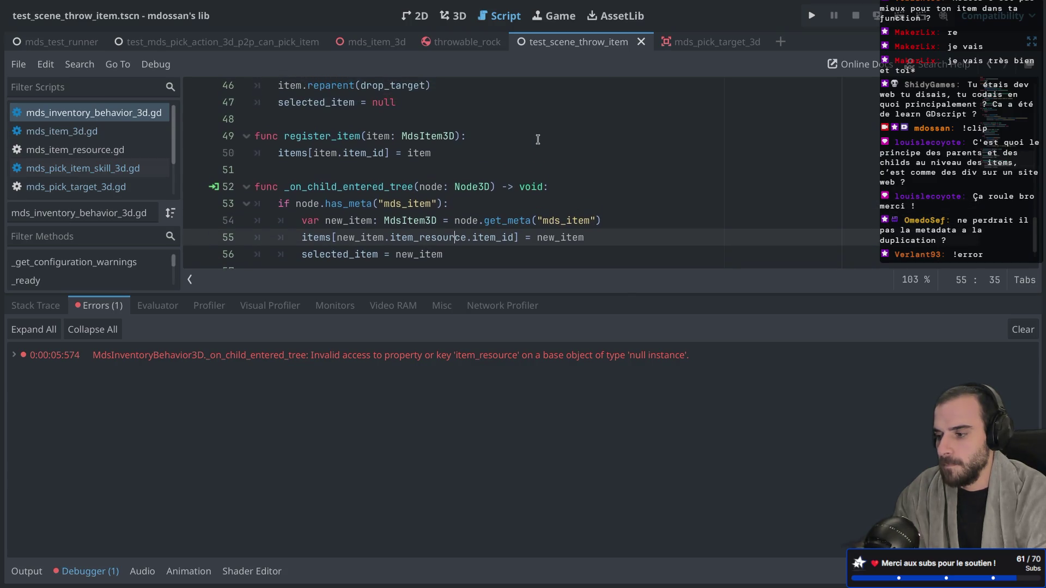
{"action": "scroll", "coordinate": [538, 139], "scroll_direction": "down", "scroll_amount": 1}
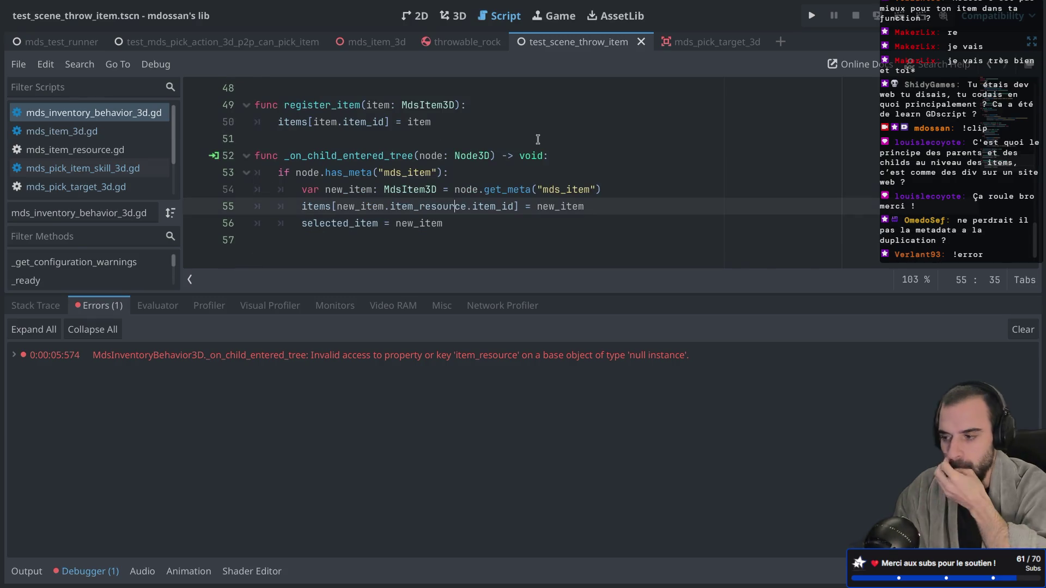
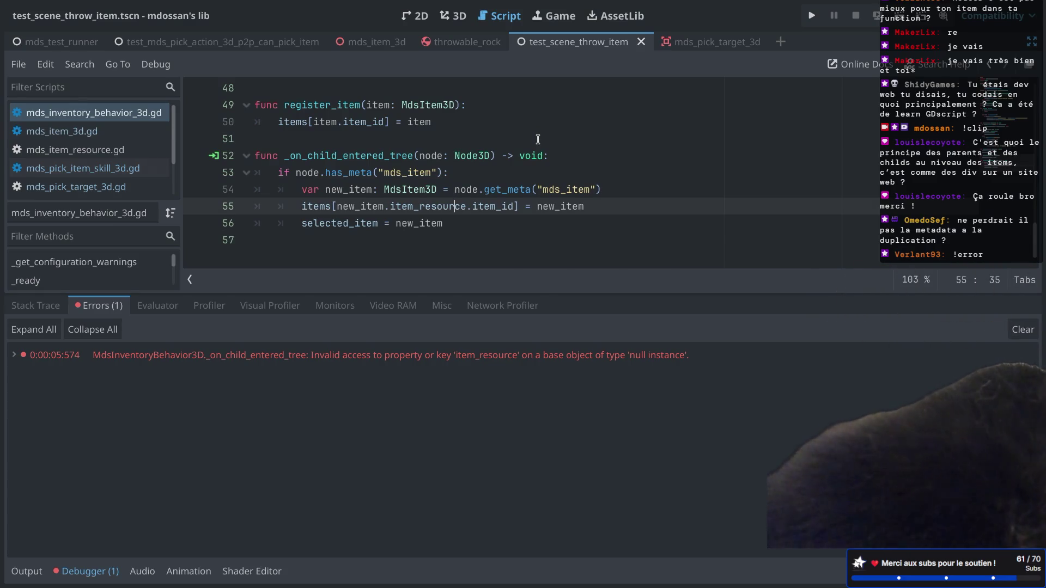
Step: Jump from the null-instance error to the has_meta check on line 53 and rerun the throw-item test scene
{"action": "left_click", "coordinate": [414, 355]}
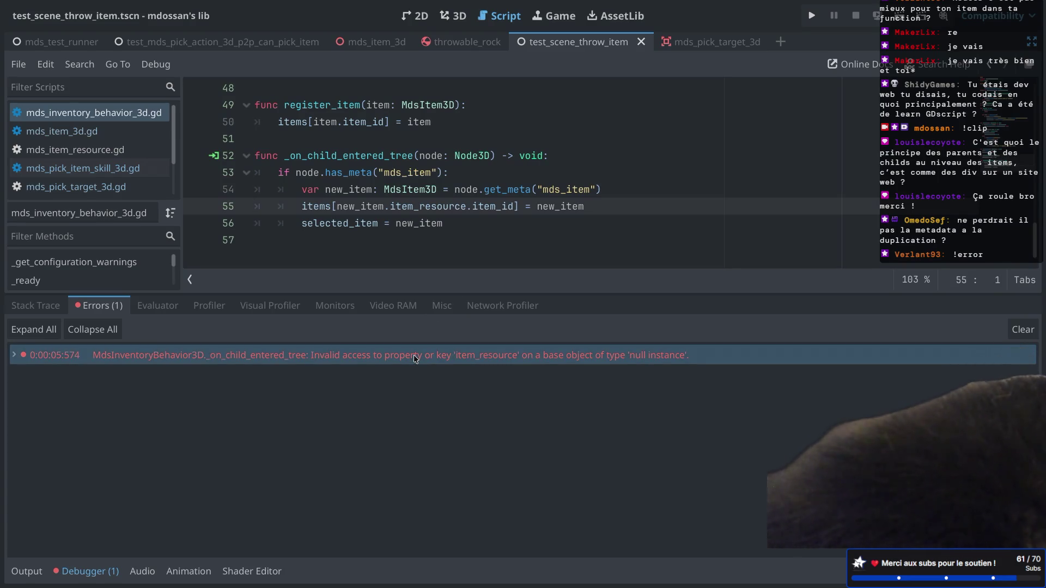
{"action": "left_click", "coordinate": [476, 173]}
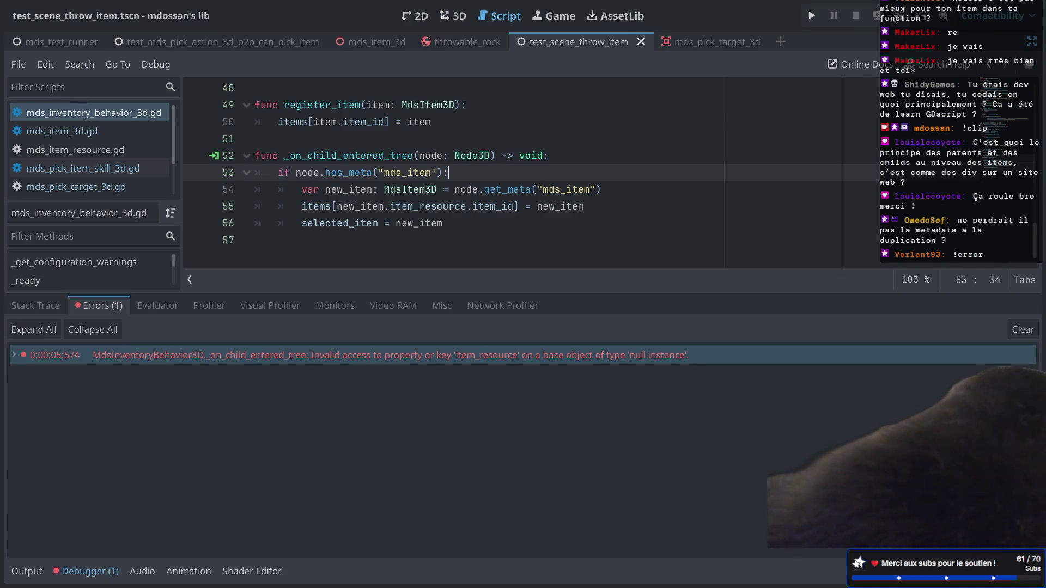
{"action": "left_click", "coordinate": [877, 16]}
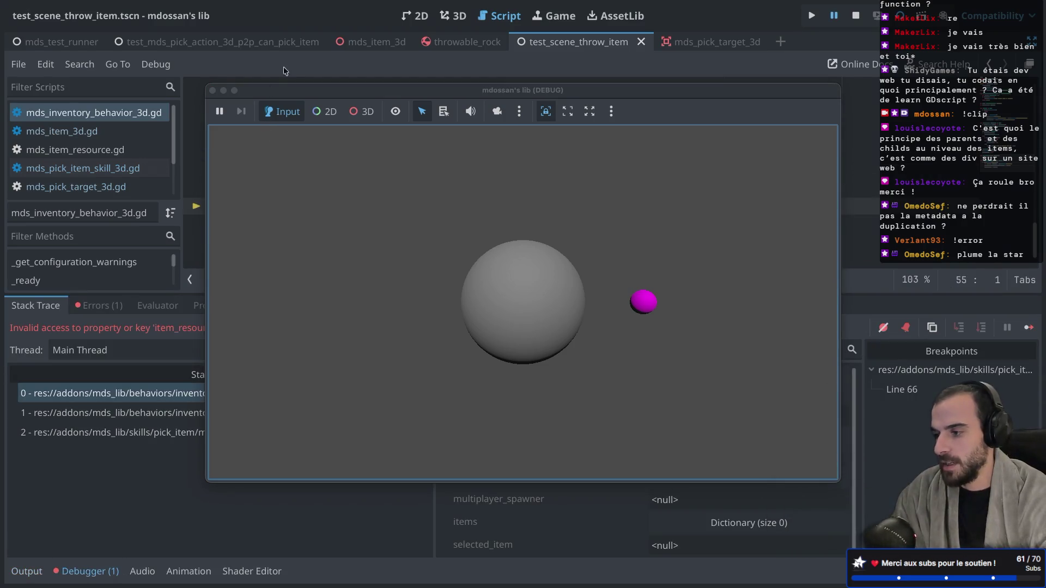
Step: Restore the docks and inspect the ThrowableRock under MdsInventoryLogic in the remote scene tree
{"action": "key", "text": "ctrl+shift+F11"}
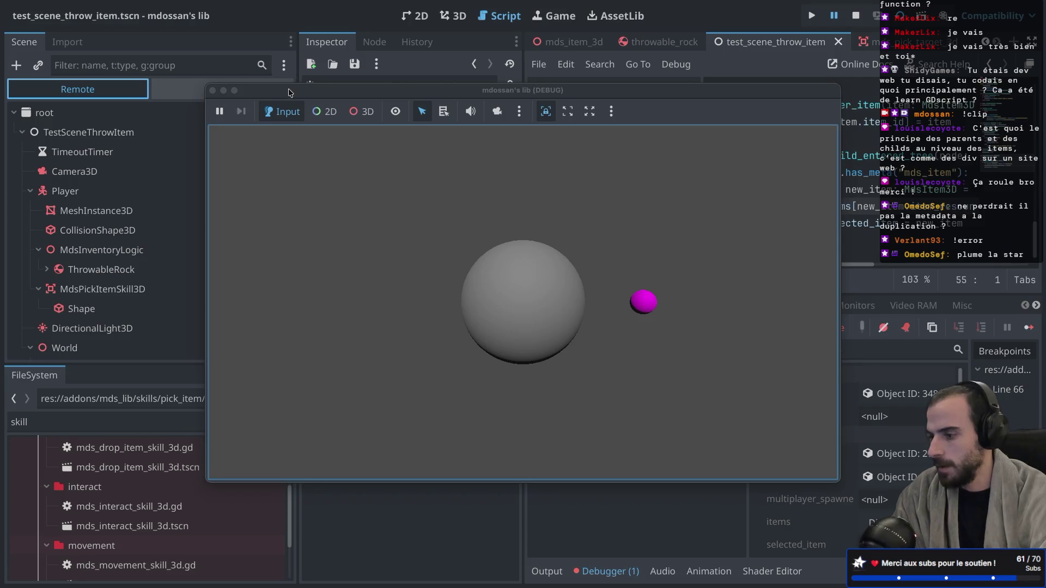
{"action": "left_click", "coordinate": [119, 274]}
{"action": "left_click_drag", "start_coordinate": [444, 91], "coordinate": [646, 92]}
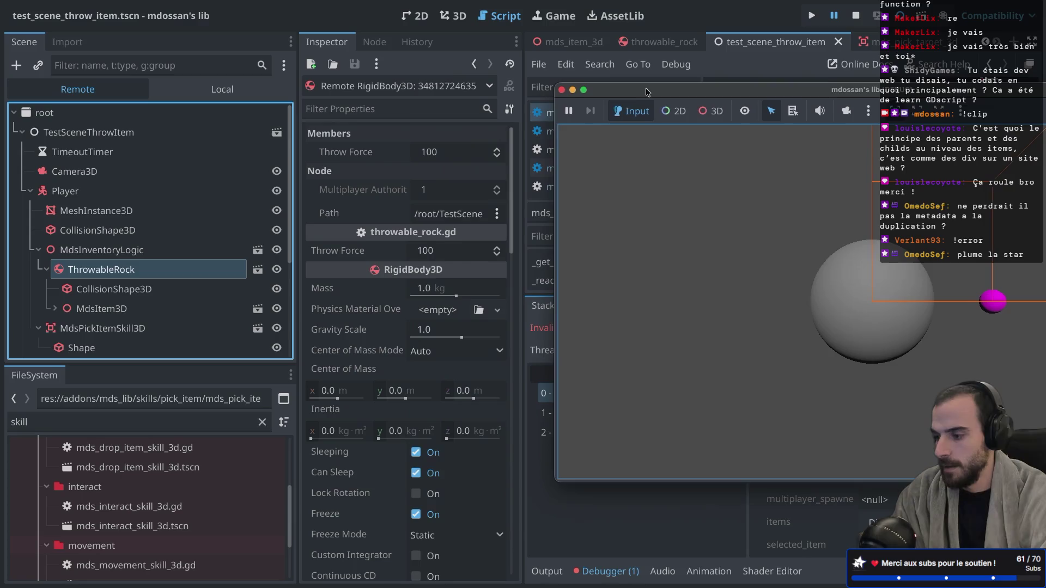
{"action": "left_click", "coordinate": [46, 269]}
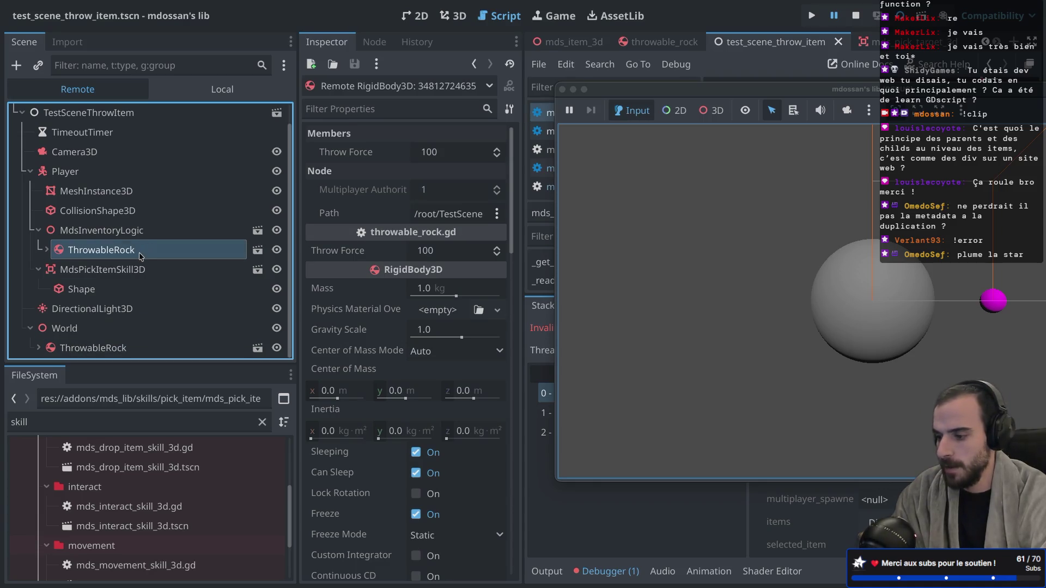
{"action": "scroll", "coordinate": [372, 402], "scroll_direction": "down", "scroll_amount": 10}
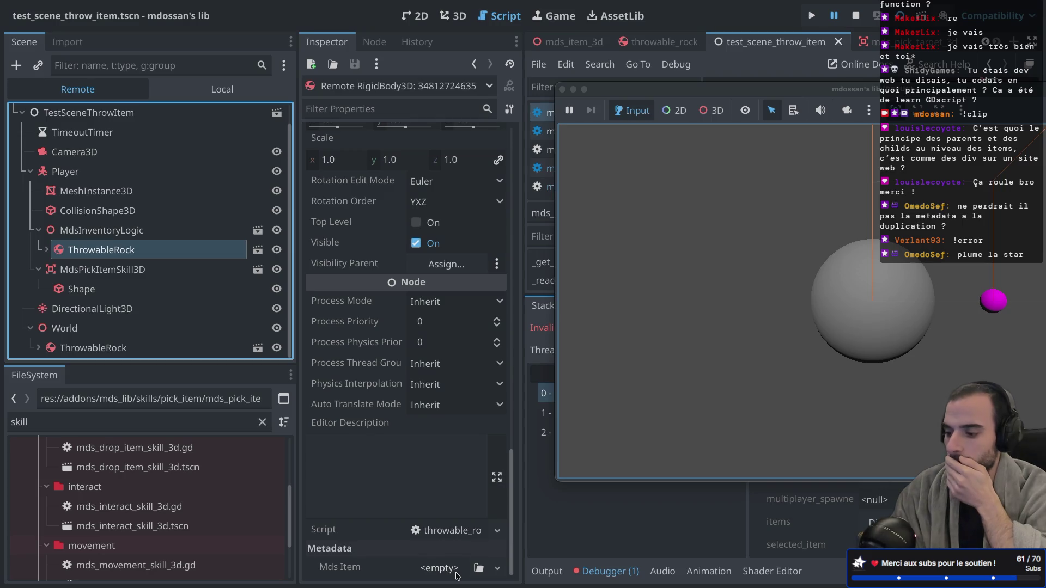
Step: Inspect the ThrowableRock under World, expand the MdsInventoryLogic one again, and stop the game
{"action": "left_click", "coordinate": [134, 345]}
{"action": "scroll", "coordinate": [457, 439], "scroll_direction": "down", "scroll_amount": 5}
{"action": "scroll", "coordinate": [456, 438], "scroll_direction": "down", "scroll_amount": 10}
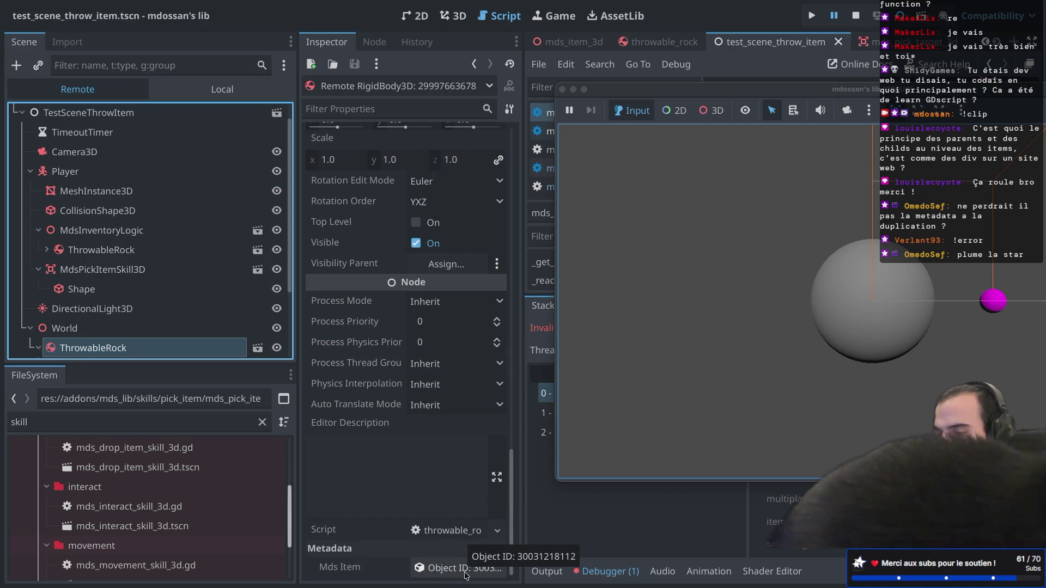
{"action": "left_click", "coordinate": [116, 254]}
{"action": "double_click", "coordinate": [117, 254]}
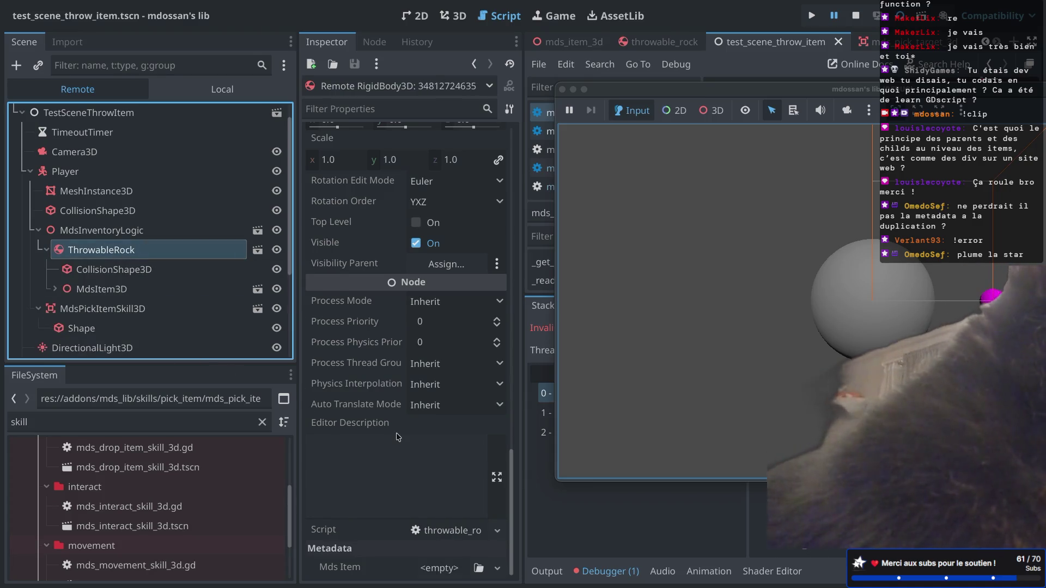
{"action": "left_click", "coordinate": [562, 89]}
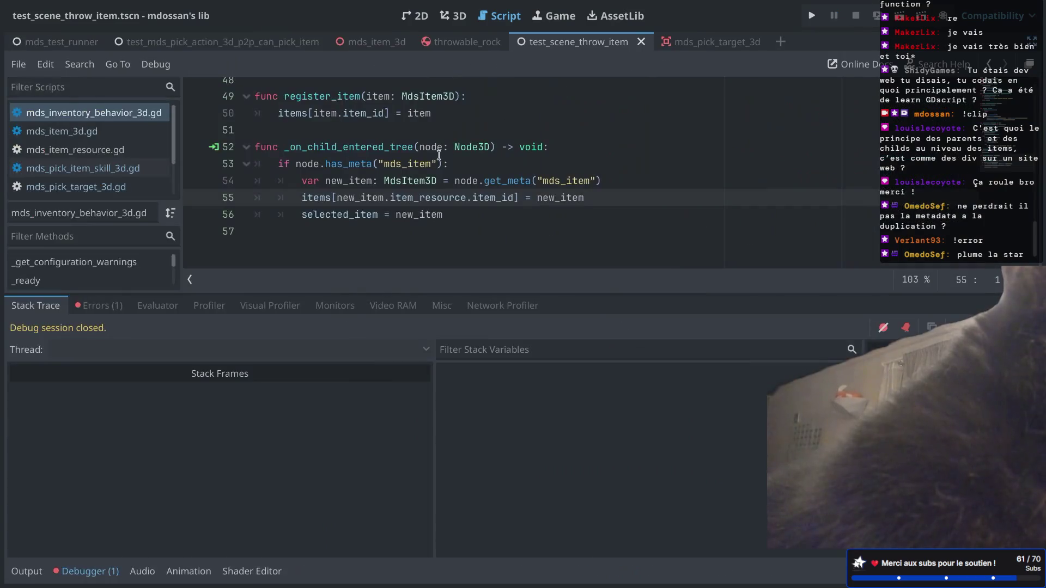
Step: Cycle through the mds_item_3d, p2p can-pick-item and test_scene_throw_item tabs, ending on throwable_rock
{"action": "scroll", "coordinate": [474, 196], "scroll_direction": "up", "scroll_amount": 1}
{"action": "scroll", "coordinate": [474, 196], "scroll_direction": "up", "scroll_amount": 2}
{"action": "scroll", "coordinate": [474, 196], "scroll_direction": "down", "scroll_amount": 3}
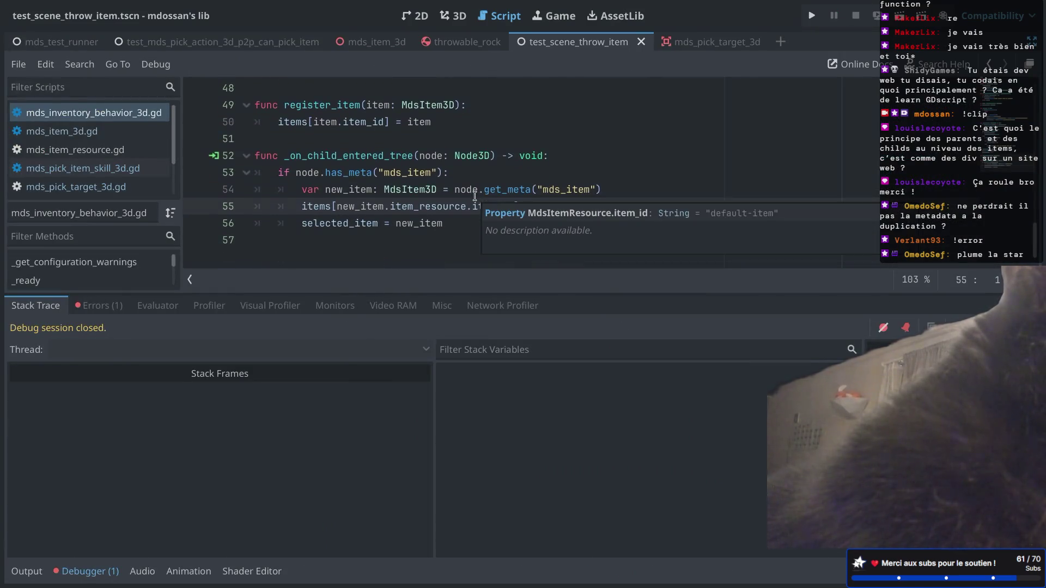
{"action": "left_click", "coordinate": [459, 45]}
{"action": "left_click", "coordinate": [376, 42]}
{"action": "left_click", "coordinate": [261, 43]}
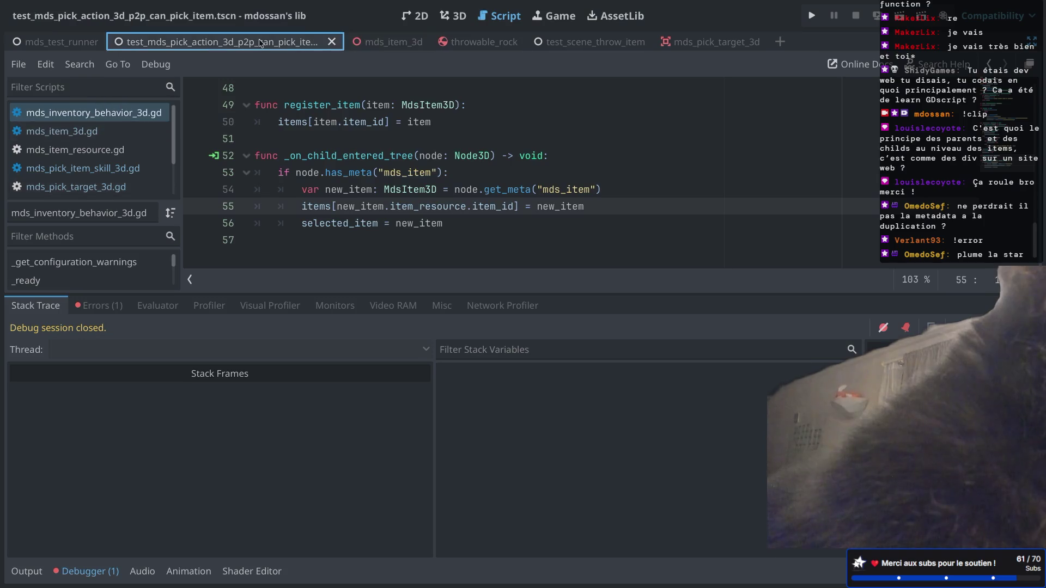
{"action": "left_click", "coordinate": [379, 43]}
{"action": "left_click", "coordinate": [477, 42]}
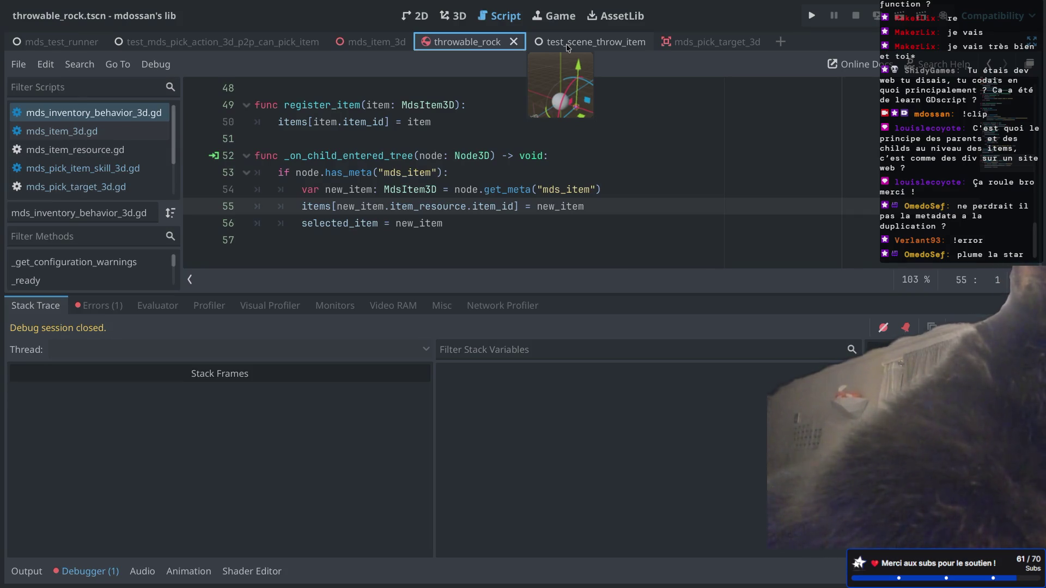
{"action": "left_click", "coordinate": [567, 44]}
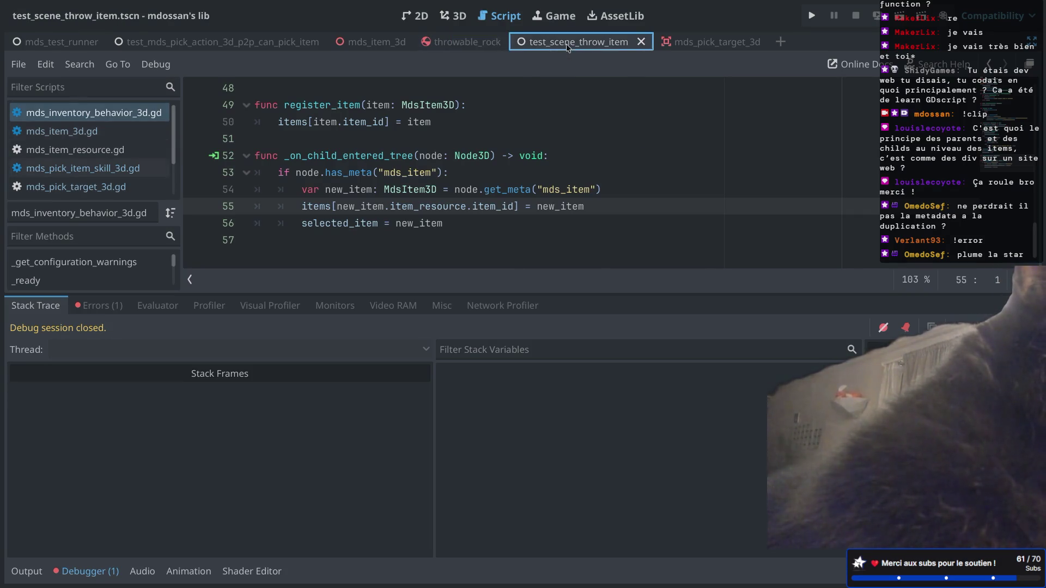
{"action": "left_click", "coordinate": [470, 41]}
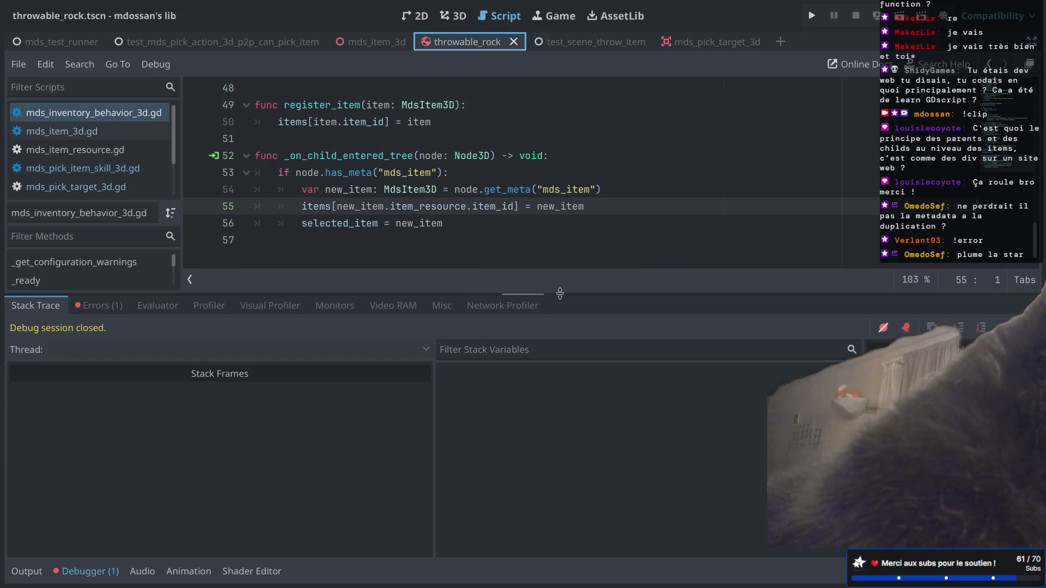
{"action": "left_click_drag", "start_coordinate": [524, 294], "coordinate": [525, 389]}
Step: Open the mds_pick_item_skill_3d.gd script from the script list
{"action": "scroll", "coordinate": [460, 320], "scroll_direction": "up", "scroll_amount": 2}
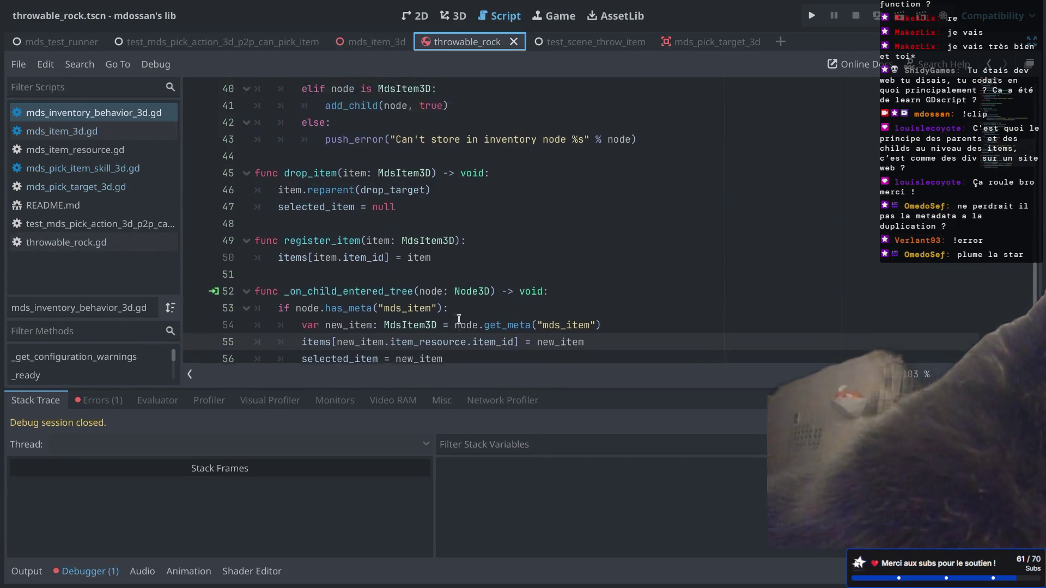
{"action": "scroll", "coordinate": [460, 320], "scroll_direction": "down", "scroll_amount": 2}
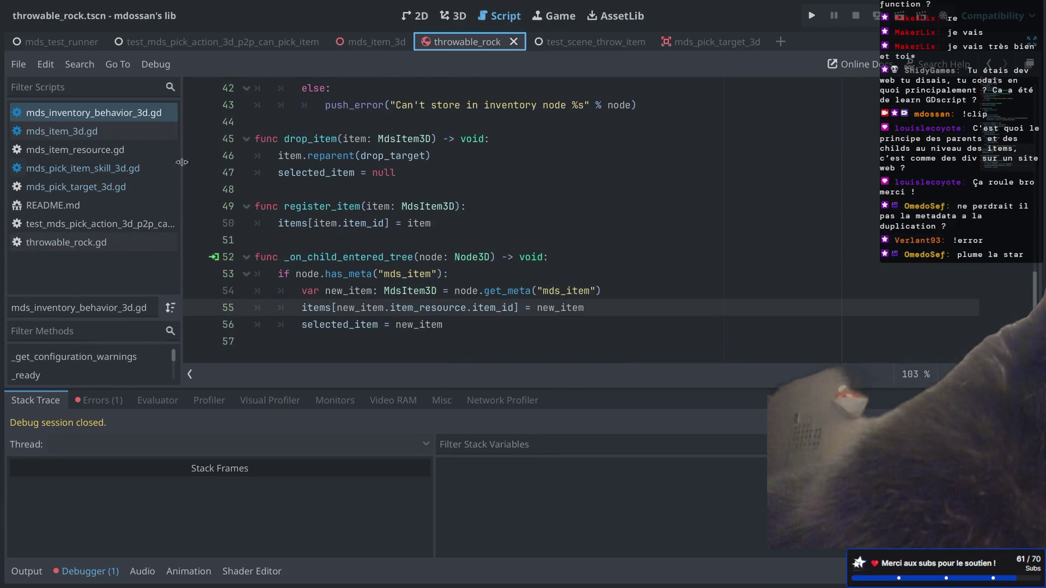
{"action": "left_click", "coordinate": [123, 186]}
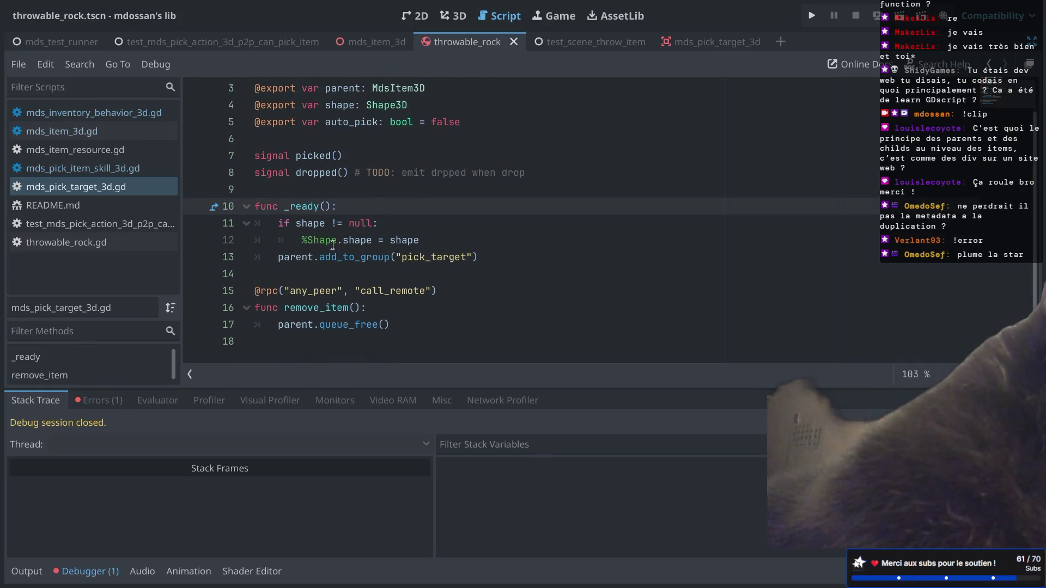
{"action": "left_click", "coordinate": [81, 168]}
{"action": "scroll", "coordinate": [389, 234], "scroll_direction": "up", "scroll_amount": 1}
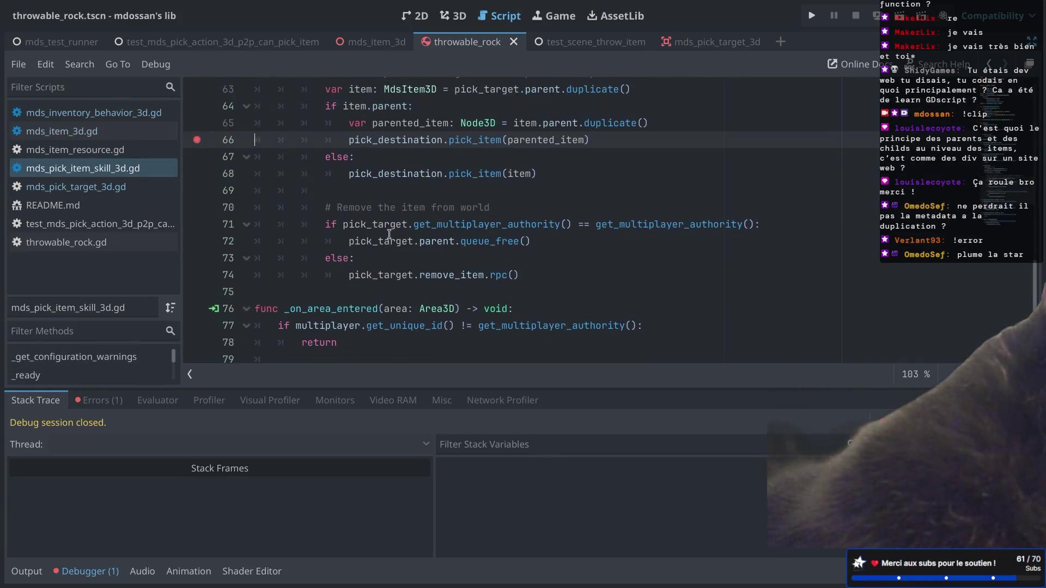
{"action": "scroll", "coordinate": [199, 143], "scroll_direction": "up", "scroll_amount": 3}
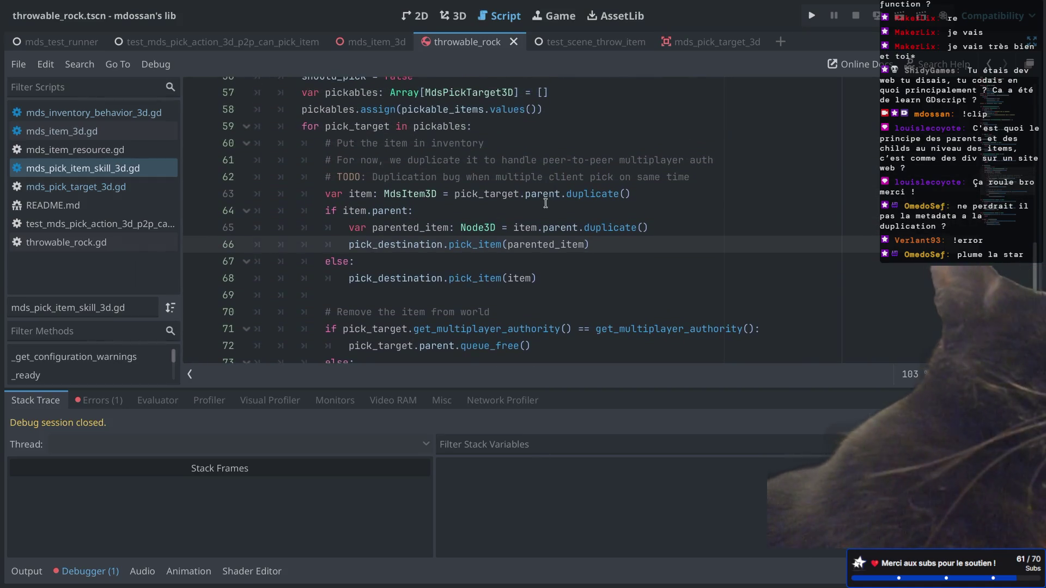
Step: Examine the duplicate and parent calls on lines 63–65 and the remove_item else branch
{"action": "double_click", "coordinate": [543, 194]}
{"action": "double_click", "coordinate": [595, 195]}
{"action": "double_click", "coordinate": [560, 227]}
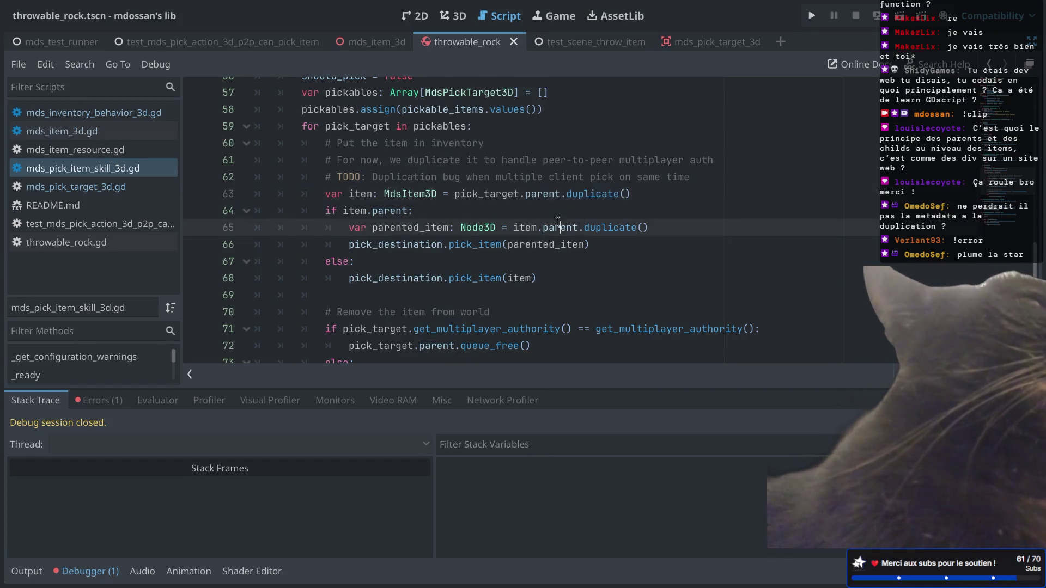
{"action": "left_click", "coordinate": [560, 227]}
{"action": "scroll", "coordinate": [484, 236], "scroll_direction": "down", "scroll_amount": 2}
{"action": "scroll", "coordinate": [474, 231], "scroll_direction": "down", "scroll_amount": 1}
{"action": "scroll", "coordinate": [452, 224], "scroll_direction": "up", "scroll_amount": 1}
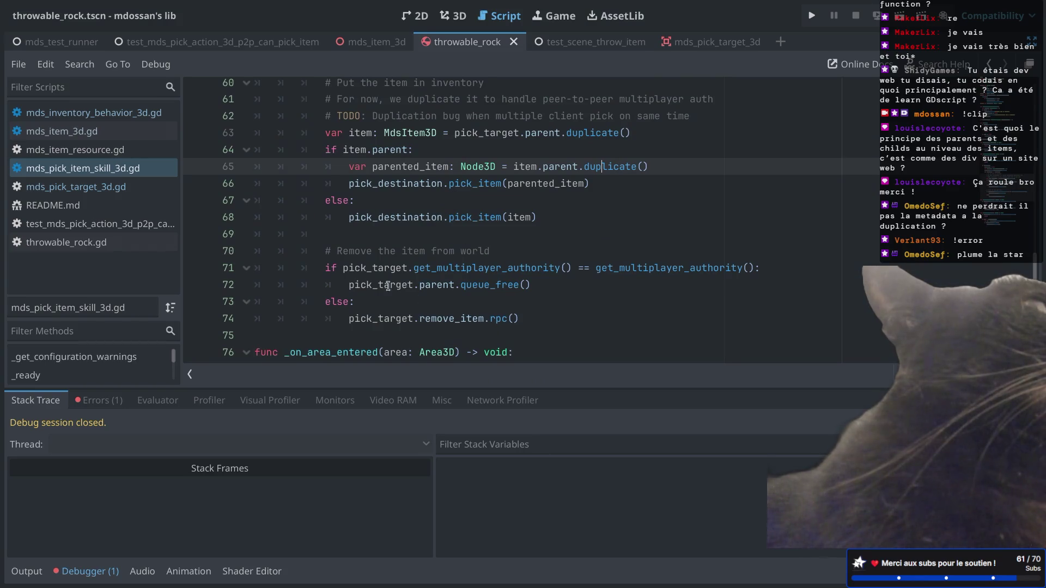
{"action": "left_click_drag", "start_coordinate": [434, 304], "coordinate": [479, 330]}
{"action": "left_click_drag", "start_coordinate": [425, 291], "coordinate": [415, 246]}
{"action": "left_click", "coordinate": [414, 236]}
Step: Highlight every use of pick_target and parented_item in the picking loop
{"action": "scroll", "coordinate": [413, 237], "scroll_direction": "up", "scroll_amount": 1}
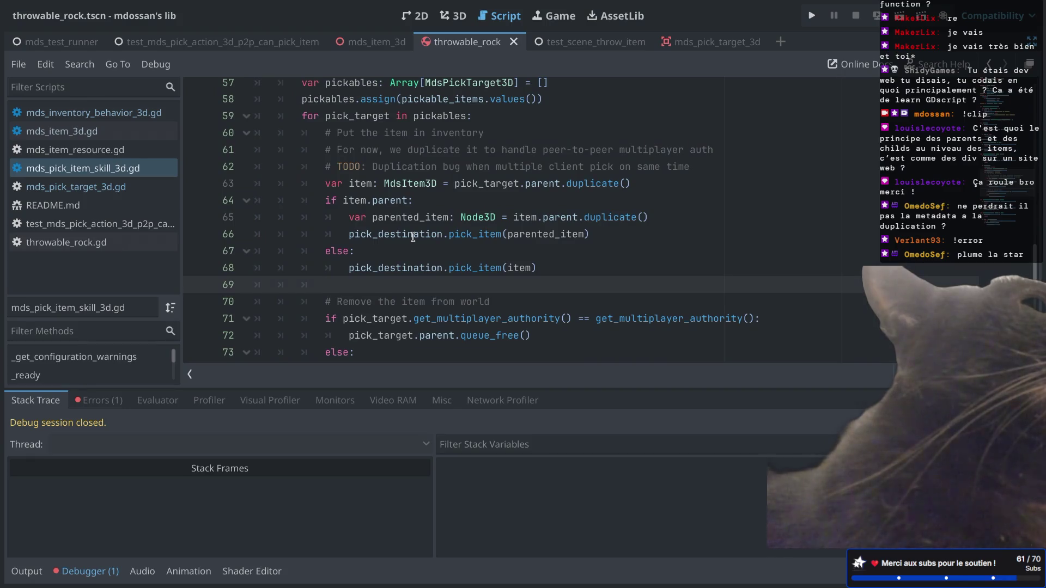
{"action": "scroll", "coordinate": [413, 237], "scroll_direction": "up", "scroll_amount": 1}
{"action": "scroll", "coordinate": [480, 229], "scroll_direction": "down", "scroll_amount": 2}
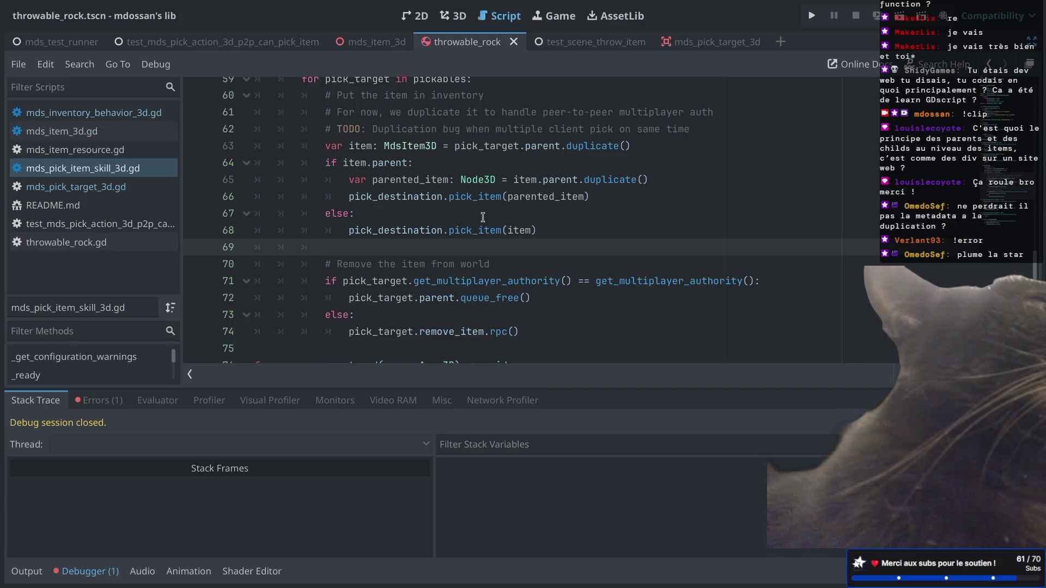
{"action": "double_click", "coordinate": [488, 145]}
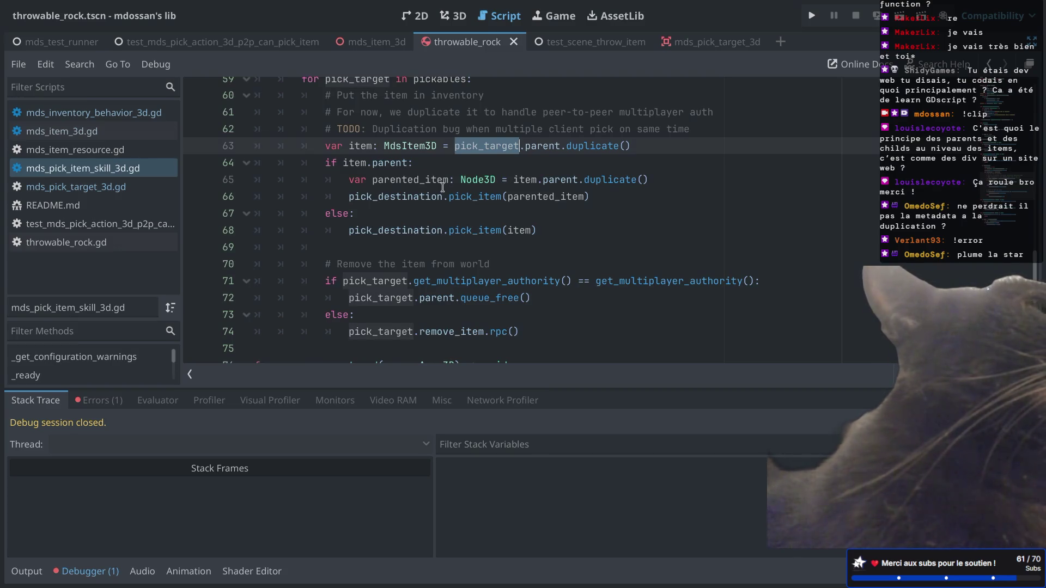
{"action": "left_click", "coordinate": [608, 196]}
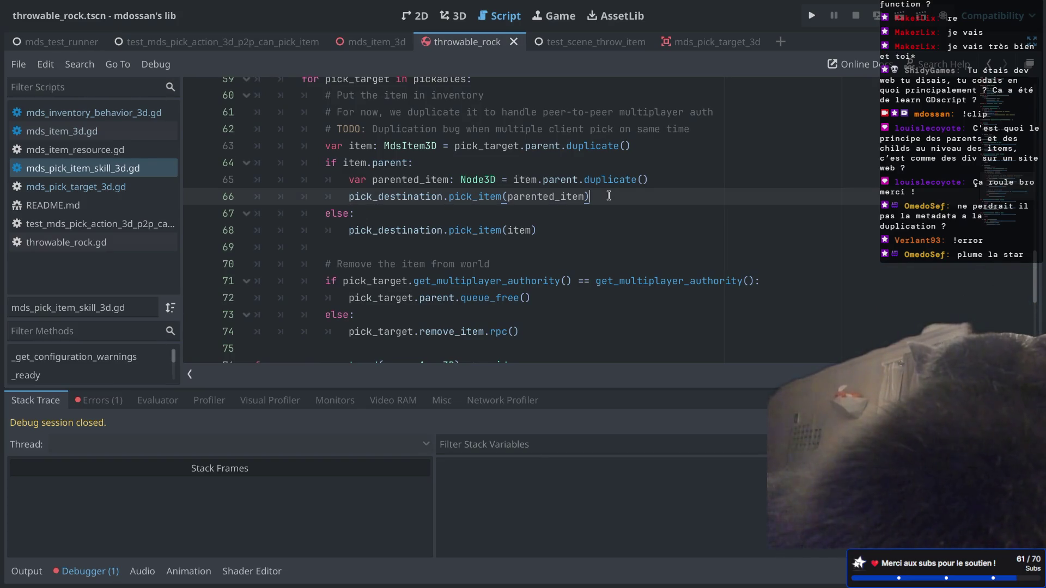
{"action": "left_click", "coordinate": [517, 197]}
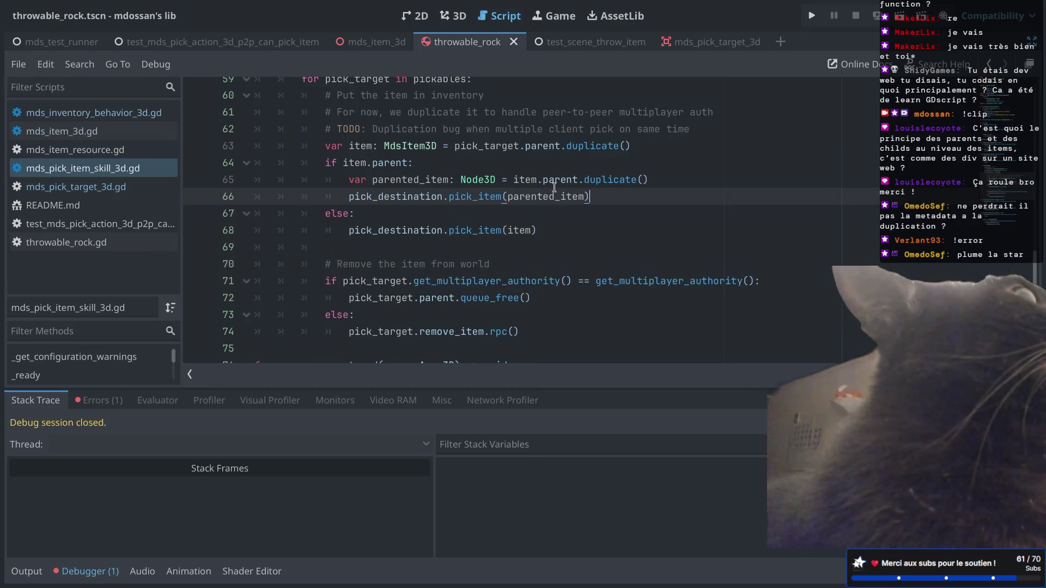
{"action": "scroll", "coordinate": [554, 188], "scroll_direction": "up", "scroll_amount": 2}
{"action": "scroll", "coordinate": [554, 187], "scroll_direction": "down", "scroll_amount": 3}
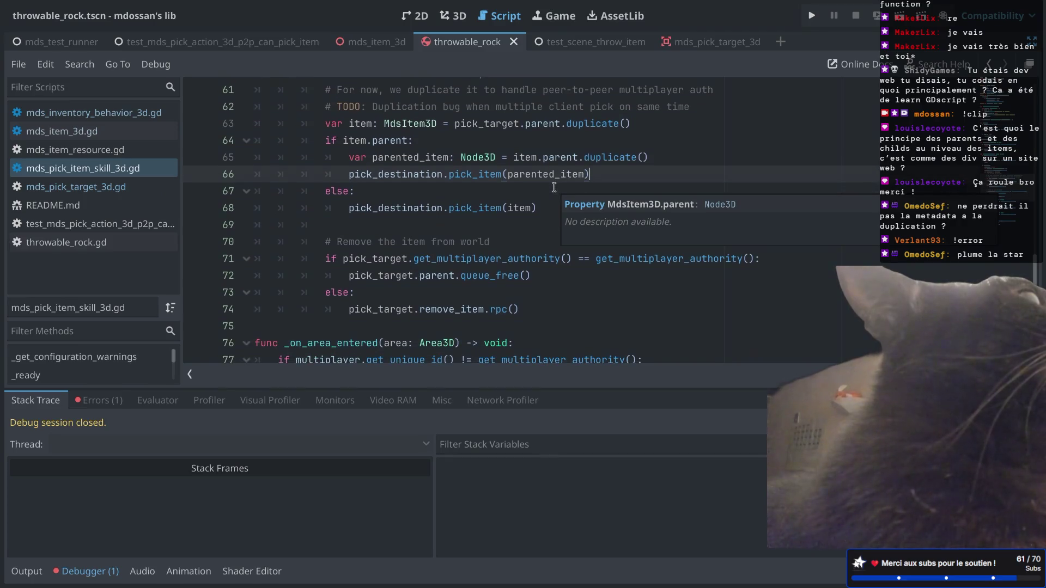
{"action": "scroll", "coordinate": [555, 187], "scroll_direction": "up", "scroll_amount": 2}
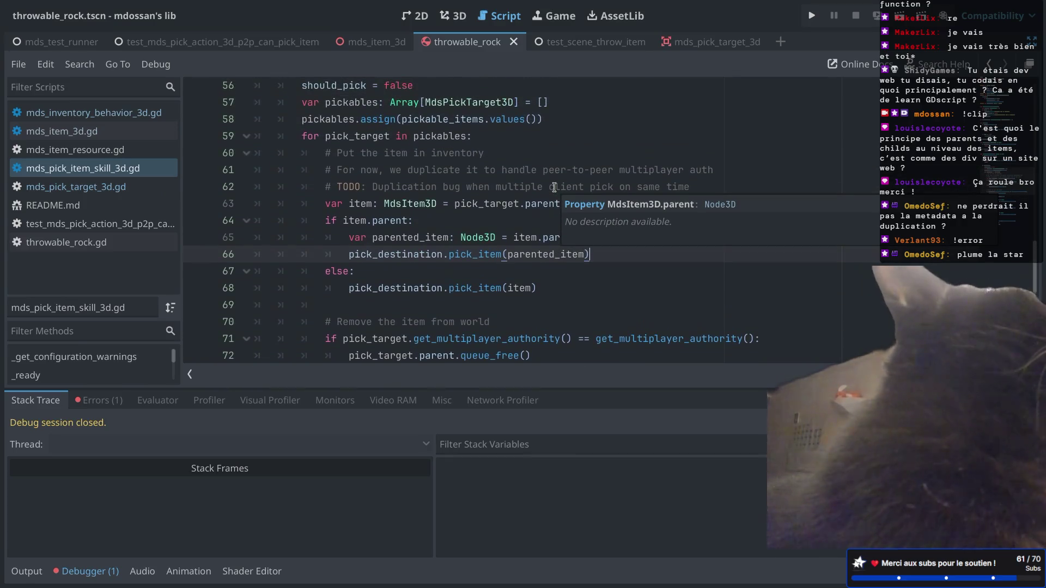
{"action": "scroll", "coordinate": [554, 188], "scroll_direction": "up", "scroll_amount": 2}
{"action": "scroll", "coordinate": [554, 188], "scroll_direction": "down", "scroll_amount": 3}
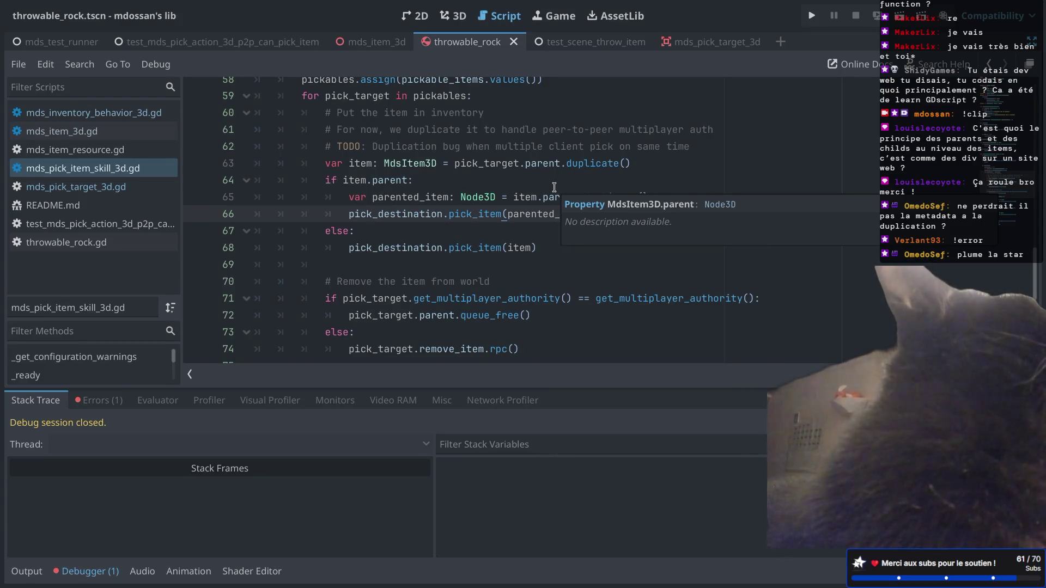
{"action": "scroll", "coordinate": [554, 187], "scroll_direction": "down", "scroll_amount": 1}
{"action": "double_click", "coordinate": [503, 165]}
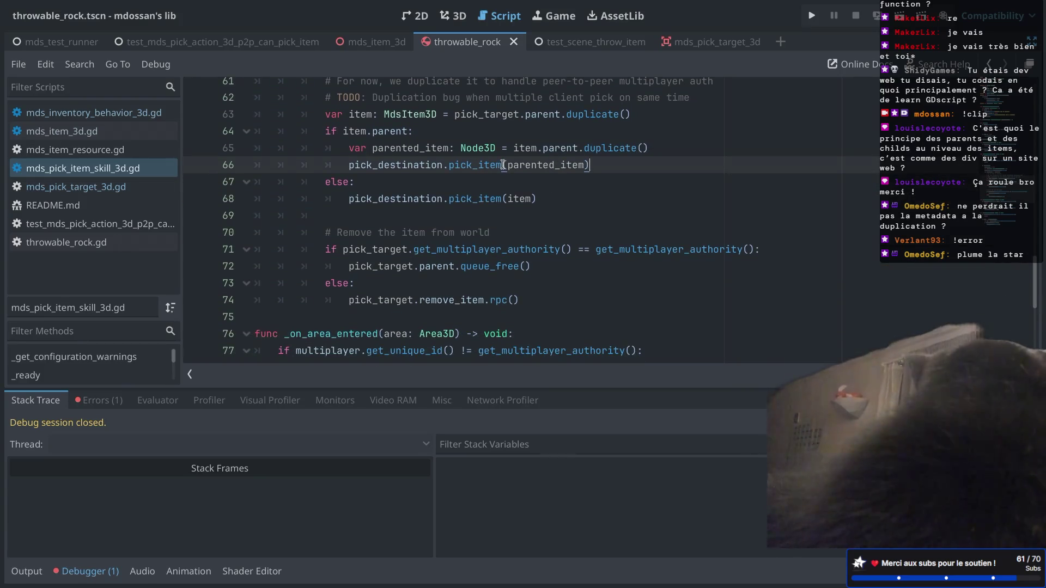
{"action": "double_click", "coordinate": [487, 199]}
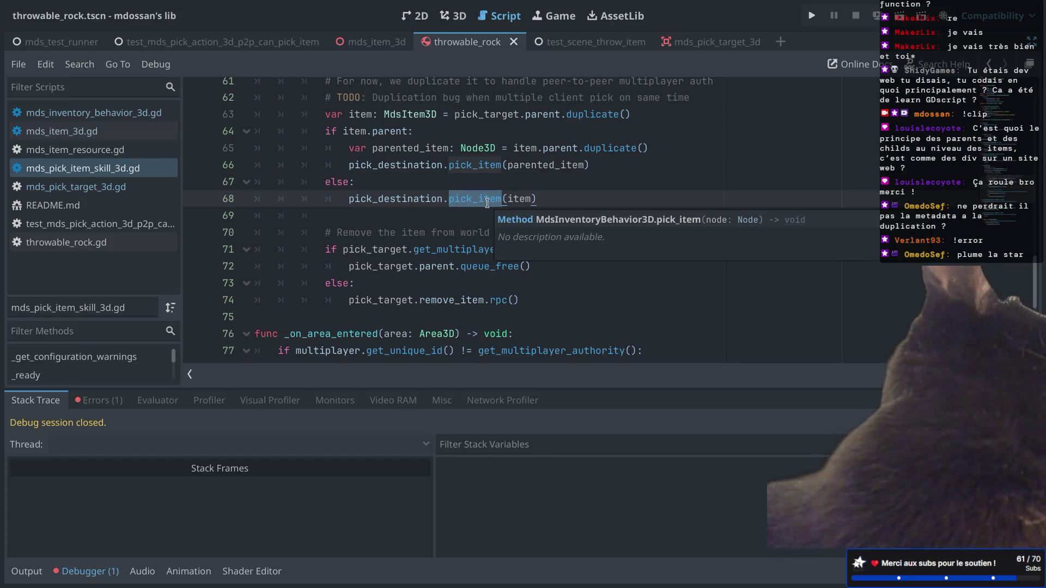
Step: Review the get_multiplayer_authority check and queue_free call on lines 71–73
{"action": "left_click_drag", "start_coordinate": [402, 266], "coordinate": [475, 248]}
{"action": "left_click_drag", "start_coordinate": [384, 249], "coordinate": [684, 249]}
{"action": "left_click", "coordinate": [408, 262]}
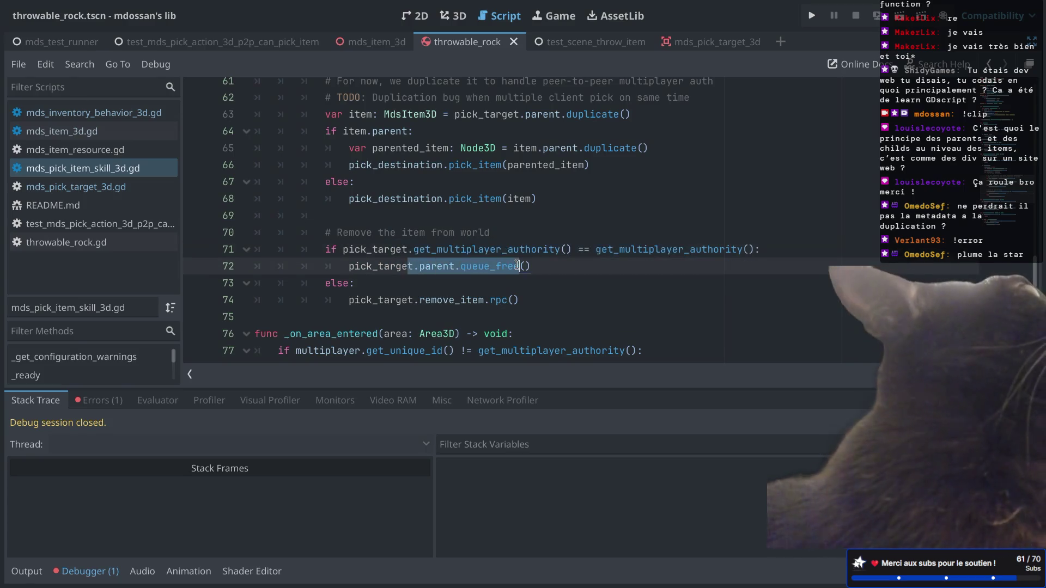
{"action": "left_click", "coordinate": [463, 283]}
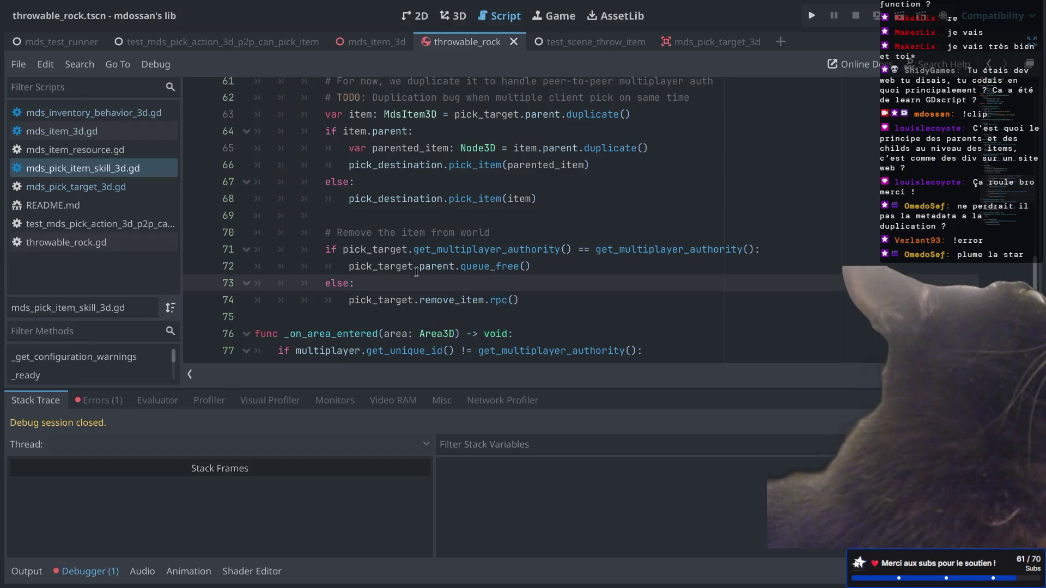
{"action": "left_click_drag", "start_coordinate": [402, 266], "coordinate": [534, 266]}
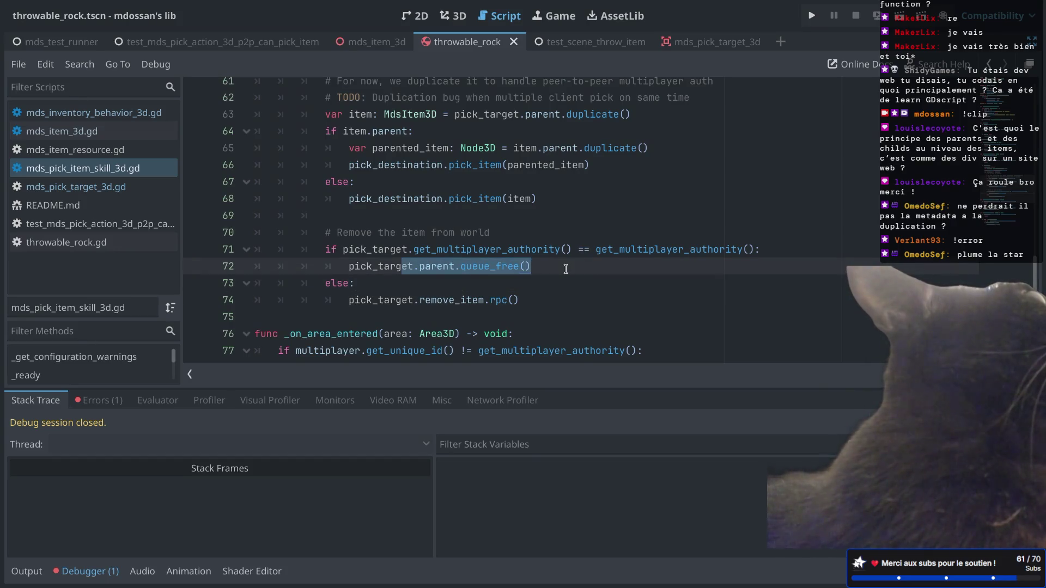
{"action": "mouse_move", "coordinate": [499, 275]}
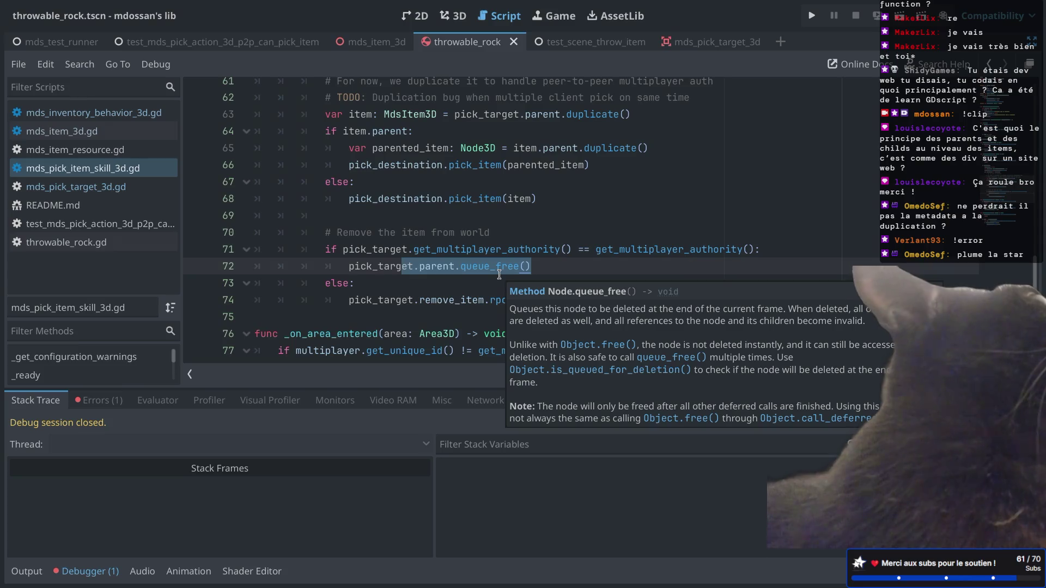
{"action": "scroll", "coordinate": [499, 275], "scroll_direction": "up", "scroll_amount": 1}
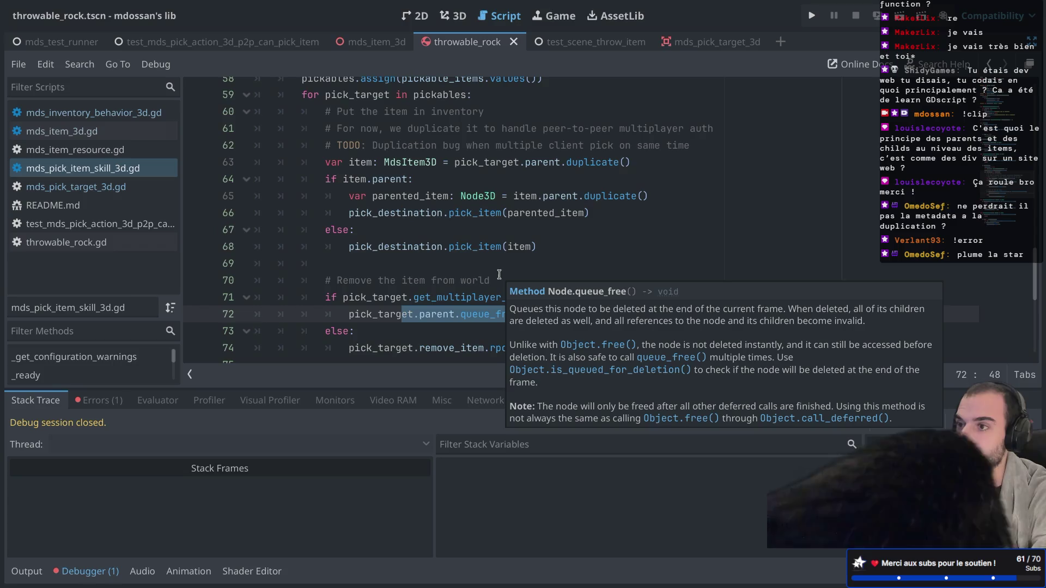
{"action": "scroll", "coordinate": [499, 274], "scroll_direction": "down", "scroll_amount": 1}
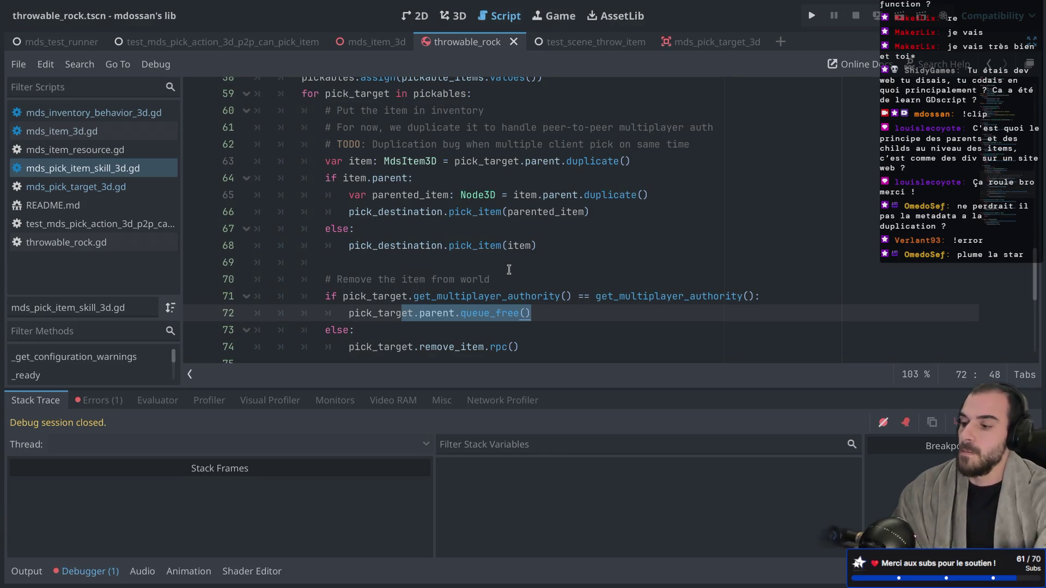
{"action": "scroll", "coordinate": [458, 199], "scroll_direction": "up", "scroll_amount": 1}
Step: Insert a blank line after the TODO duplication-bug comment on line 62
{"action": "left_click", "coordinate": [457, 199]}
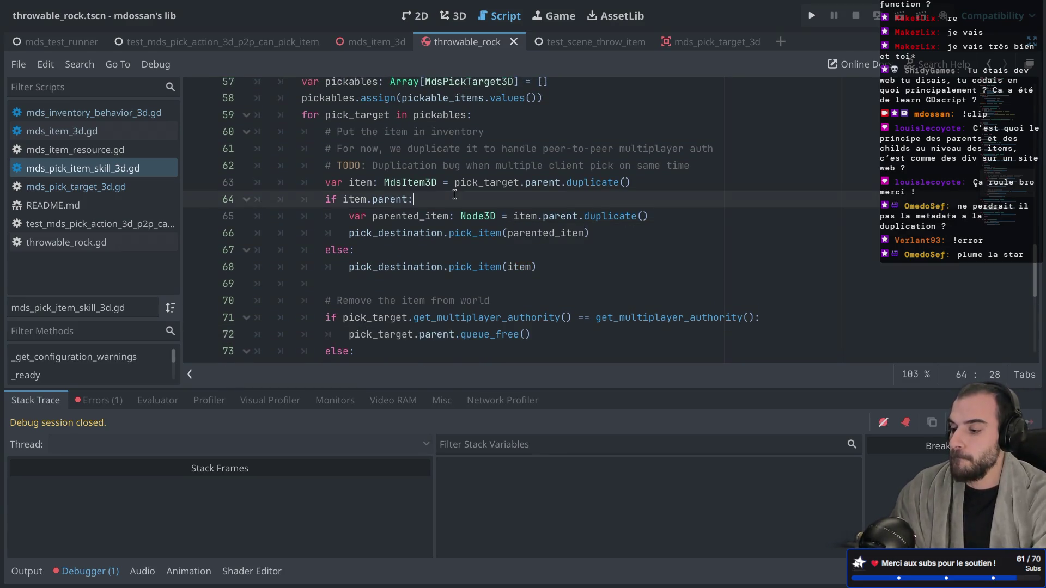
{"action": "scroll", "coordinate": [456, 197], "scroll_direction": "down", "scroll_amount": 4}
{"action": "scroll", "coordinate": [455, 195], "scroll_direction": "up", "scroll_amount": 4}
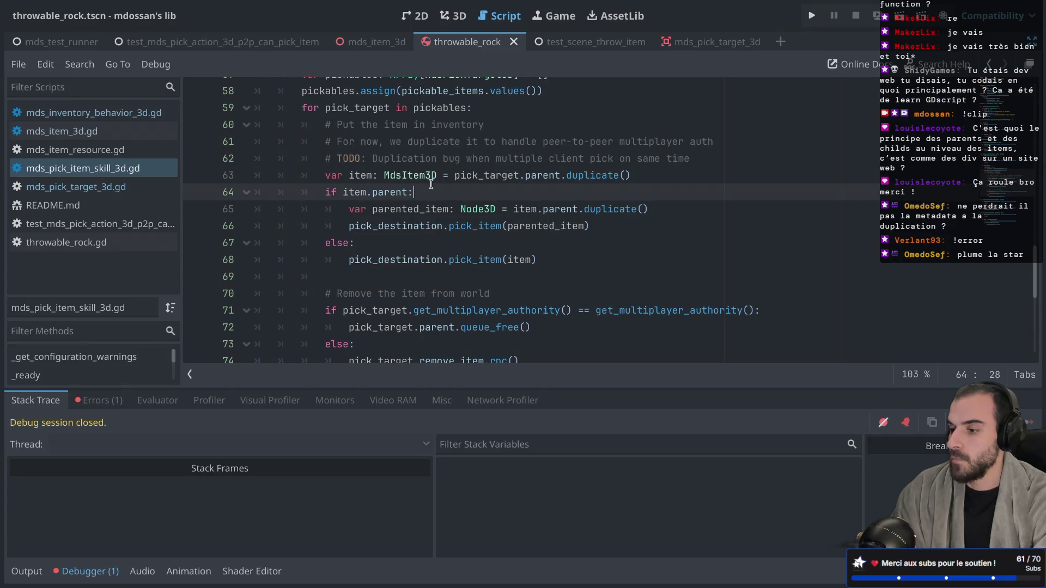
{"action": "left_click", "coordinate": [706, 159]}
{"action": "key", "text": "Return"}
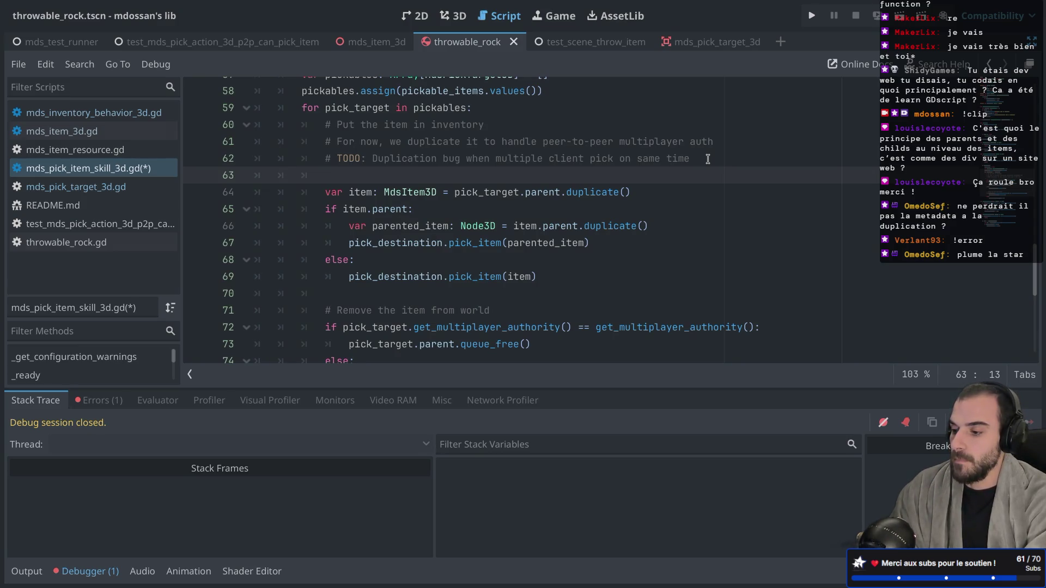
Step: Start an if on line 63 using the get_multiplayer_authority condition copied from line 72
{"action": "key", "text": "BackSpace"}
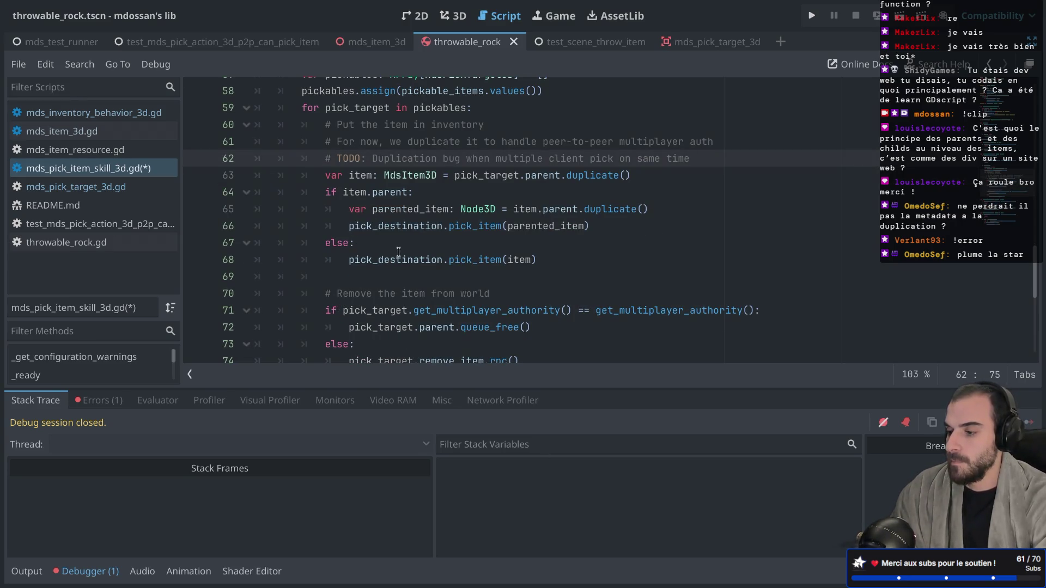
{"action": "scroll", "coordinate": [428, 214], "scroll_direction": "down", "scroll_amount": 2}
{"action": "scroll", "coordinate": [459, 200], "scroll_direction": "up", "scroll_amount": 1}
{"action": "scroll", "coordinate": [459, 200], "scroll_direction": "up", "scroll_amount": 2}
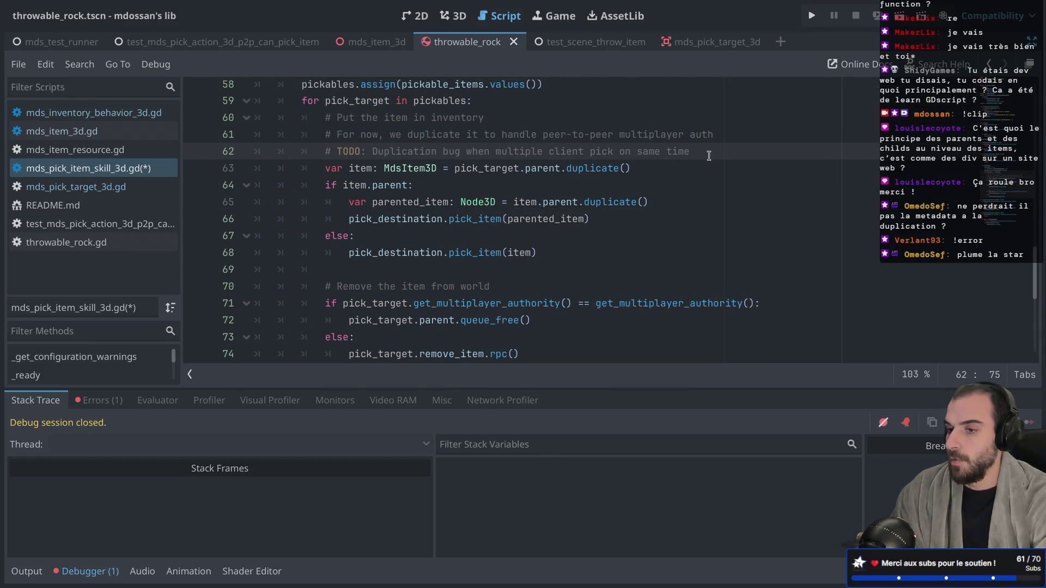
{"action": "key", "text": "Return"}
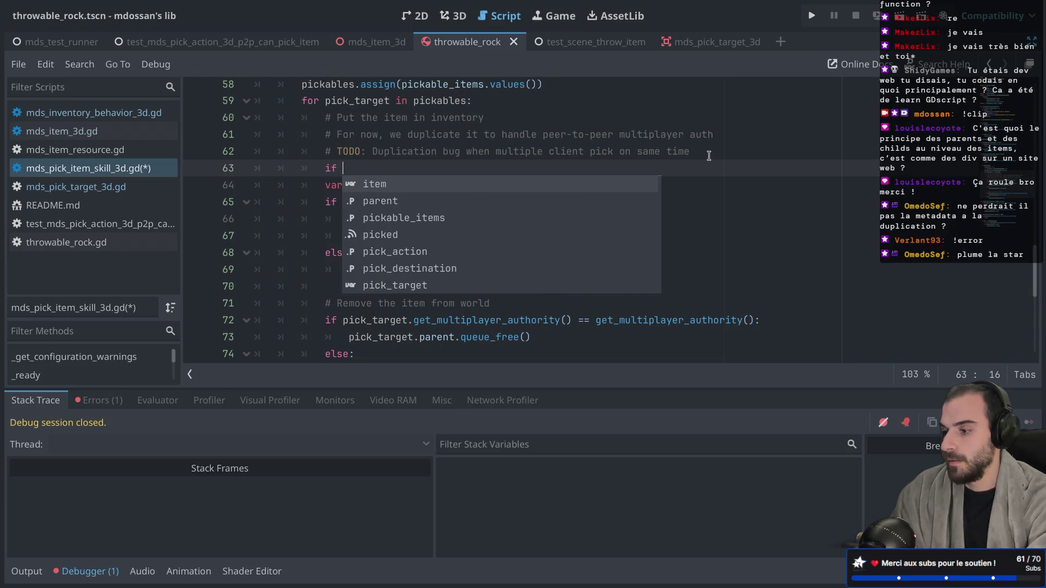
{"action": "mouse_move", "coordinate": [343, 320]}
{"action": "left_mouse_down"}
{"action": "mouse_move", "coordinate": [810, 314]}
{"action": "mouse_move", "coordinate": [773, 317]}
{"action": "left_mouse_up"}
{"action": "key", "text": "ctrl+c"}
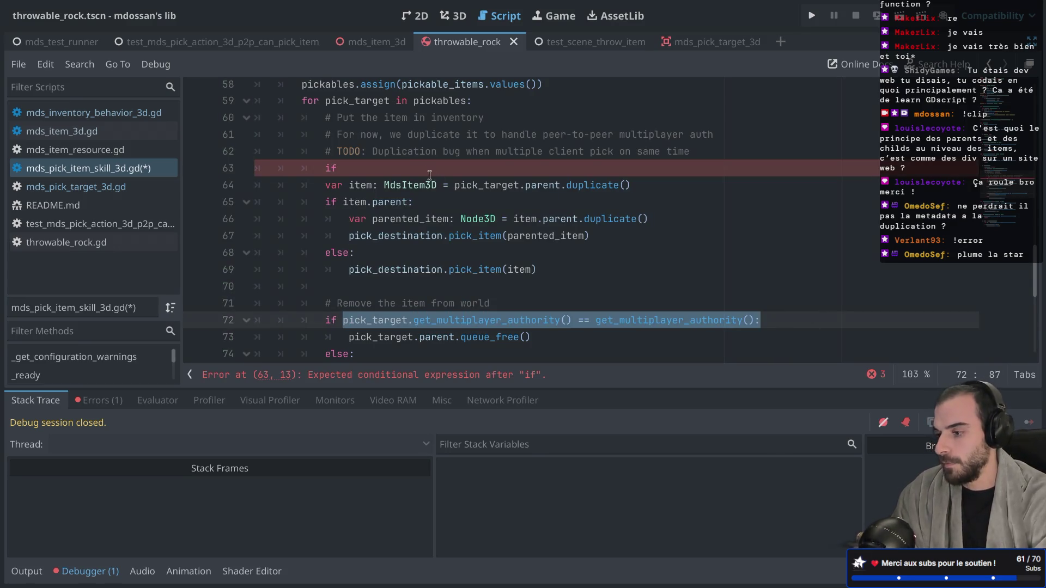
{"action": "left_click", "coordinate": [430, 173]}
{"action": "key", "text": "ctrl+v"}
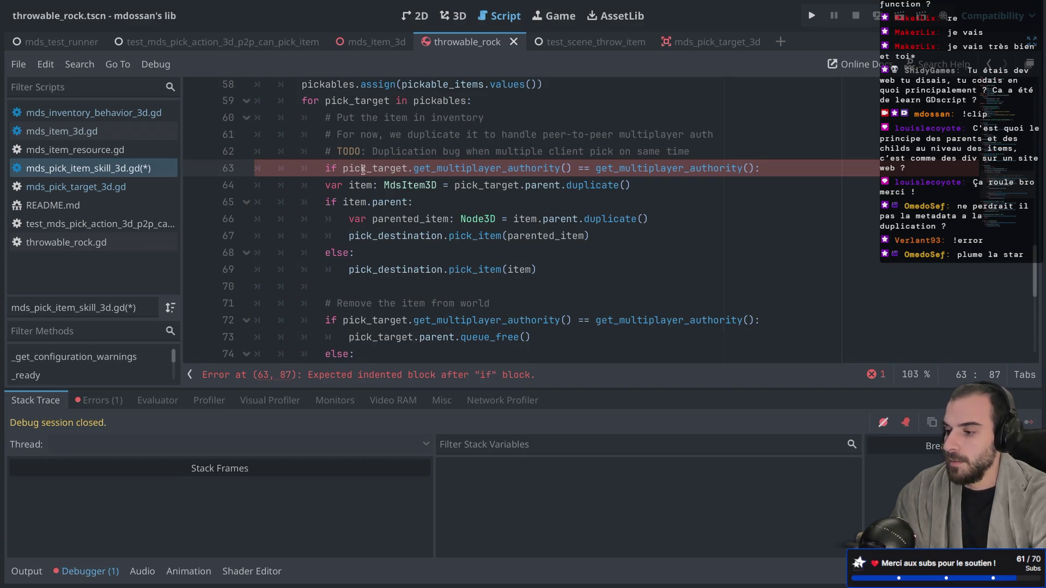
Step: Indent the duplication and pick_item lines 64–69 under the new authority check
{"action": "left_click_drag", "start_coordinate": [367, 269], "coordinate": [325, 187]}
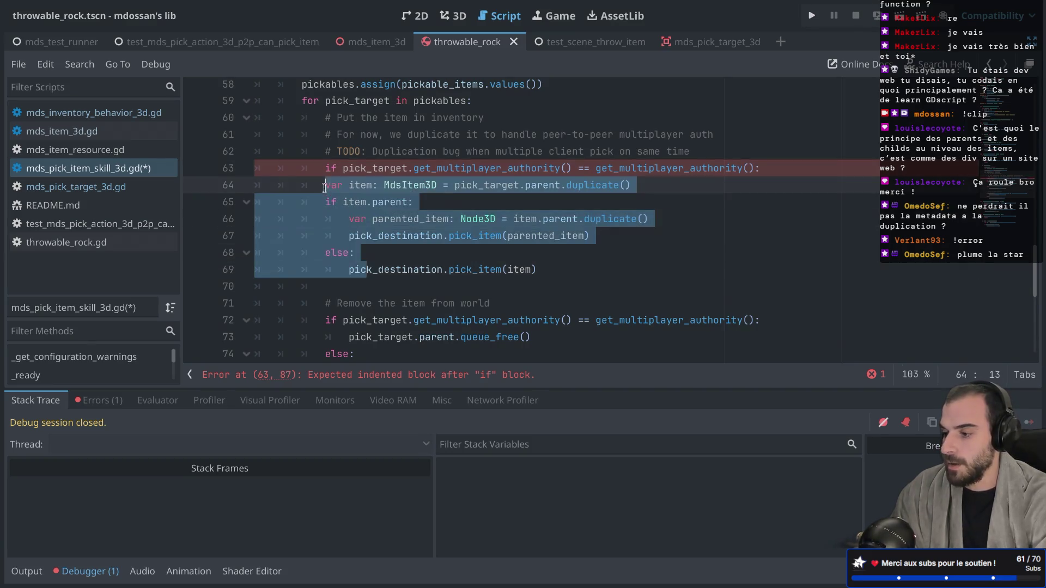
{"action": "key", "text": "Tab"}
{"action": "left_click", "coordinate": [381, 169]}
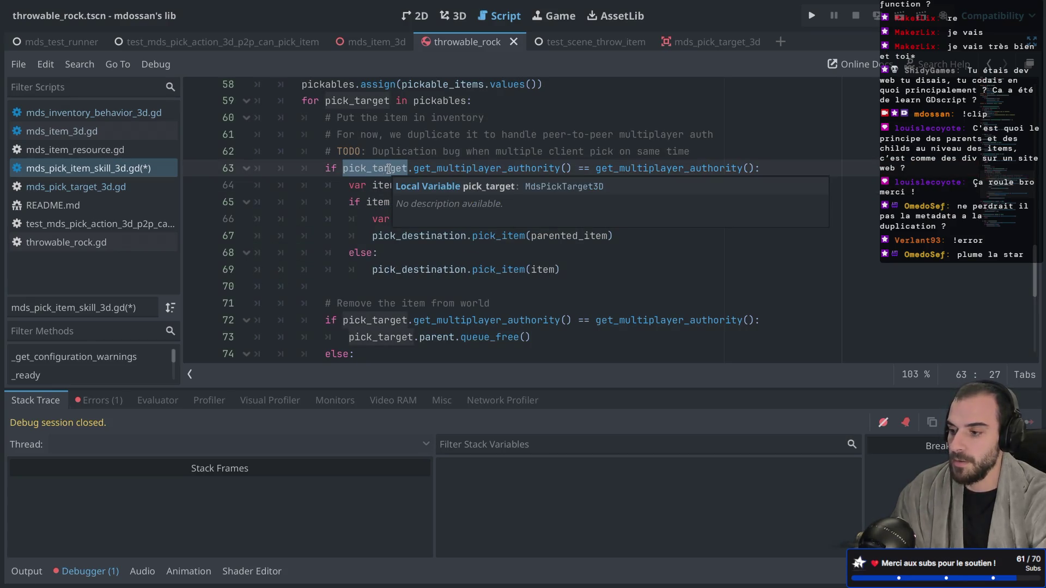
{"action": "double_click", "coordinate": [526, 163]}
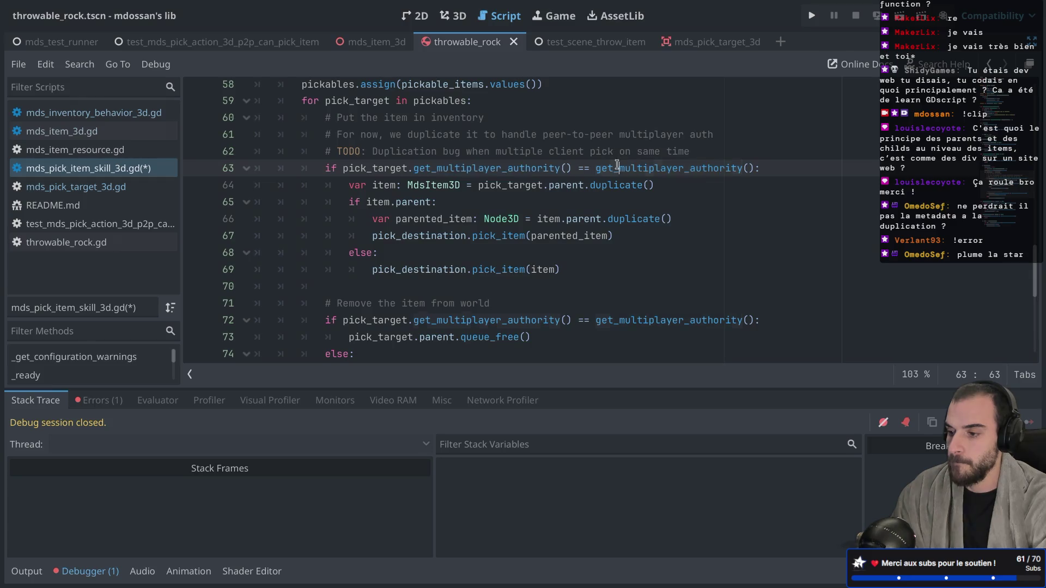
{"action": "left_click", "coordinate": [622, 149]}
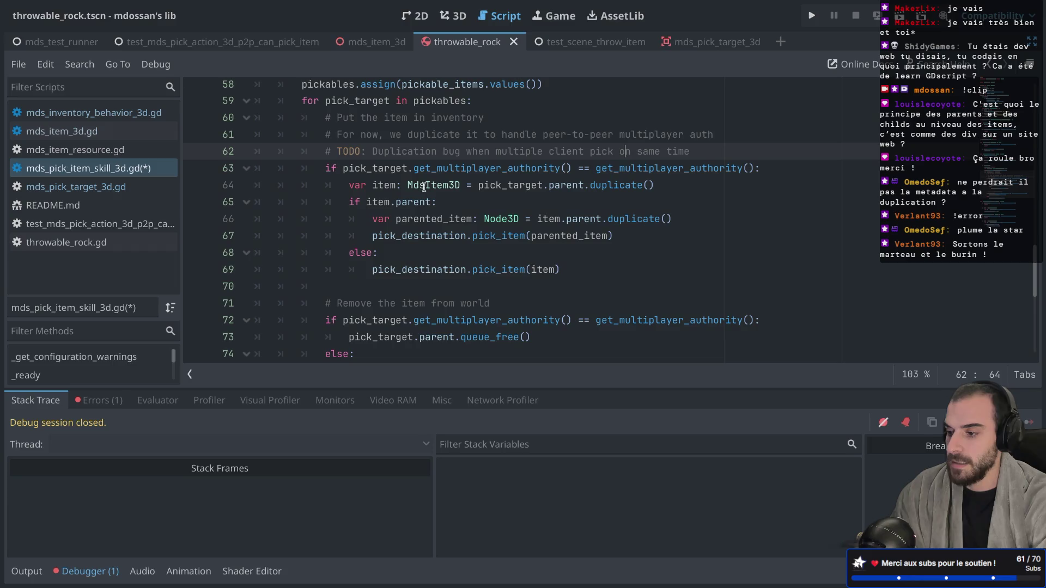
{"action": "left_click", "coordinate": [488, 235], "text": "ctrl"}
Step: Replace add_child on line 39 of pick_item with node.reparent
{"action": "scroll", "coordinate": [410, 217], "scroll_direction": "down", "scroll_amount": 1}
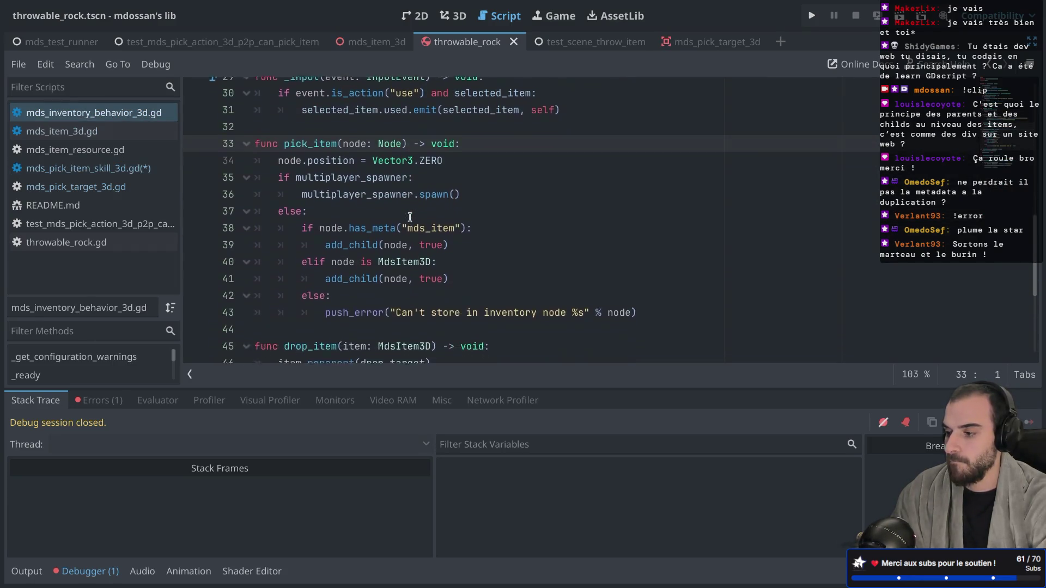
{"action": "scroll", "coordinate": [410, 216], "scroll_direction": "down", "scroll_amount": 1}
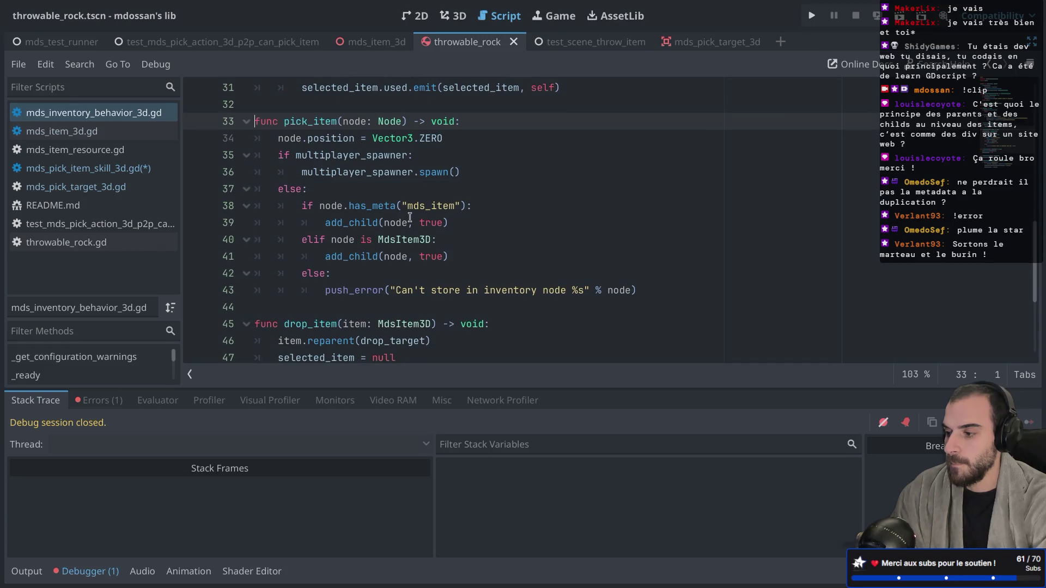
{"action": "double_click", "coordinate": [360, 223]}
{"action": "type", "text": "node.rep"}
{"action": "key", "text": "Return"}
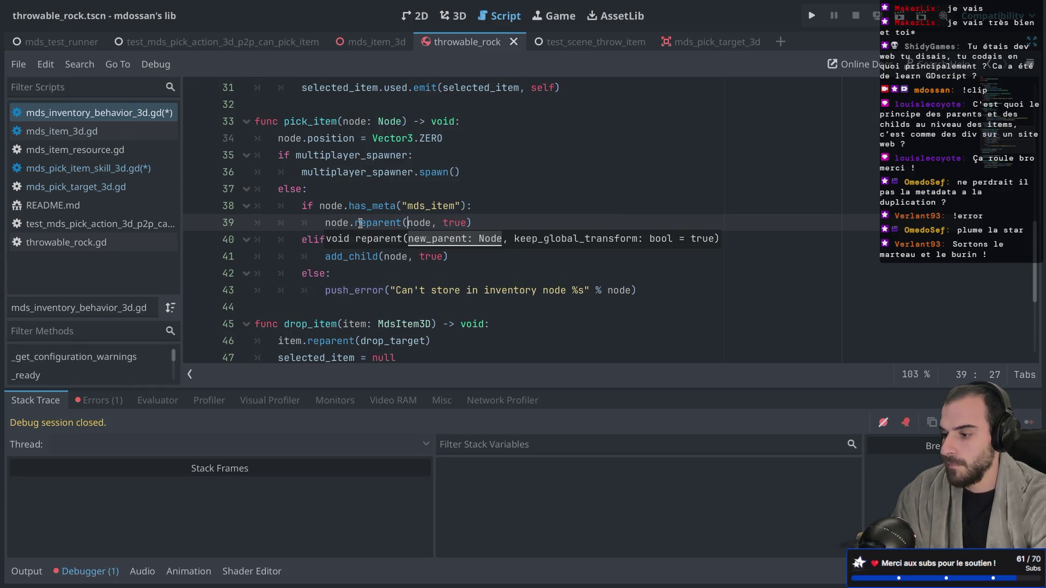
{"action": "double_click", "coordinate": [385, 222]}
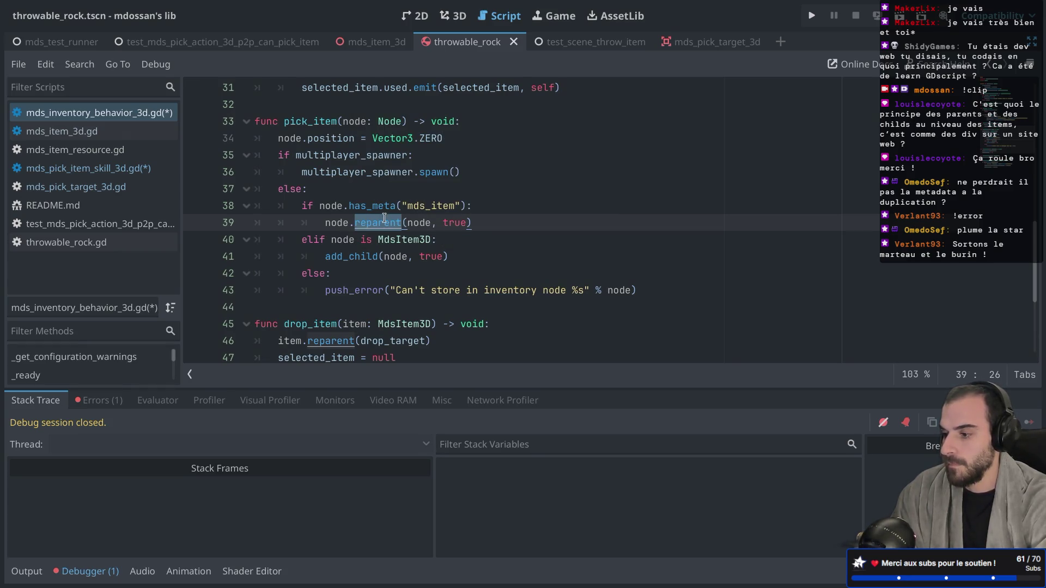
{"action": "double_click", "coordinate": [332, 224]}
Step: Prefix the add_child call on line 41 with node. and view the add_child documentation
{"action": "left_click", "coordinate": [325, 257]}
{"action": "type", "text": "node."}
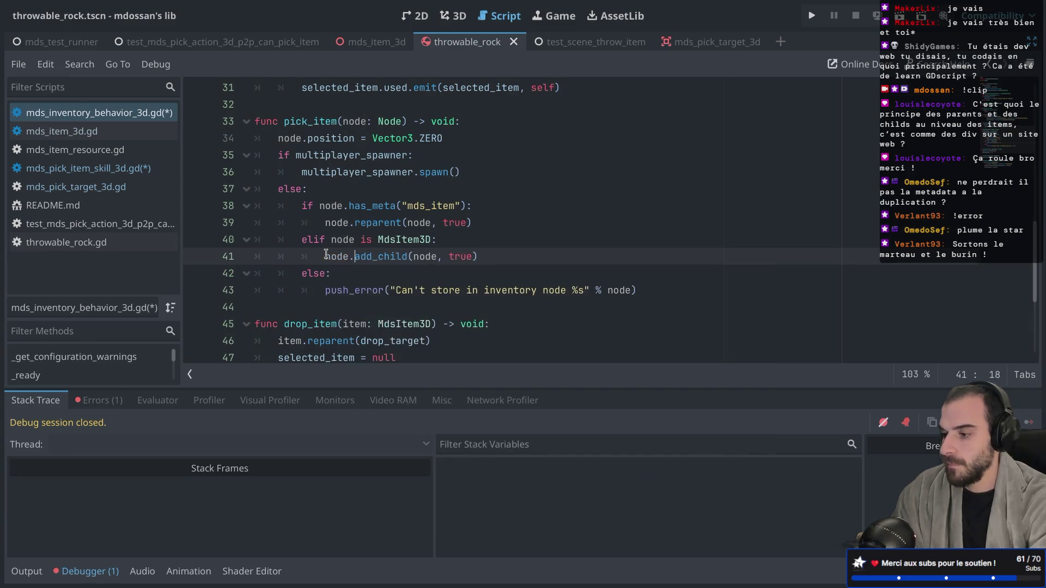
{"action": "left_click", "coordinate": [319, 224]}
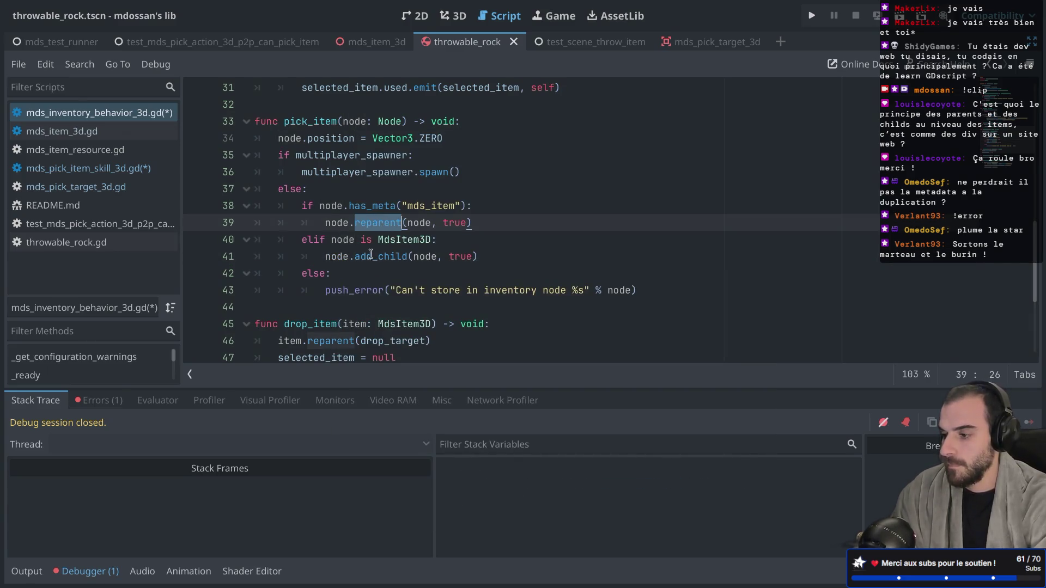
{"action": "left_click", "coordinate": [371, 255], "text": "ctrl"}
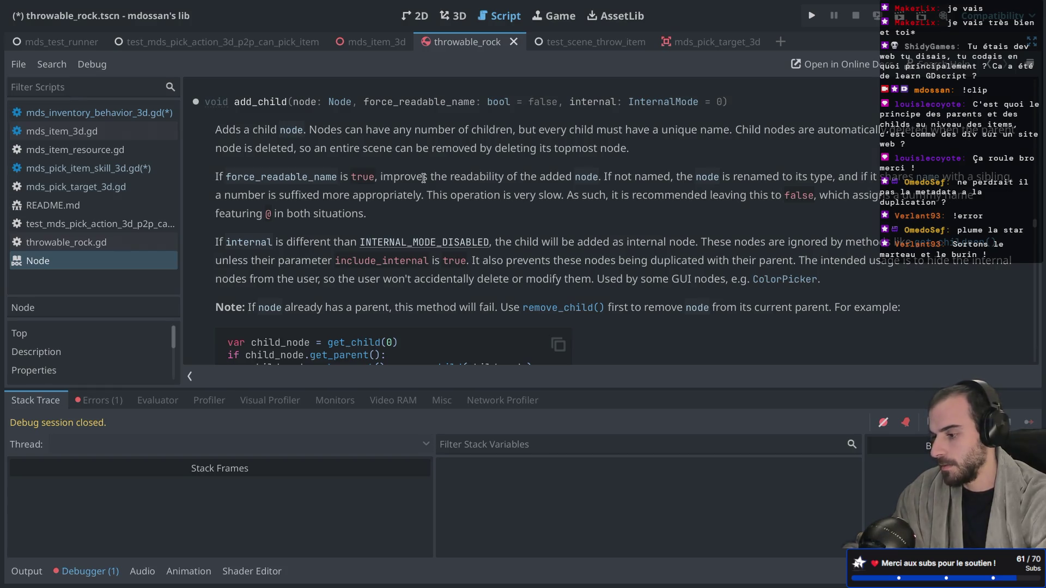
Step: Look over the add_child documentation and return to the inventory behavior script
{"action": "key", "text": "ctrl+alt+Left"}
{"action": "key", "text": "ctrl+alt+Right"}
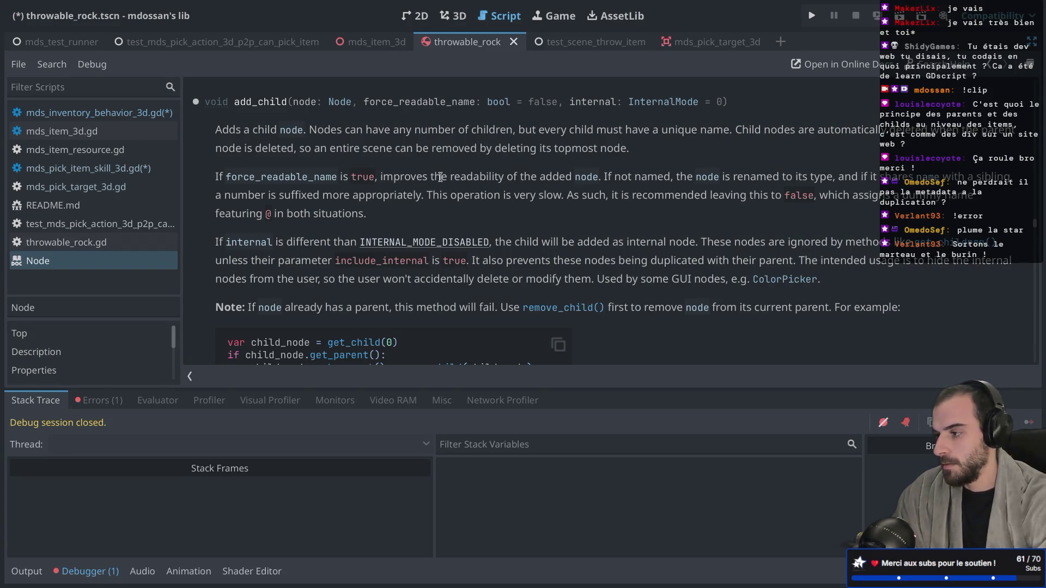
{"action": "right_click", "coordinate": [440, 177]}
{"action": "key", "text": "Escape"}
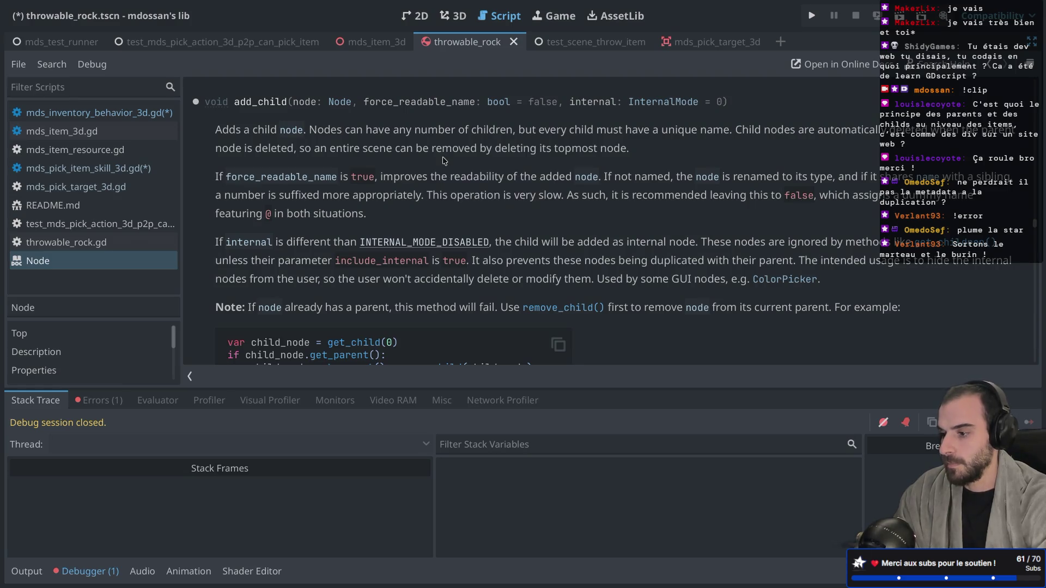
{"action": "key", "text": "alt+Left"}
Step: Make line 41 call reparent as well and save the scripts
{"action": "scroll", "coordinate": [402, 245], "scroll_direction": "down", "scroll_amount": 2}
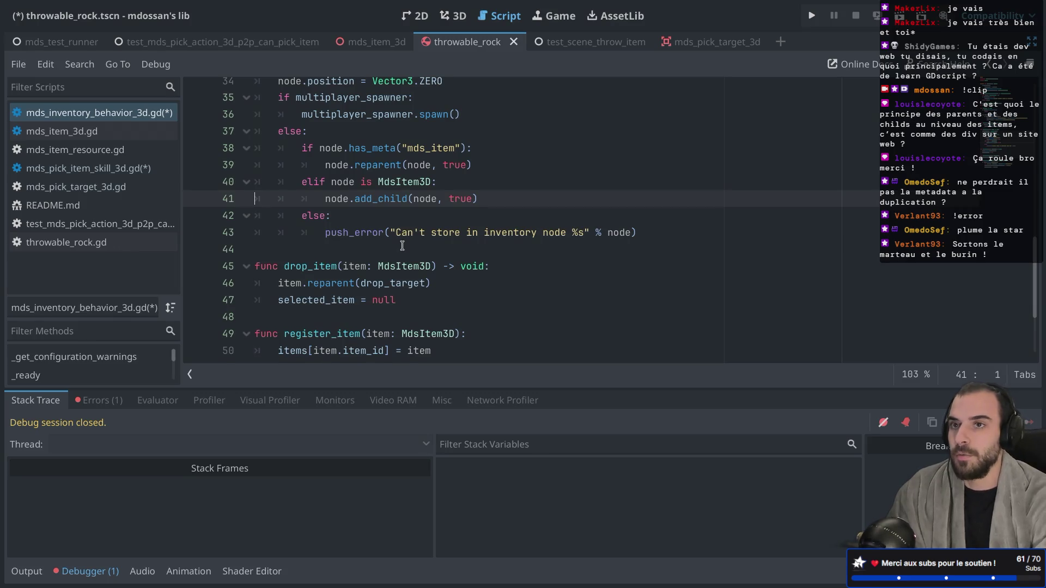
{"action": "scroll", "coordinate": [402, 246], "scroll_direction": "down", "scroll_amount": 1}
{"action": "scroll", "coordinate": [402, 246], "scroll_direction": "up", "scroll_amount": 2}
{"action": "double_click", "coordinate": [378, 203]}
{"action": "key", "text": "ctrl+c"}
{"action": "left_click", "coordinate": [377, 238]}
{"action": "key", "text": "ctrl+v"}
{"action": "double_click", "coordinate": [375, 238]}
{"action": "key", "text": "ctrl+v"}
{"action": "key", "text": "ctrl+s"}
Step: Check the reparent documentation and drop the true argument from the reparent calls on lines 39 and 41
{"action": "left_click", "coordinate": [382, 203], "text": "ctrl"}
{"action": "scroll", "coordinate": [385, 199], "scroll_direction": "up", "scroll_amount": 2}
{"action": "key", "text": "ctrl+w"}
{"action": "double_click", "coordinate": [447, 207]}
{"action": "key", "text": "BackSpace"}
{"action": "key", "text": "BackSpace"}
{"action": "key", "text": "BackSpace"}
{"action": "double_click", "coordinate": [455, 239]}
{"action": "key", "text": "BackSpace"}
{"action": "key", "text": "BackSpace"}
{"action": "key", "text": "BackSpace"}
Step: Run test_scene_throw_item with the Run Current Scene shortcut
{"action": "left_click", "coordinate": [383, 122]}
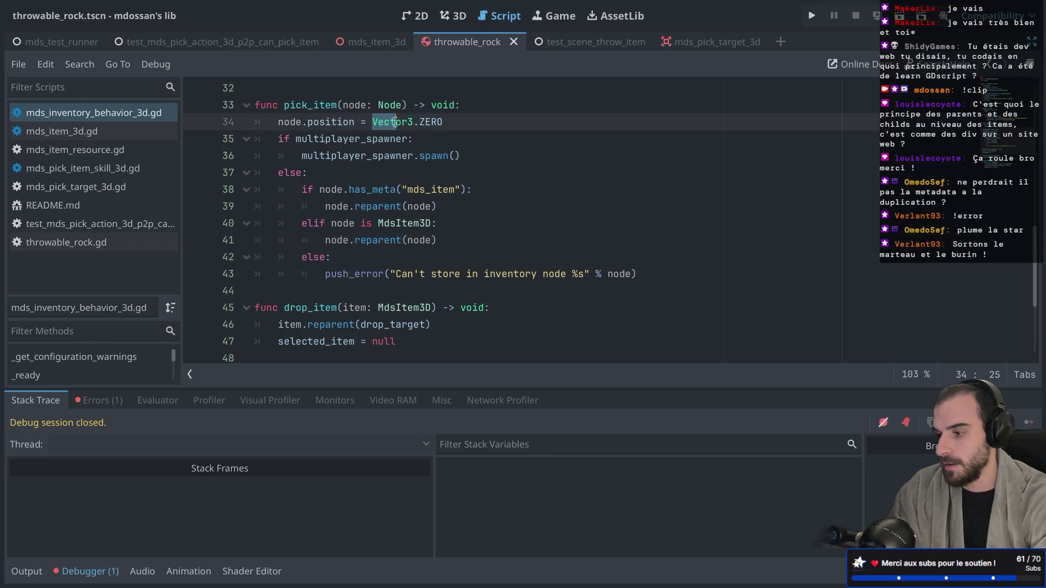
{"action": "left_click", "coordinate": [442, 190]}
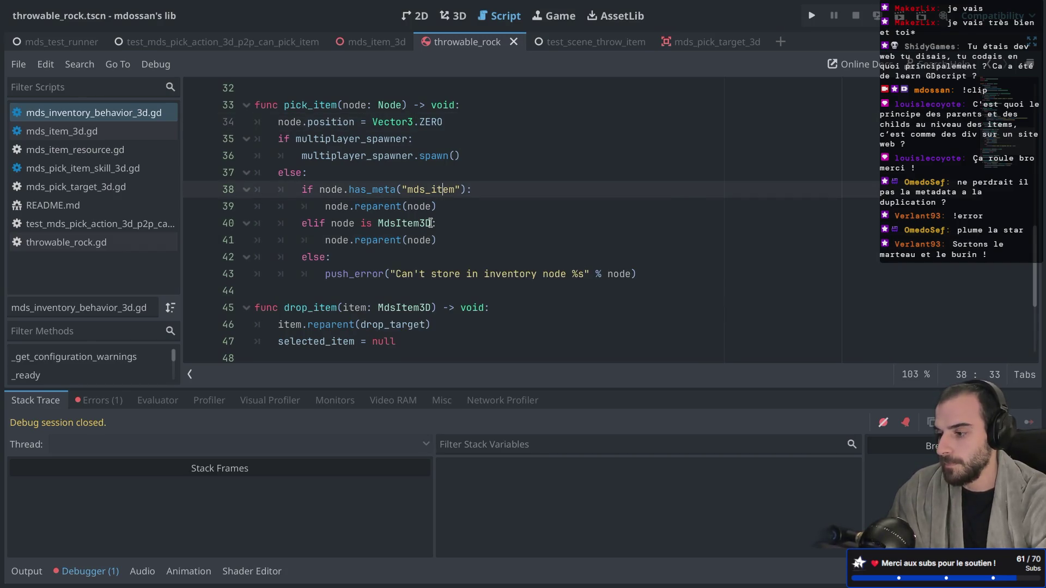
{"action": "left_click", "coordinate": [619, 46]}
{"action": "key", "text": "super+r"}
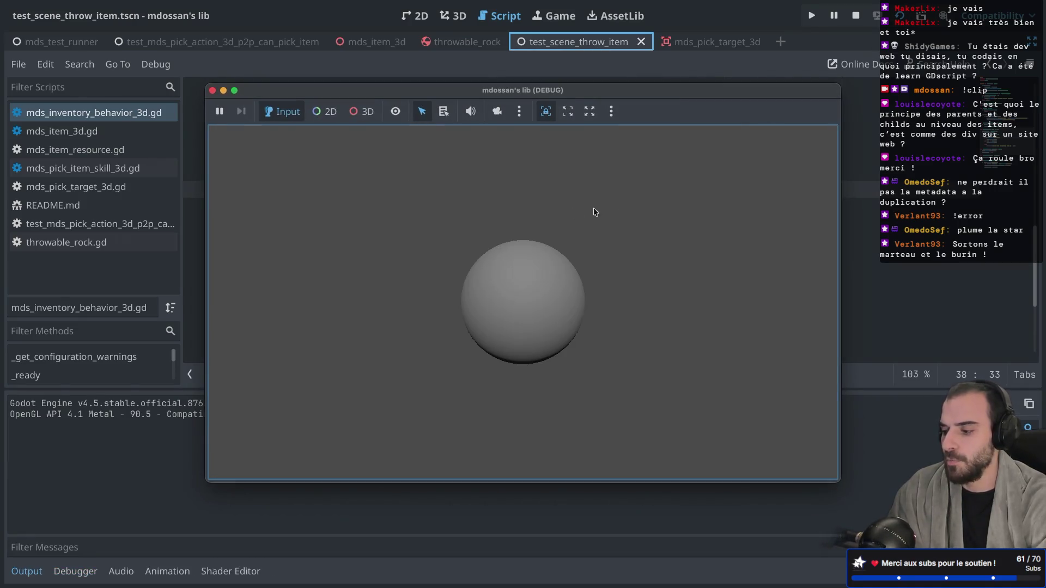
Step: Stop the game, select ThrowableRock in the 3D view and open its attached script
{"action": "left_click", "coordinate": [213, 90]}
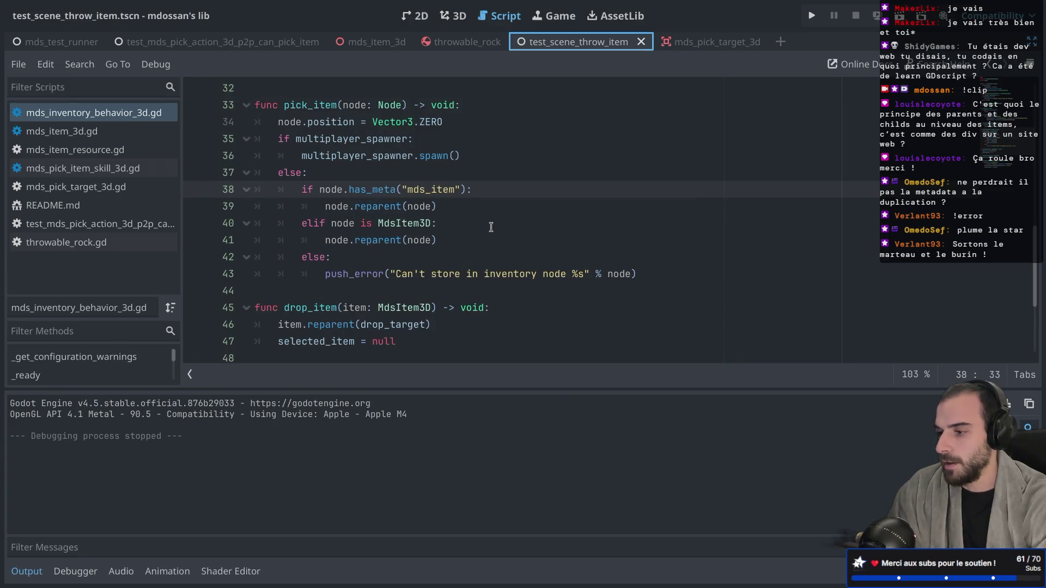
{"action": "left_click", "coordinate": [453, 16]}
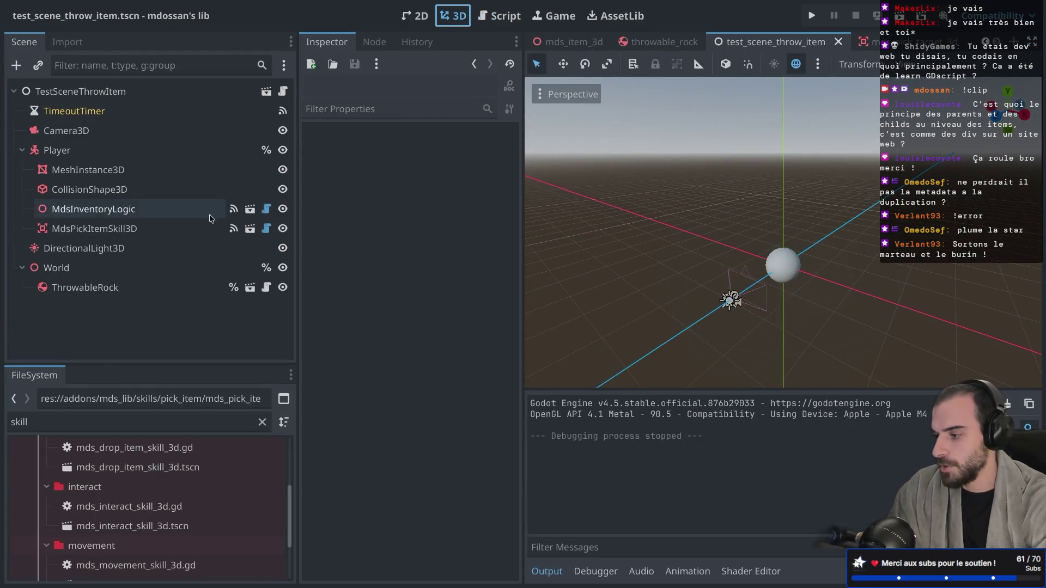
{"action": "left_click", "coordinate": [117, 287]}
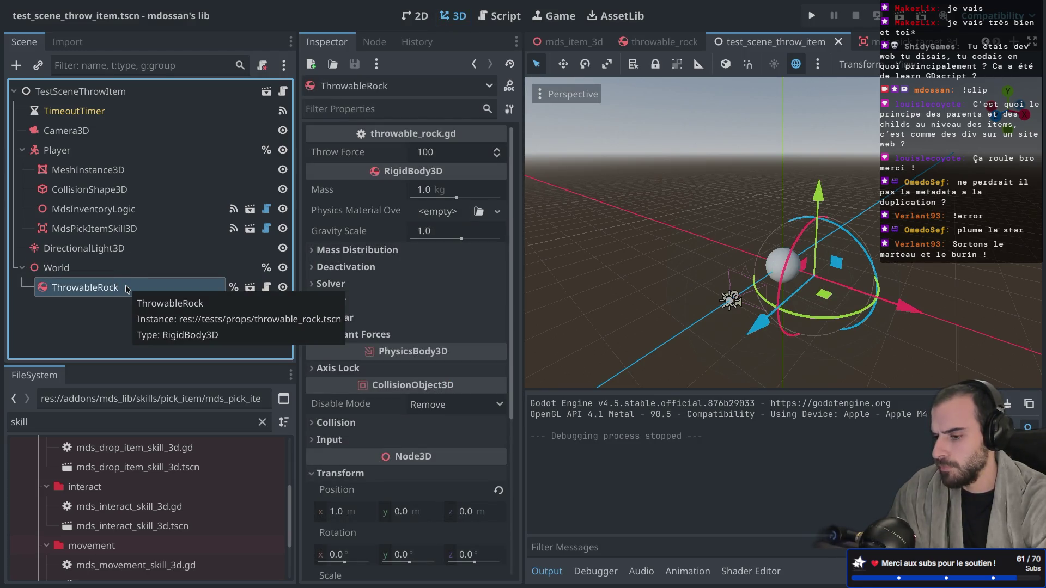
{"action": "key", "text": "Up"}
{"action": "key", "text": "Down"}
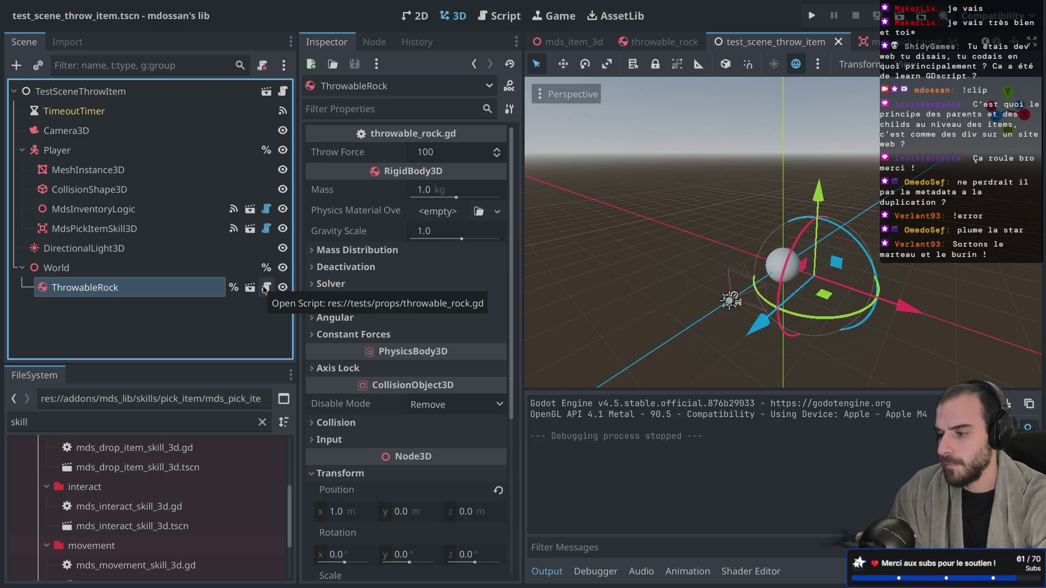
{"action": "left_click", "coordinate": [265, 288]}
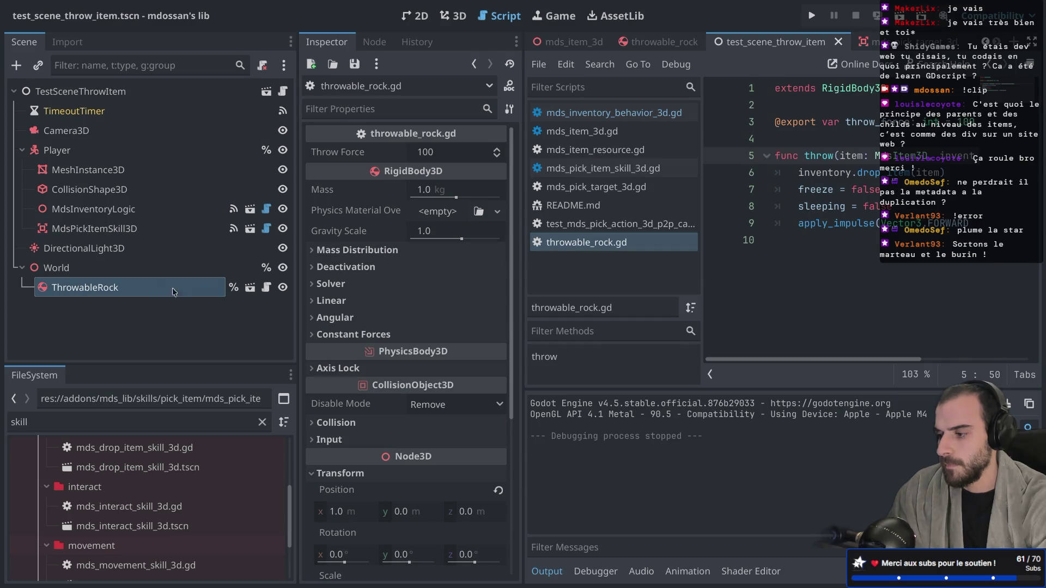
Step: Open the ThrowableRock's own scene and look at it in the 3D, script and game views
{"action": "left_click", "coordinate": [250, 287]}
{"action": "left_click", "coordinate": [467, 20]}
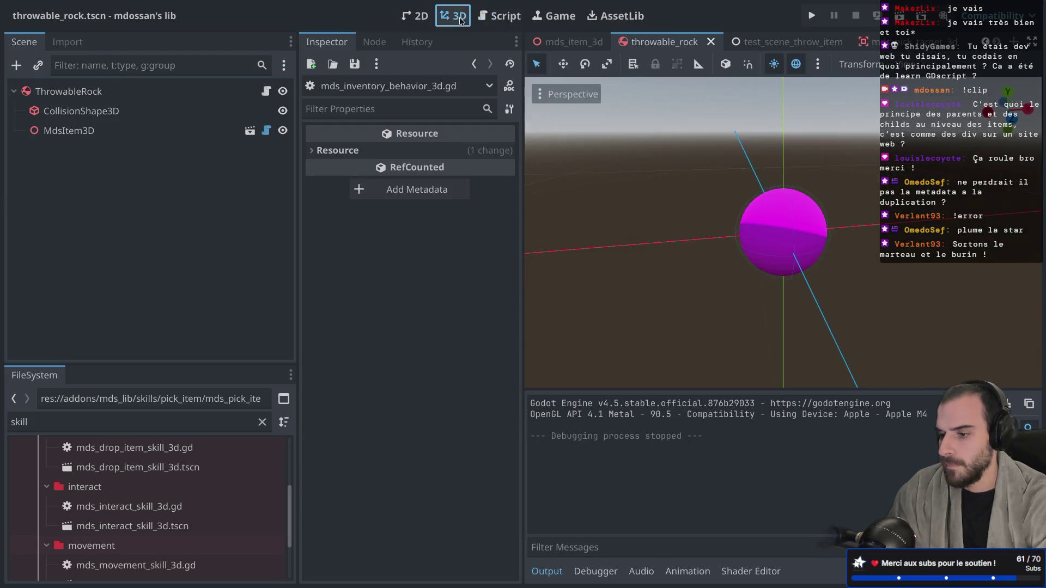
{"action": "left_click", "coordinate": [499, 17]}
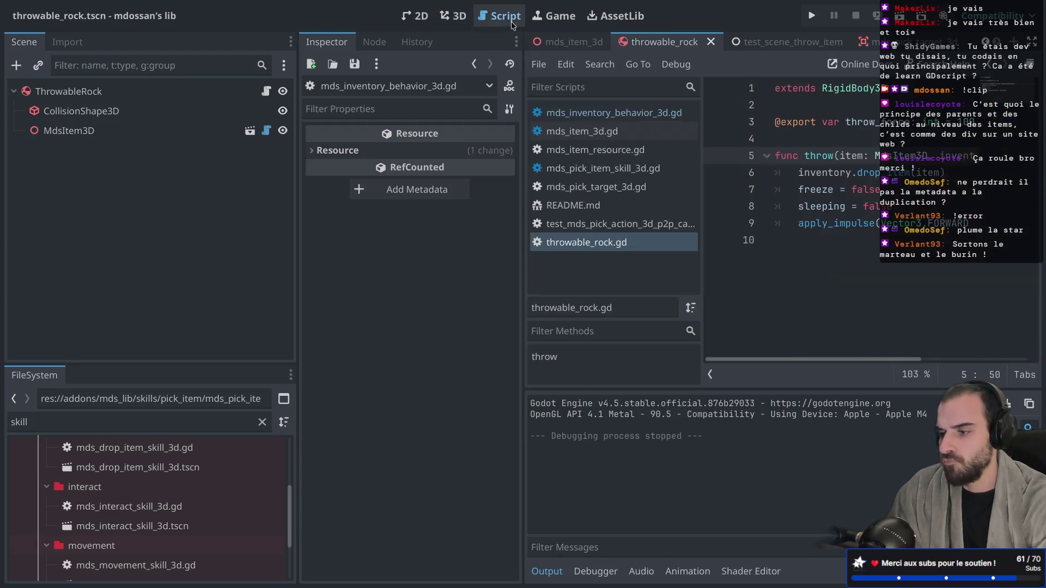
{"action": "left_click", "coordinate": [553, 16]}
{"action": "left_click", "coordinate": [502, 18]}
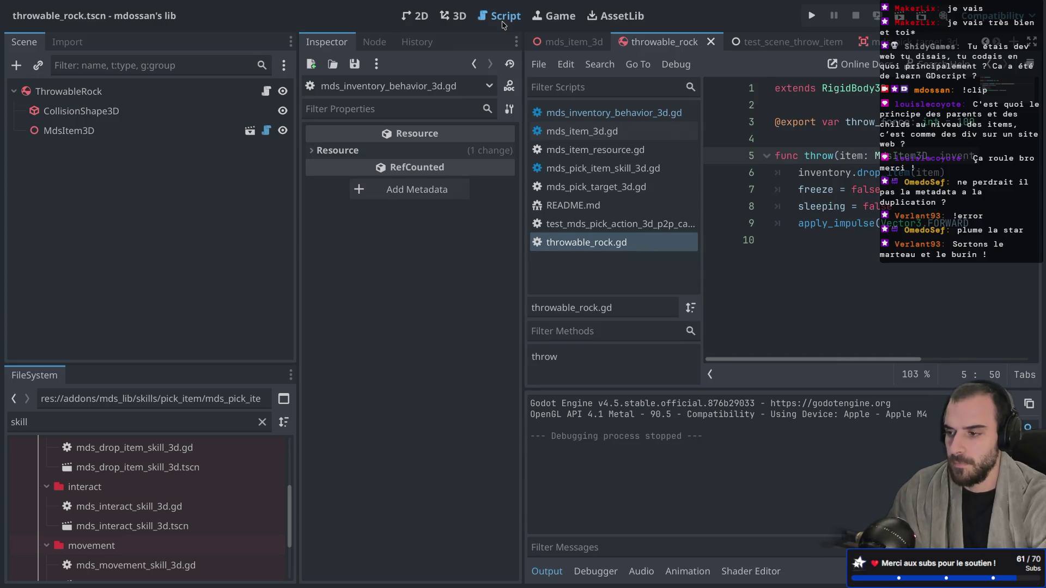
{"action": "left_click", "coordinate": [453, 16]}
Step: Return to test_scene_throw_item and run it again
{"action": "left_click", "coordinate": [785, 42]}
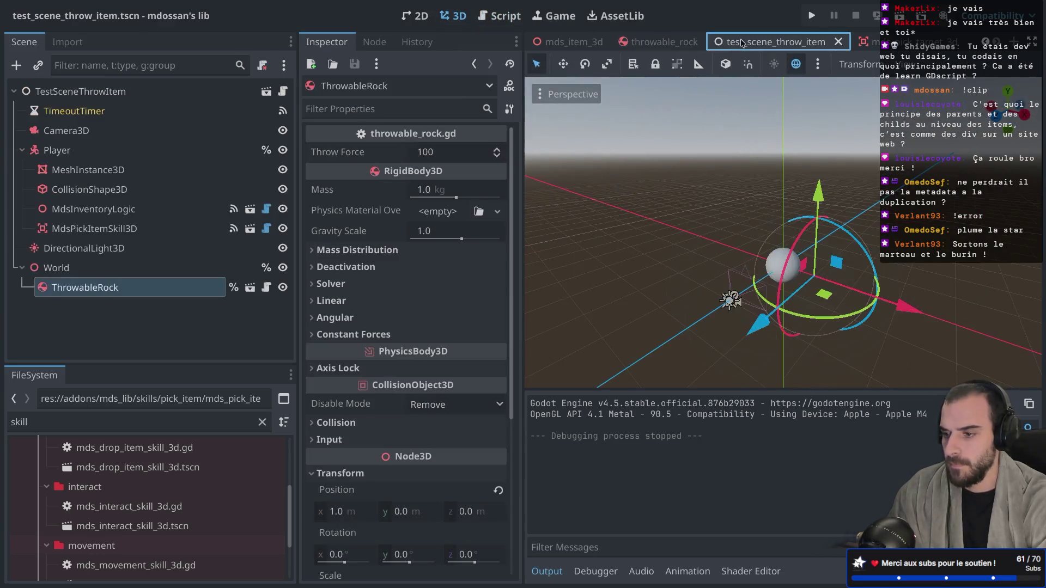
{"action": "key", "text": "ctrl+shift+F11"}
{"action": "key", "text": "ctrl+shift+F11"}
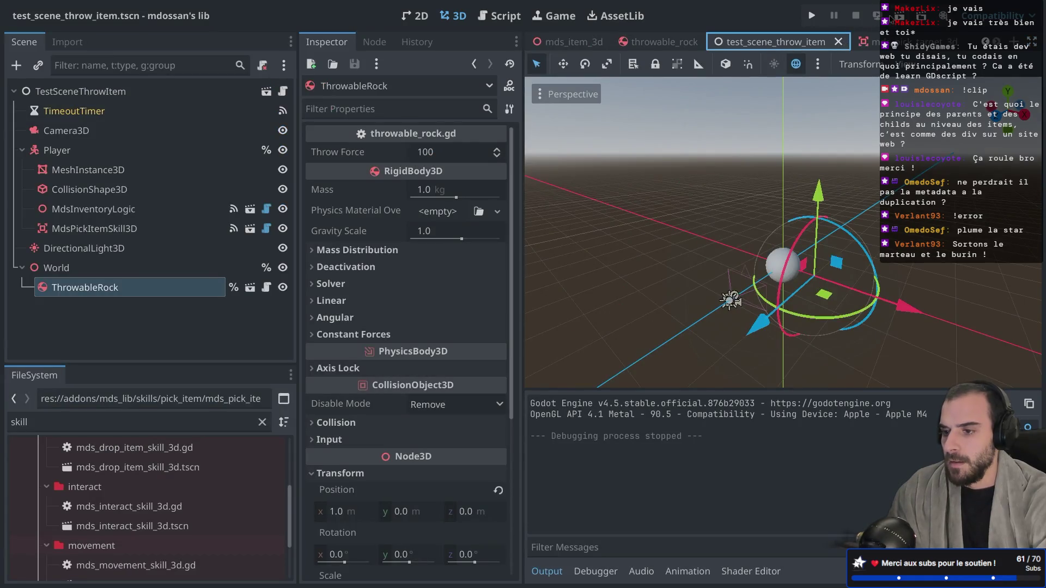
{"action": "left_click", "coordinate": [888, 16]}
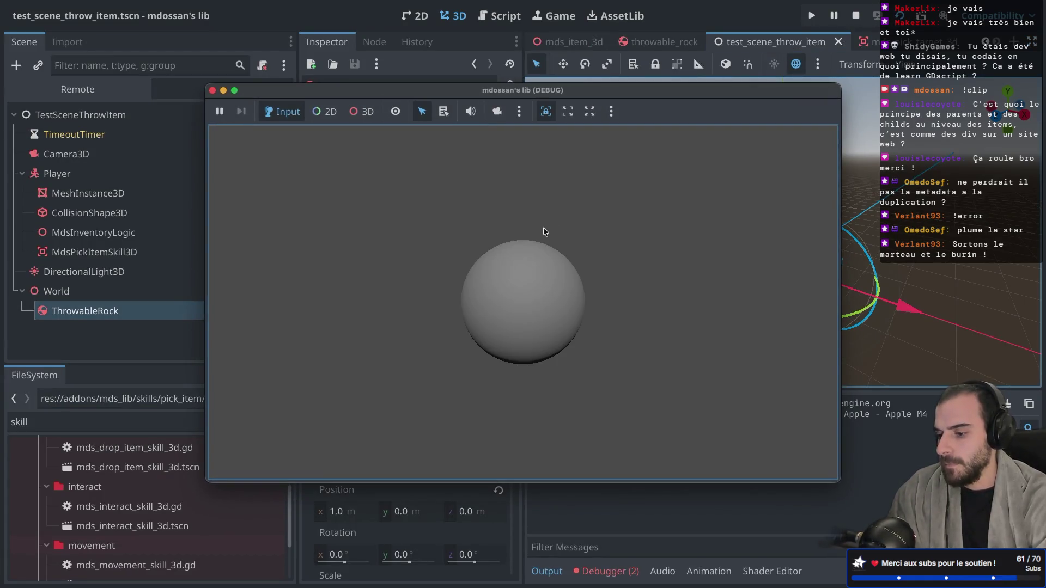
Step: Stop the game and jump from the Errors list to the 'Node needs a parent to be reparented' error
{"action": "left_click", "coordinate": [608, 571]}
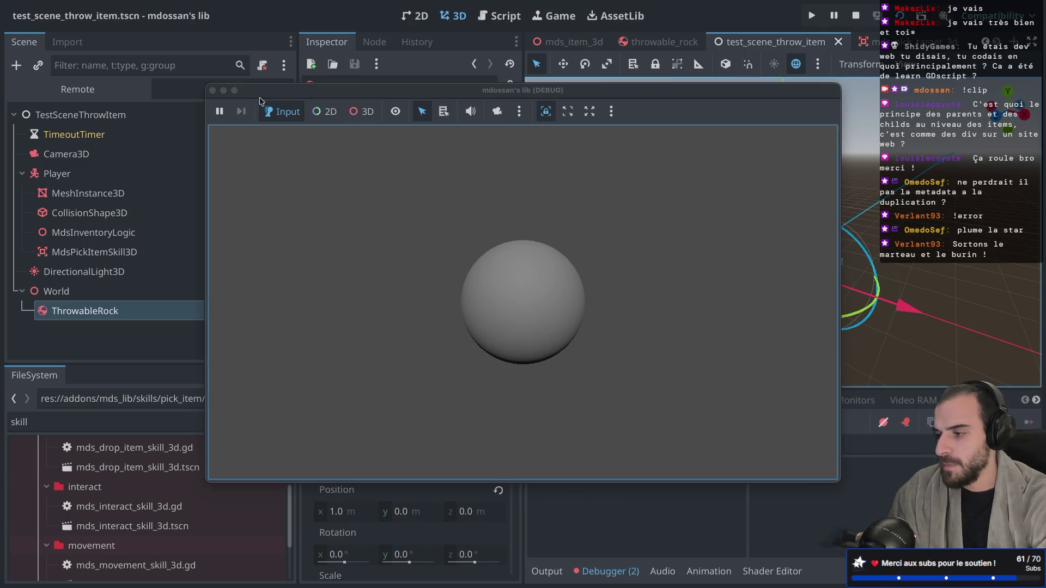
{"action": "left_click", "coordinate": [212, 90]}
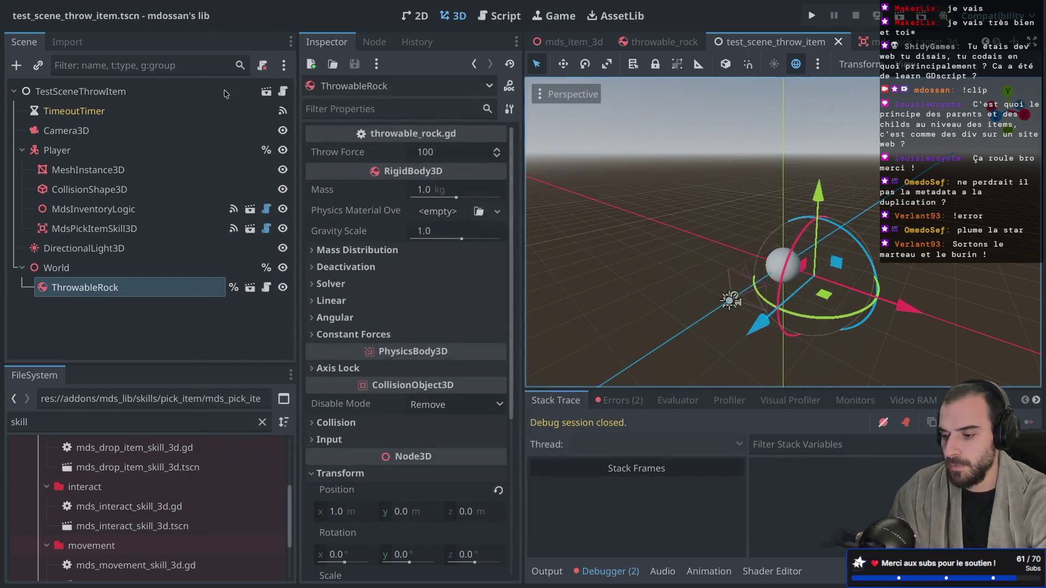
{"action": "left_click", "coordinate": [611, 401]}
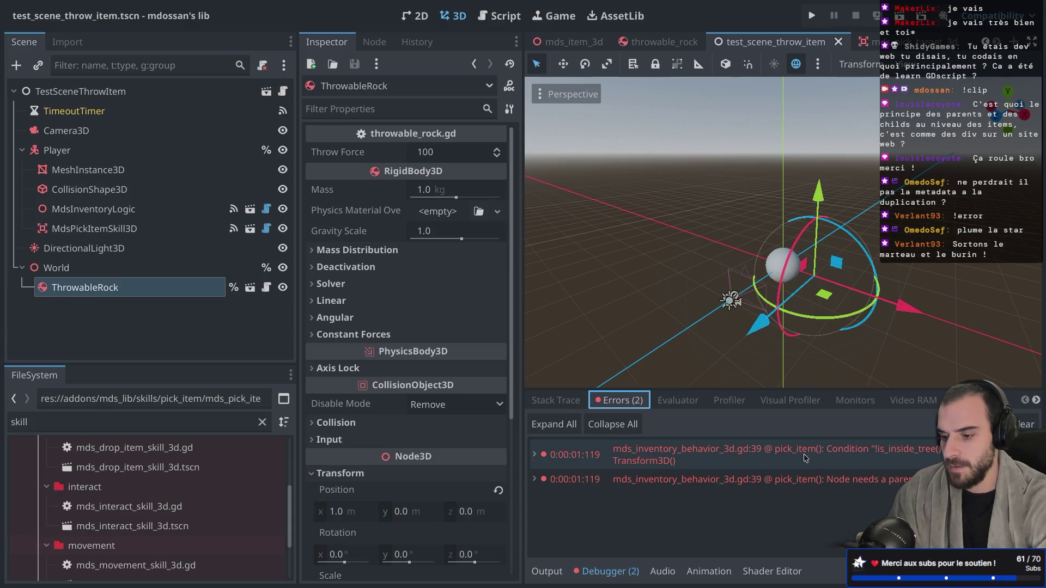
{"action": "mouse_move", "coordinate": [770, 455]}
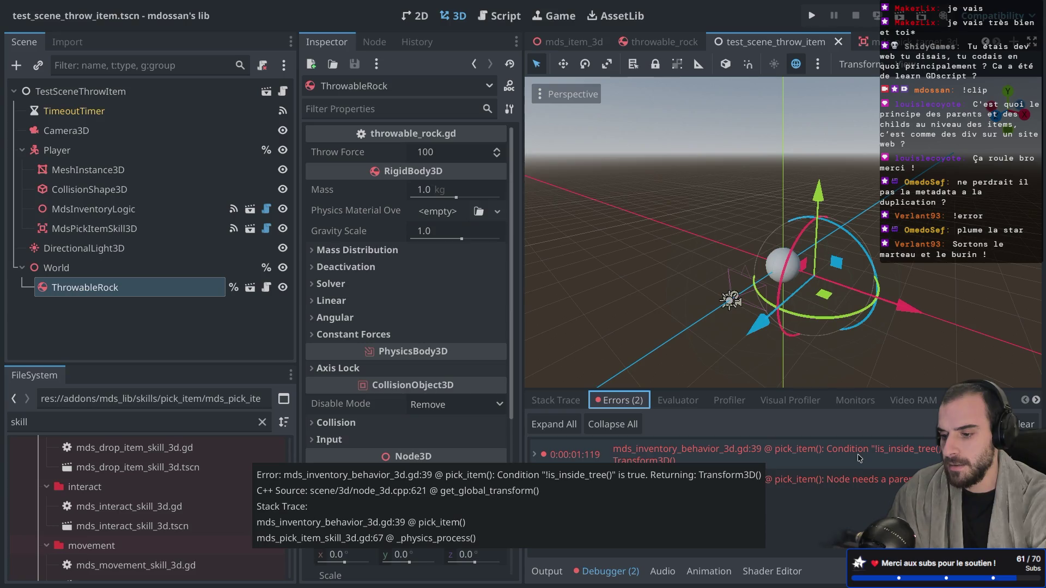
{"action": "mouse_move", "coordinate": [842, 479]}
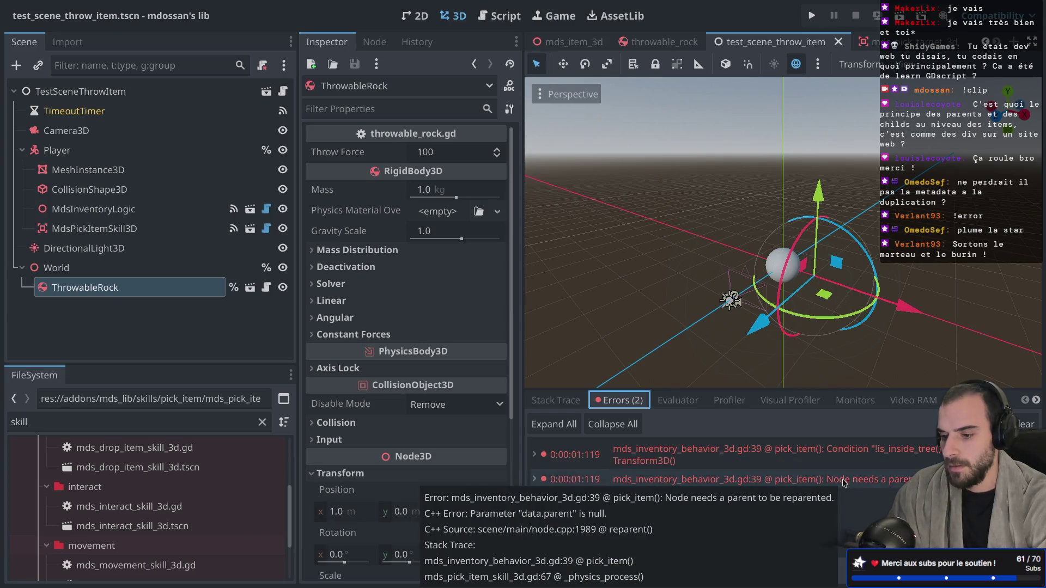
{"action": "double_click", "coordinate": [783, 481]}
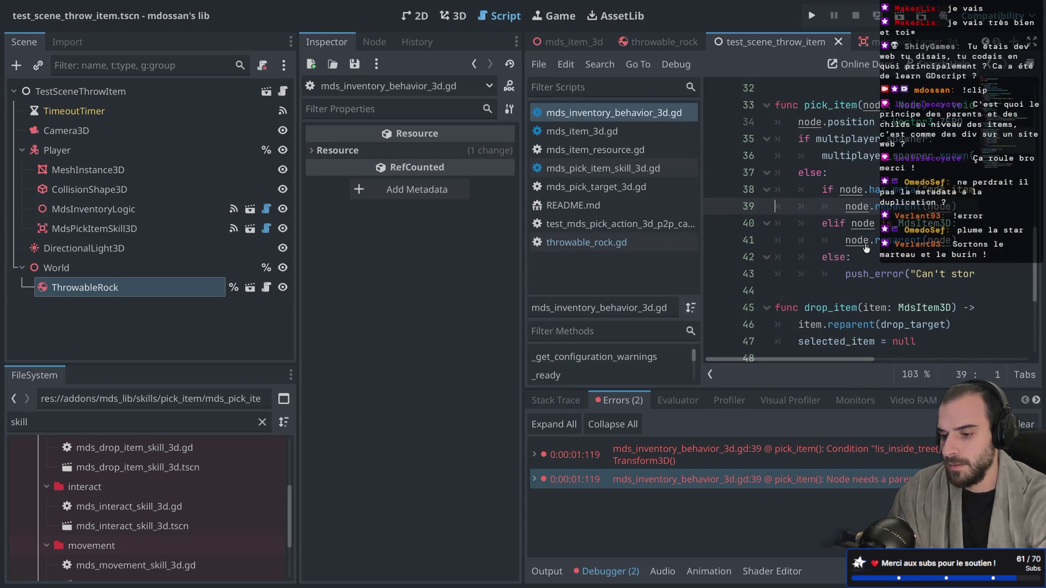
Step: Widen the script editor and open mds_pick_item_skill_3d.gd from the script list
{"action": "left_click", "coordinate": [858, 207]}
{"action": "key", "text": "ctrl+shift+F11"}
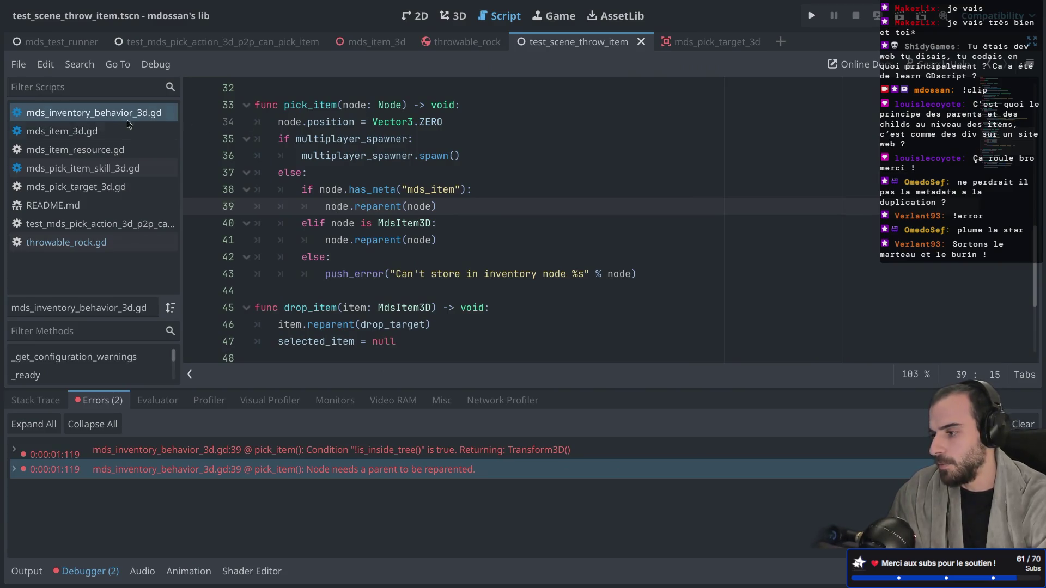
{"action": "left_click", "coordinate": [104, 165]}
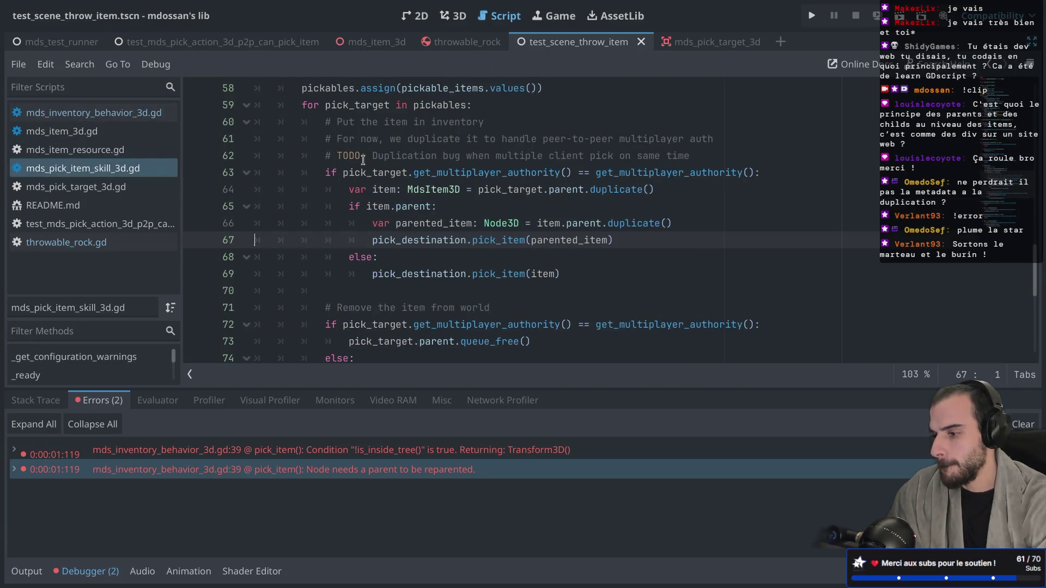
Step: Remove the .duplicate() call on line 64 so pick_target.parent is used directly, and save
{"action": "left_click", "coordinate": [429, 221]}
{"action": "left_click_drag", "start_coordinate": [662, 218], "coordinate": [303, 219]}
{"action": "key", "text": "BackSpace"}
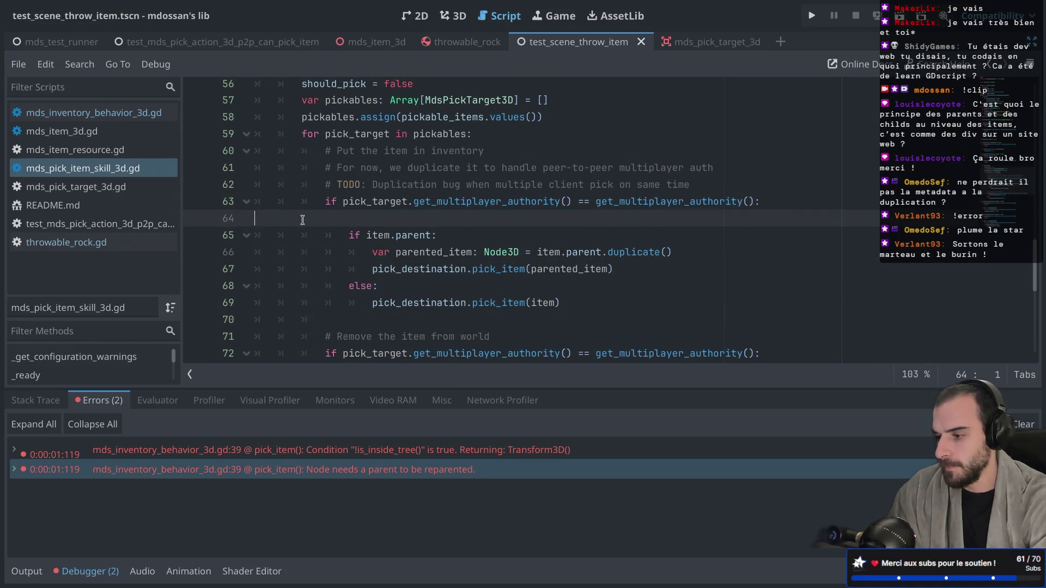
{"action": "key", "text": "BackSpace"}
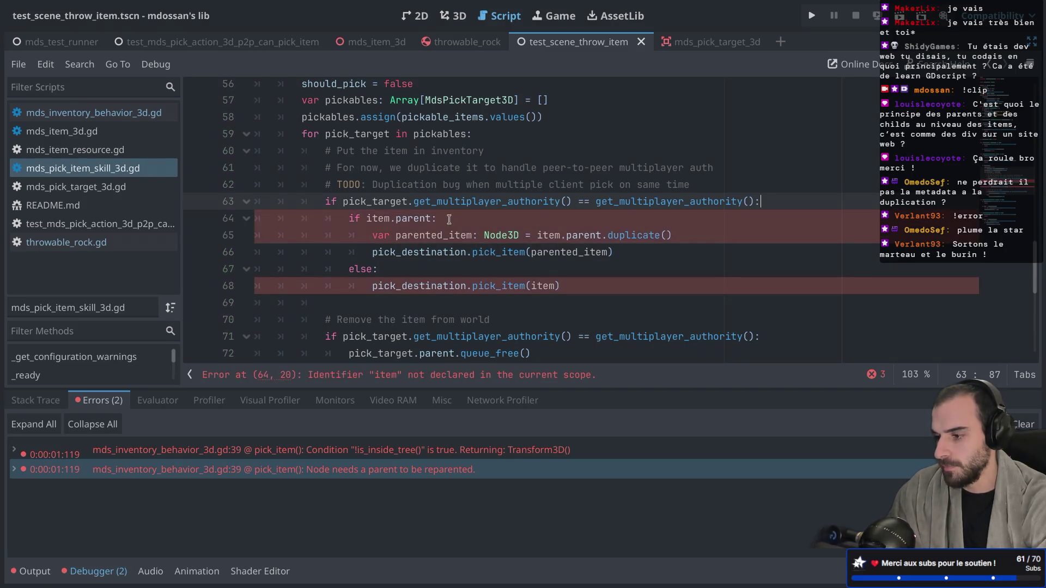
{"action": "left_click", "coordinate": [366, 218]}
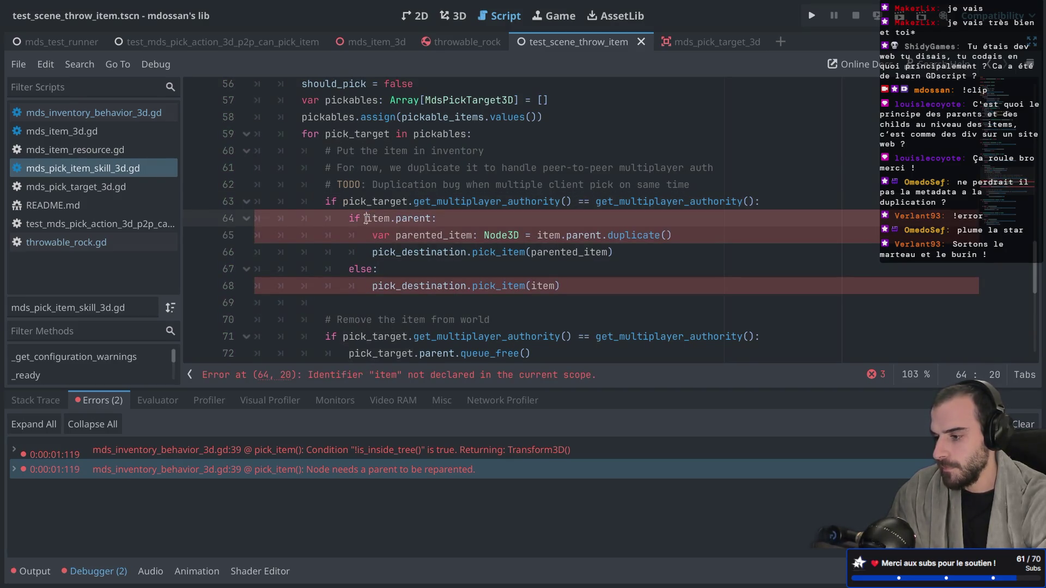
{"action": "type", "text": "pick_target."}
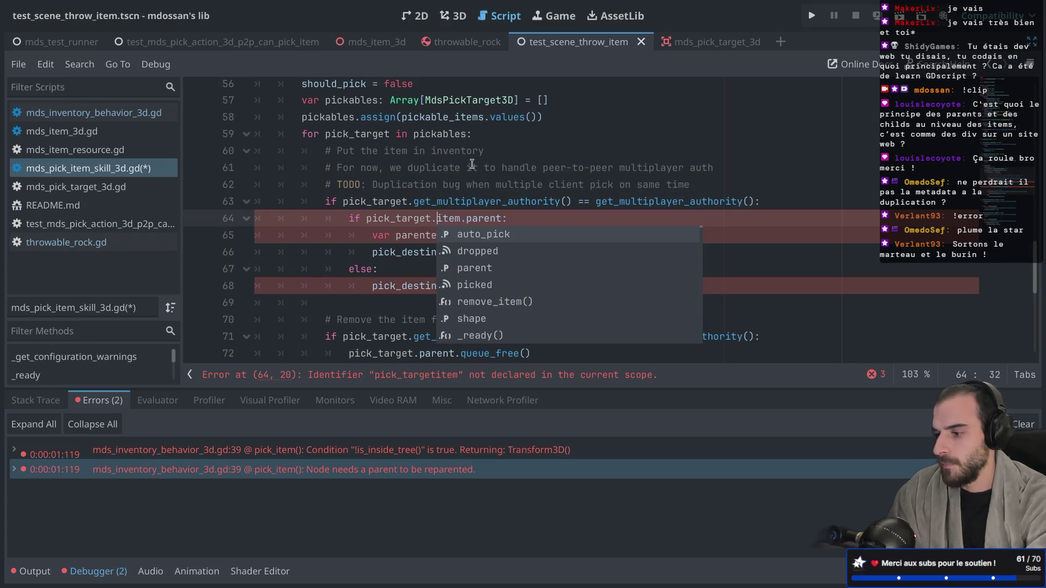
{"action": "key", "text": "ctrl+z"}
{"action": "key", "text": "ctrl+z"}
{"action": "key", "text": "ctrl+z"}
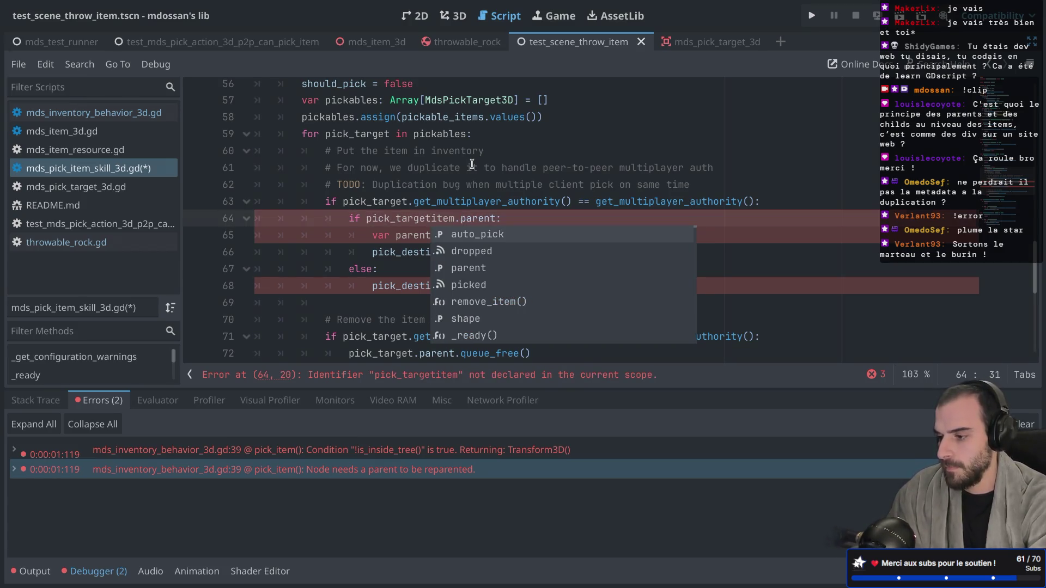
{"action": "key", "text": "ctrl+z"}
{"action": "key", "text": "ctrl+z"}
{"action": "key", "text": "ctrl+z"}
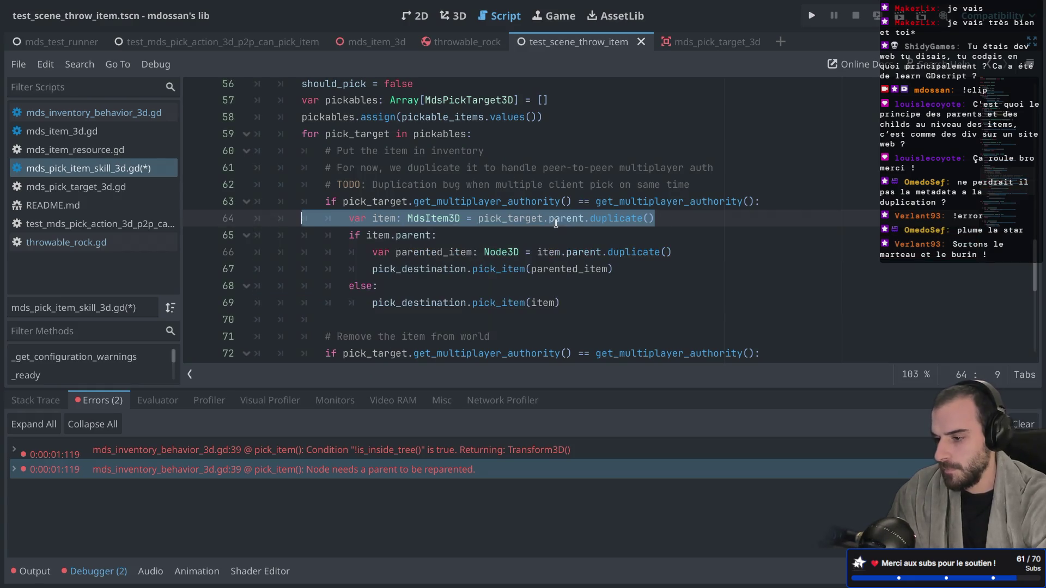
{"action": "left_click_drag", "start_coordinate": [561, 221], "coordinate": [584, 221]}
{"action": "key", "text": "BackSpace"}
{"action": "key", "text": "ctrl+s"}
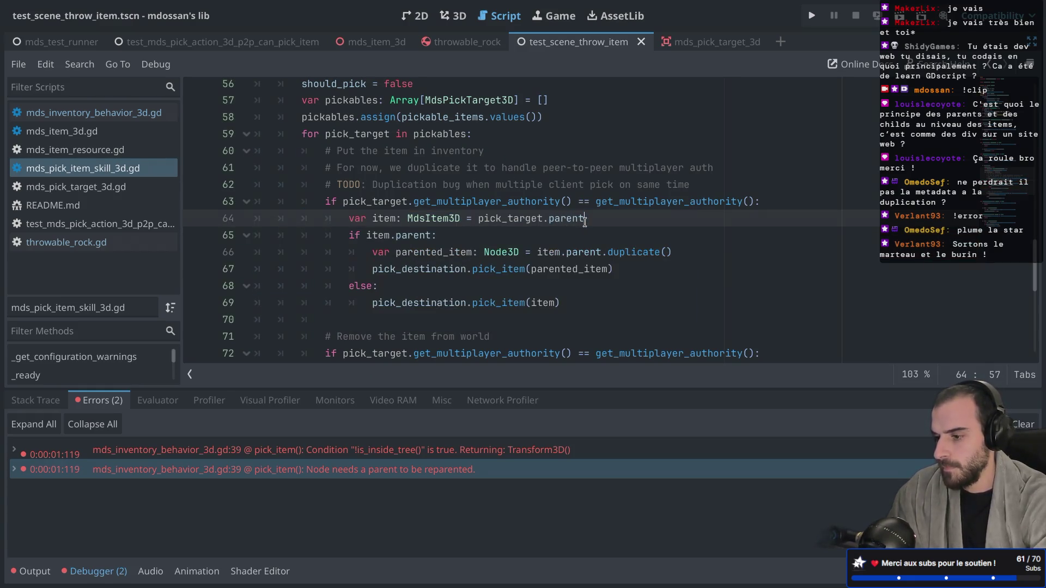
Step: Delete the parented_item line, pass item.parent to pick_item on line 66, and run the test scene
{"action": "left_click_drag", "start_coordinate": [687, 253], "coordinate": [675, 241]}
{"action": "key", "text": "BackSpace"}
{"action": "key", "text": "ctrl+s"}
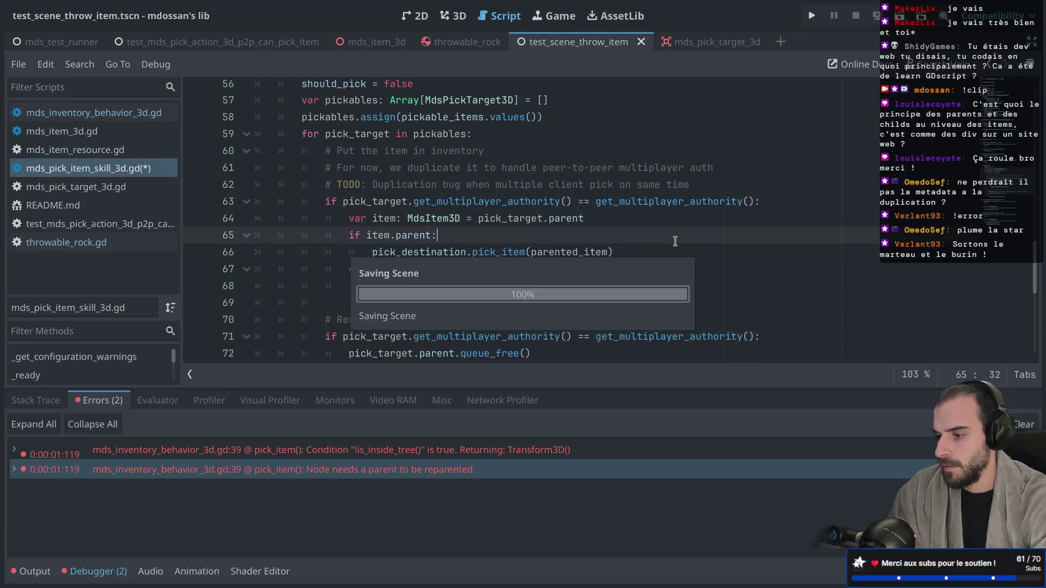
{"action": "double_click", "coordinate": [583, 259]}
{"action": "type", "text": "item.pa"}
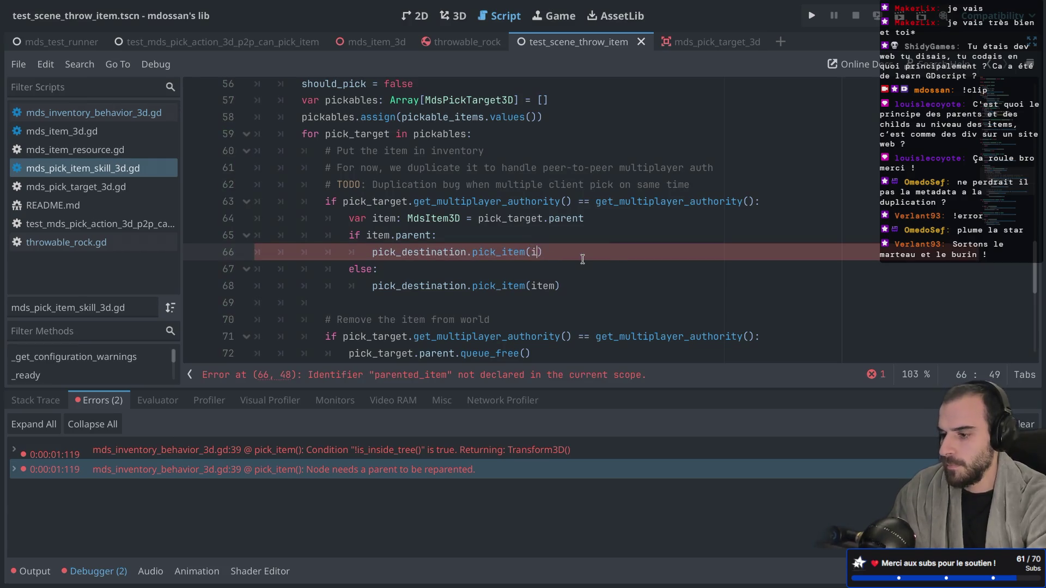
{"action": "type", "text": "rent"}
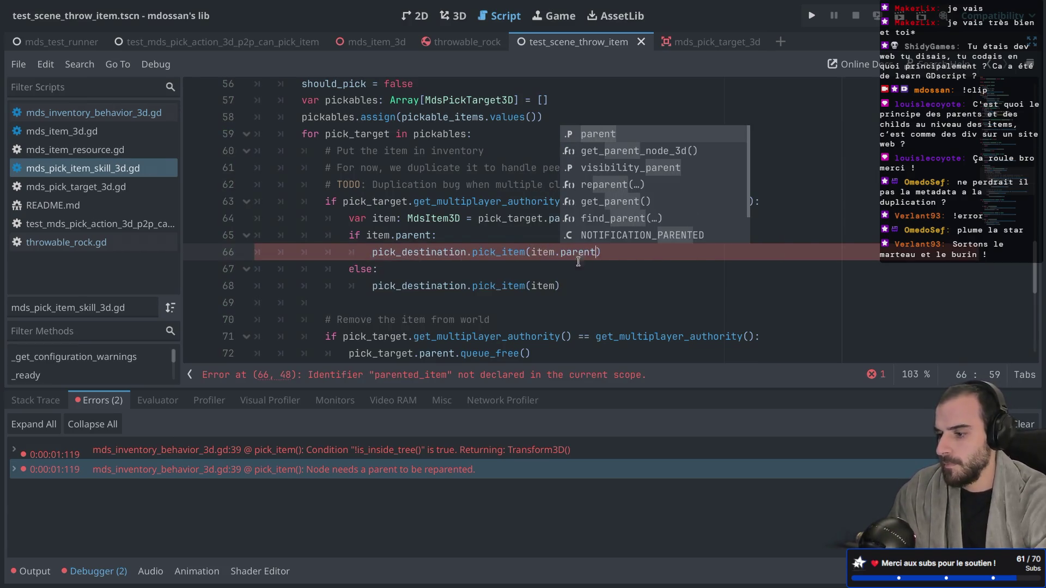
{"action": "left_click", "coordinate": [557, 274]}
{"action": "left_click", "coordinate": [811, 15]}
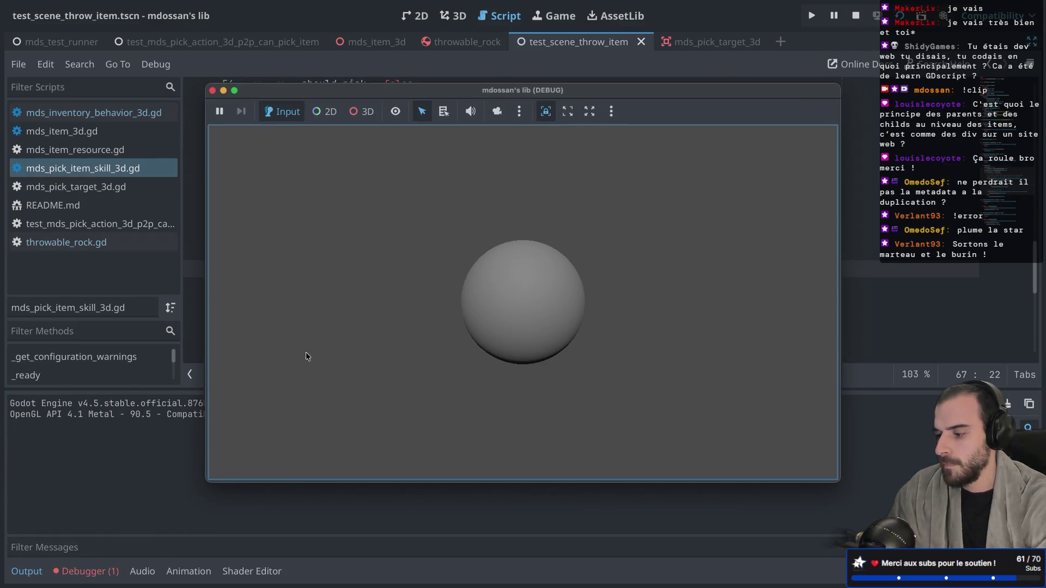
Step: From the error at line 39, change both reparent(node) calls to reparent(self), save, and rerun with F6
{"action": "left_click", "coordinate": [213, 91]}
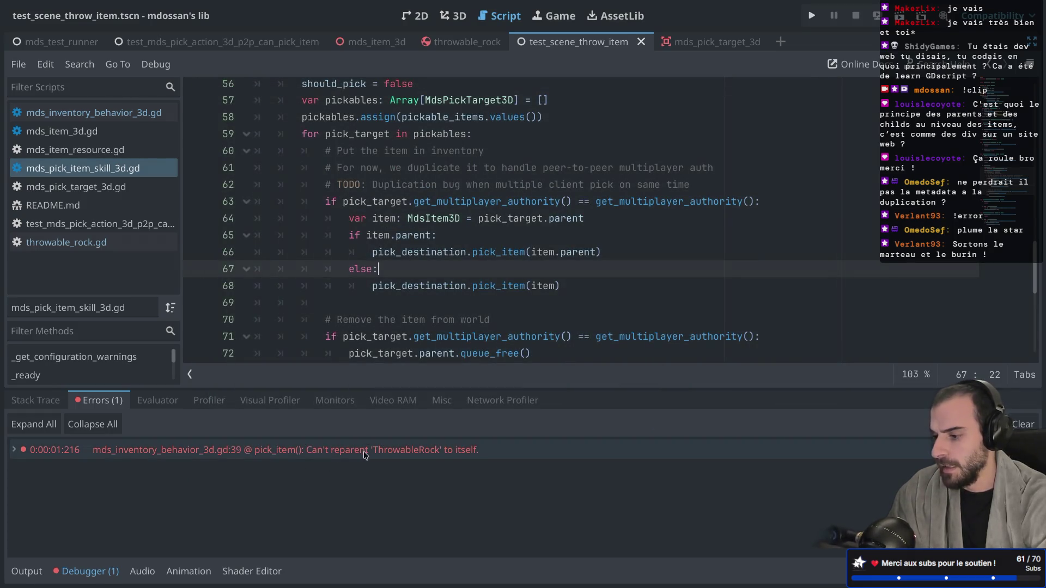
{"action": "mouse_move", "coordinate": [365, 455]}
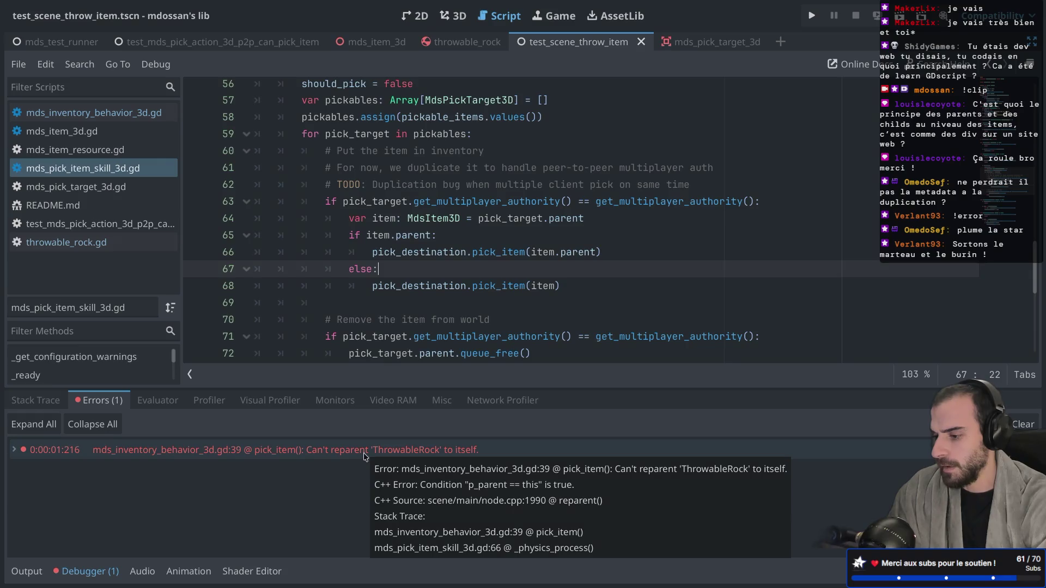
{"action": "left_click", "coordinate": [364, 454]}
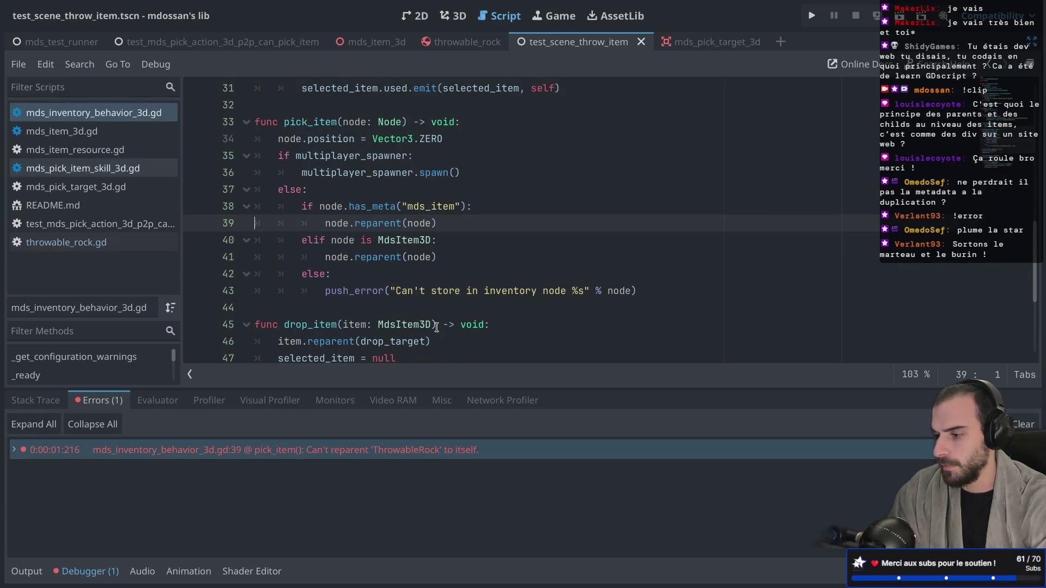
{"action": "double_click", "coordinate": [423, 224]}
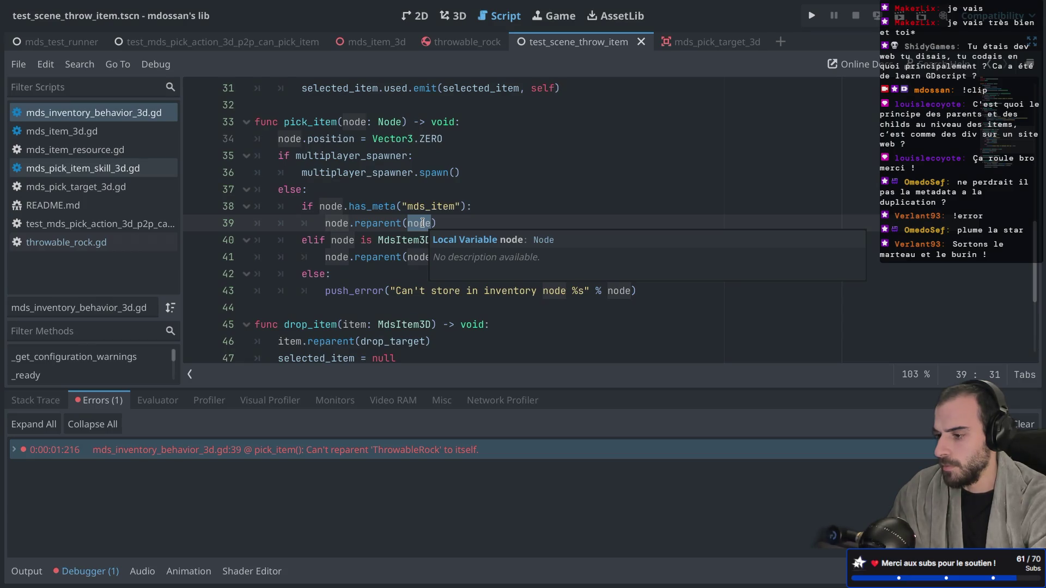
{"action": "type", "text": "self"}
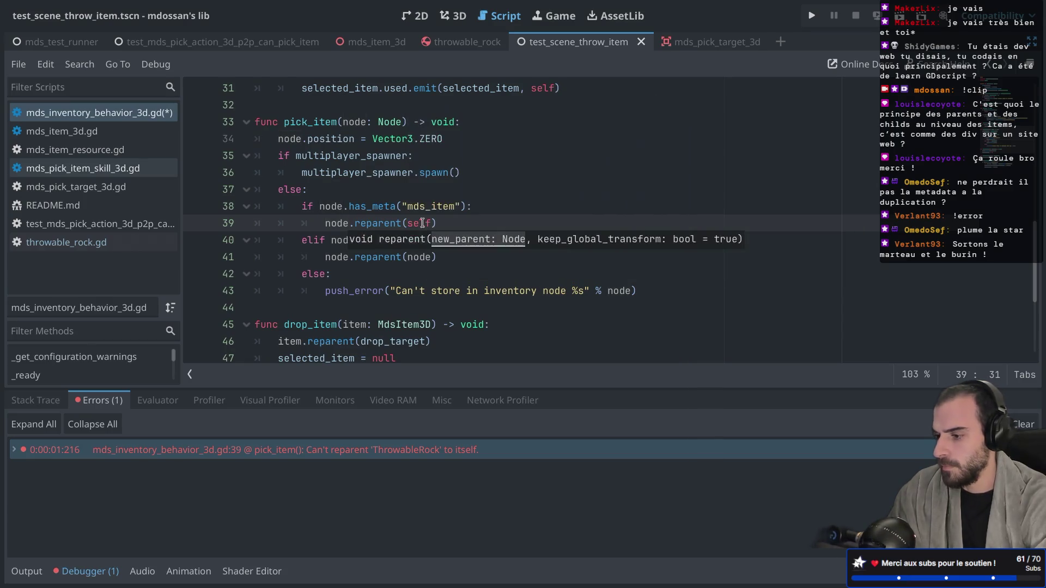
{"action": "double_click", "coordinate": [416, 257]}
{"action": "type", "text": "self"}
{"action": "key", "text": "ctrl+s"}
{"action": "key", "text": "F6"}
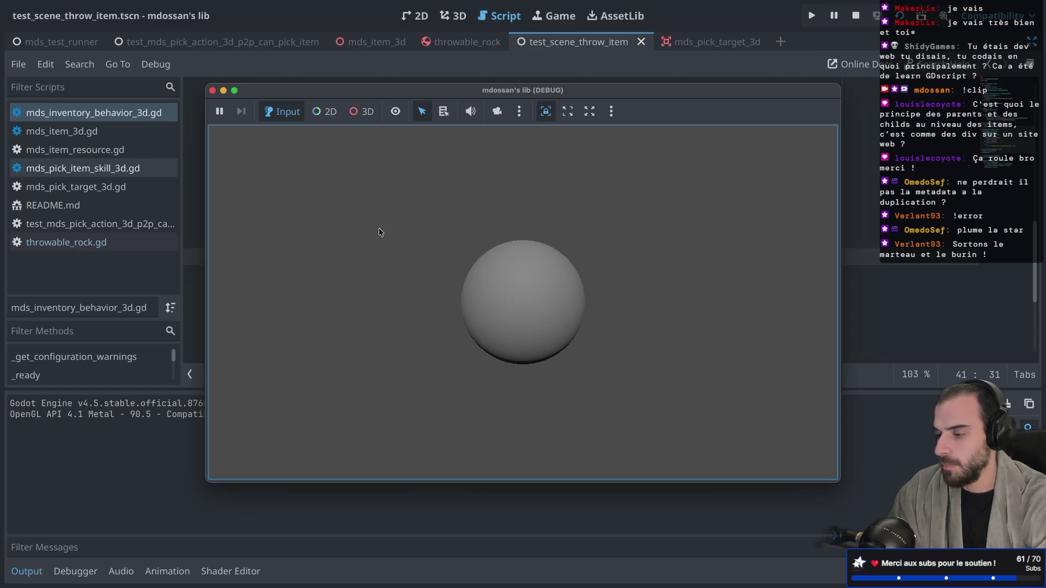
Step: In the Remote tree, expand Player > MdsInventoryLogic to confirm ThrowableRock is there, then stop the game
{"action": "left_click_drag", "start_coordinate": [484, 90], "coordinate": [585, 92]}
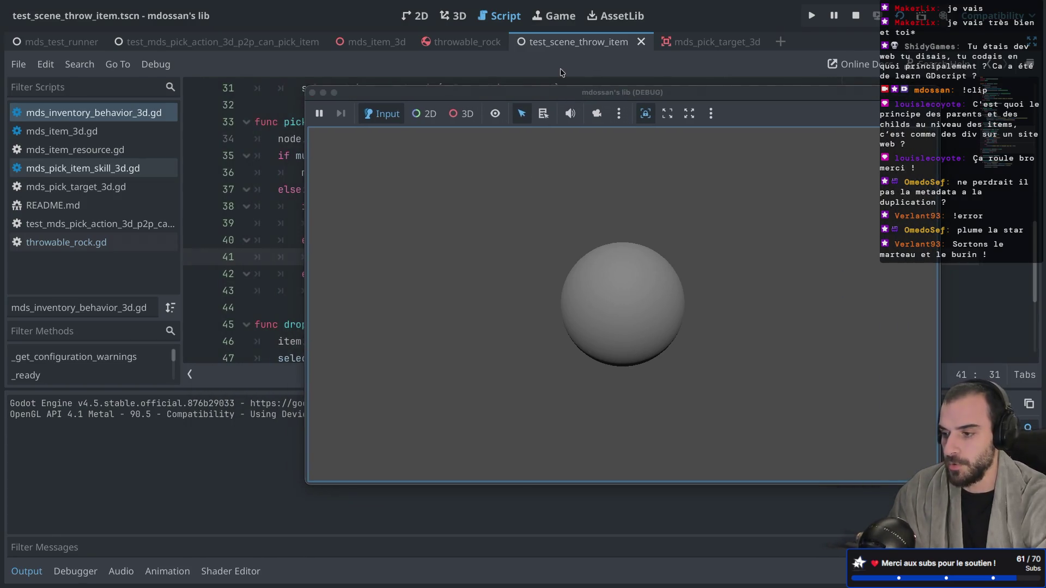
{"action": "key", "text": "ctrl+shift+F11"}
{"action": "left_click", "coordinate": [112, 90]}
{"action": "left_click_drag", "start_coordinate": [387, 94], "coordinate": [549, 116]}
{"action": "left_click", "coordinate": [22, 135]}
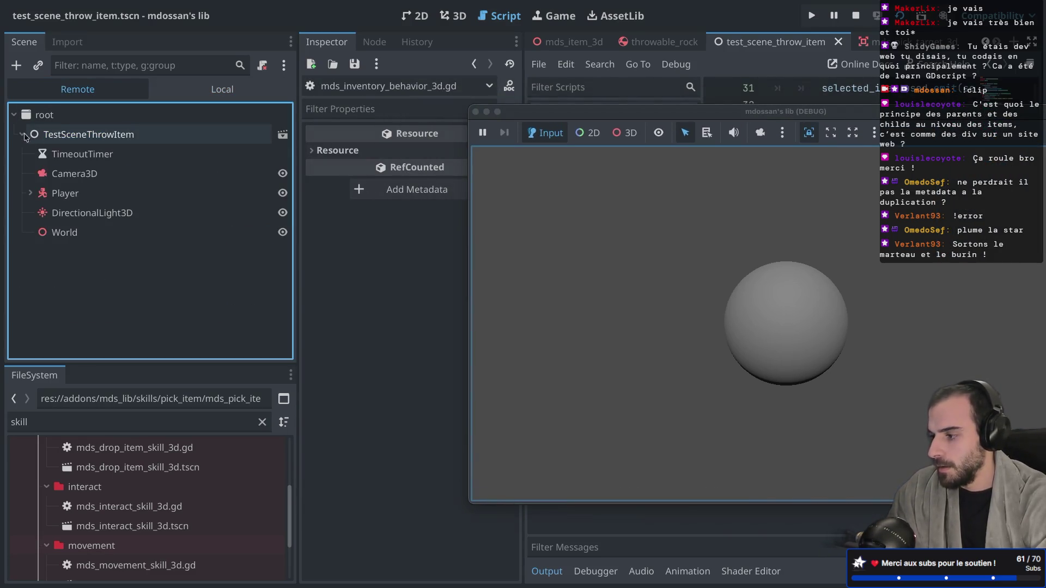
{"action": "left_click", "coordinate": [29, 194]}
{"action": "left_click", "coordinate": [39, 252]}
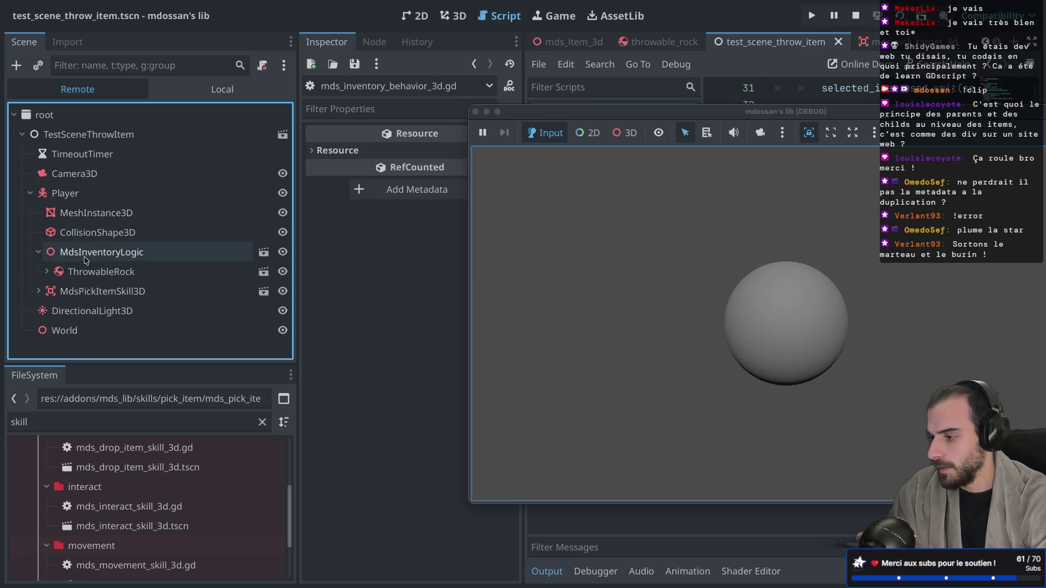
{"action": "left_click", "coordinate": [88, 272]}
{"action": "scroll", "coordinate": [351, 355], "scroll_direction": "down", "scroll_amount": 5}
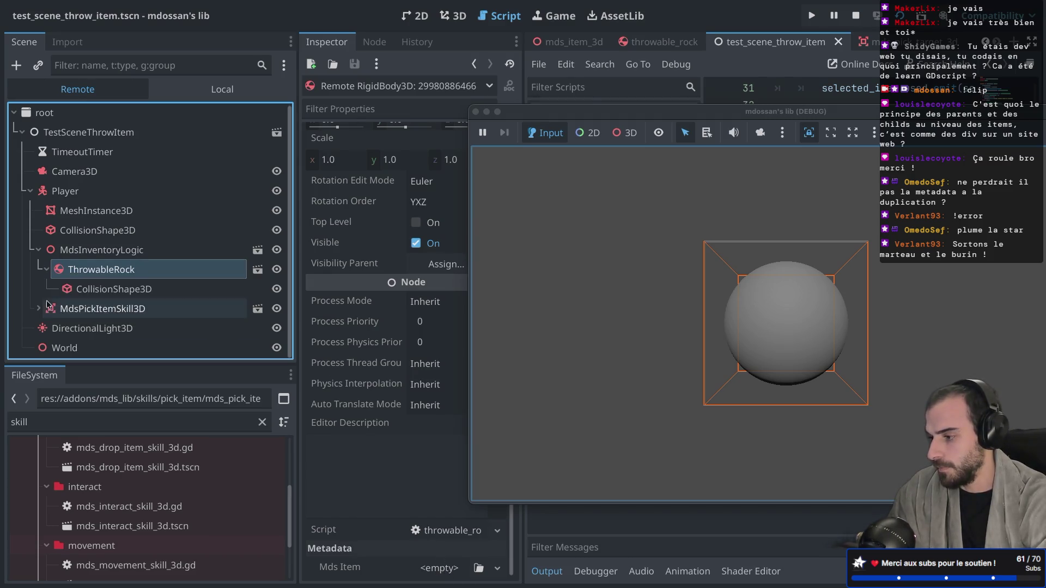
{"action": "left_click", "coordinate": [47, 272]}
{"action": "left_click", "coordinate": [47, 272]}
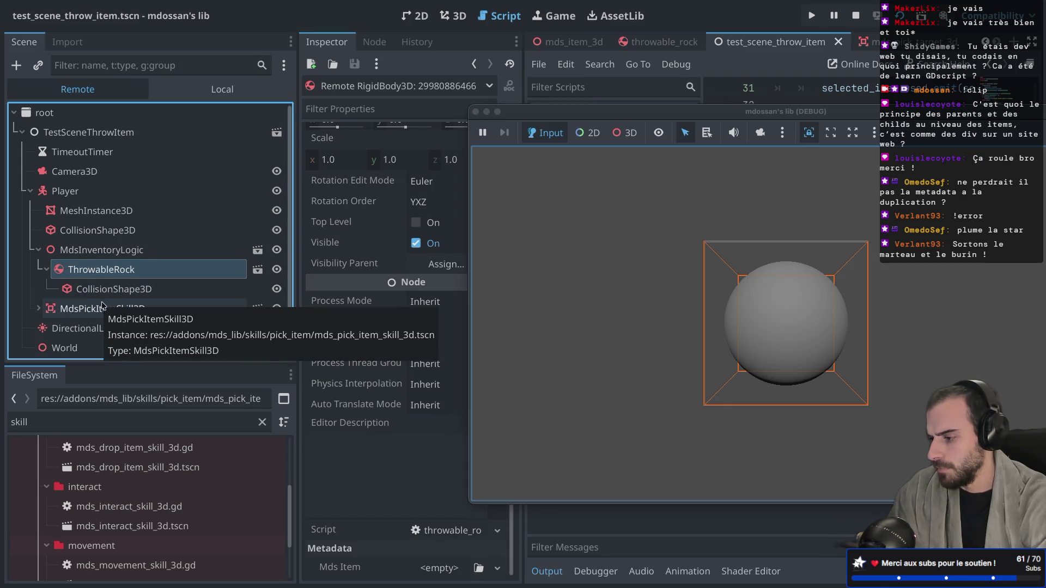
{"action": "left_click", "coordinate": [476, 112]}
{"action": "key", "text": "ctrl+super+d"}
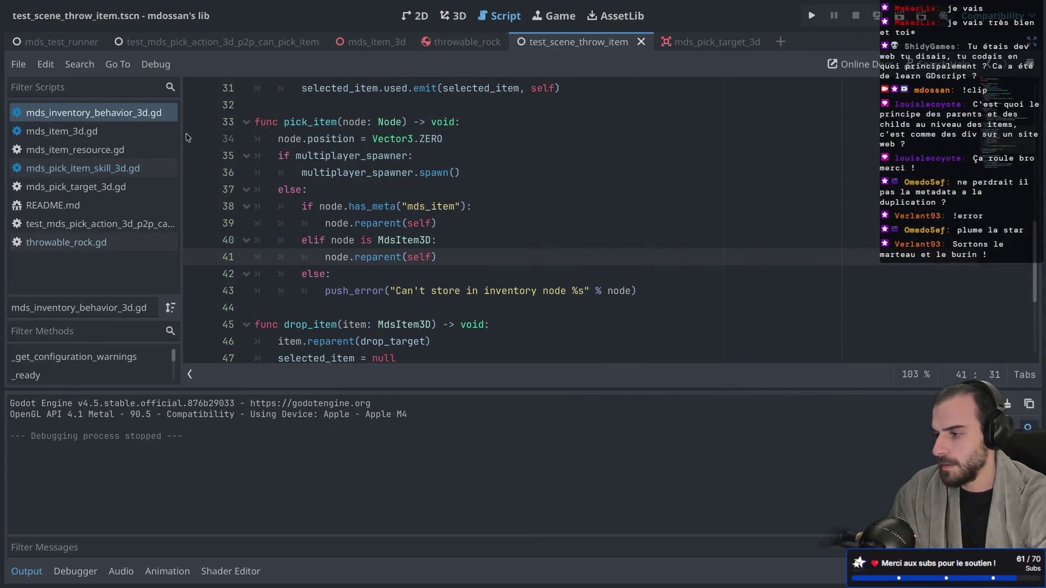
Step: In mds_pick_item_skill_3d.gd, delete the item-removal code on lines 71–74
{"action": "left_click", "coordinate": [106, 174]}
{"action": "scroll", "coordinate": [426, 232], "scroll_direction": "down", "scroll_amount": 3}
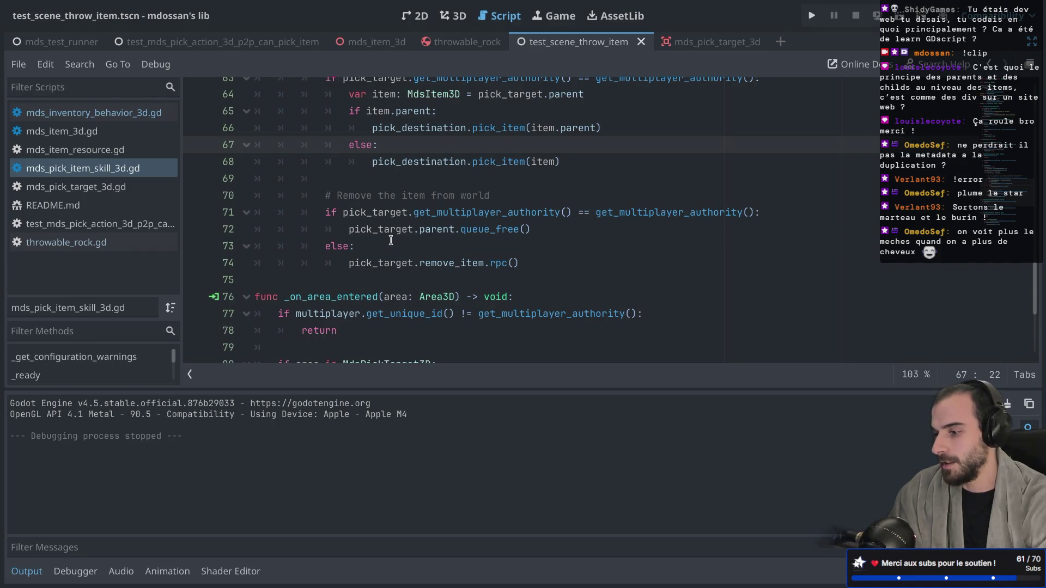
{"action": "left_click_drag", "start_coordinate": [345, 263], "coordinate": [334, 213]}
{"action": "left_click", "coordinate": [374, 229]}
{"action": "mouse_move", "coordinate": [540, 264]}
{"action": "left_mouse_down"}
{"action": "mouse_move", "coordinate": [600, 212]}
{"action": "mouse_move", "coordinate": [537, 201]}
{"action": "left_mouse_up"}
{"action": "key", "text": "BackSpace"}
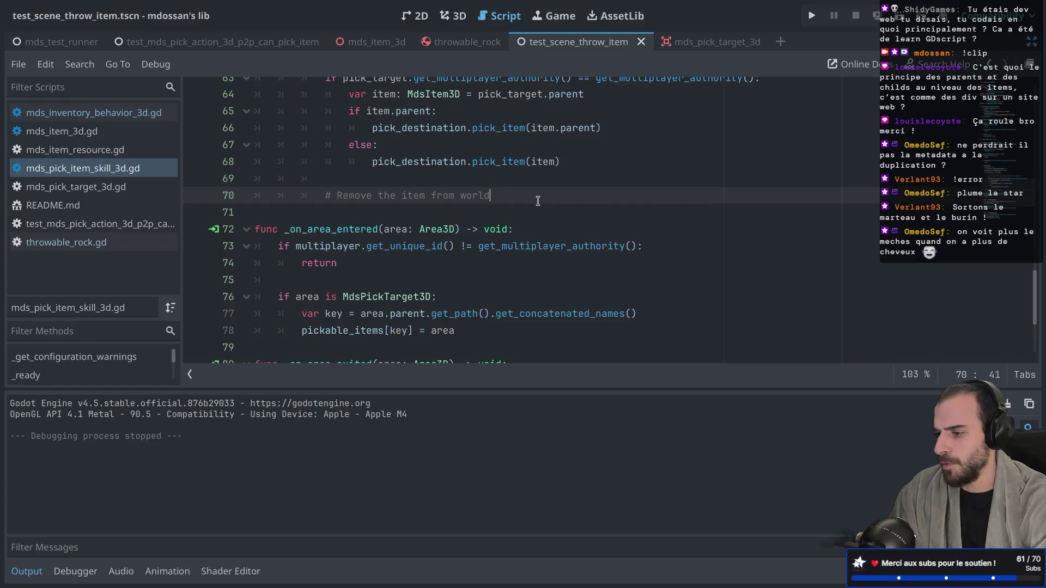
Step: Replace the line 62 TODO comment text with MULTI and save the script
{"action": "scroll", "coordinate": [538, 201], "scroll_direction": "up", "scroll_amount": 5}
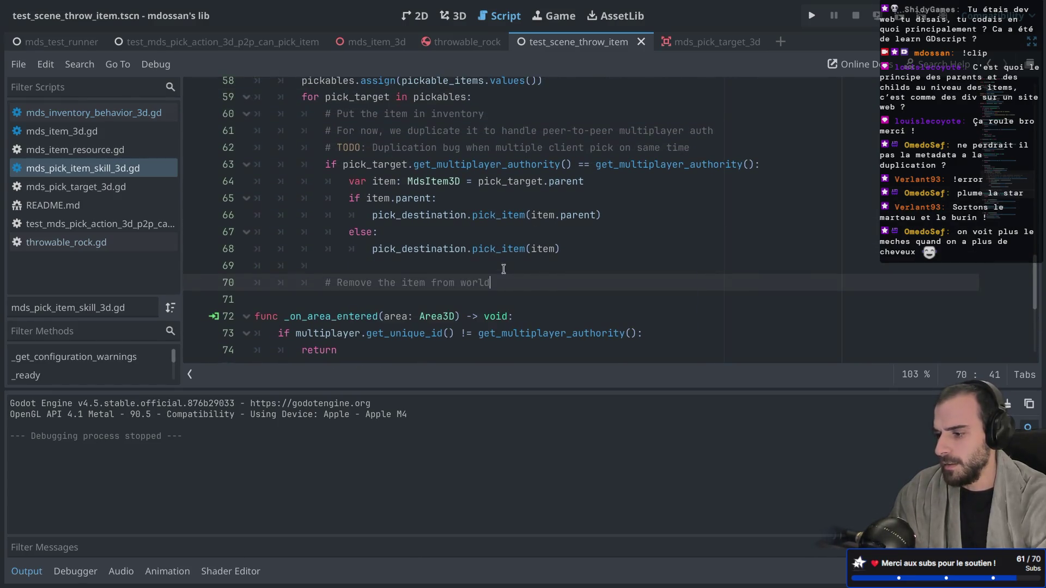
{"action": "scroll", "coordinate": [386, 194], "scroll_direction": "up", "scroll_amount": 2}
{"action": "left_click_drag", "start_coordinate": [374, 179], "coordinate": [688, 177]}
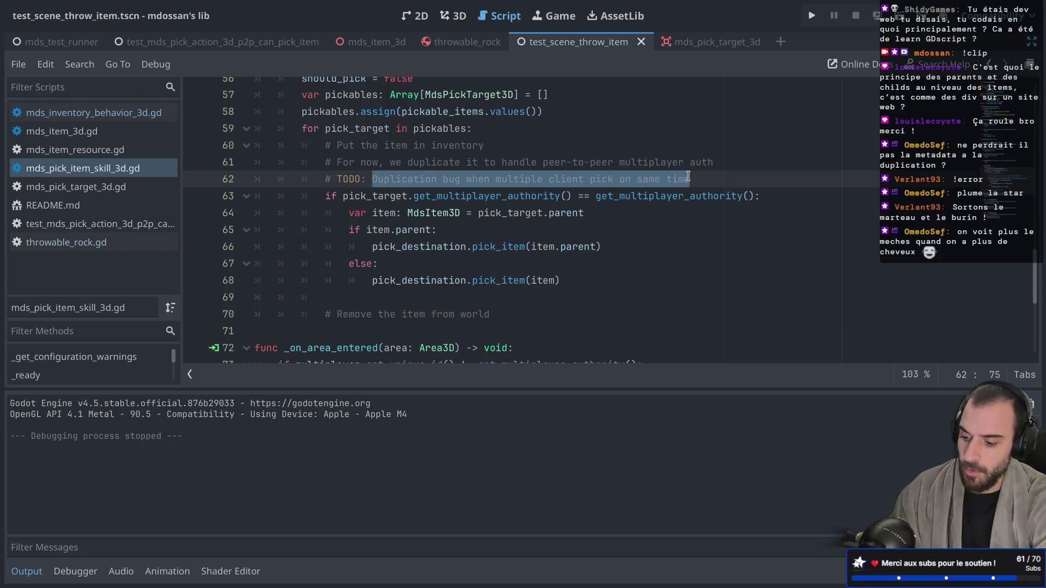
{"action": "type", "text": "MULTI"}
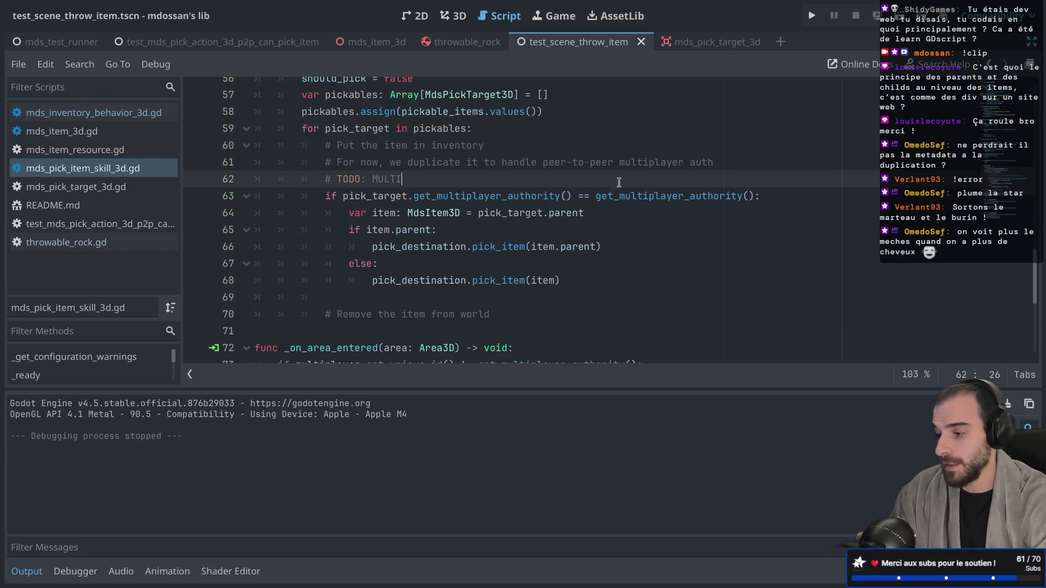
{"action": "scroll", "coordinate": [539, 189], "scroll_direction": "down", "scroll_amount": 3}
{"action": "scroll", "coordinate": [518, 188], "scroll_direction": "up", "scroll_amount": 2}
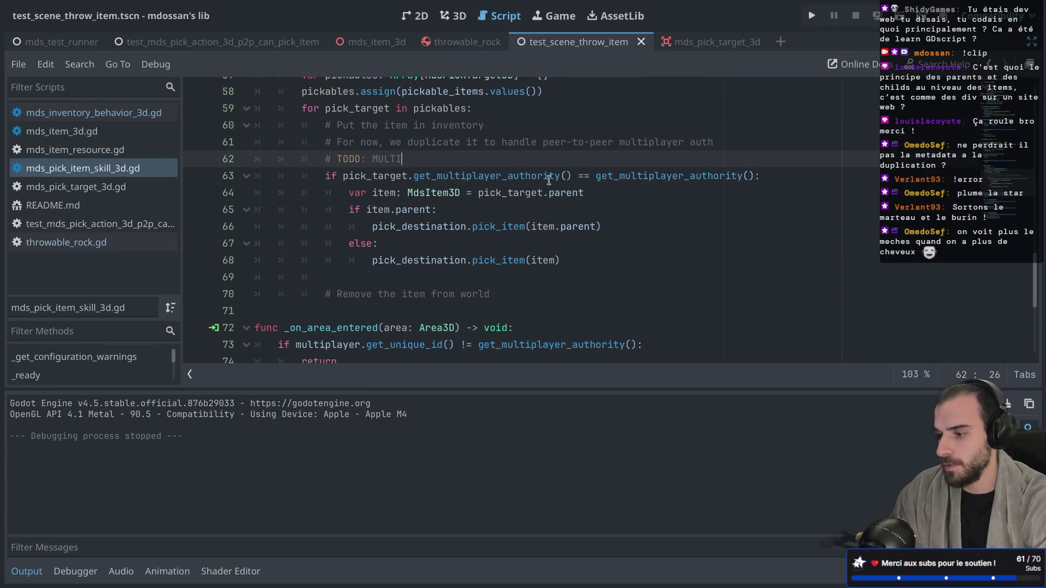
{"action": "key", "text": "ctrl+s"}
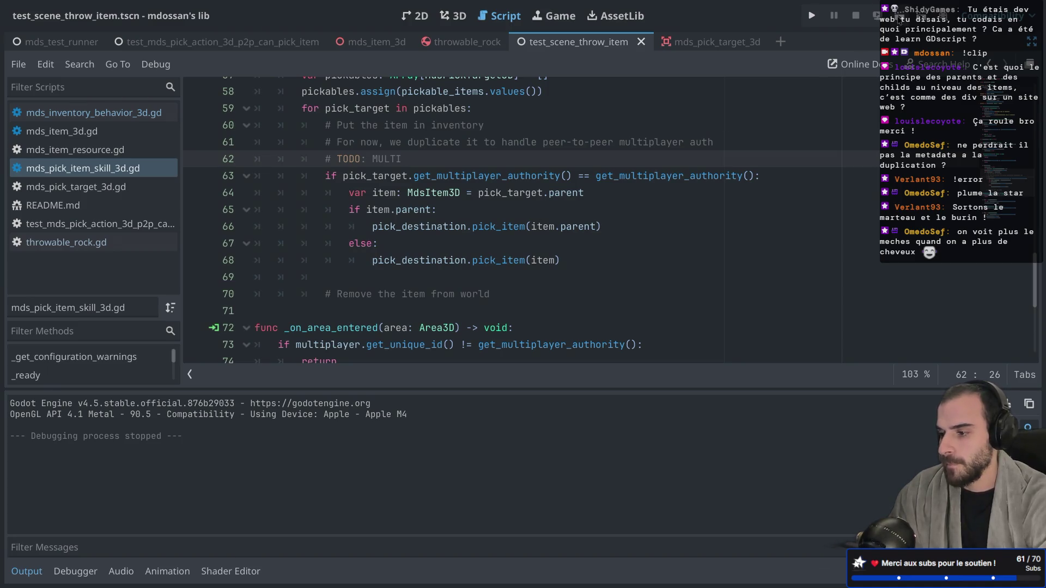
{"action": "key", "text": "ctrl+super+d"}
Step: In the 3D view, shift ThrowableRock along the X axis, save test_scene_throw_item, and run it
{"action": "left_click", "coordinate": [162, 289]}
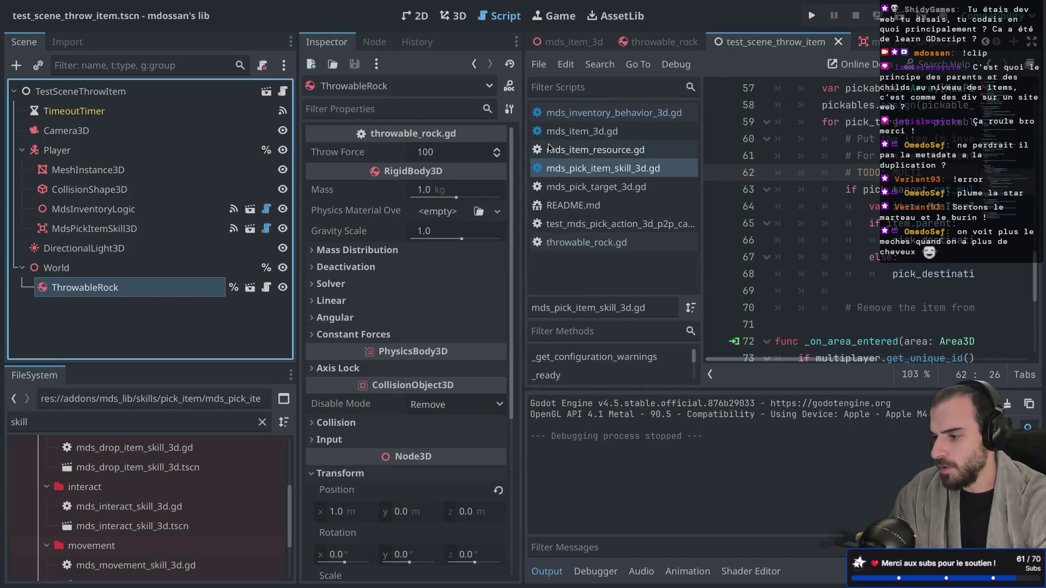
{"action": "left_click", "coordinate": [661, 43]}
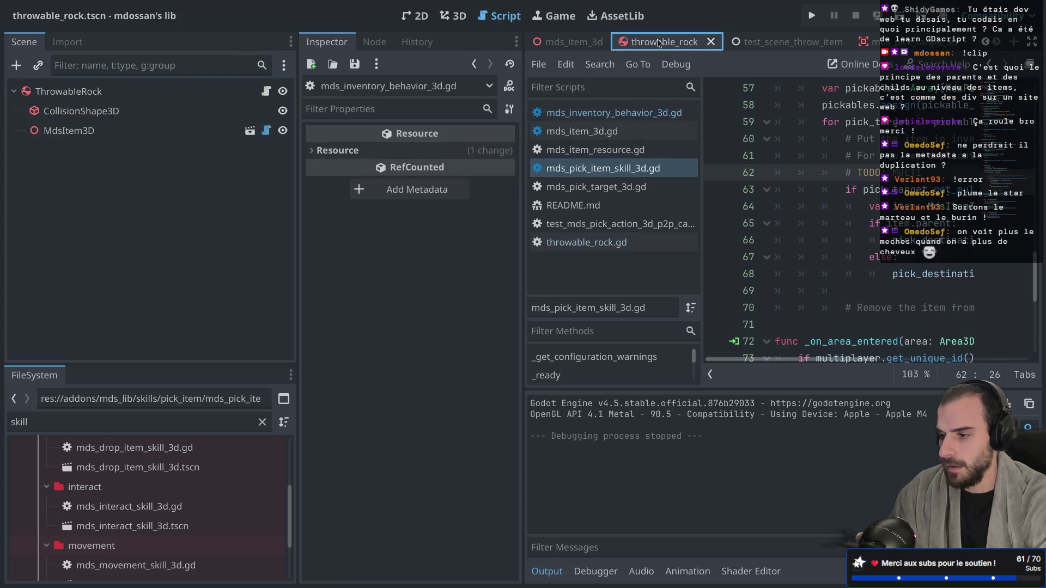
{"action": "left_click", "coordinate": [762, 42]}
{"action": "left_click", "coordinate": [453, 15]}
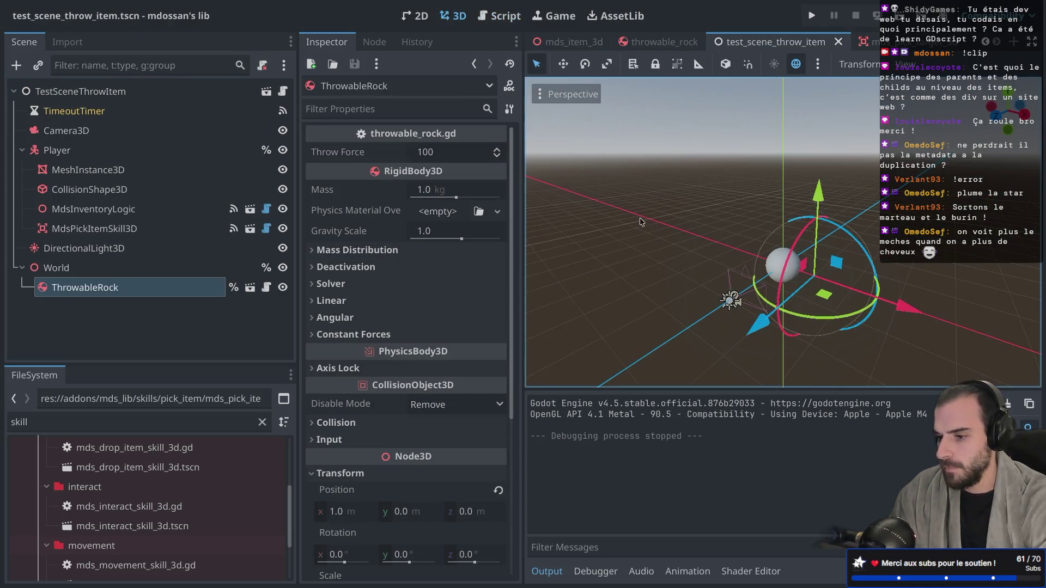
{"action": "left_click_drag", "start_coordinate": [931, 304], "coordinate": [774, 312]}
{"action": "key", "text": "ctrl+z"}
{"action": "key", "text": "ctrl+z"}
{"action": "key", "text": "ctrl+z"}
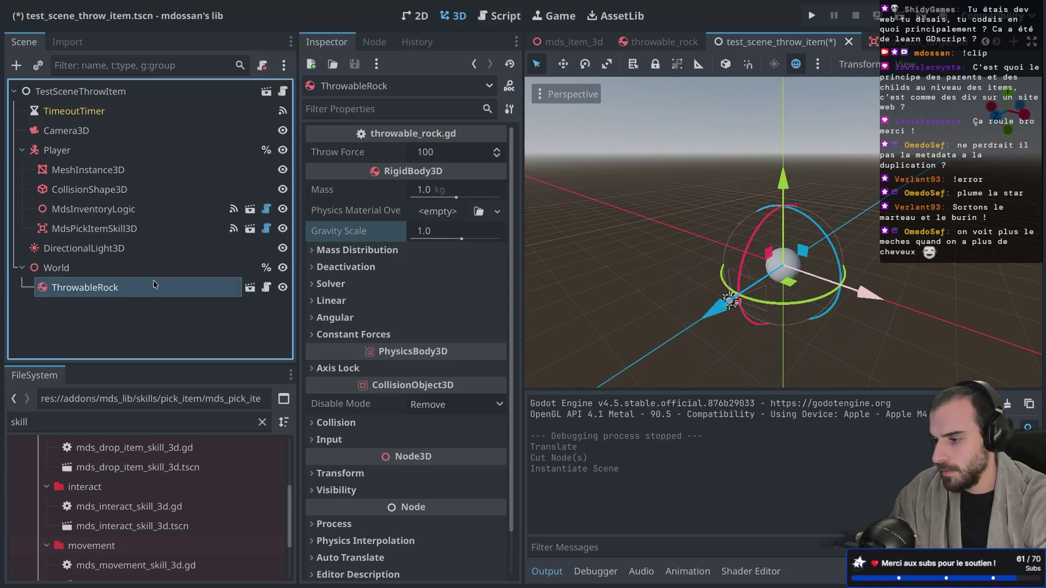
{"action": "mouse_move", "coordinate": [781, 267]}
{"action": "left_mouse_down"}
{"action": "mouse_move", "coordinate": [850, 275]}
{"action": "mouse_move", "coordinate": [826, 275]}
{"action": "left_mouse_up"}
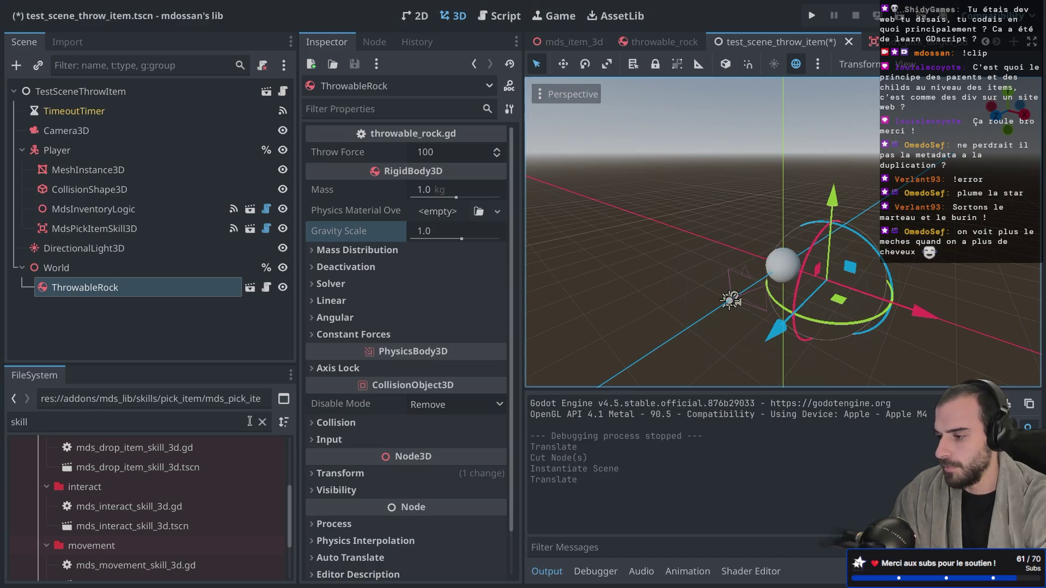
{"action": "right_click", "coordinate": [226, 288]}
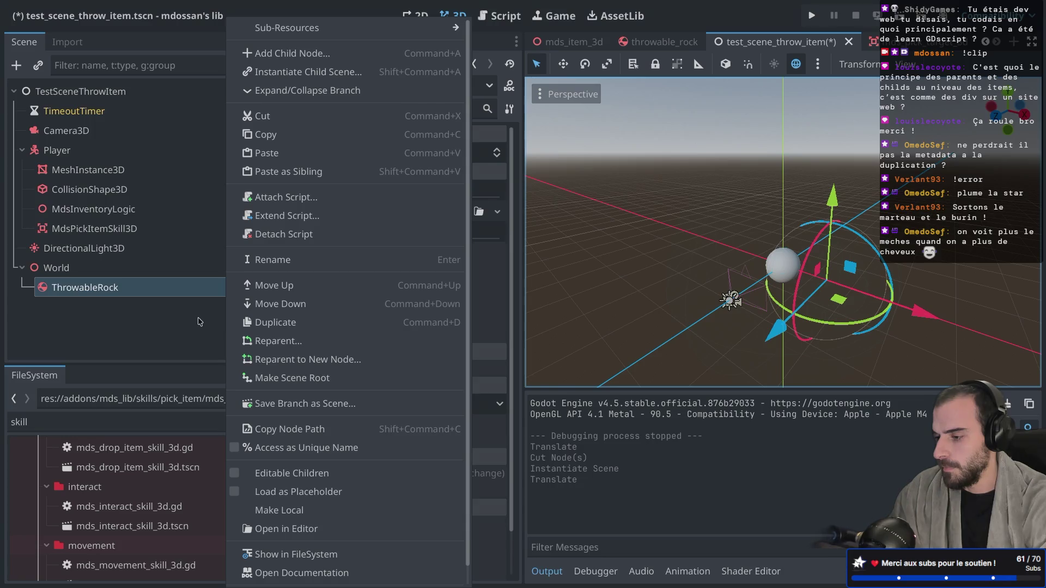
{"action": "key", "text": "ctrl+s"}
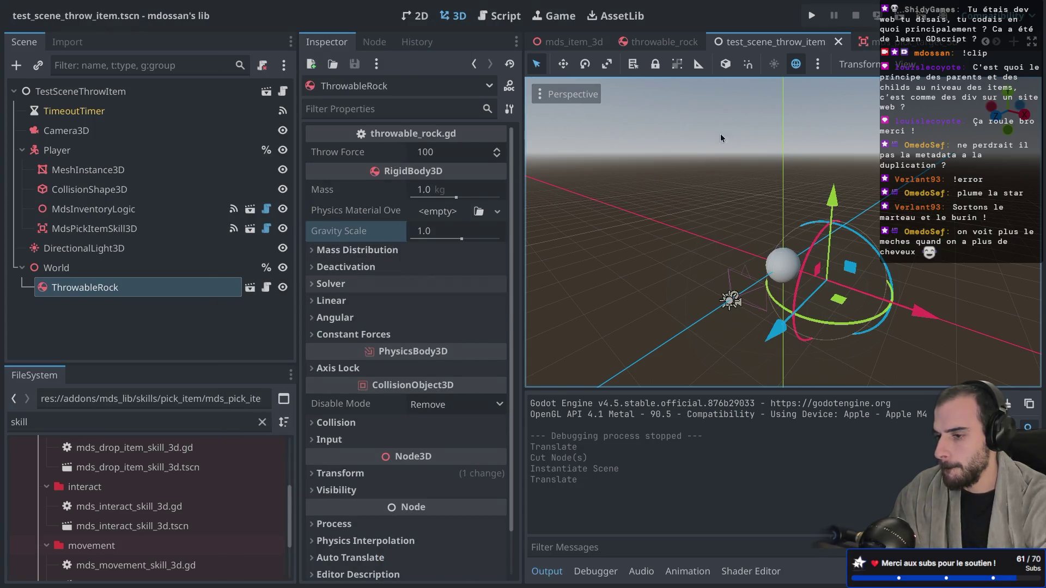
{"action": "left_click", "coordinate": [903, 20]}
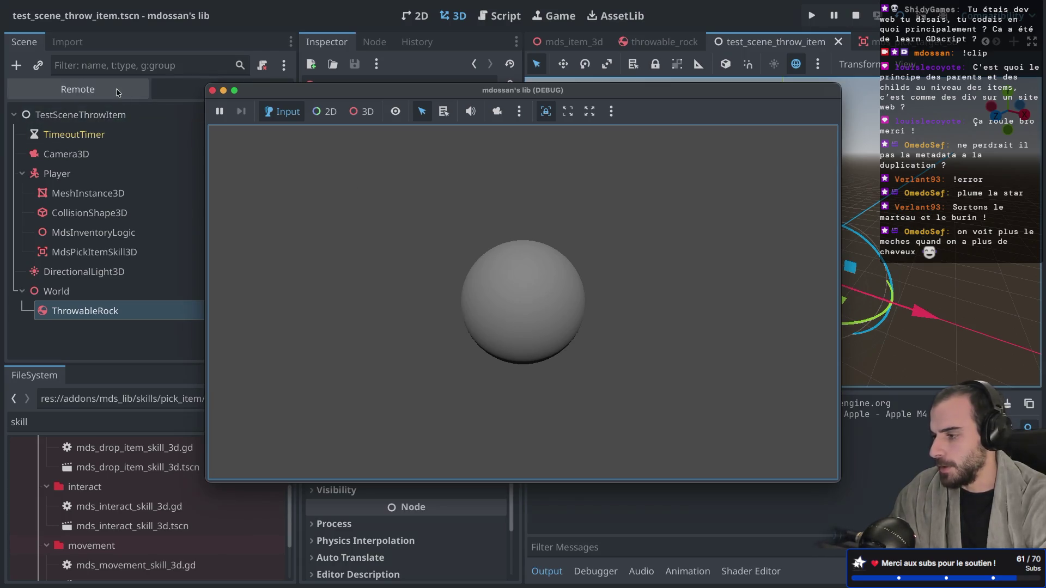
Step: In the Remote tree, inspect ThrowableRock's DefaultItem resource (default-item, DefaultItem), then stop the game
{"action": "left_click", "coordinate": [78, 89]}
{"action": "left_click", "coordinate": [268, 90]}
{"action": "left_click_drag", "start_coordinate": [268, 90], "coordinate": [491, 92]}
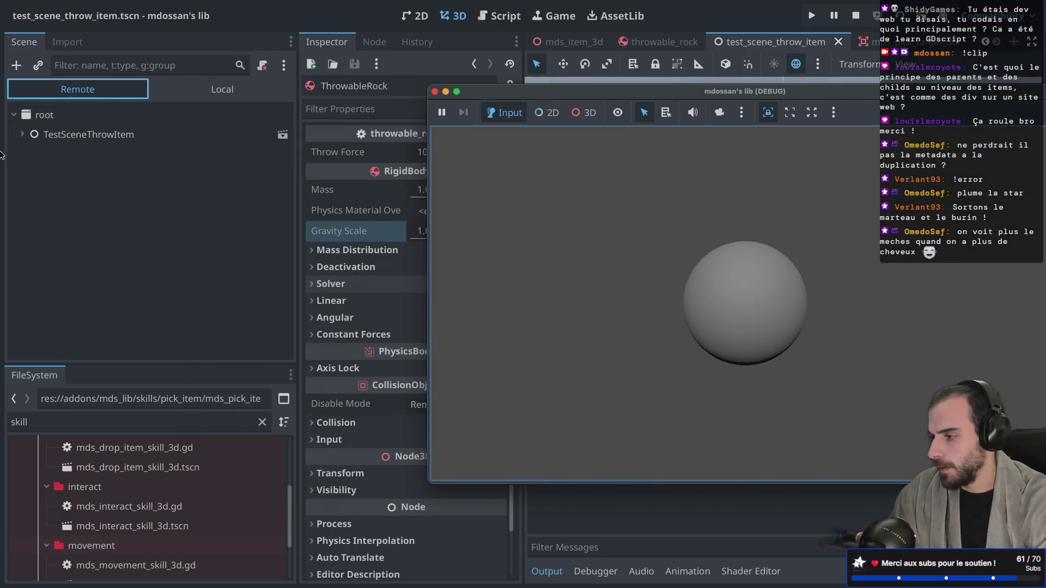
{"action": "left_click", "coordinate": [23, 134]}
{"action": "left_click", "coordinate": [59, 238]}
{"action": "left_click", "coordinate": [30, 193]}
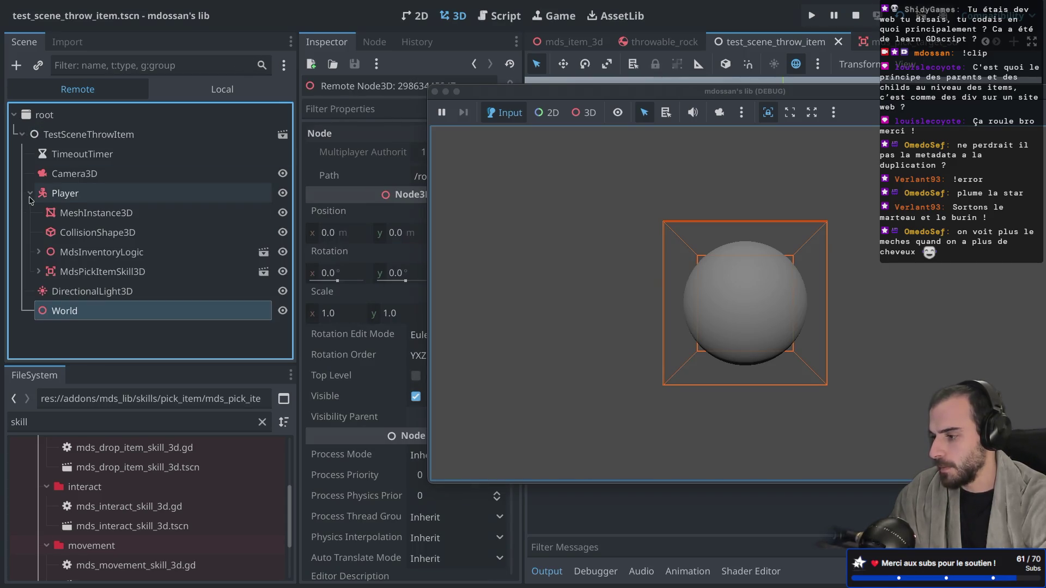
{"action": "left_click", "coordinate": [38, 250]}
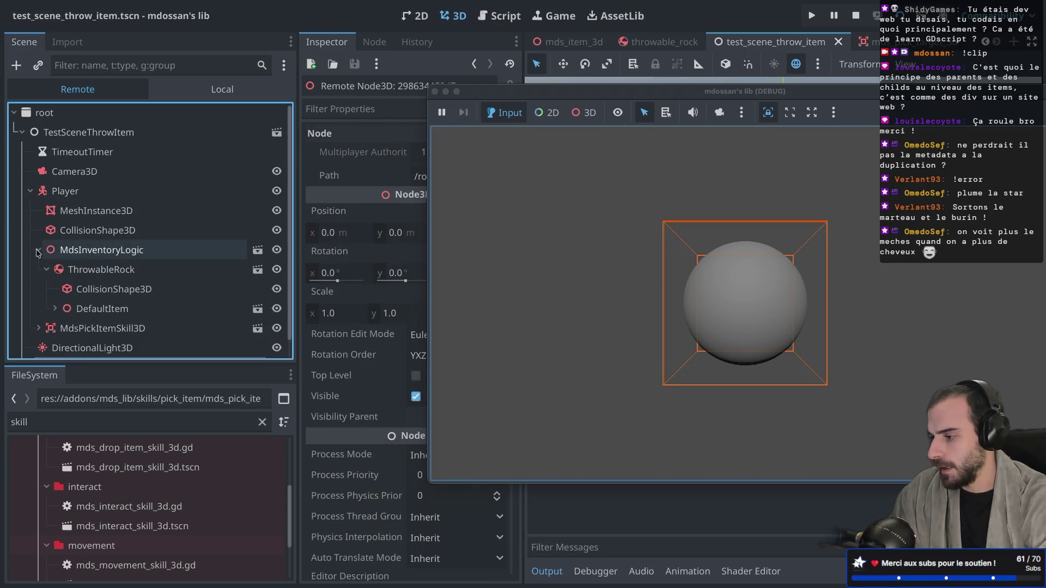
{"action": "left_click", "coordinate": [86, 270]}
{"action": "left_click", "coordinate": [55, 309]}
{"action": "left_click", "coordinate": [102, 309]}
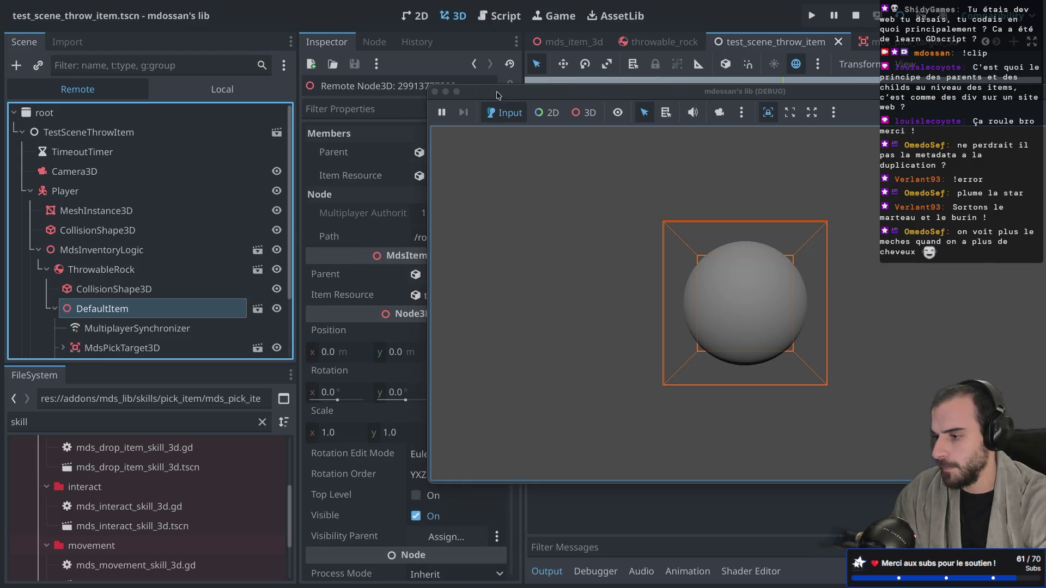
{"action": "left_click_drag", "start_coordinate": [497, 96], "coordinate": [720, 102]}
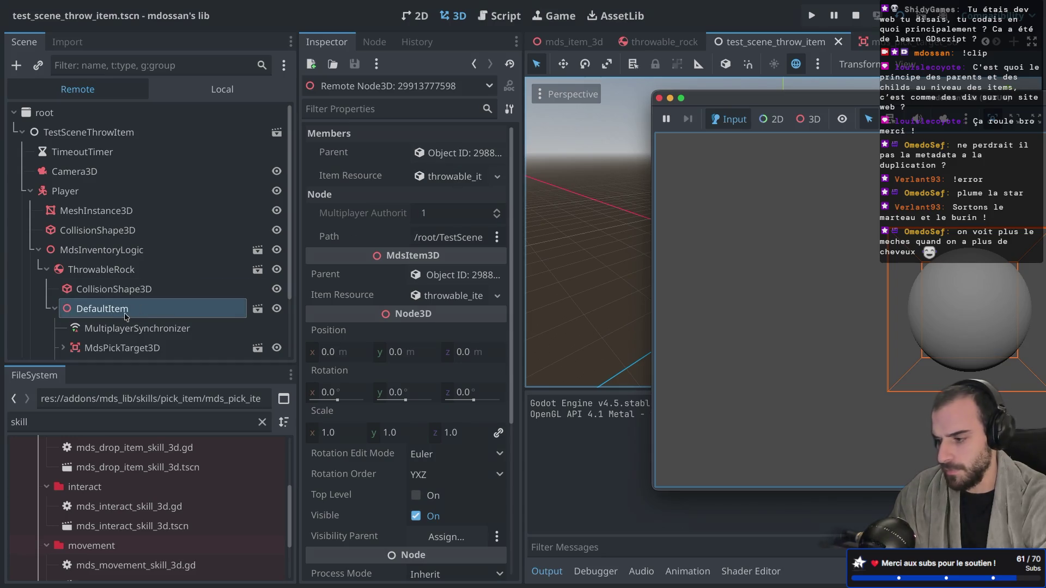
{"action": "left_click", "coordinate": [456, 182]}
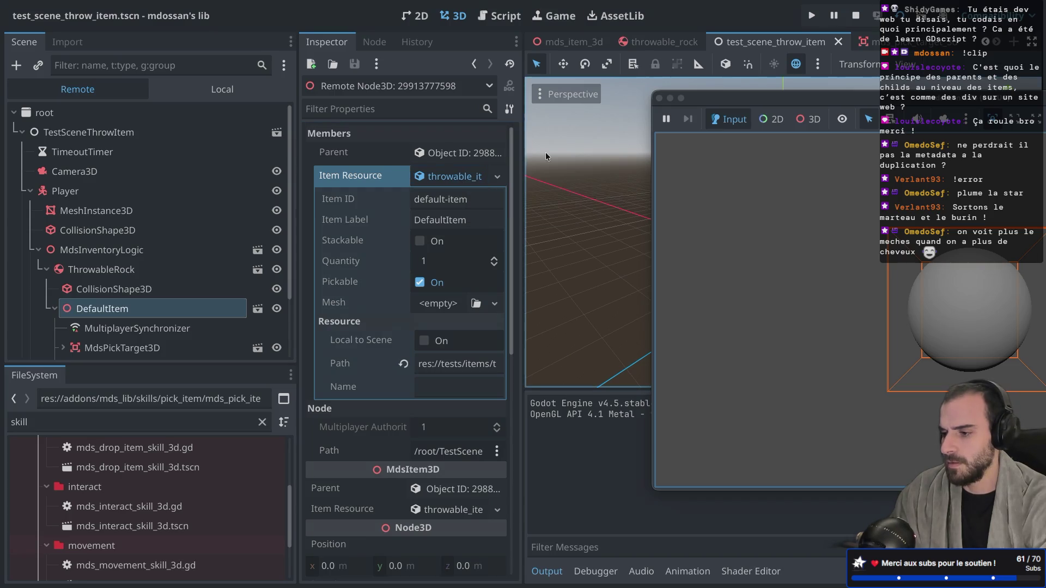
{"action": "left_click", "coordinate": [660, 99]}
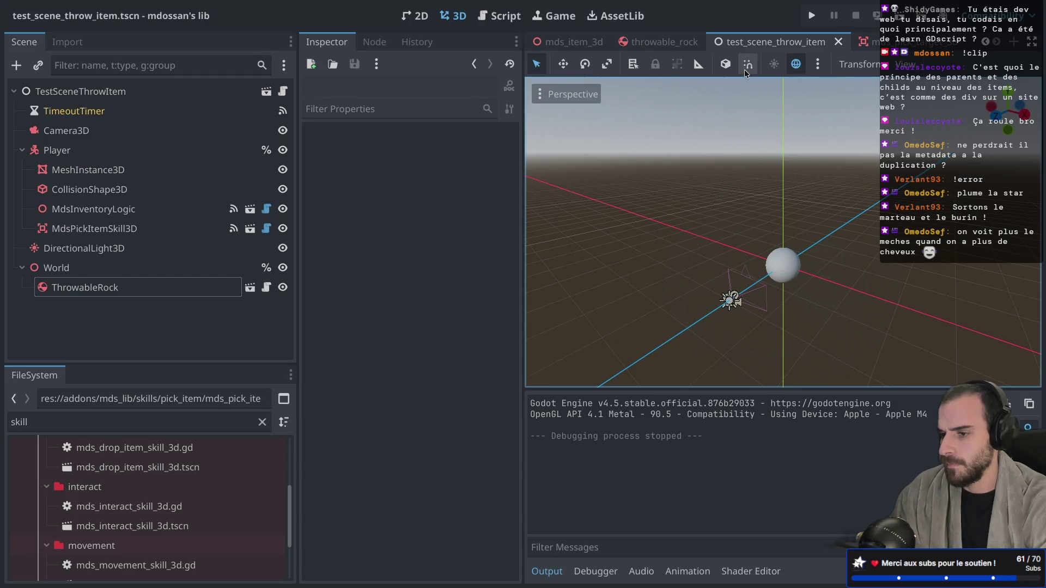
Step: Close the mds_pick_target_3d, mds_item_3d and pick-action test scene tabs, and place throwable_rock after test_scene_throw_item
{"action": "double_click", "coordinate": [763, 49]}
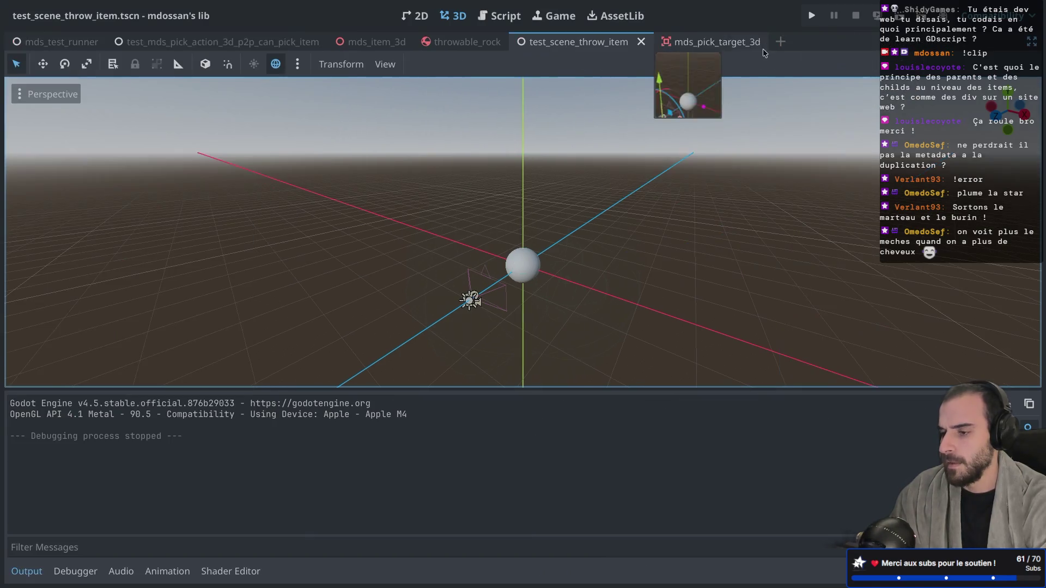
{"action": "left_click", "coordinate": [712, 43]}
{"action": "middle_click", "coordinate": [713, 43]}
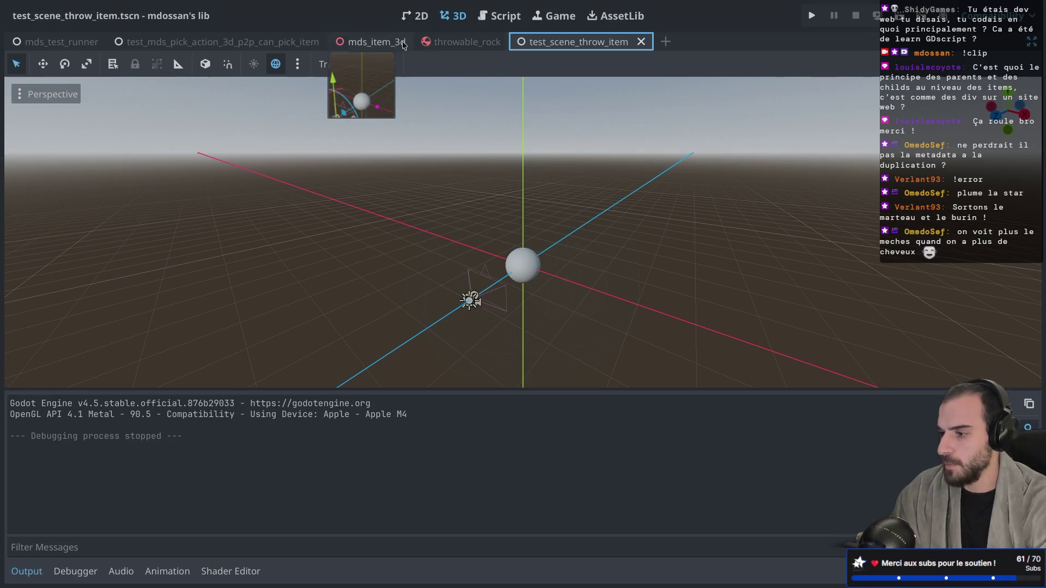
{"action": "left_click", "coordinate": [376, 44]}
{"action": "middle_click", "coordinate": [376, 44]}
{"action": "middle_click", "coordinate": [248, 44]}
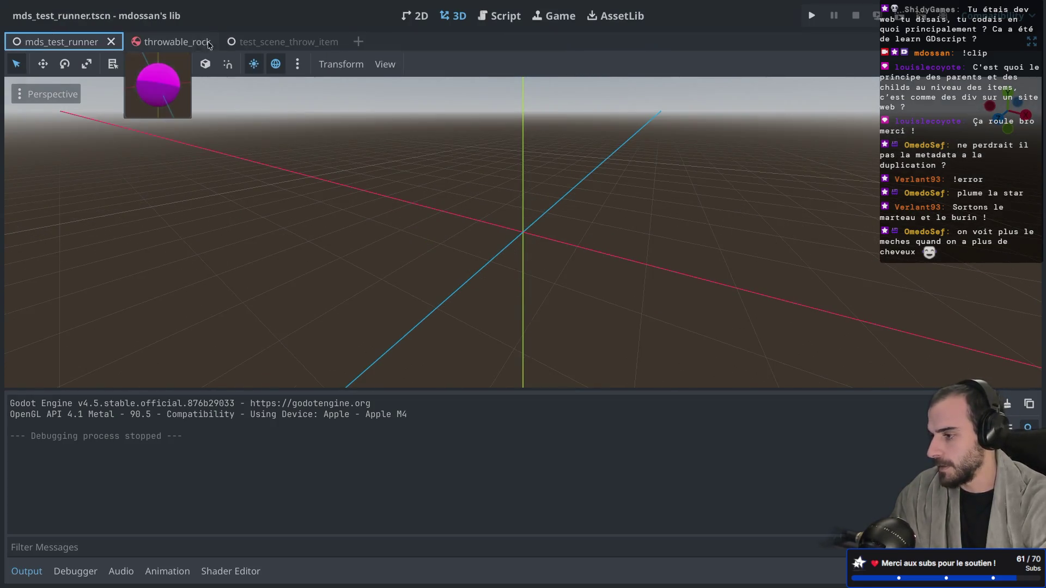
{"action": "left_click", "coordinate": [219, 42]}
{"action": "left_click", "coordinate": [262, 42]}
{"action": "left_click_drag", "start_coordinate": [155, 42], "coordinate": [285, 42]}
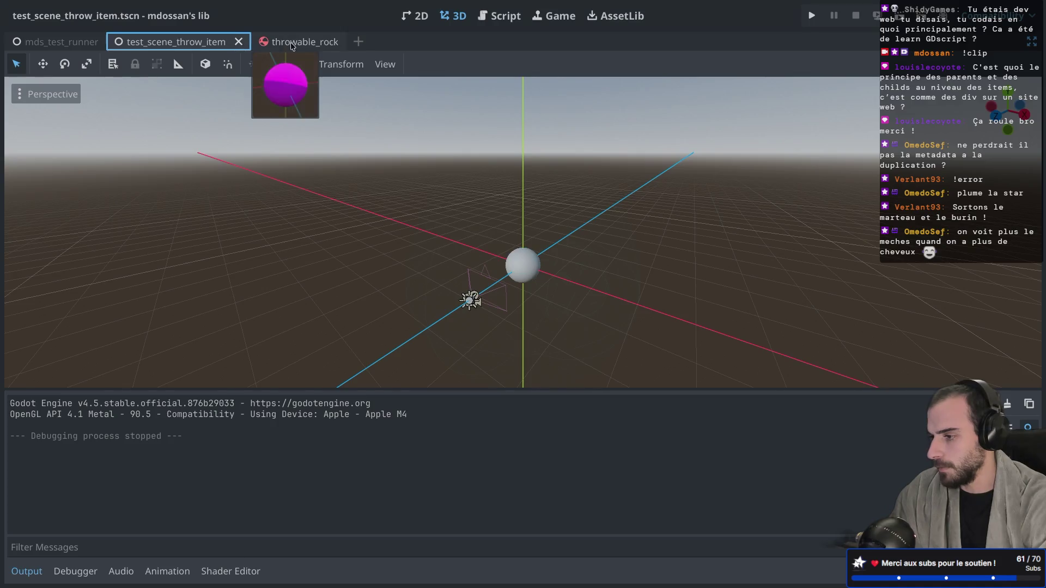
{"action": "double_click", "coordinate": [285, 42]}
Step: On the rock's MdsItem3D, set its parent to ThrowableRock and enter ThrowableItem as the Item ID
{"action": "left_click", "coordinate": [133, 132]}
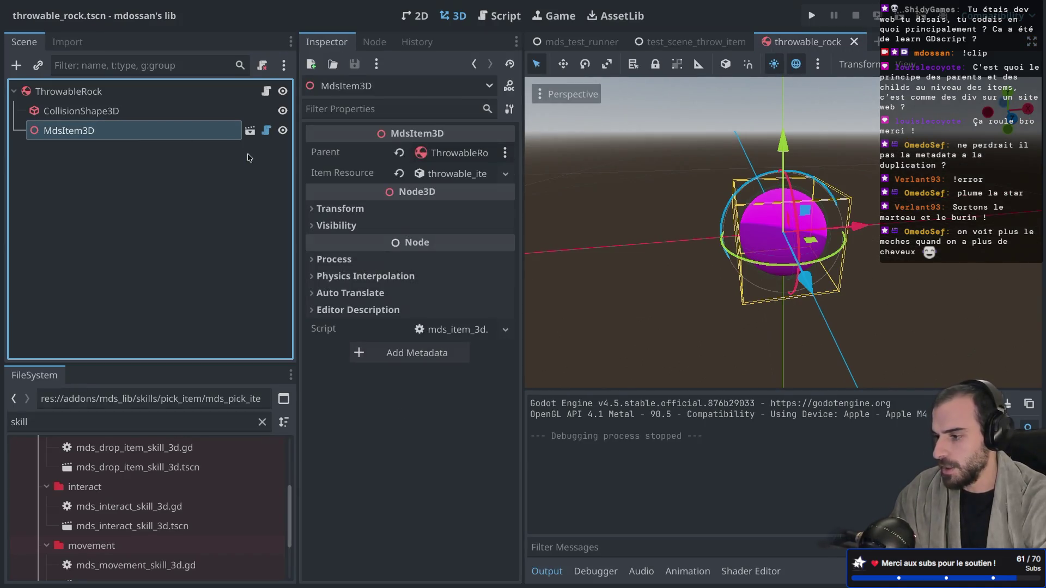
{"action": "left_click", "coordinate": [460, 151]}
{"action": "double_click", "coordinate": [460, 151]}
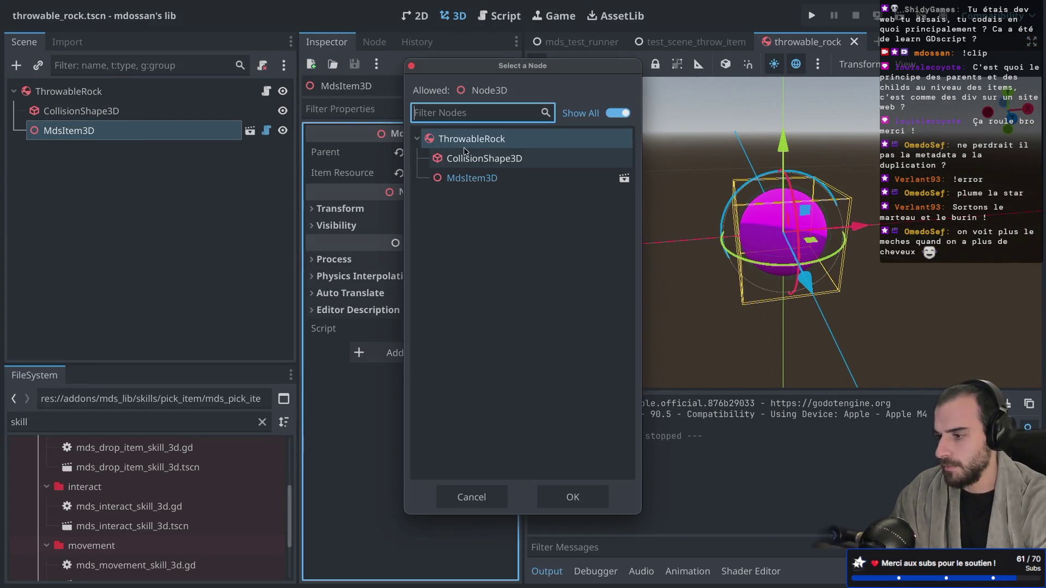
{"action": "left_click", "coordinate": [450, 175]}
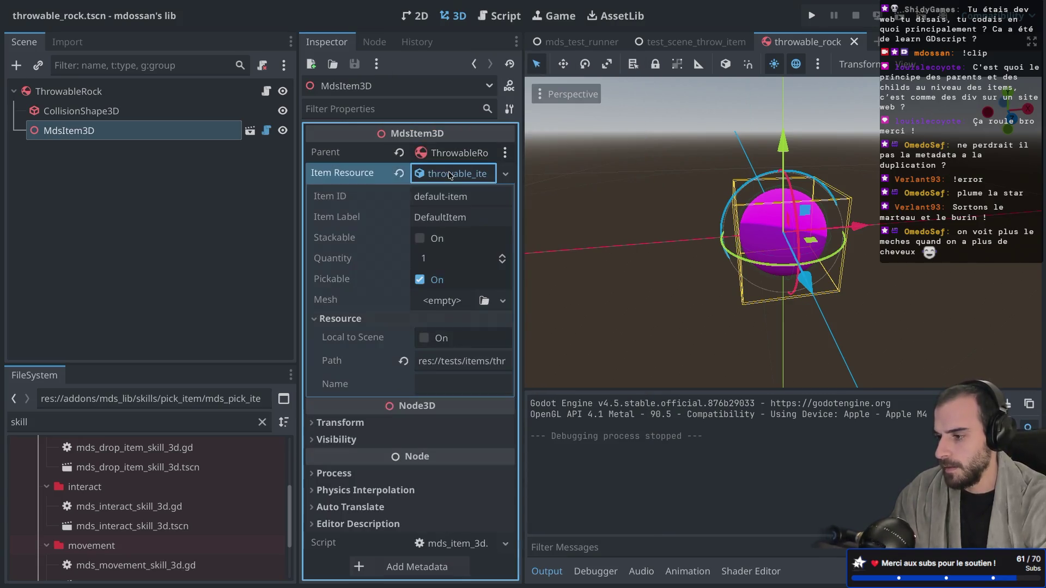
{"action": "left_click", "coordinate": [475, 196]}
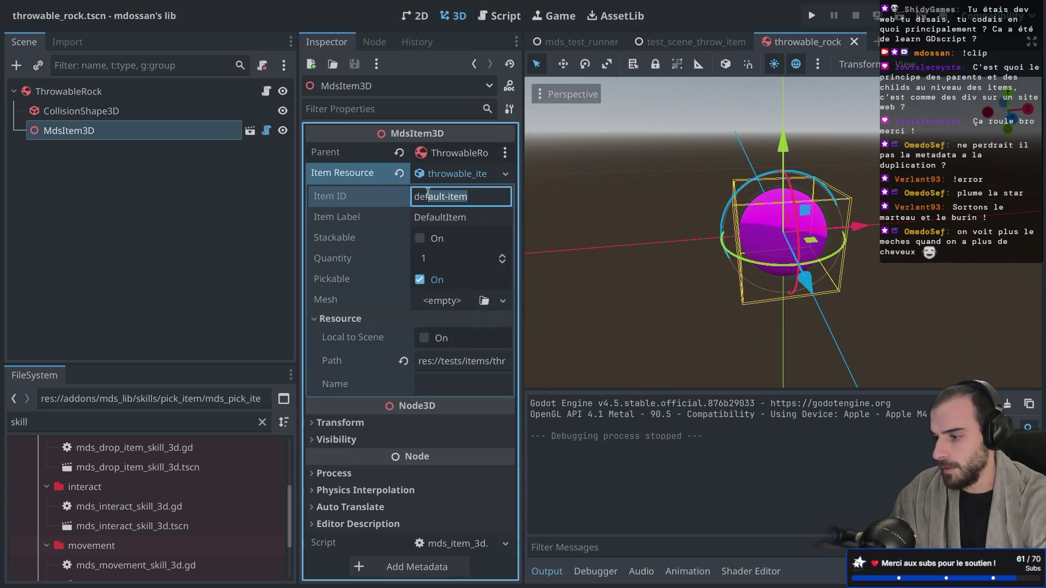
{"action": "type", "text": "Th"}
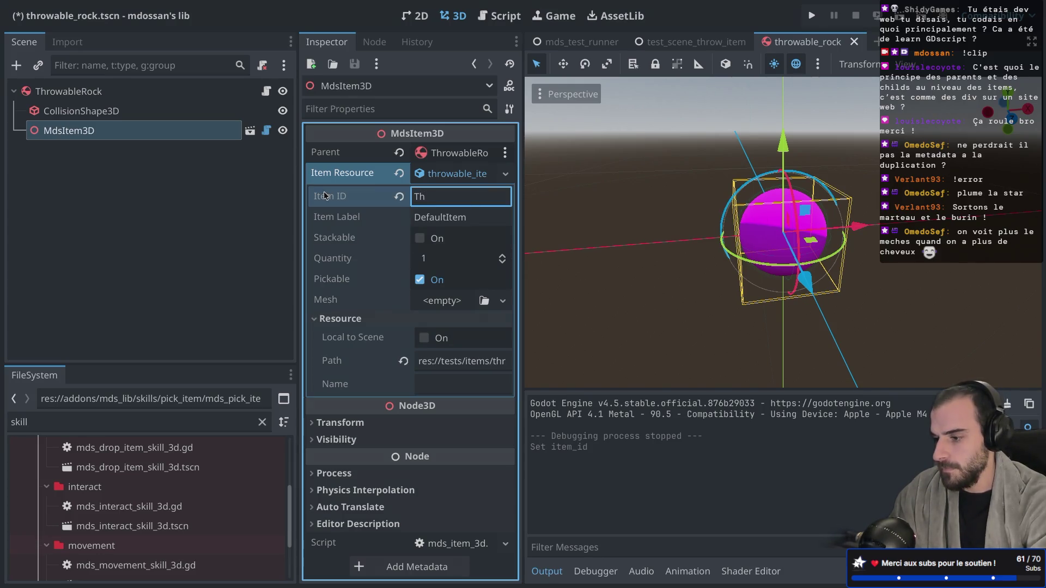
{"action": "key", "text": "BackSpace"}
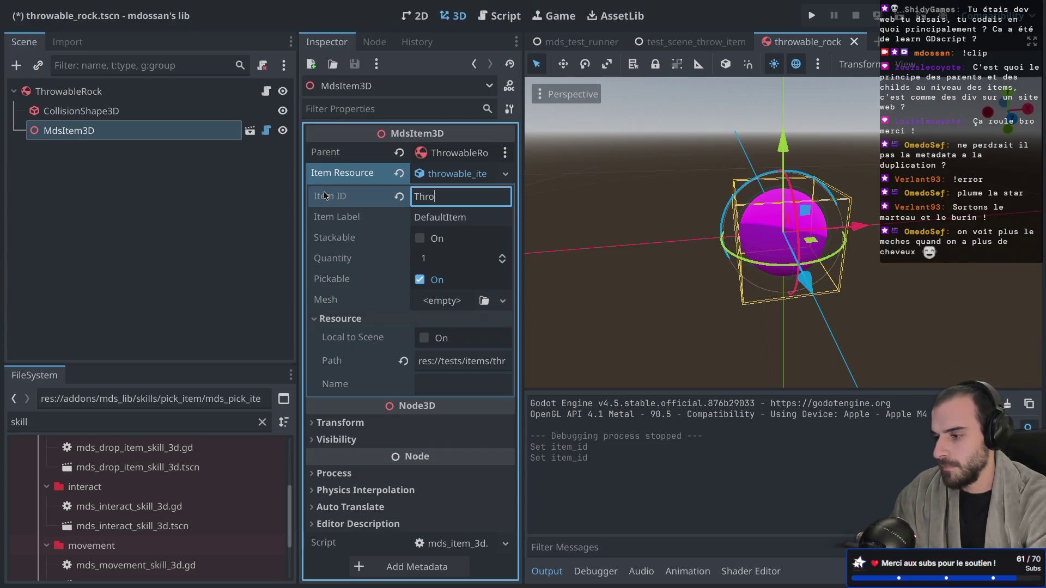
{"action": "type", "text": "wableItem"}
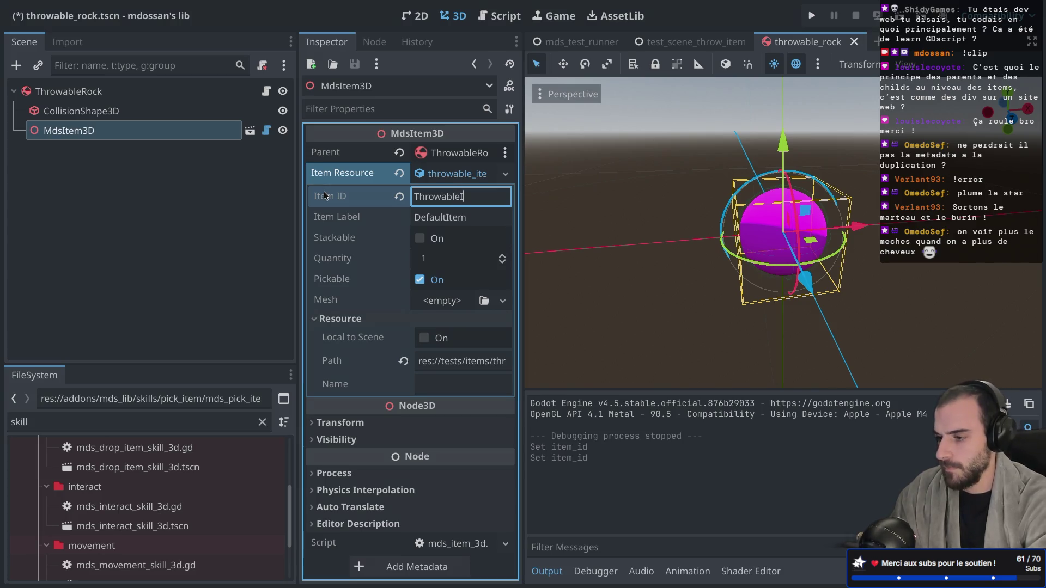
Step: Copy ThrowableItem into the Item Label, change the Item ID to throwable-item, and save
{"action": "double_click", "coordinate": [451, 197]}
{"action": "key", "text": "ctrl+c"}
{"action": "key", "text": "Tab"}
{"action": "key", "text": "ctrl+v"}
{"action": "left_click", "coordinate": [459, 197]}
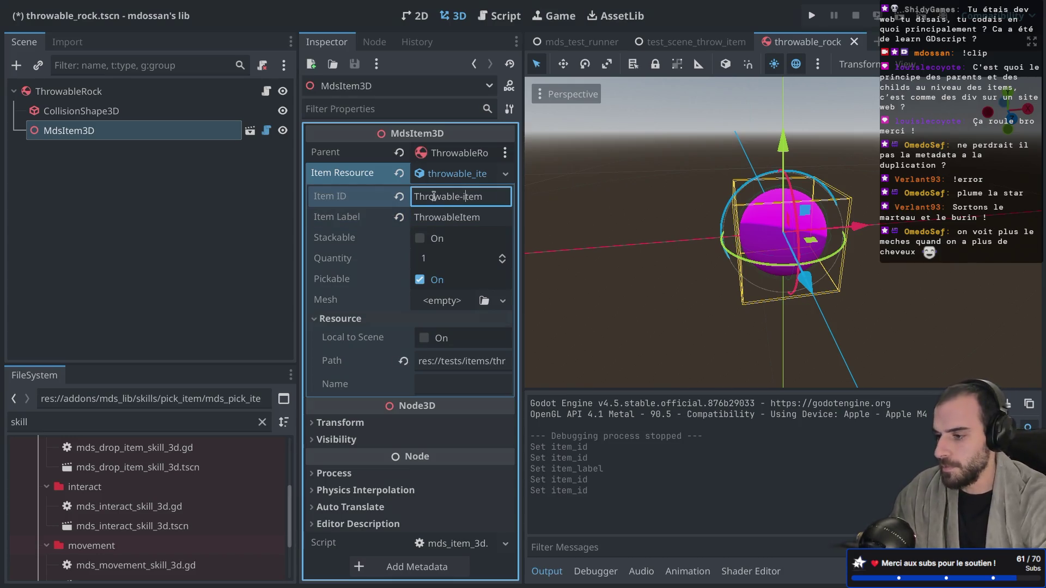
{"action": "key", "text": "ctrl+a"}
{"action": "type", "text": "throwable-item"}
{"action": "key", "text": "ctrl+s"}
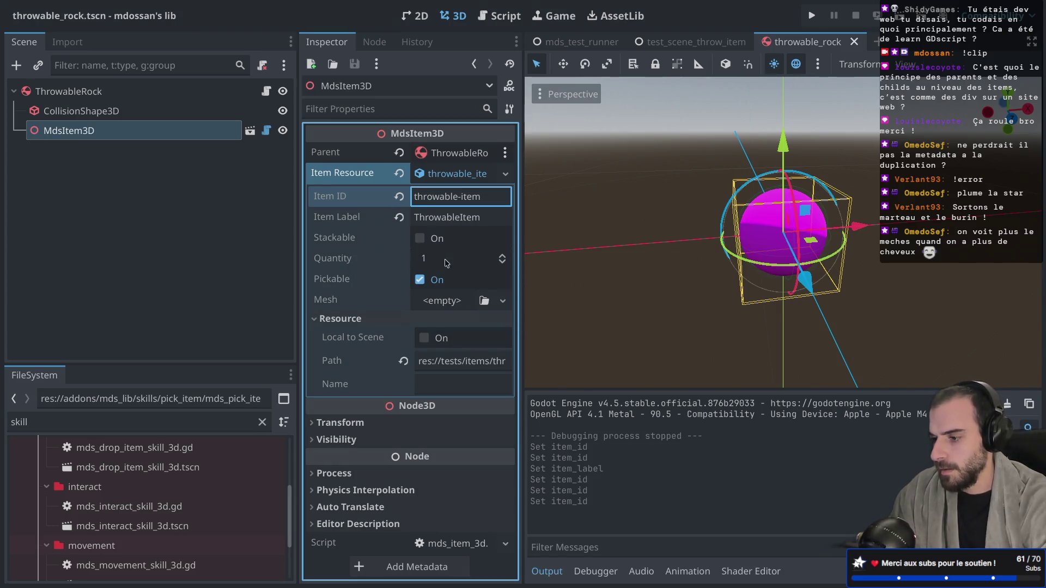
Step: Quick Load the magenta sphere as the item mesh, save throwable_rock, and return to the test scene
{"action": "left_click", "coordinate": [440, 302]}
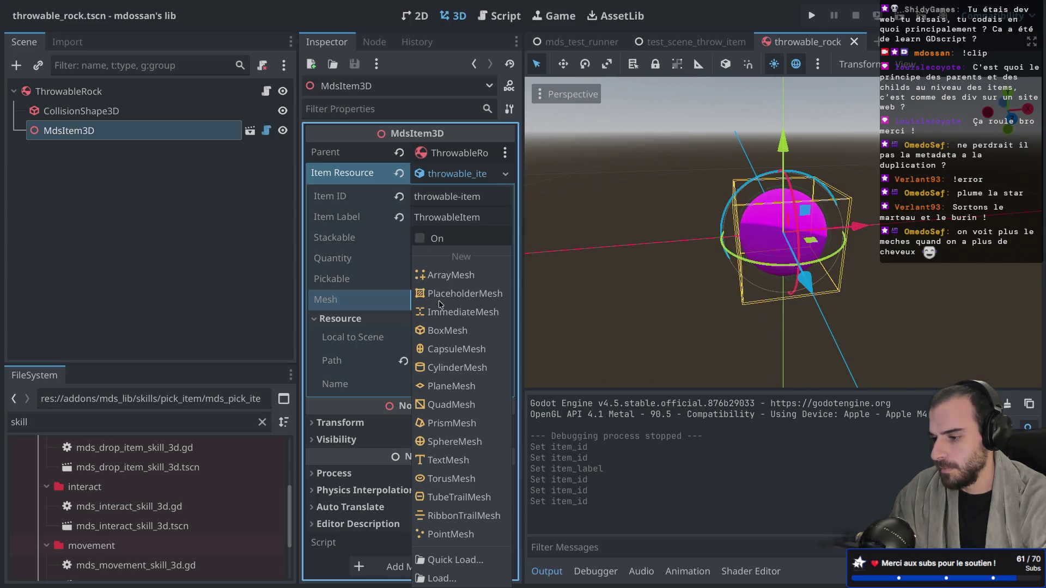
{"action": "key", "text": "Escape"}
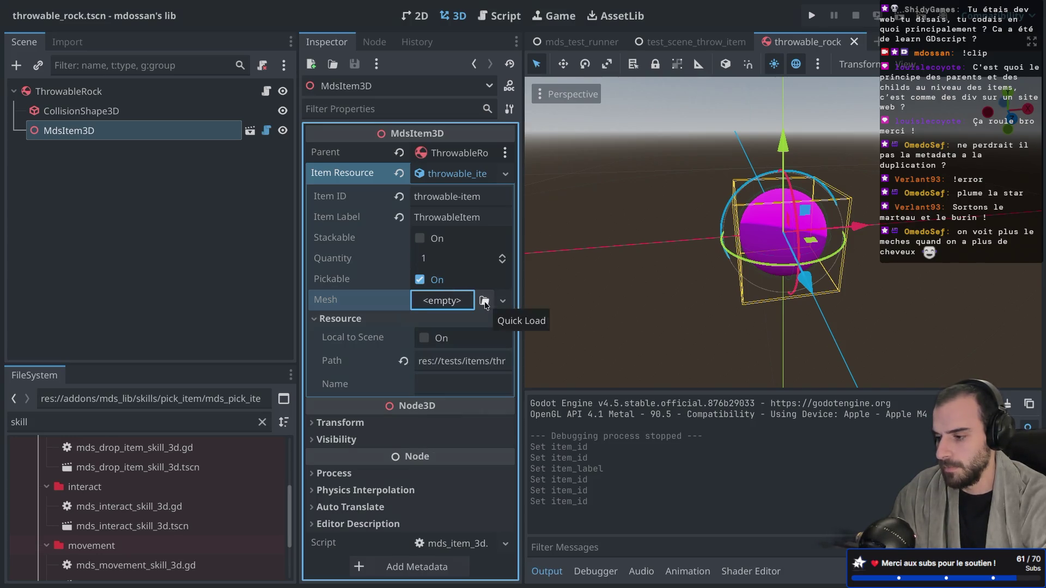
{"action": "left_click", "coordinate": [484, 301]}
{"action": "double_click", "coordinate": [305, 161]}
{"action": "key", "text": "ctrl+s"}
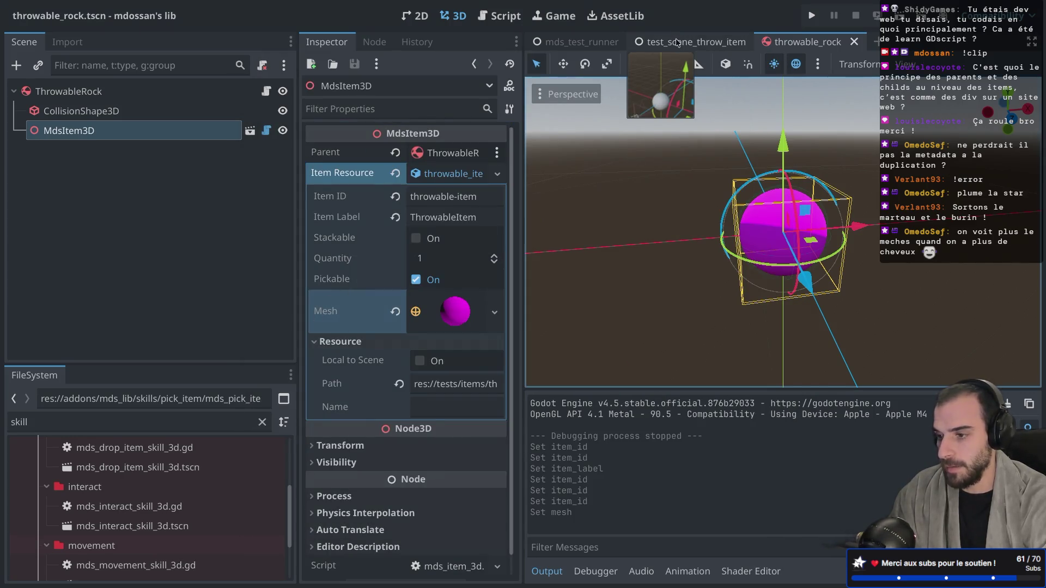
{"action": "left_click", "coordinate": [676, 43]}
{"action": "scroll", "coordinate": [842, 271], "scroll_direction": "up", "scroll_amount": 3}
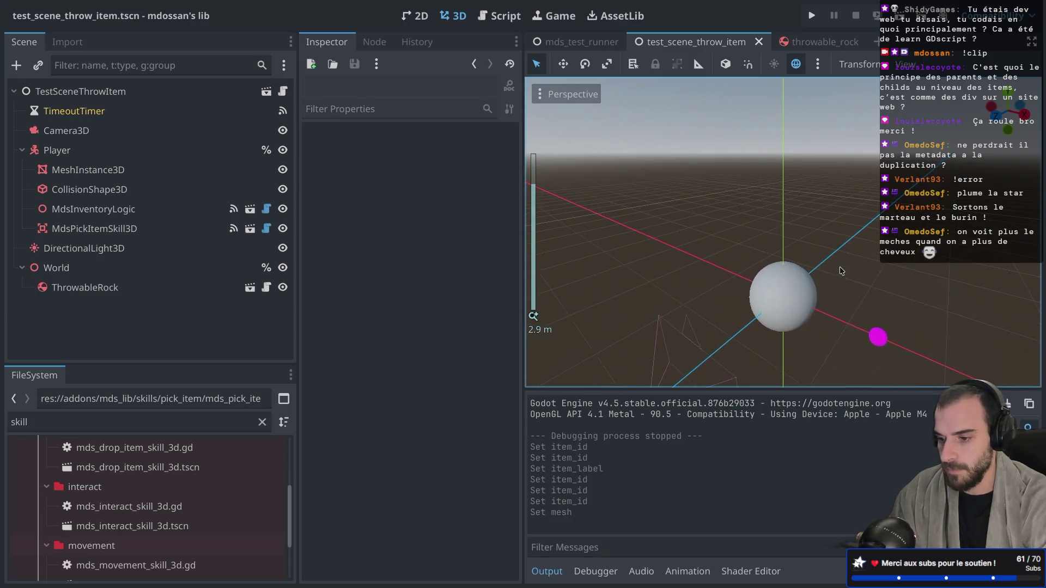
Step: Move ThrowableRock up and to the left, then test-run and stop the scene
{"action": "left_click", "coordinate": [878, 337]}
{"action": "left_click_drag", "start_coordinate": [878, 338], "coordinate": [852, 325]}
{"action": "key", "text": "super+r"}
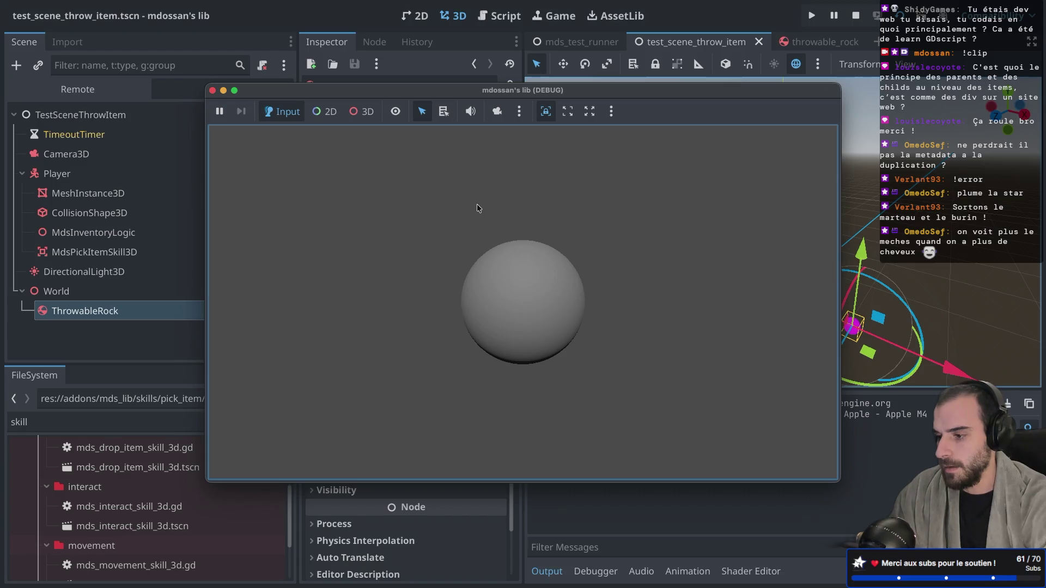
{"action": "left_click", "coordinate": [212, 90]}
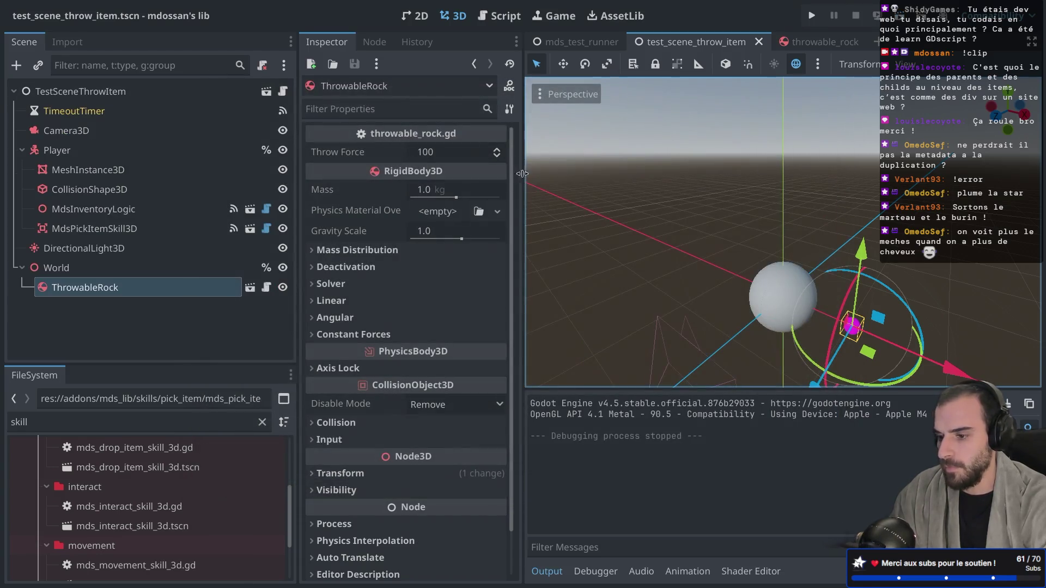
Step: Leave the light in place, move Camera3D up and right, save, and view the running game's Remote tree
{"action": "left_click", "coordinate": [731, 299]}
{"action": "left_click_drag", "start_coordinate": [742, 292], "coordinate": [599, 384]}
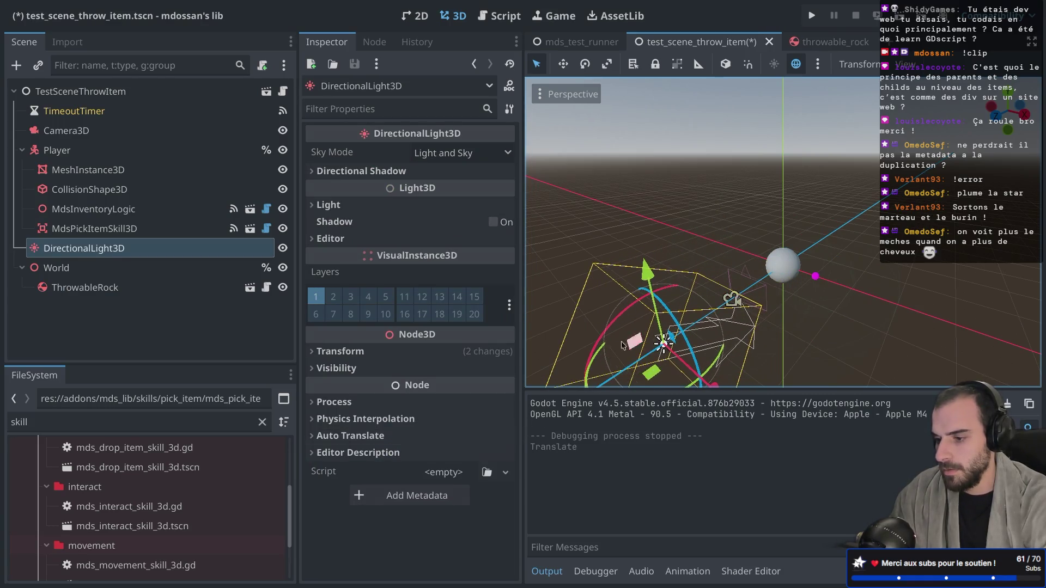
{"action": "key", "text": "ctrl+z"}
{"action": "left_click", "coordinate": [142, 132]}
{"action": "left_click_drag", "start_coordinate": [648, 352], "coordinate": [689, 330]}
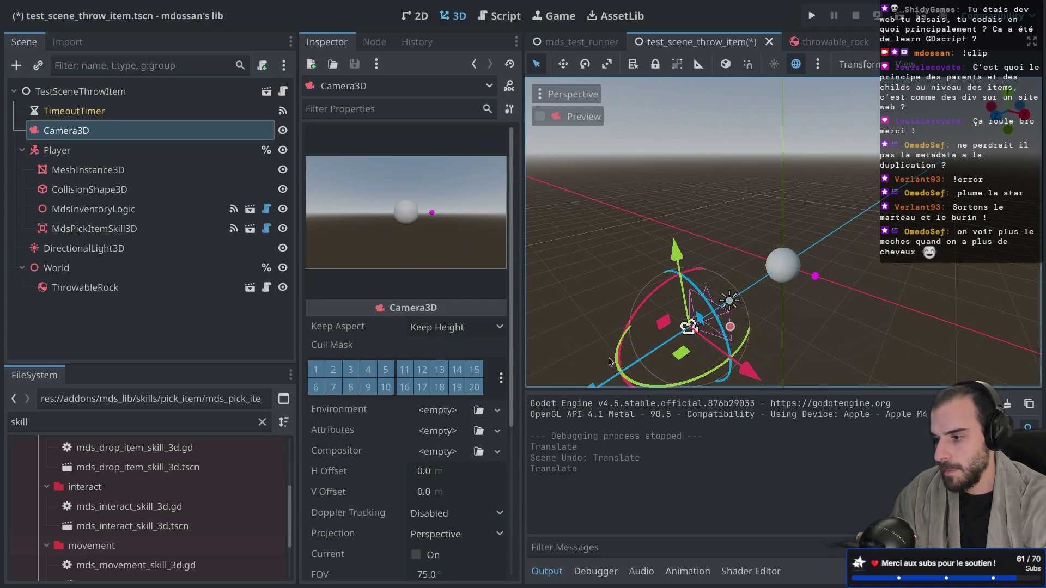
{"action": "key", "text": "ctrl+s"}
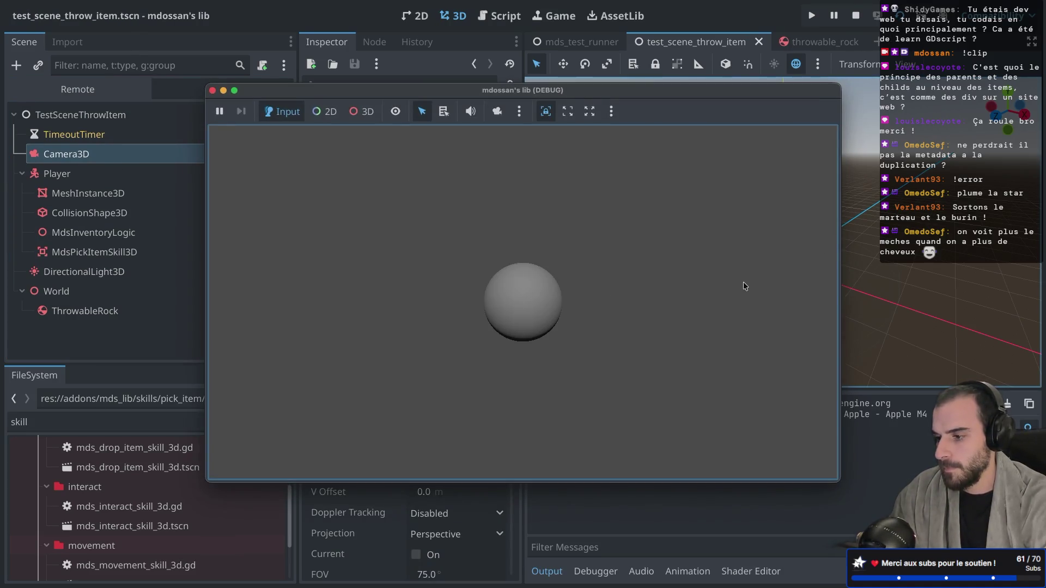
{"action": "left_click_drag", "start_coordinate": [400, 90], "coordinate": [575, 96]}
{"action": "left_click", "coordinate": [115, 91]}
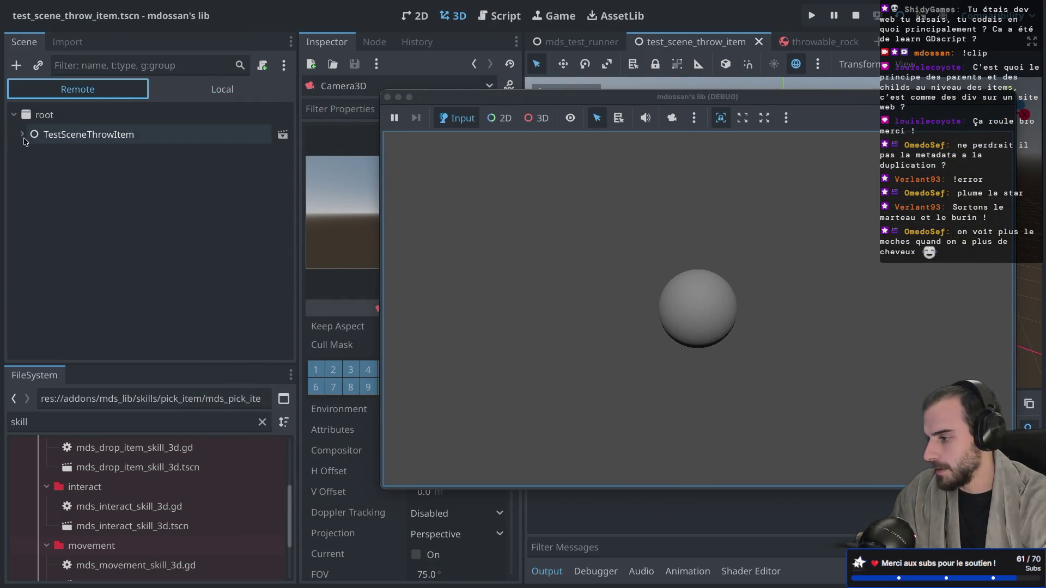
Step: In the Remote tree, inspect ThrowableItem, ThrowableRock and MdsInventoryLogic, then stop the game
{"action": "left_click", "coordinate": [22, 134]}
{"action": "left_click", "coordinate": [30, 191]}
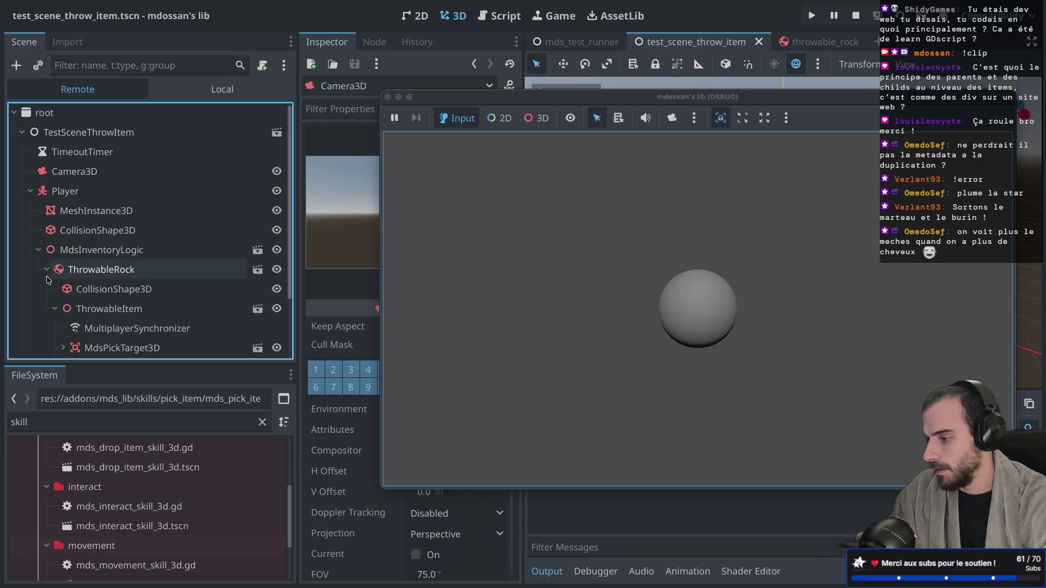
{"action": "scroll", "coordinate": [52, 245], "scroll_direction": "down", "scroll_amount": 3}
{"action": "left_click", "coordinate": [54, 231]}
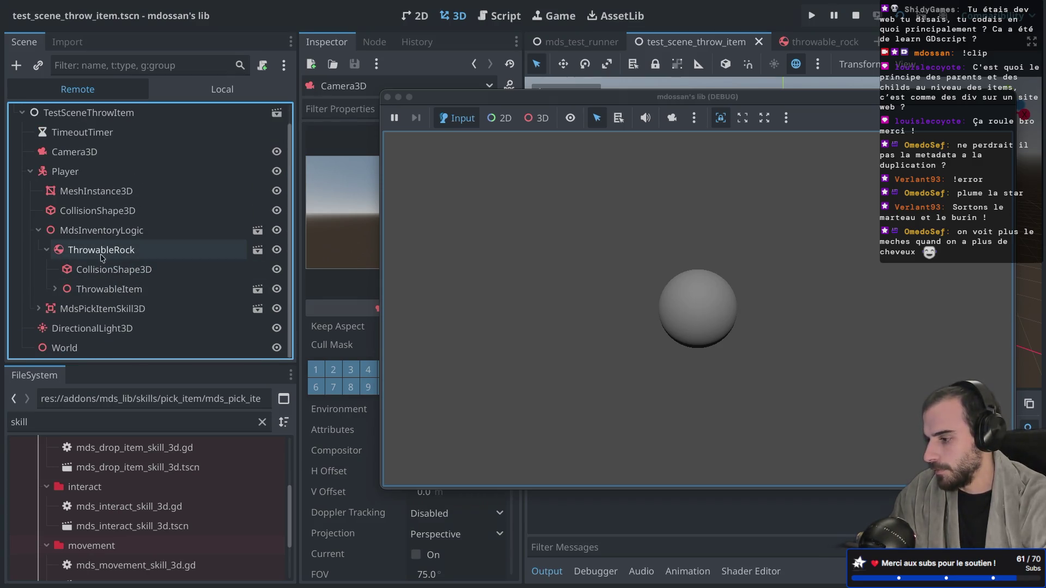
{"action": "left_click", "coordinate": [106, 288]}
{"action": "left_click_drag", "start_coordinate": [468, 104], "coordinate": [613, 105]}
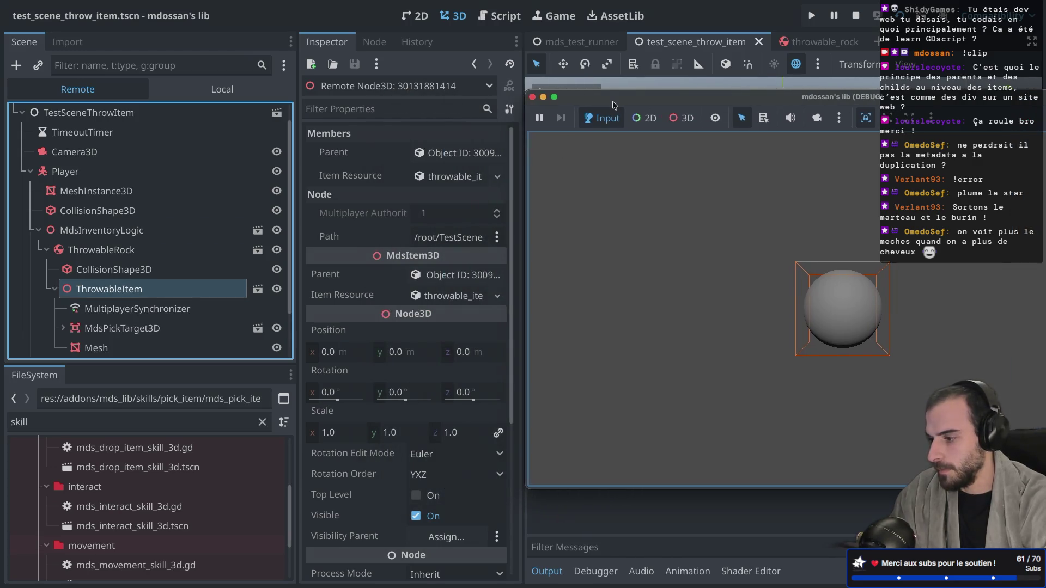
{"action": "left_click", "coordinate": [58, 290]}
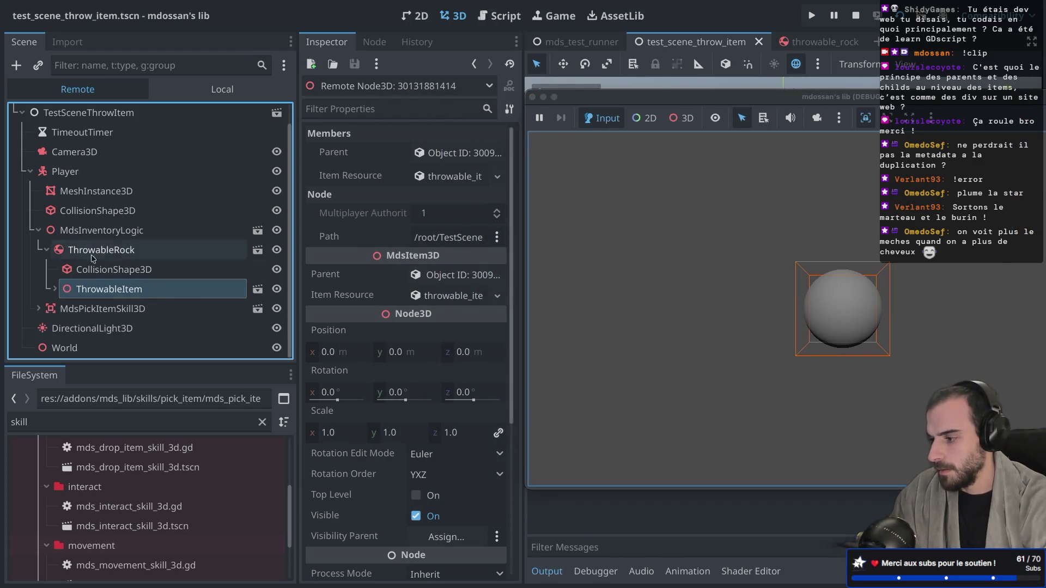
{"action": "left_click", "coordinate": [105, 251]}
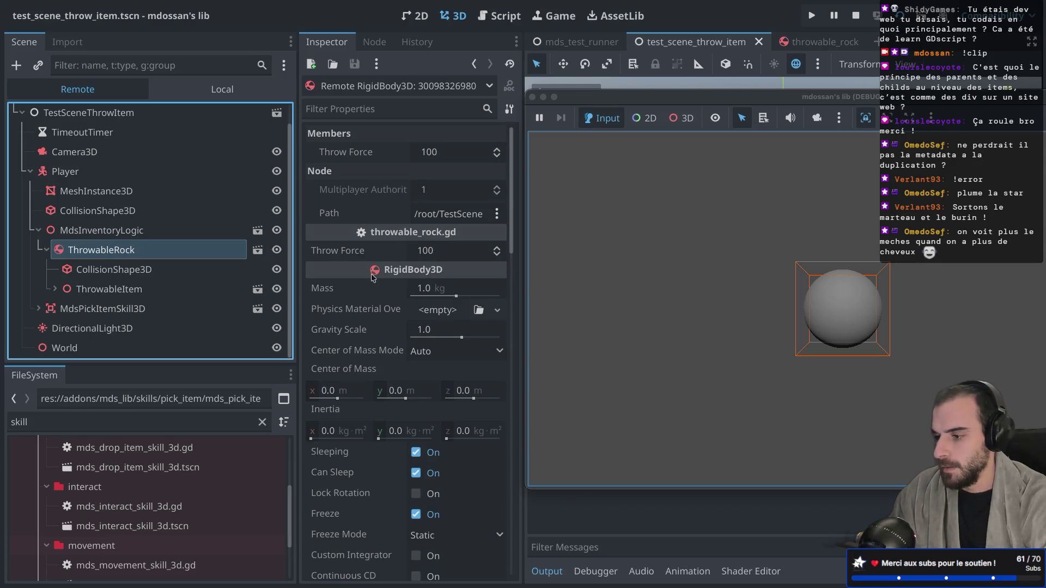
{"action": "left_click", "coordinate": [147, 231]}
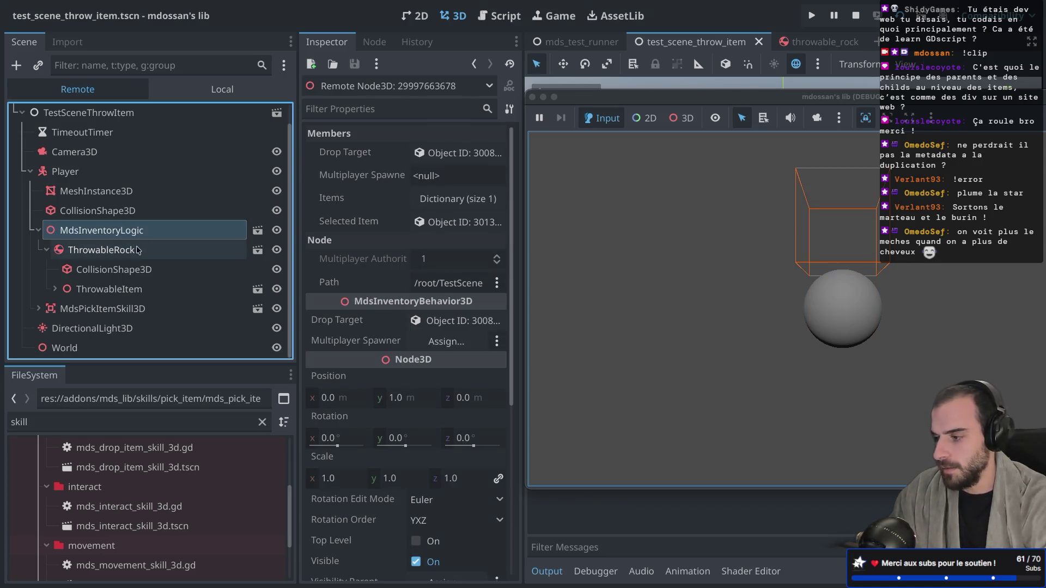
{"action": "left_click", "coordinate": [136, 251]}
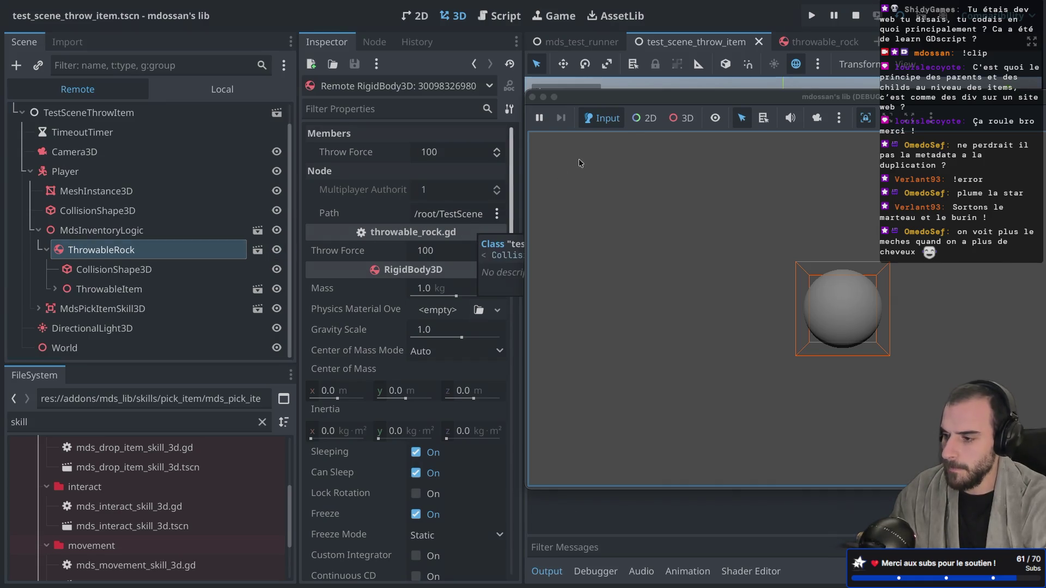
{"action": "left_click", "coordinate": [533, 97]}
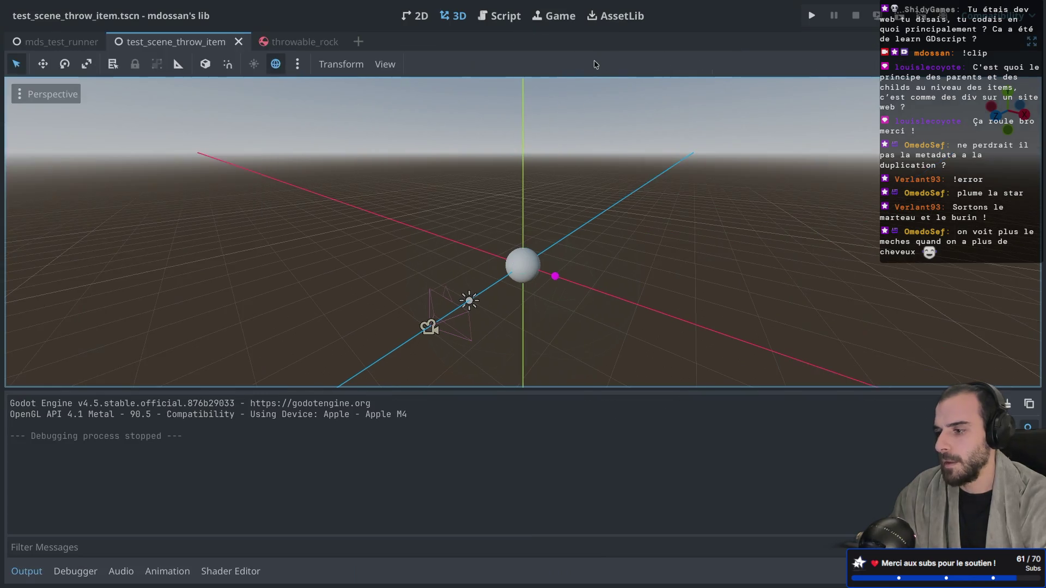
Step: Open mds_inventory_behavior_3d.gd and inspect pick_item's Vector3.ZERO position reset and reparent call
{"action": "left_click", "coordinate": [499, 15]}
{"action": "scroll", "coordinate": [504, 248], "scroll_direction": "up", "scroll_amount": 2}
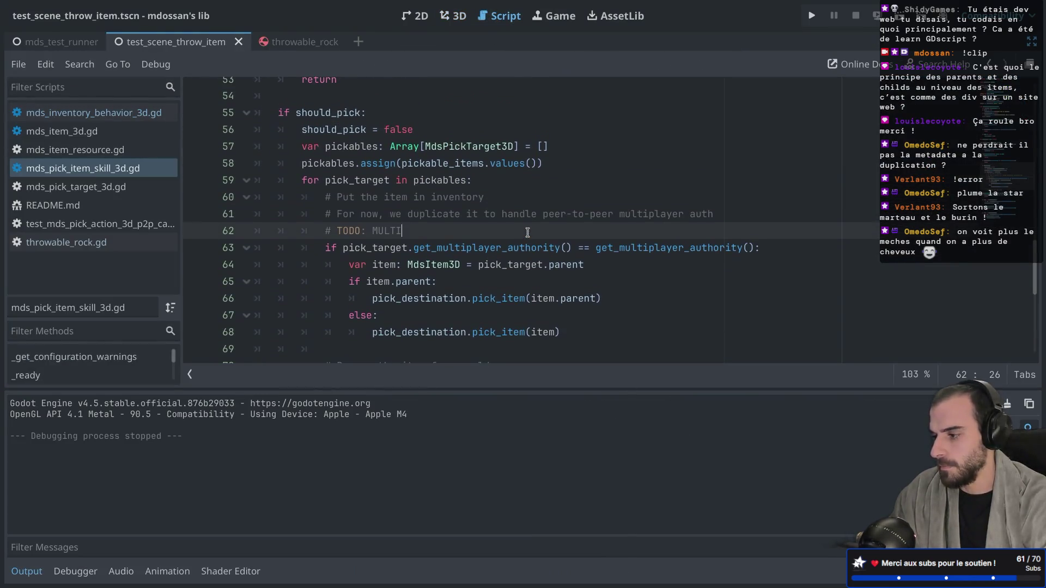
{"action": "left_click", "coordinate": [87, 112]}
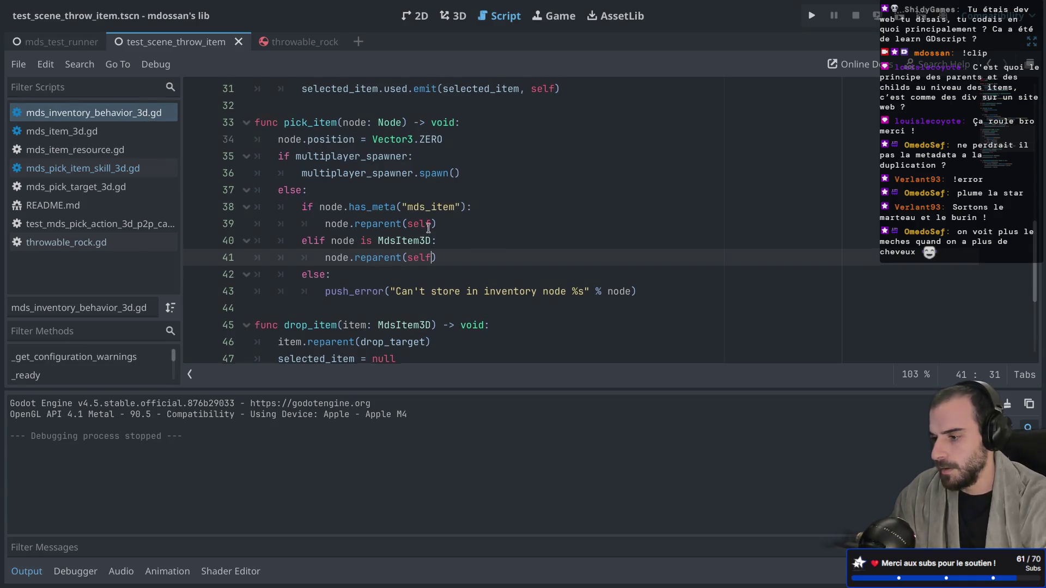
{"action": "scroll", "coordinate": [428, 227], "scroll_direction": "up", "scroll_amount": 2}
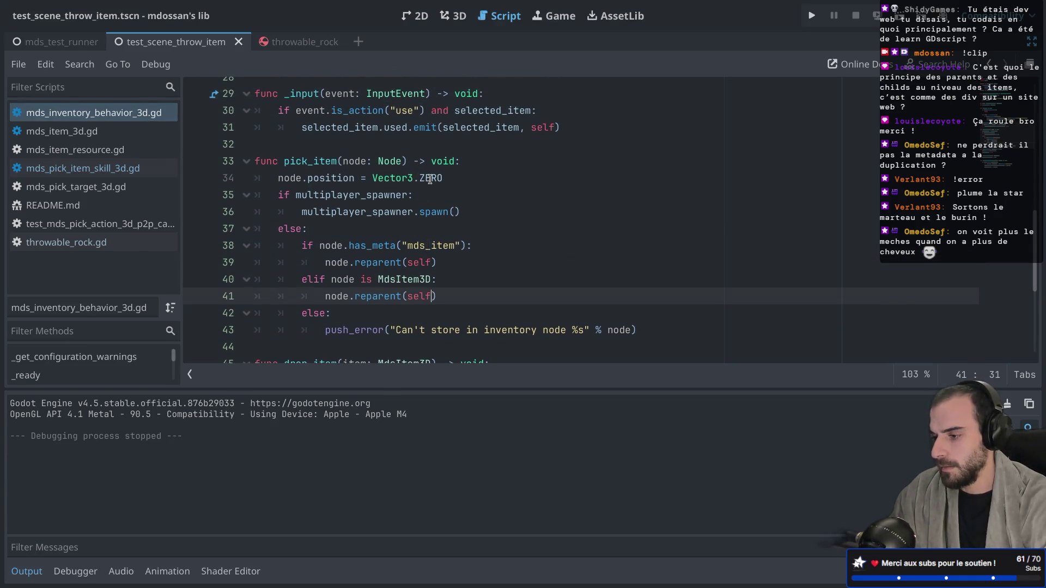
{"action": "mouse_move", "coordinate": [430, 179]}
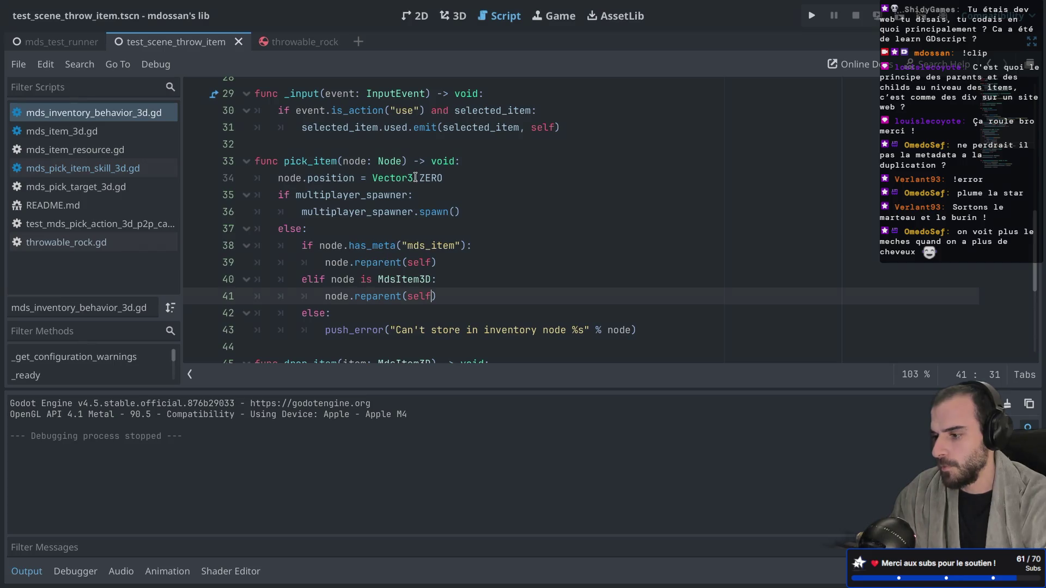
{"action": "left_click_drag", "start_coordinate": [361, 179], "coordinate": [474, 182]}
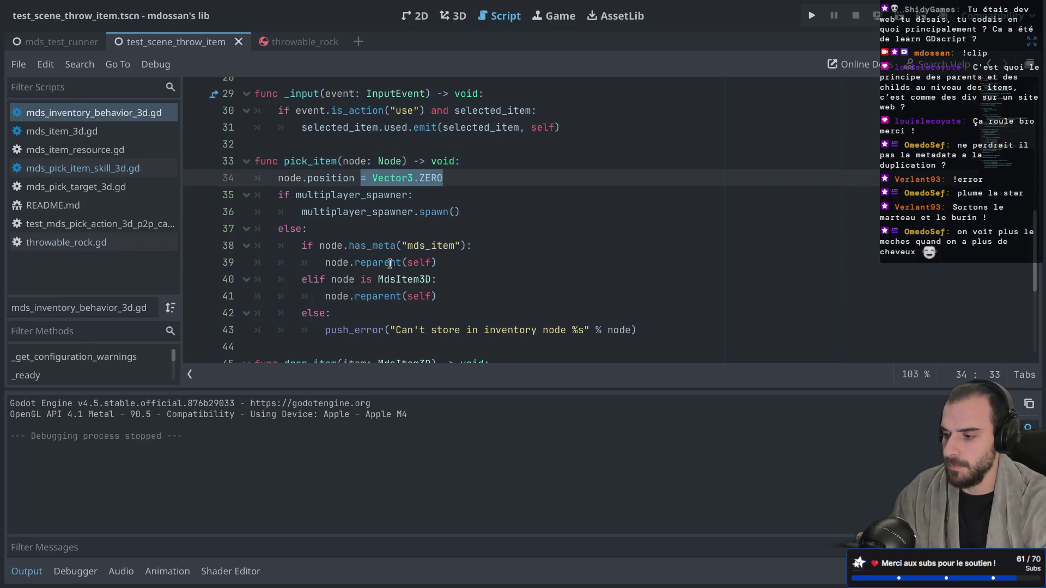
{"action": "mouse_move", "coordinate": [390, 263]}
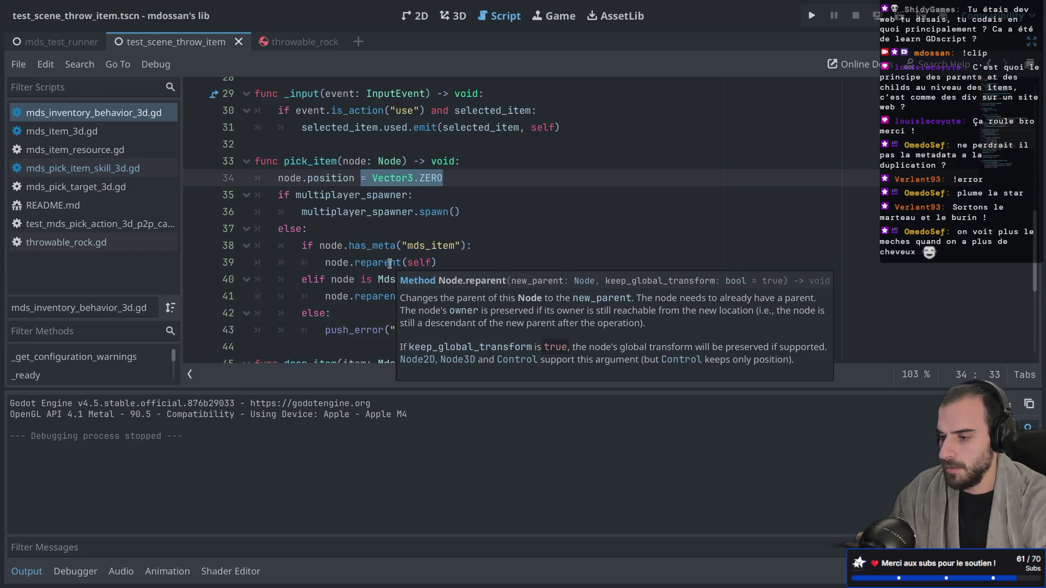
{"action": "left_click", "coordinate": [433, 262]}
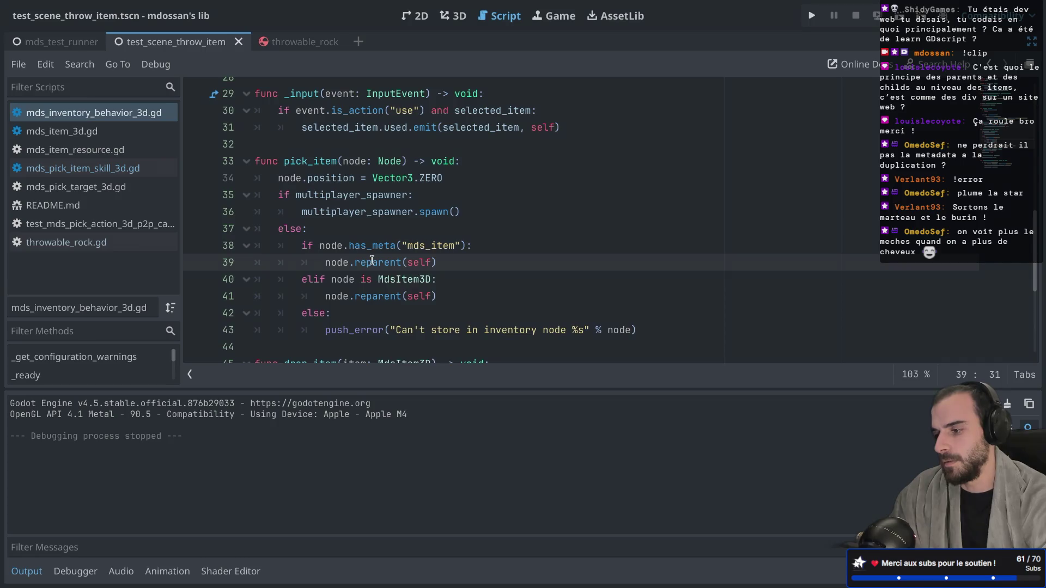
{"action": "mouse_move", "coordinate": [372, 261]}
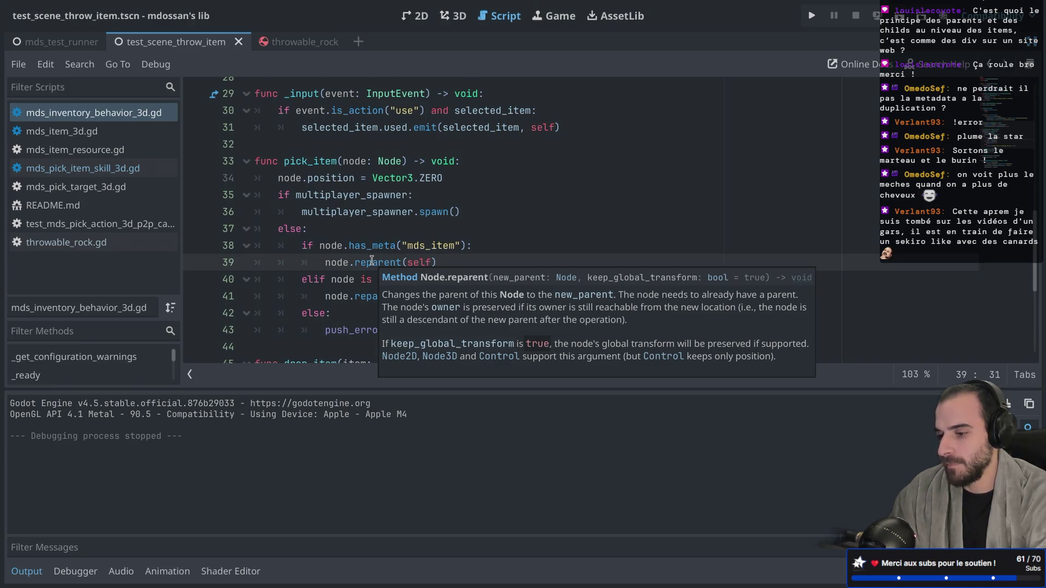
Step: Add ', true' to the reparent calls on lines 39 and 41
{"action": "type", "text": ", true"}
{"action": "left_click", "coordinate": [429, 299]}
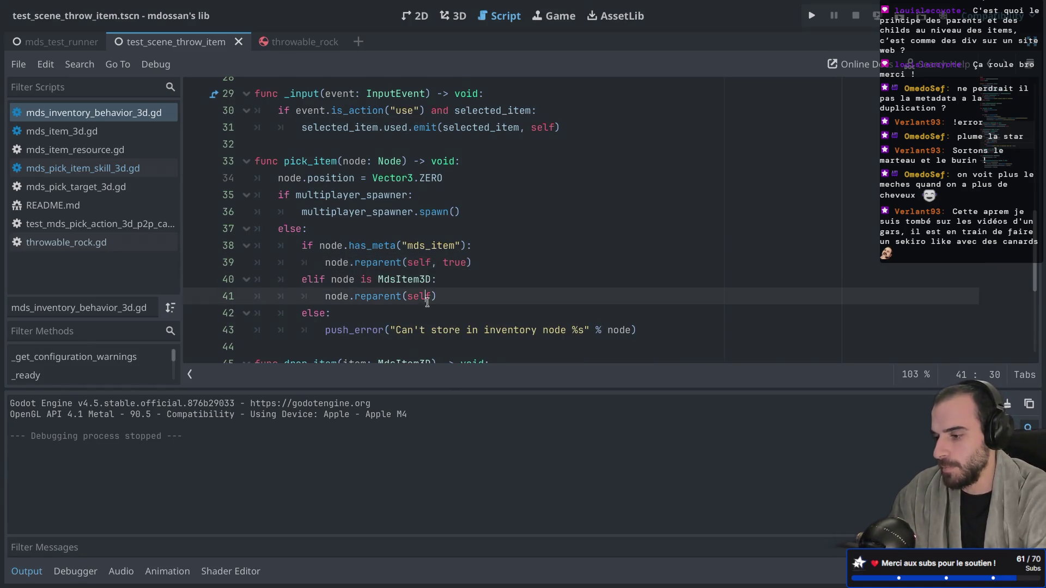
{"action": "type", "text": ", true"}
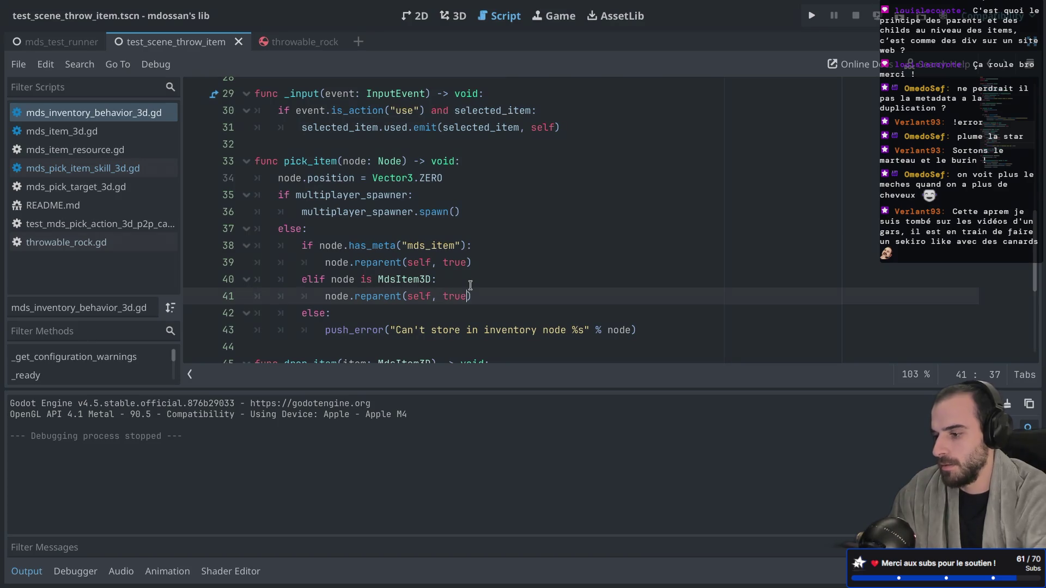
Step: Run the scene, stop it, and run it again to test the change
{"action": "key", "text": "super+r"}
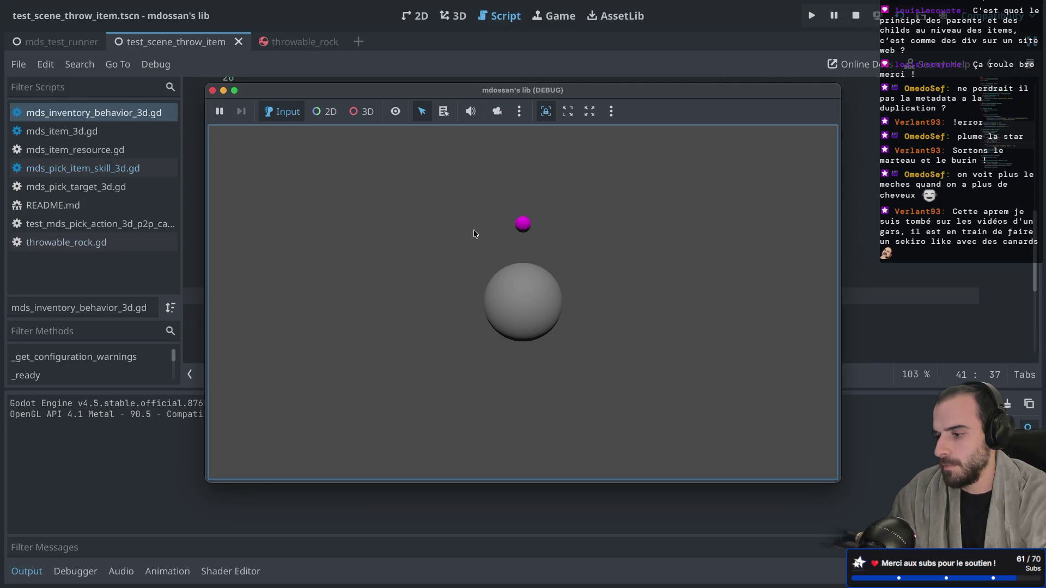
{"action": "key", "text": "super+q"}
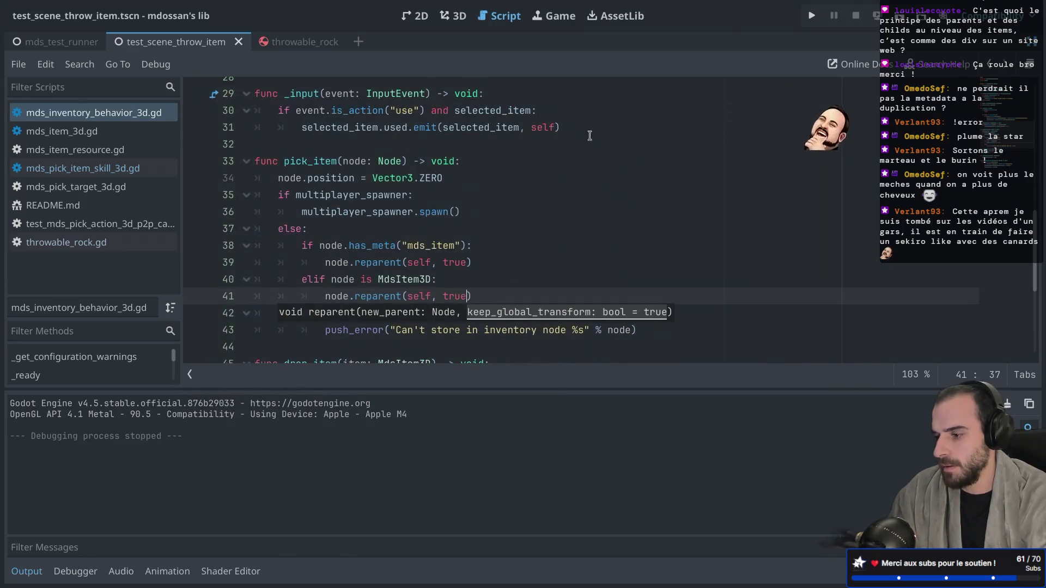
{"action": "key", "text": "super+r"}
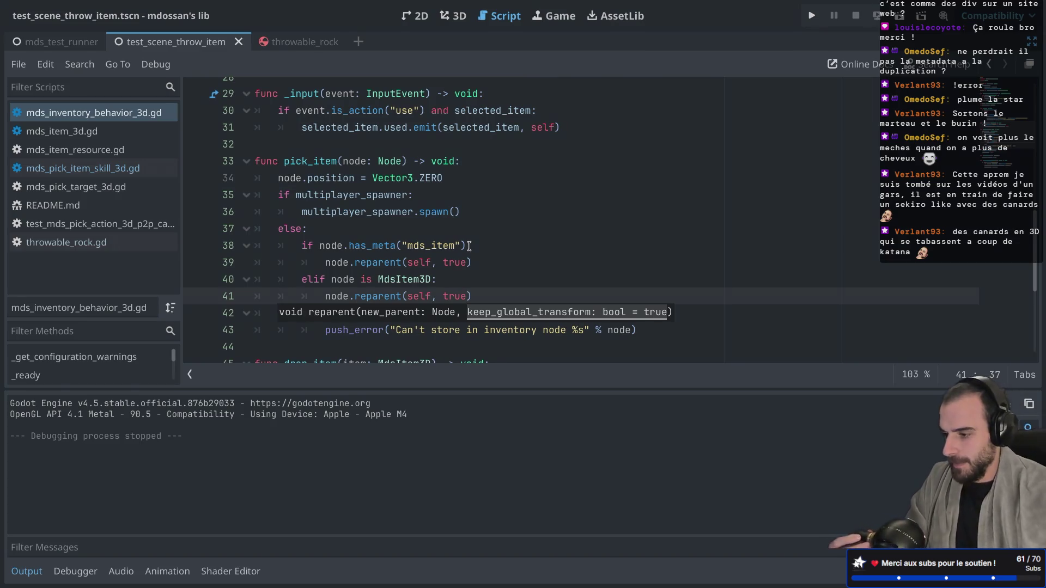
{"action": "left_click", "coordinate": [418, 197]}
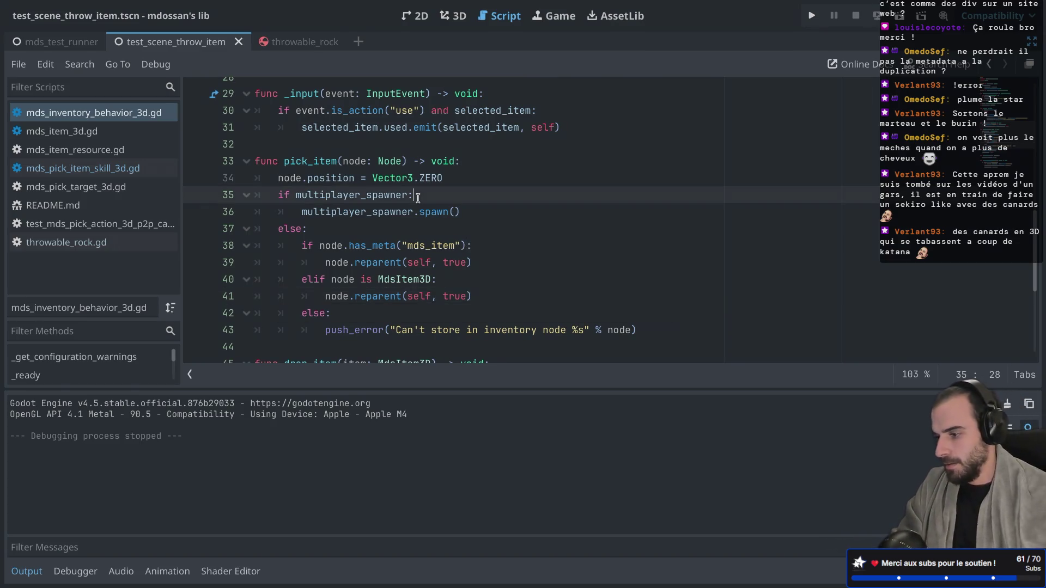
{"action": "mouse_move", "coordinate": [448, 212]}
{"action": "left_mouse_down"}
{"action": "mouse_move", "coordinate": [284, 226]}
{"action": "mouse_move", "coordinate": [374, 197]}
{"action": "left_mouse_up"}
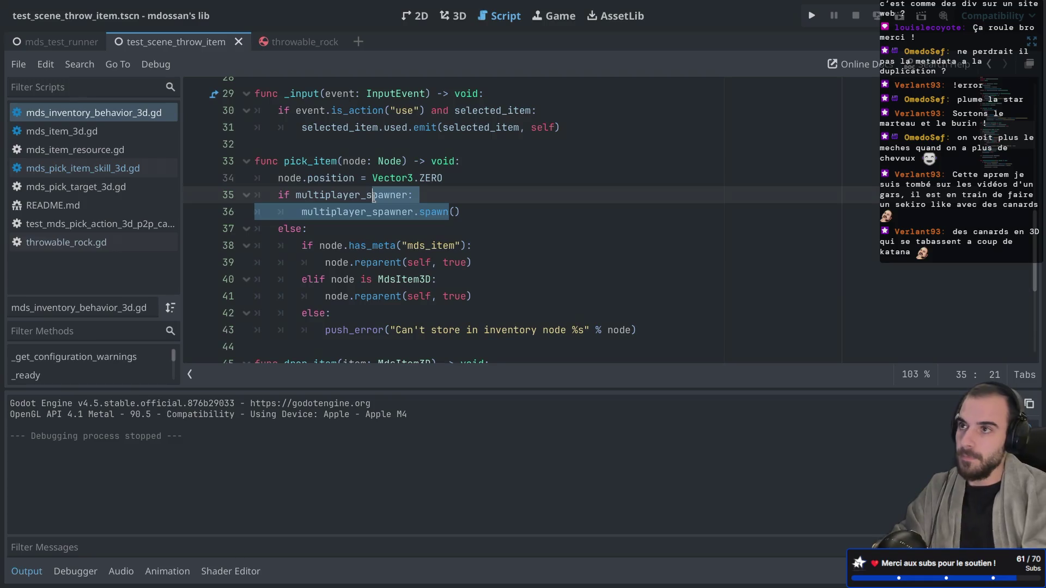
Step: Save the scene and the inventory script
{"action": "left_click", "coordinate": [395, 218]}
{"action": "scroll", "coordinate": [394, 218], "scroll_direction": "down", "scroll_amount": 3}
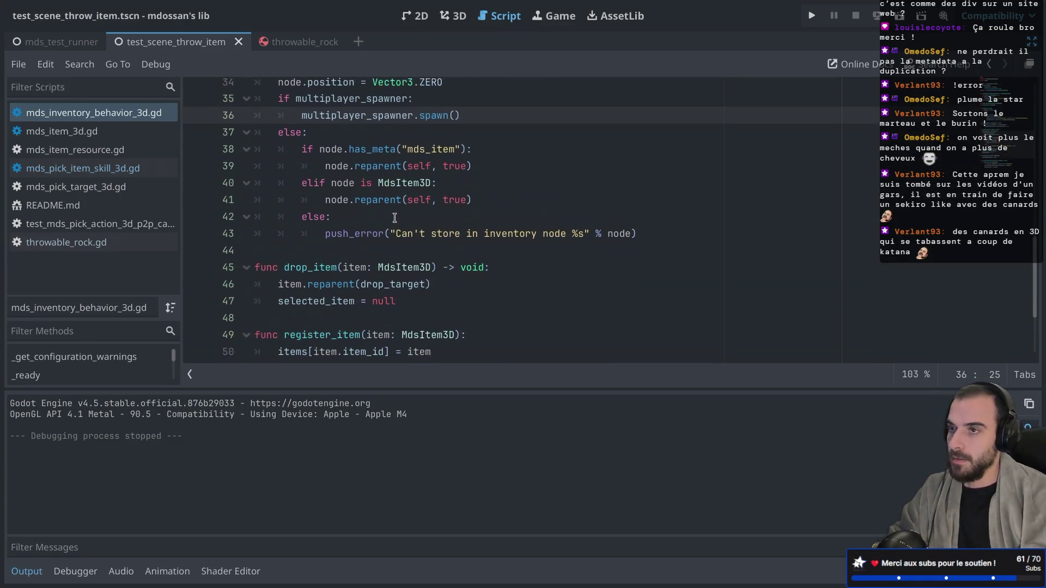
{"action": "key", "text": "ctrl+s"}
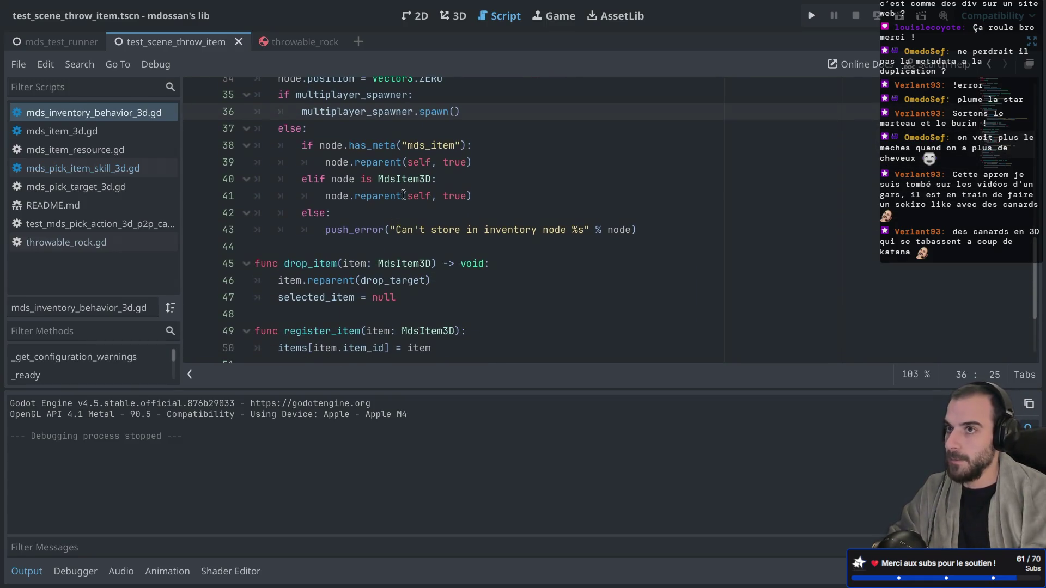
Step: Inspect the reparent calls on lines 39 and 41 and MdsItem3D on line 40
{"action": "scroll", "coordinate": [405, 191], "scroll_direction": "down", "scroll_amount": 1}
{"action": "scroll", "coordinate": [405, 192], "scroll_direction": "up", "scroll_amount": 1}
{"action": "double_click", "coordinate": [379, 173]}
{"action": "double_click", "coordinate": [376, 199]}
{"action": "double_click", "coordinate": [374, 211]}
{"action": "mouse_move", "coordinate": [374, 211]}
{"action": "scroll", "coordinate": [370, 215], "scroll_direction": "down", "scroll_amount": 1}
{"action": "left_click", "coordinate": [354, 231]}
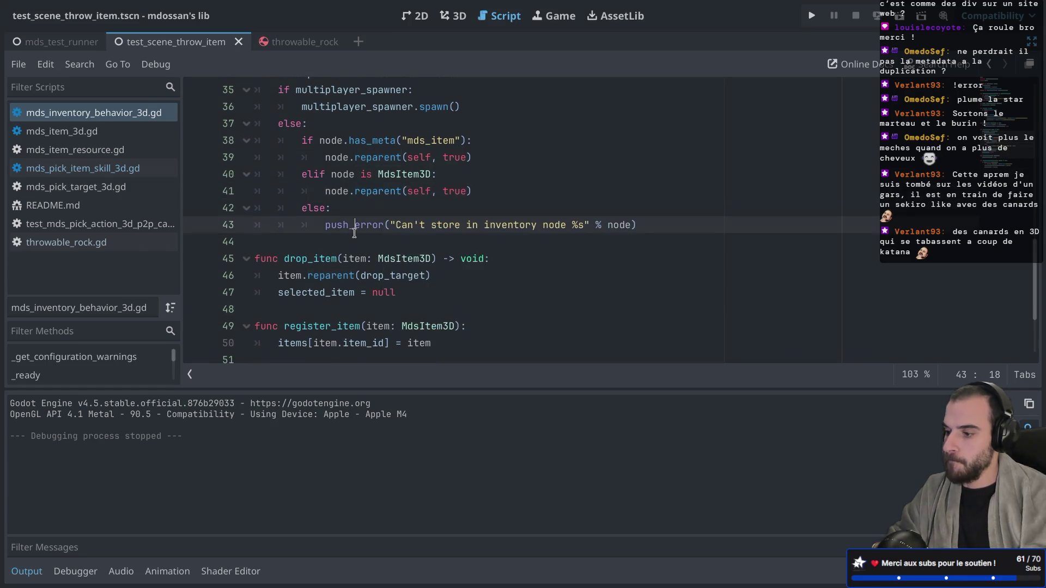
{"action": "scroll", "coordinate": [355, 233], "scroll_direction": "down", "scroll_amount": 1}
{"action": "scroll", "coordinate": [355, 233], "scroll_direction": "up", "scroll_amount": 1}
{"action": "left_click", "coordinate": [377, 177]}
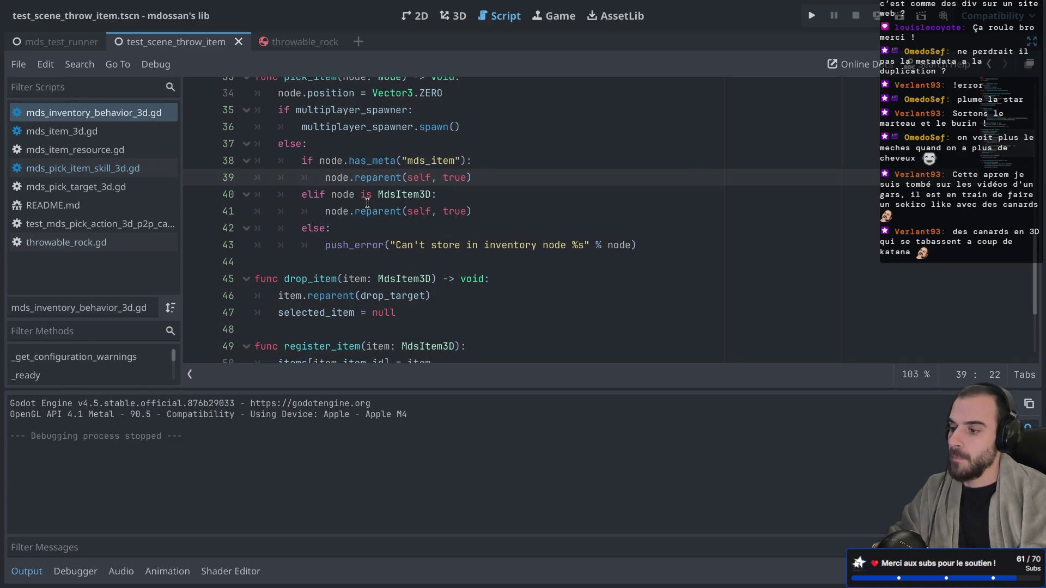
{"action": "mouse_move", "coordinate": [381, 174]}
{"action": "scroll", "coordinate": [380, 175], "scroll_direction": "up", "scroll_amount": 3}
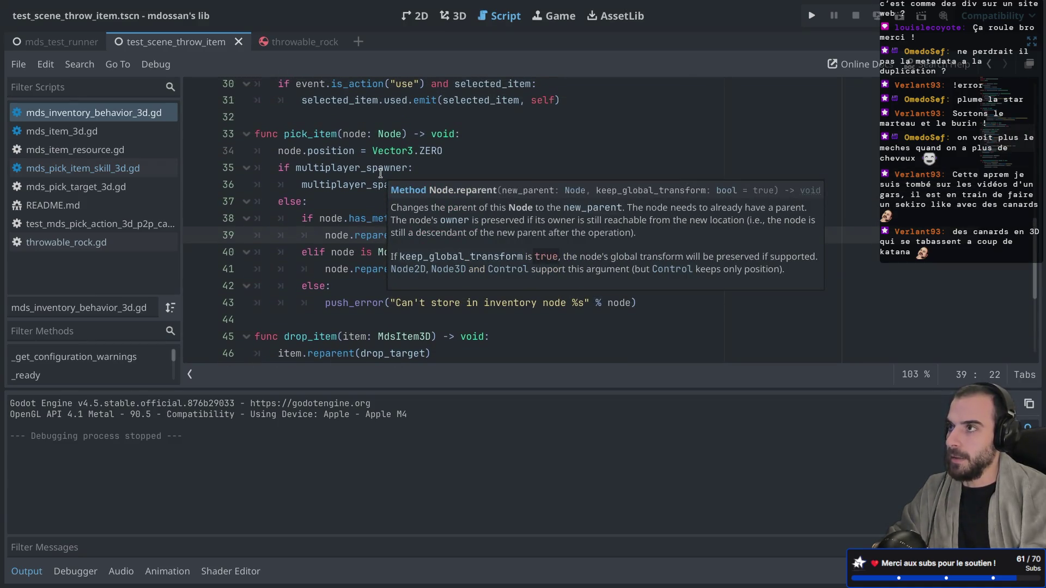
Step: Re-read the has_meta check on line 38 alongside the reparent calls
{"action": "double_click", "coordinate": [371, 218]}
{"action": "left_click", "coordinate": [367, 238]}
{"action": "left_click", "coordinate": [363, 269]}
{"action": "double_click", "coordinate": [375, 237]}
{"action": "double_click", "coordinate": [374, 218]}
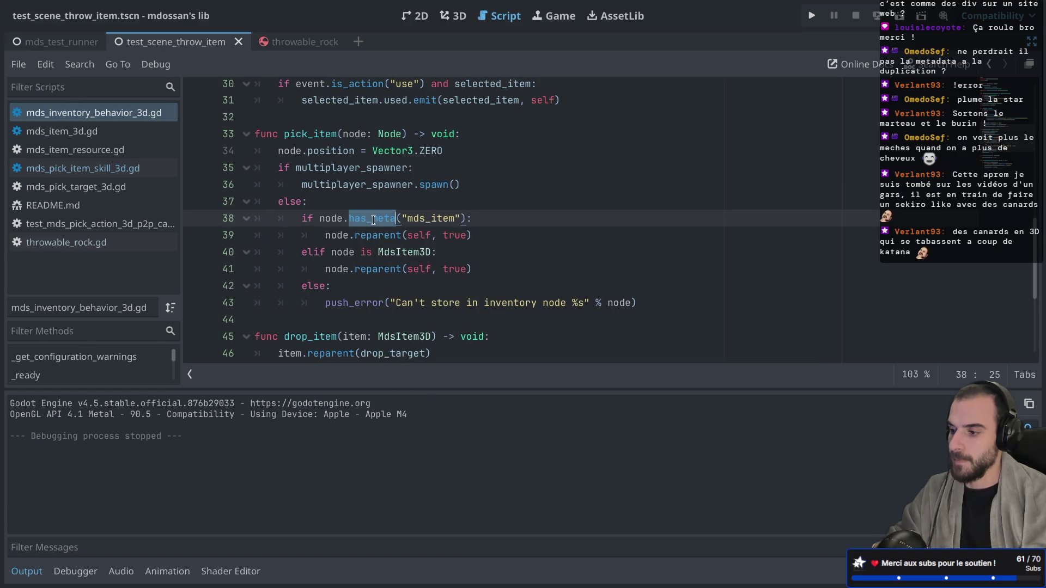
{"action": "mouse_move", "coordinate": [369, 220]}
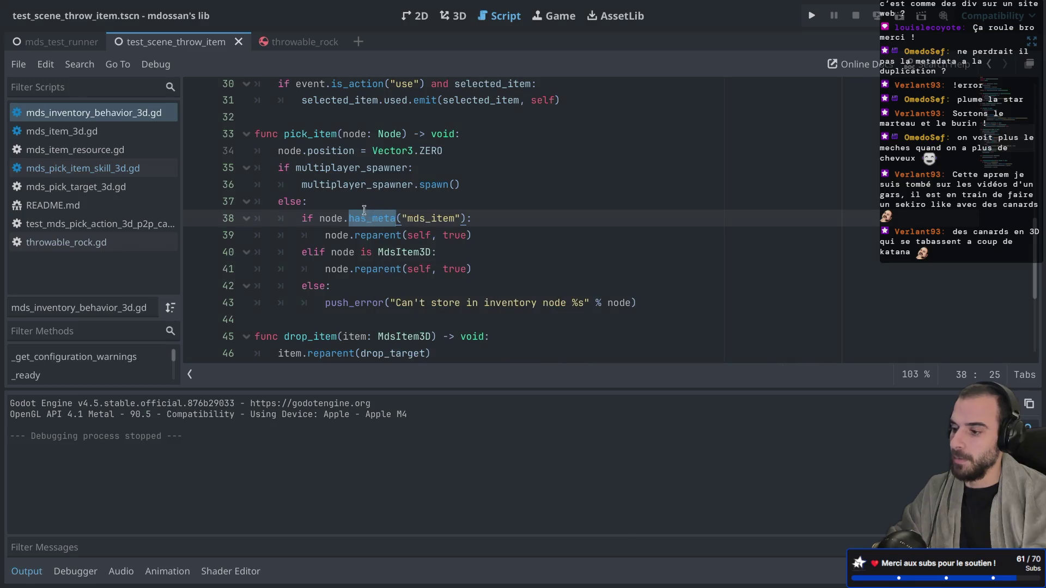
{"action": "left_click", "coordinate": [364, 204]}
{"action": "double_click", "coordinate": [364, 236]}
{"action": "left_click", "coordinate": [376, 223]}
{"action": "double_click", "coordinate": [375, 221]}
{"action": "double_click", "coordinate": [372, 238]}
{"action": "double_click", "coordinate": [369, 271]}
{"action": "left_click", "coordinate": [368, 250]}
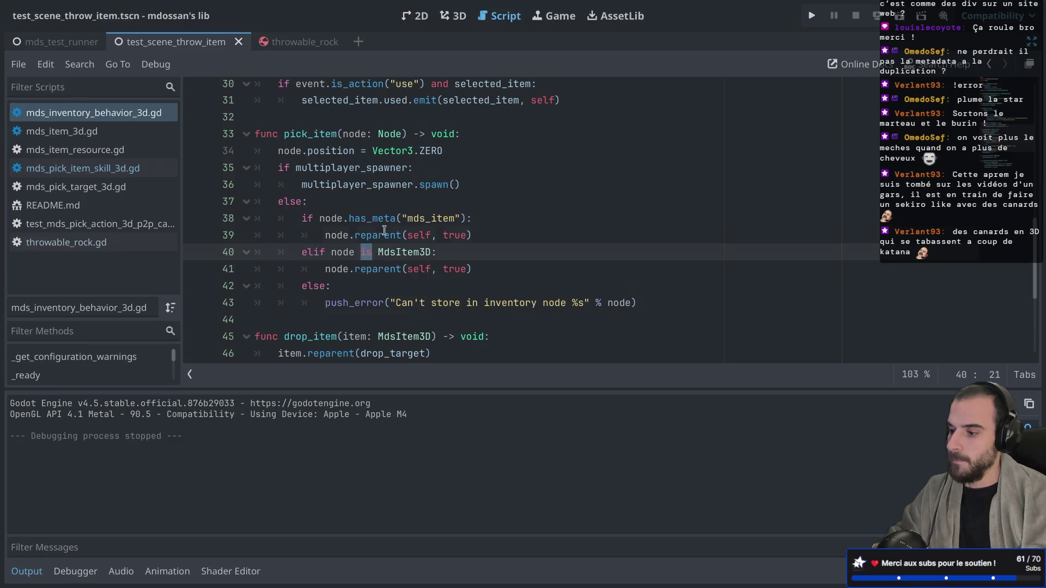
{"action": "double_click", "coordinate": [384, 234]}
{"action": "left_click", "coordinate": [386, 217]}
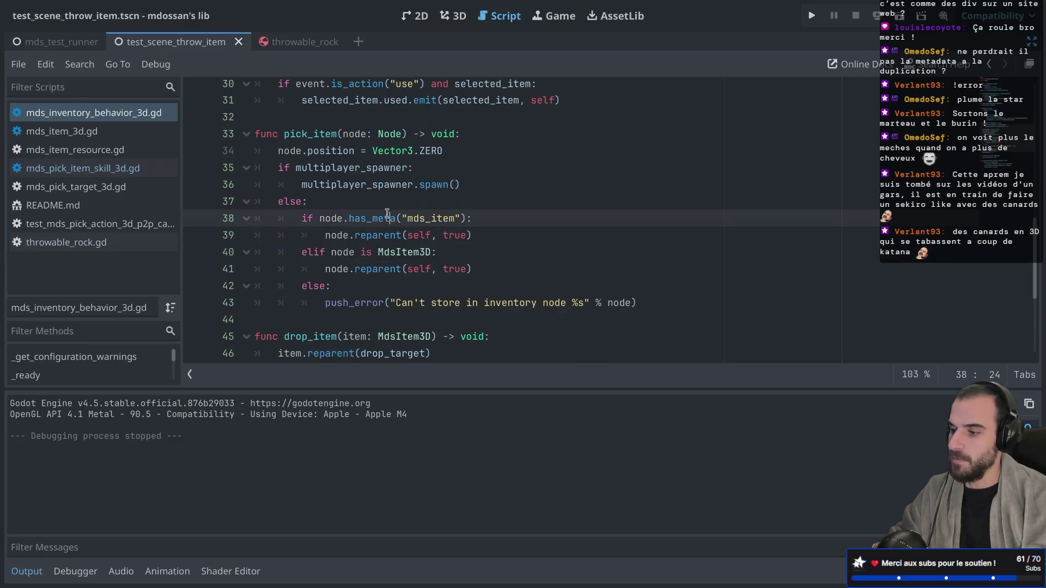
{"action": "left_click", "coordinate": [393, 190]}
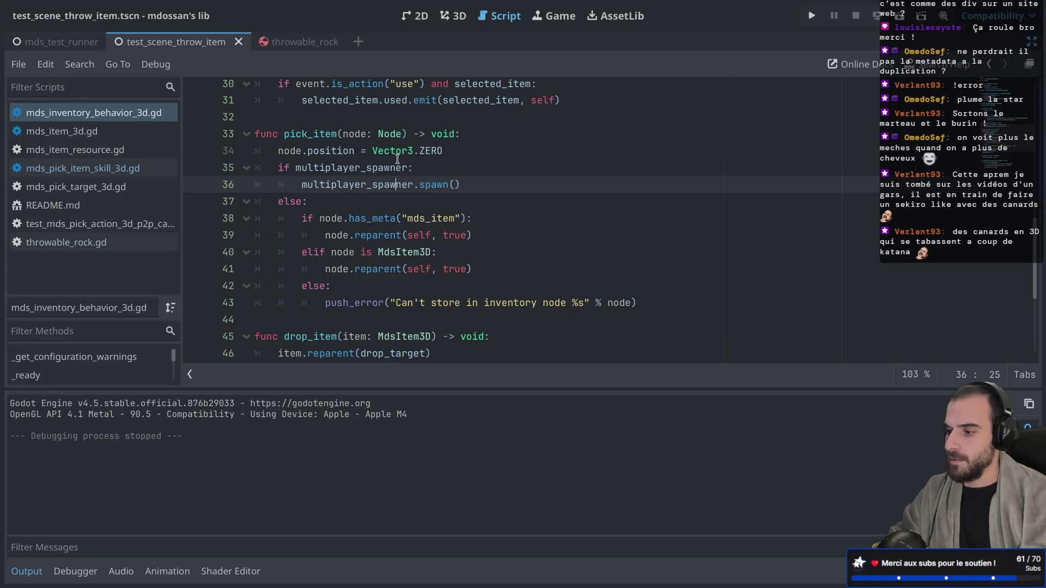
Step: Select the position property on line 34 for replacement
{"action": "scroll", "coordinate": [373, 151], "scroll_direction": "up", "scroll_amount": 10}
{"action": "scroll", "coordinate": [373, 151], "scroll_direction": "down", "scroll_amount": 6}
{"action": "scroll", "coordinate": [373, 149], "scroll_direction": "down", "scroll_amount": 4}
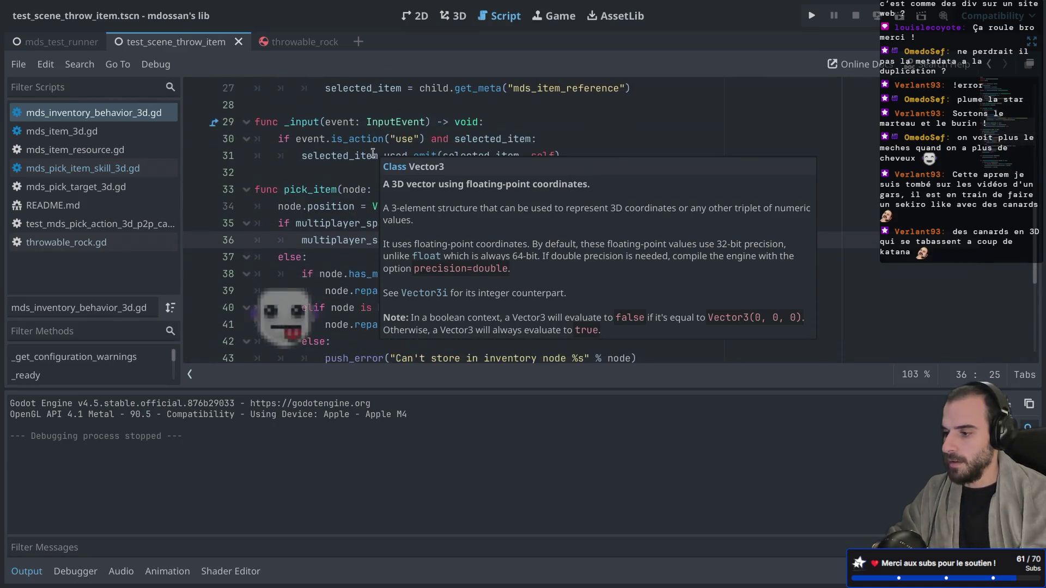
{"action": "double_click", "coordinate": [330, 207]}
Step: Start retyping line 34's property as glob..., then delete it back to node
{"action": "type", "text": "gll"}
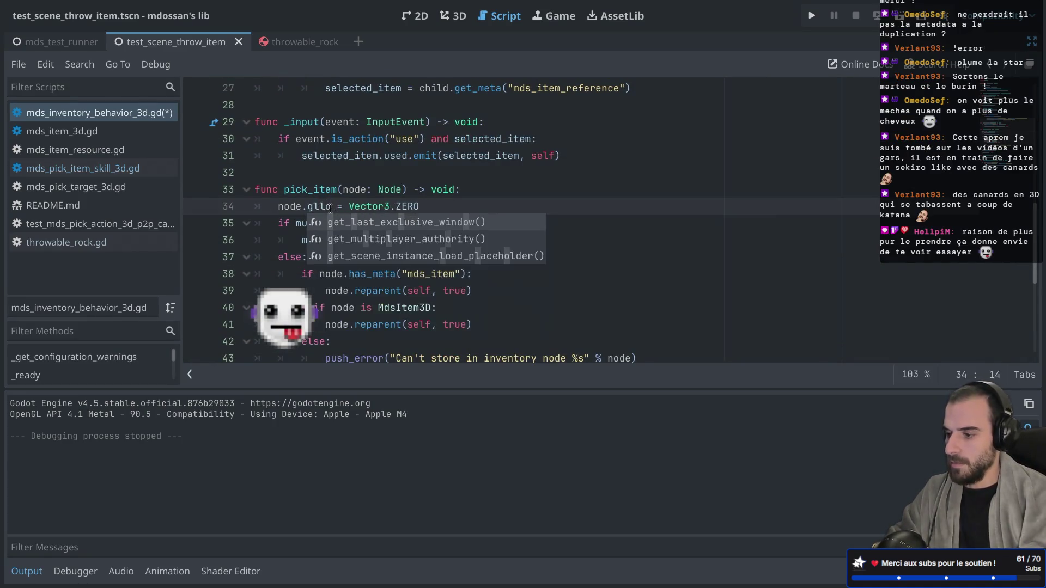
{"action": "key", "text": "BackSpace"}
{"action": "type", "text": "obl"}
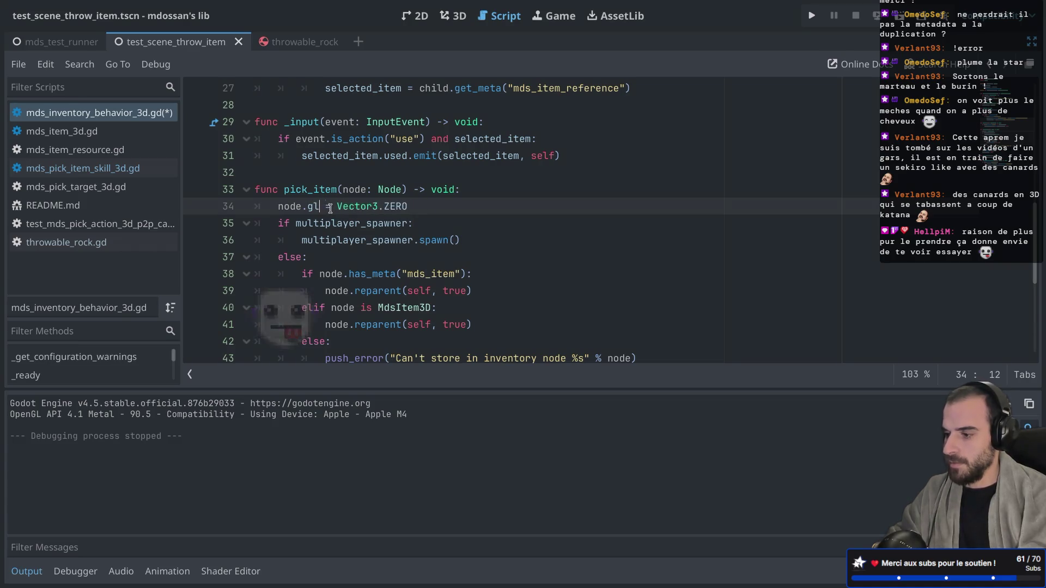
{"action": "key", "text": "BackSpace"}
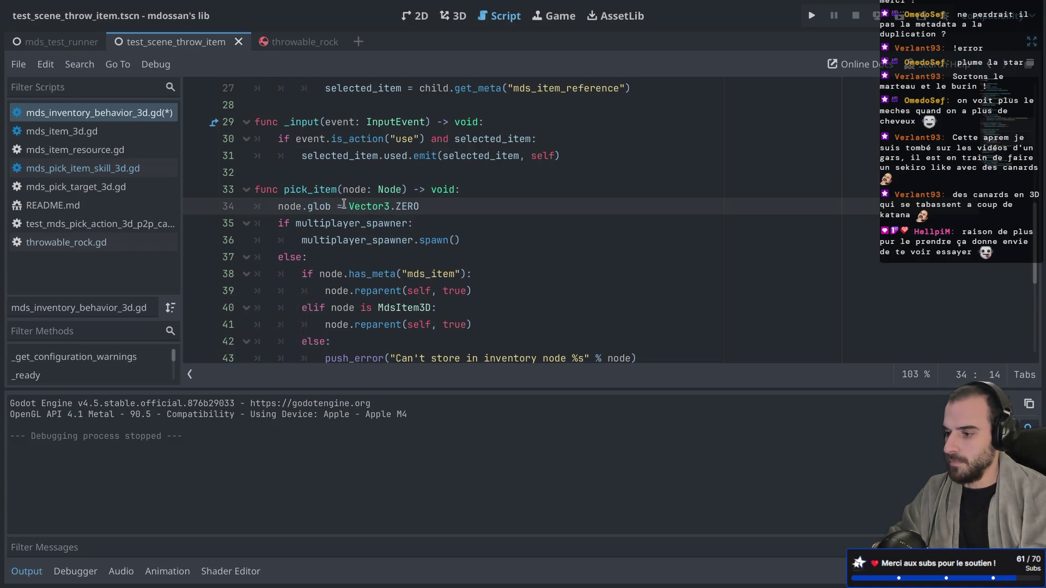
{"action": "double_click", "coordinate": [326, 206]}
{"action": "key", "text": "BackSpace"}
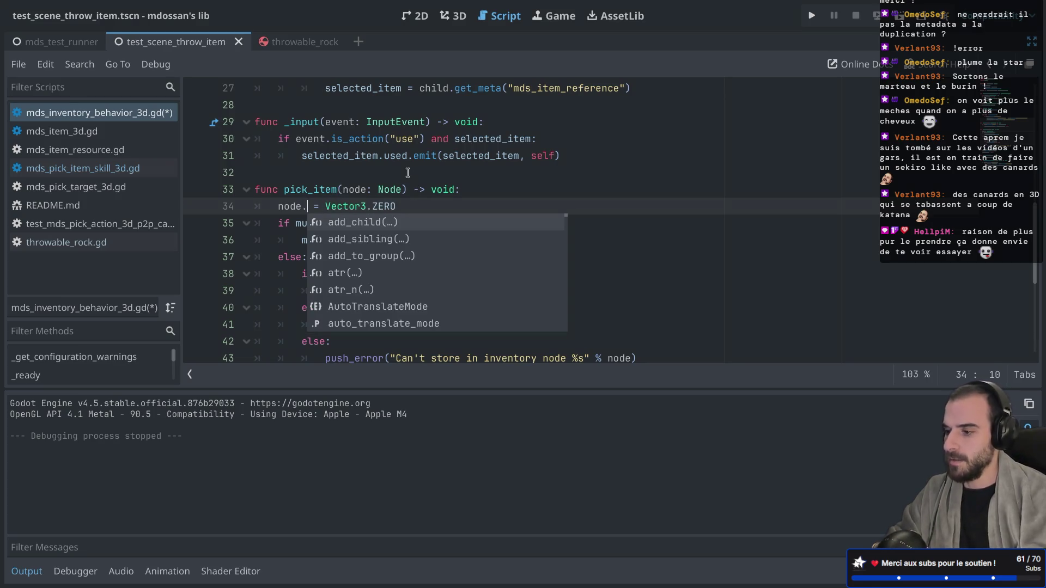
{"action": "key", "text": "BackSpace"}
Step: Retype the parameter as Node3D, restore node.position on line 34, save, and run the test scene
{"action": "left_click", "coordinate": [401, 189]}
{"action": "type", "text": "3D"}
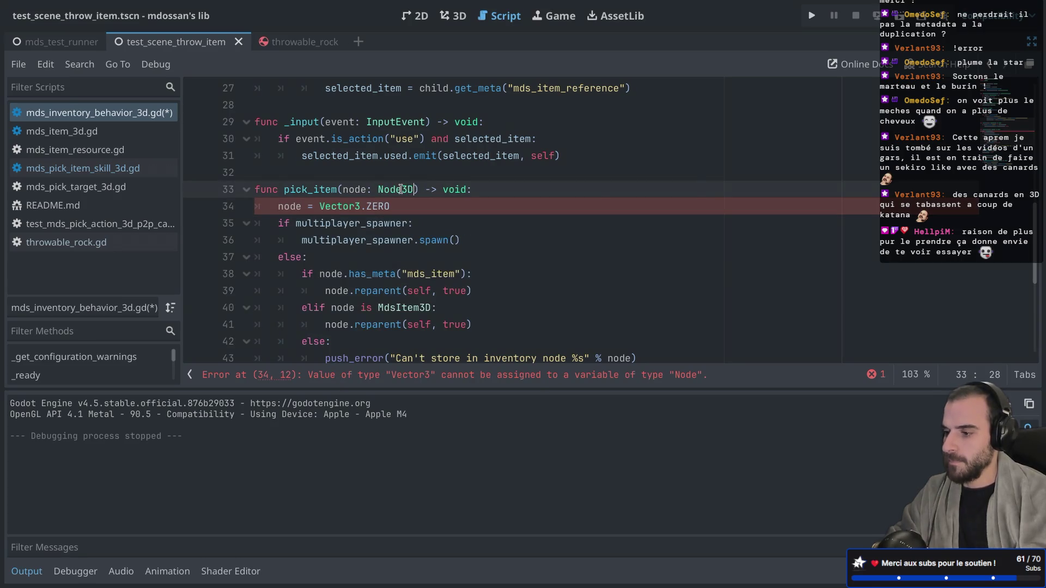
{"action": "key", "text": "ctrl+s"}
{"action": "left_click", "coordinate": [305, 206]}
{"action": "type", "text": ".p"}
{"action": "key", "text": "Return"}
{"action": "key", "text": "ctrl+s"}
{"action": "double_click", "coordinate": [405, 189]}
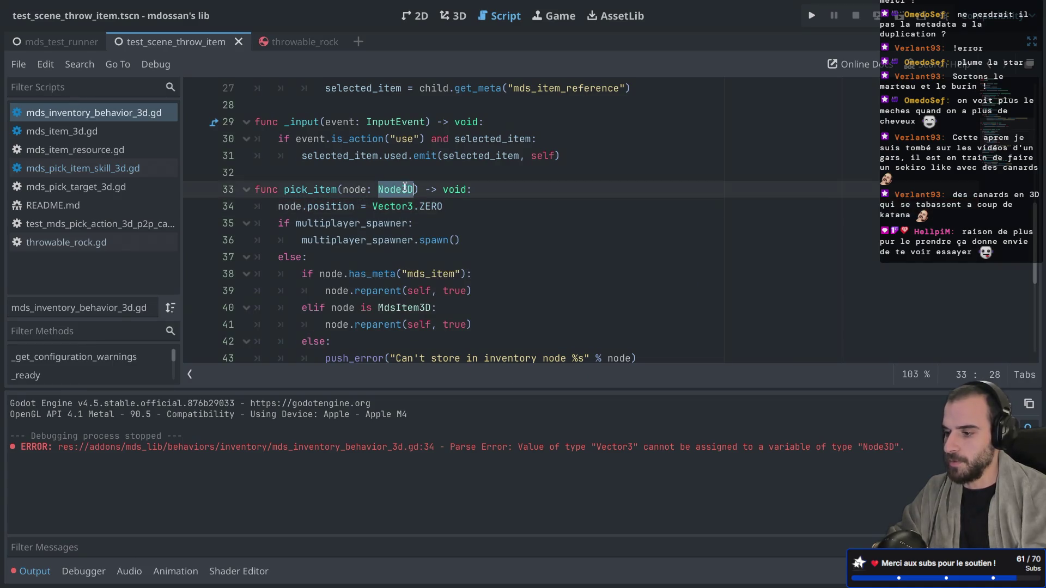
{"action": "left_click", "coordinate": [899, 17]}
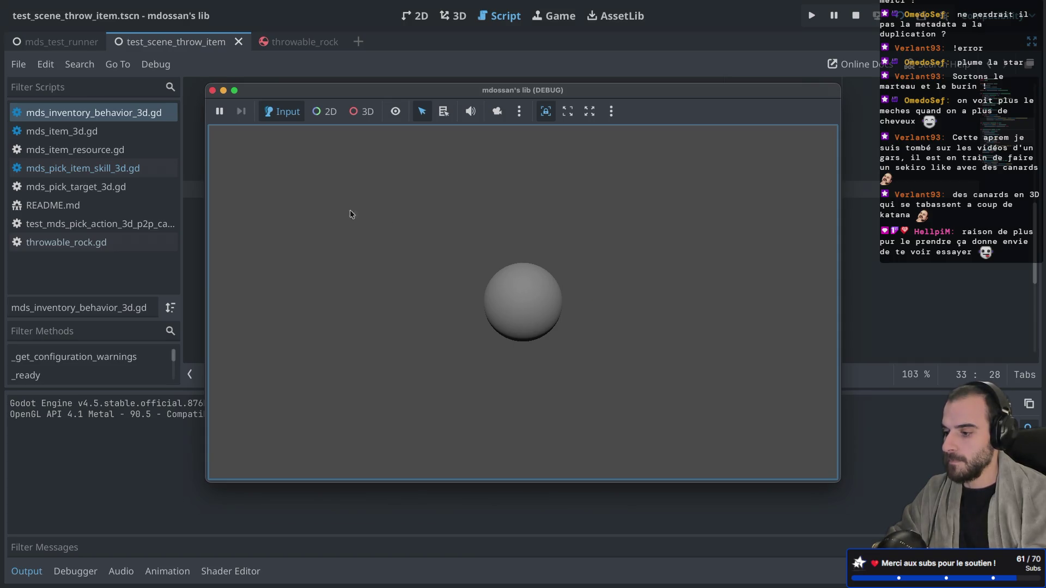
Step: Restore the side docks and expand TestSceneThrowItem, Player and MdsInventoryLogic in the Remote tree
{"action": "left_click", "coordinate": [346, 61]}
{"action": "key", "text": "ctrl+shift+F11"}
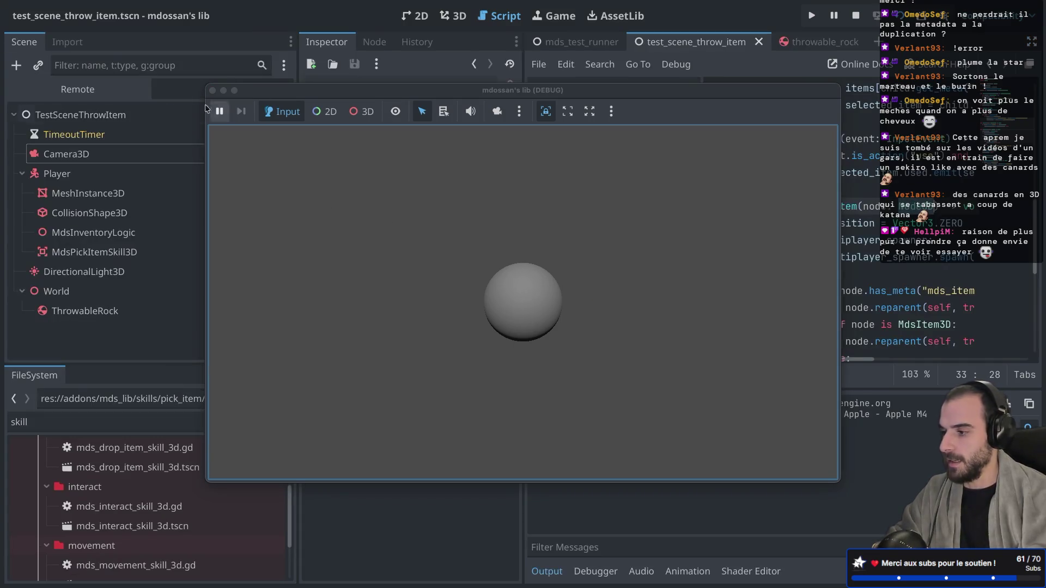
{"action": "left_click", "coordinate": [22, 135]}
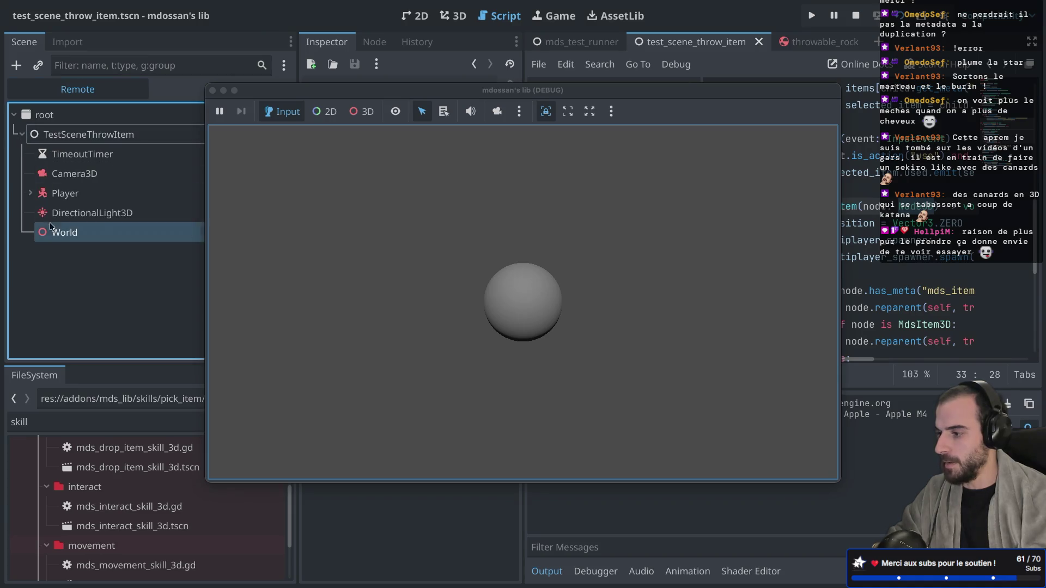
{"action": "left_click", "coordinate": [30, 193]}
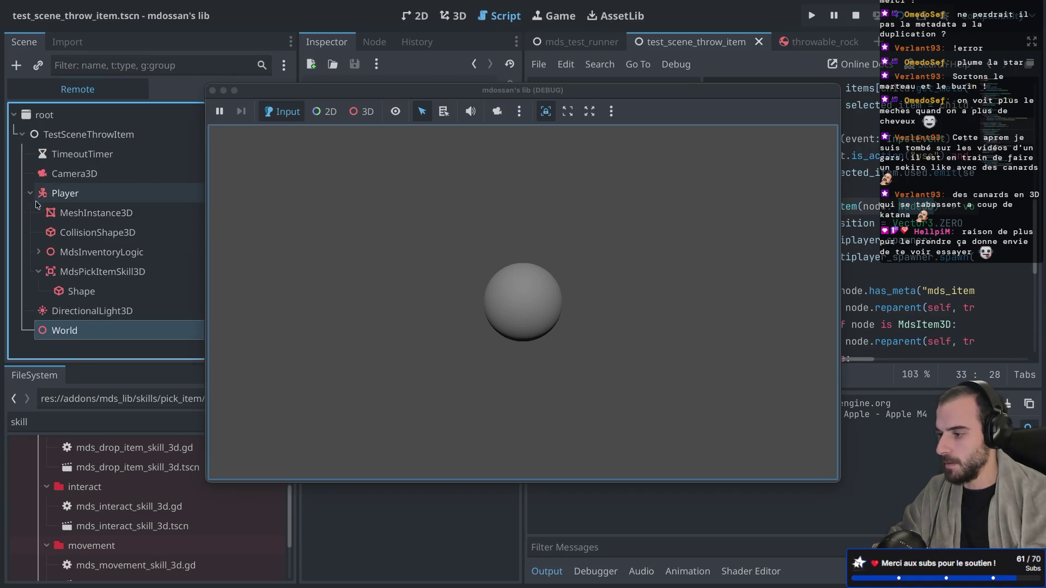
{"action": "left_click", "coordinate": [35, 253]}
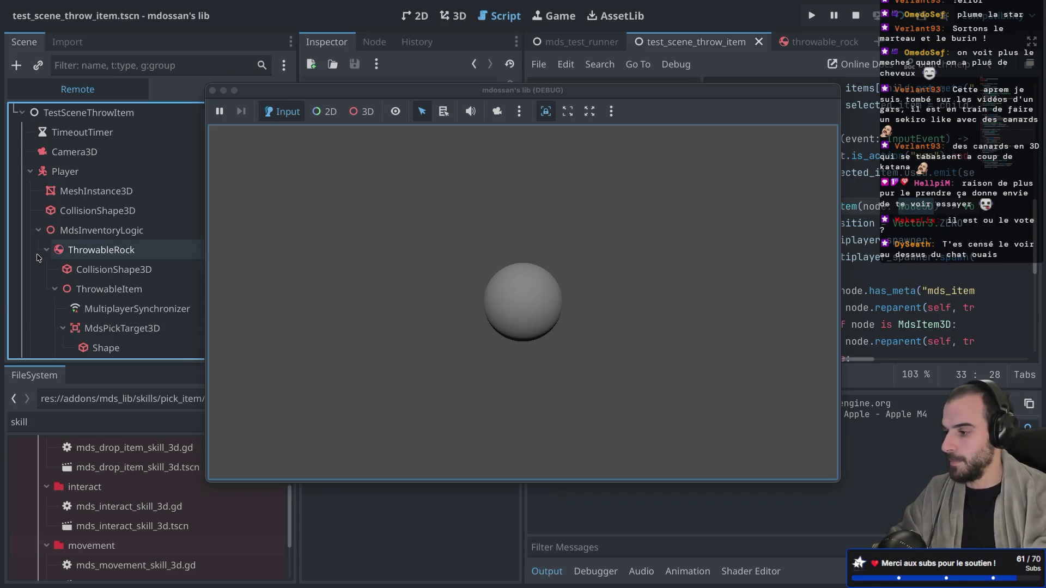
Step: Compare ThrowableRock and MdsInventoryLogic in the remote inspector, with the game window moved aside
{"action": "left_click", "coordinate": [133, 249]}
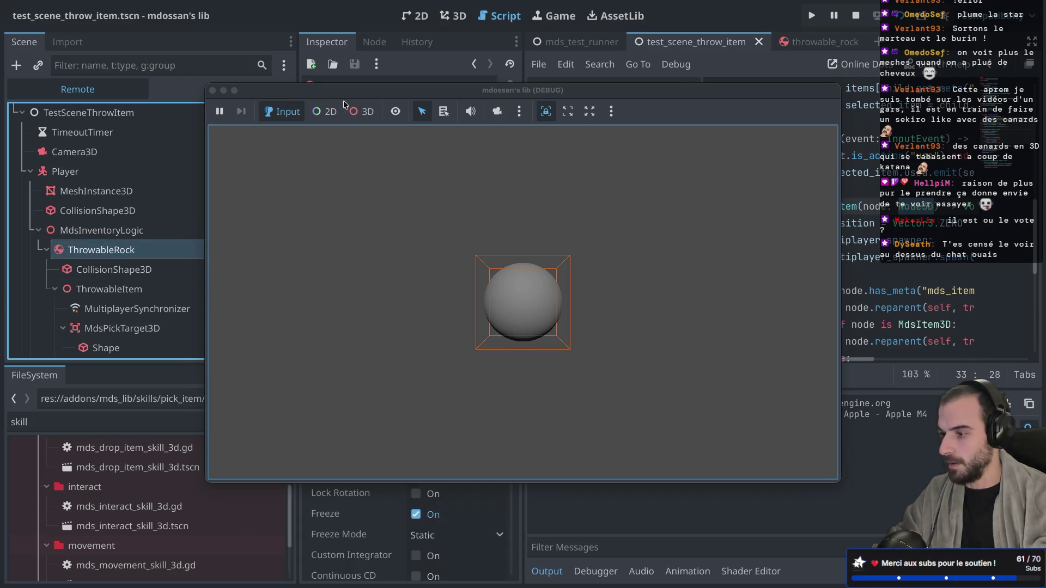
{"action": "left_click_drag", "start_coordinate": [505, 93], "coordinate": [703, 95]}
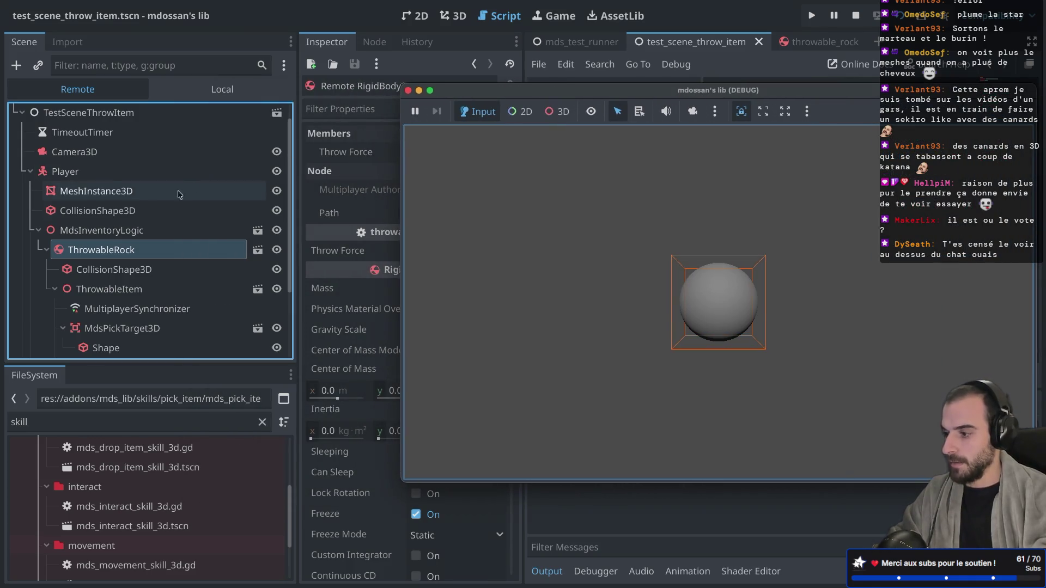
{"action": "left_click", "coordinate": [104, 231]}
{"action": "left_click", "coordinate": [101, 248]}
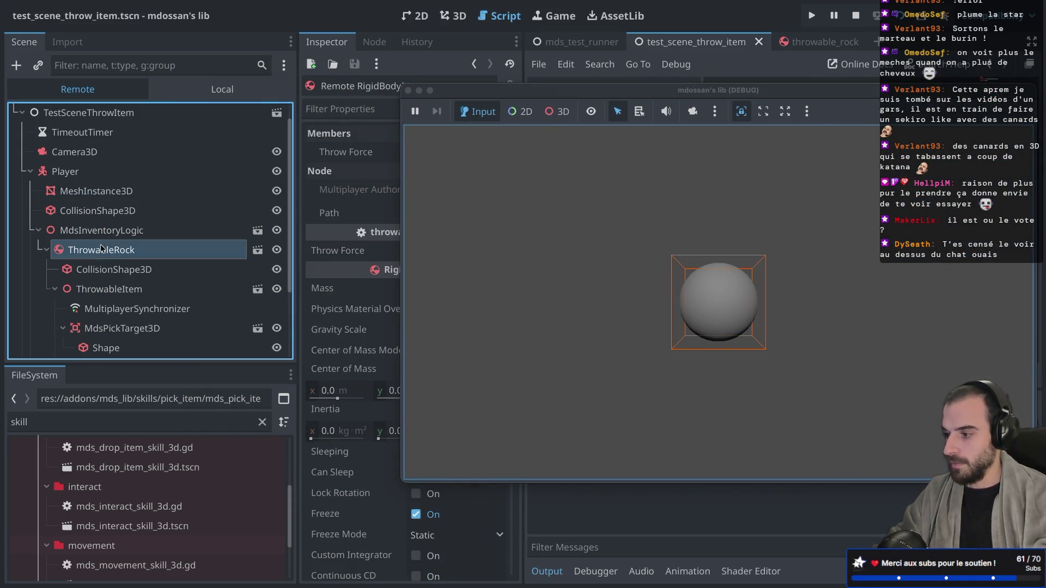
{"action": "left_click", "coordinate": [47, 250]}
{"action": "left_click_drag", "start_coordinate": [492, 92], "coordinate": [675, 92]}
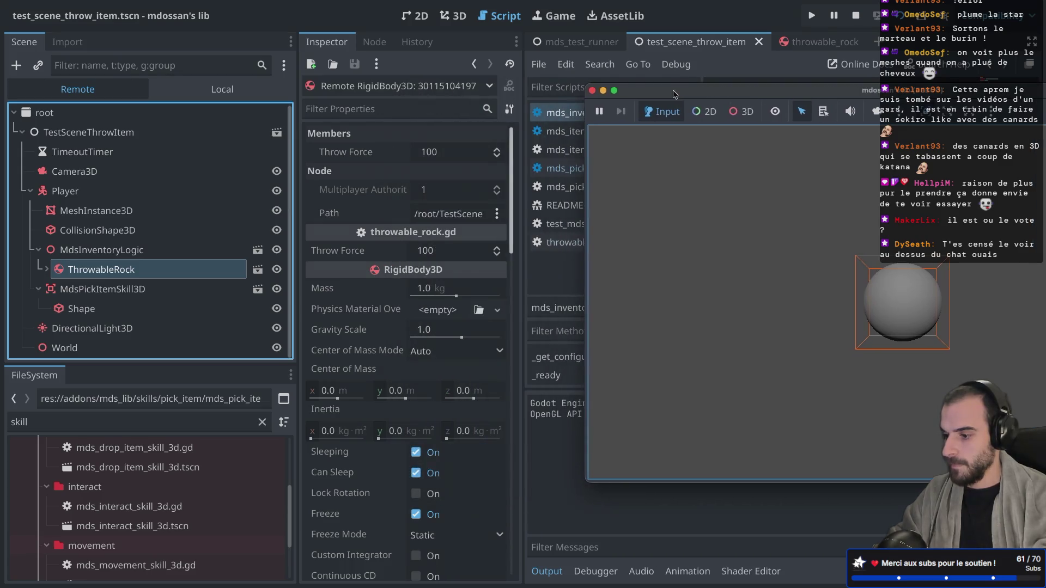
Step: Check the Node3D Position of MdsInventoryLogic and ThrowableRock (0, -1.0, 0), then stop the game
{"action": "scroll", "coordinate": [431, 307], "scroll_direction": "down", "scroll_amount": 10}
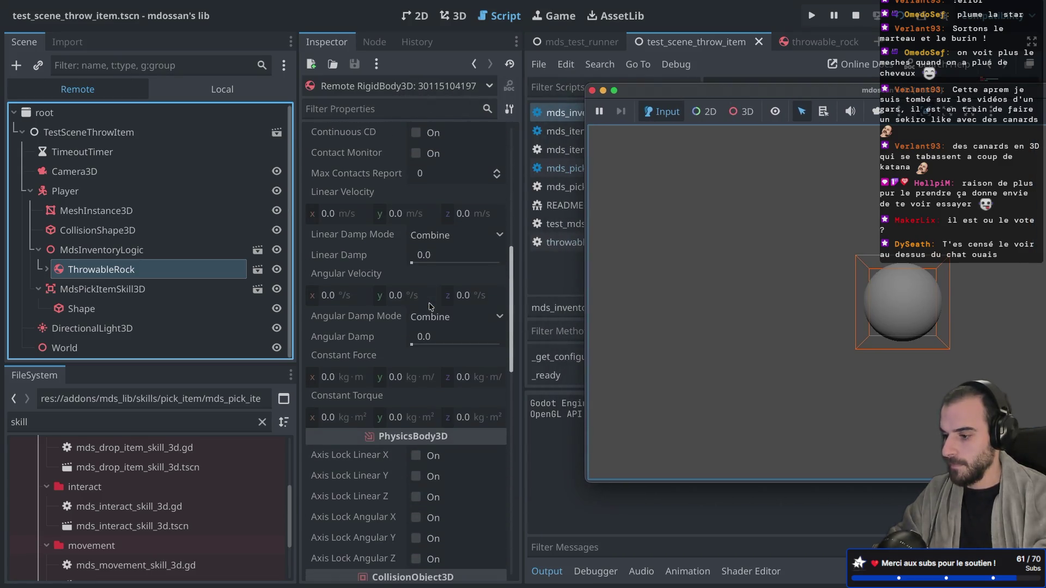
{"action": "scroll", "coordinate": [431, 307], "scroll_direction": "down", "scroll_amount": 10}
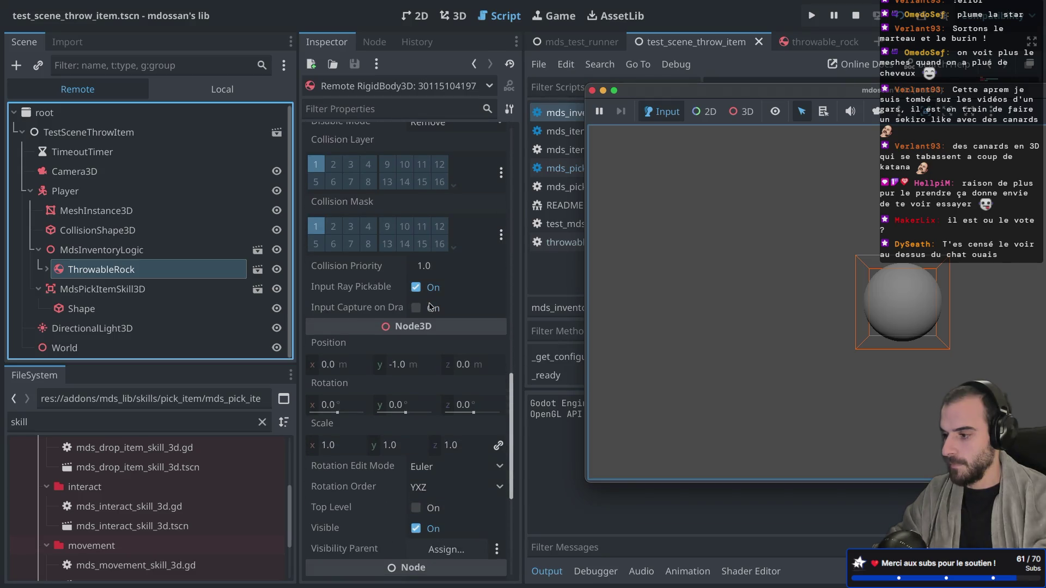
{"action": "scroll", "coordinate": [431, 307], "scroll_direction": "down", "scroll_amount": 5}
{"action": "scroll", "coordinate": [431, 307], "scroll_direction": "up", "scroll_amount": 6}
{"action": "scroll", "coordinate": [431, 306], "scroll_direction": "up", "scroll_amount": 3}
{"action": "scroll", "coordinate": [422, 326], "scroll_direction": "down", "scroll_amount": 5}
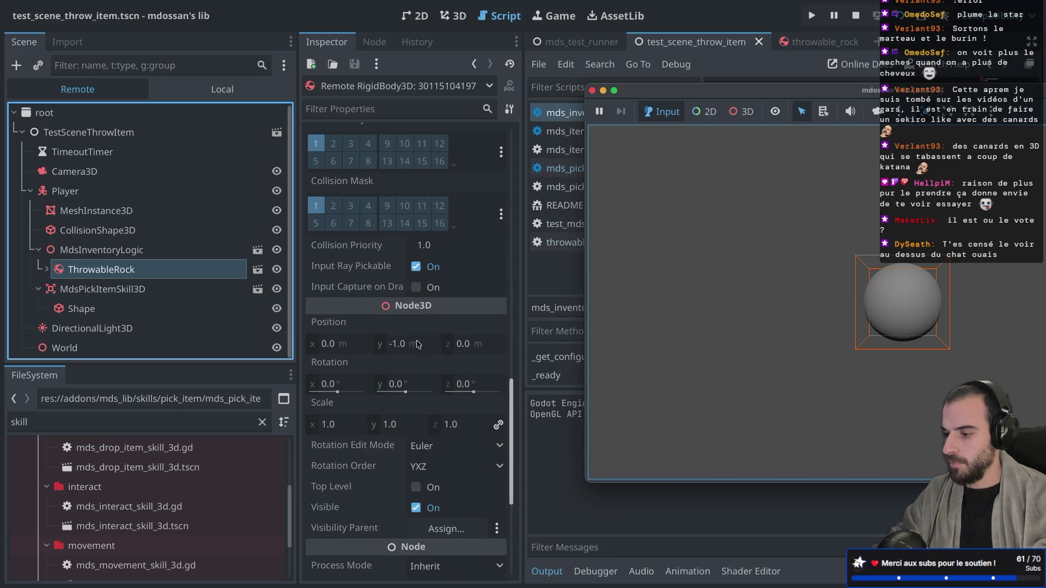
{"action": "left_click", "coordinate": [168, 253]}
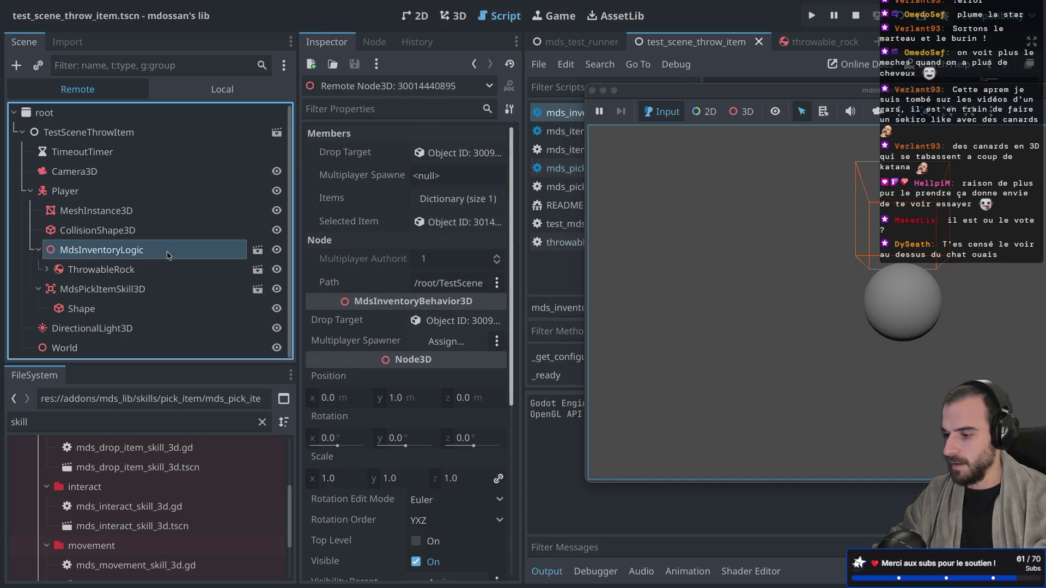
{"action": "left_click", "coordinate": [141, 271]}
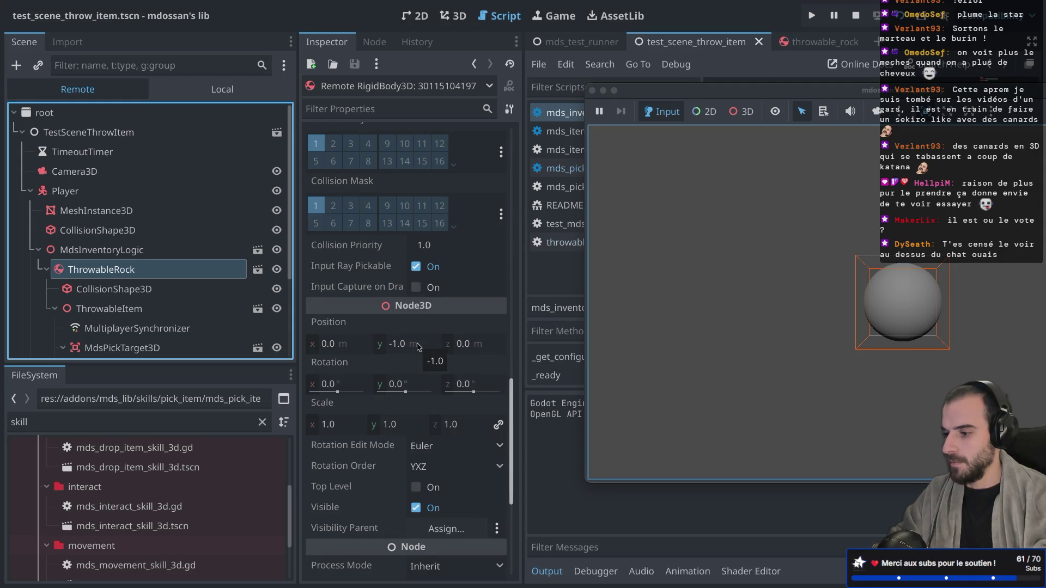
{"action": "left_click", "coordinate": [593, 91]}
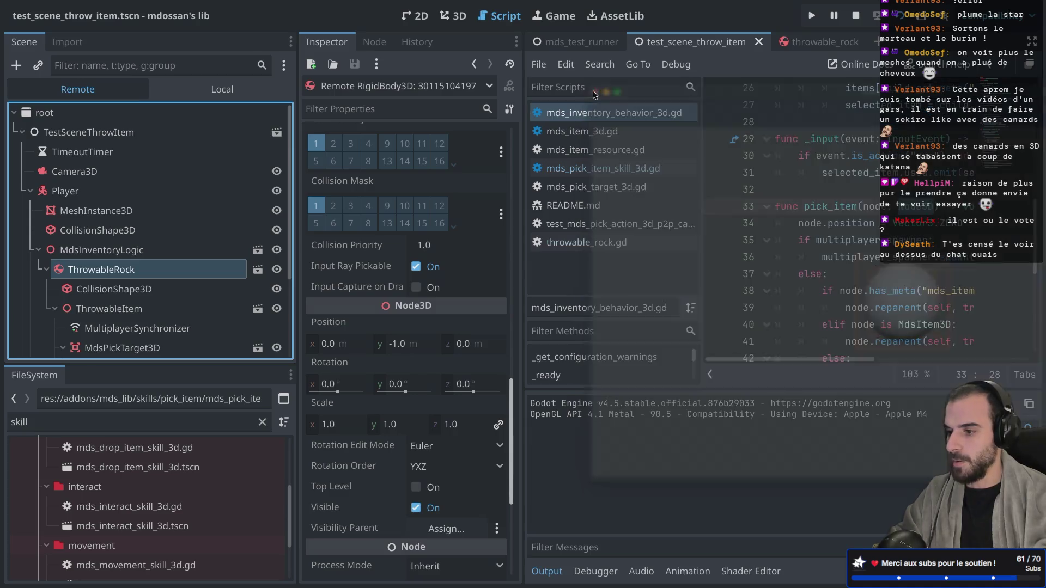
Step: Remove ', true' from both reparent calls on lines 39 and 41
{"action": "key", "text": "ctrl+shift+F11"}
{"action": "left_click", "coordinate": [457, 308]}
{"action": "key", "text": "BackSpace"}
{"action": "key", "text": "BackSpace"}
{"action": "key", "text": "BackSpace"}
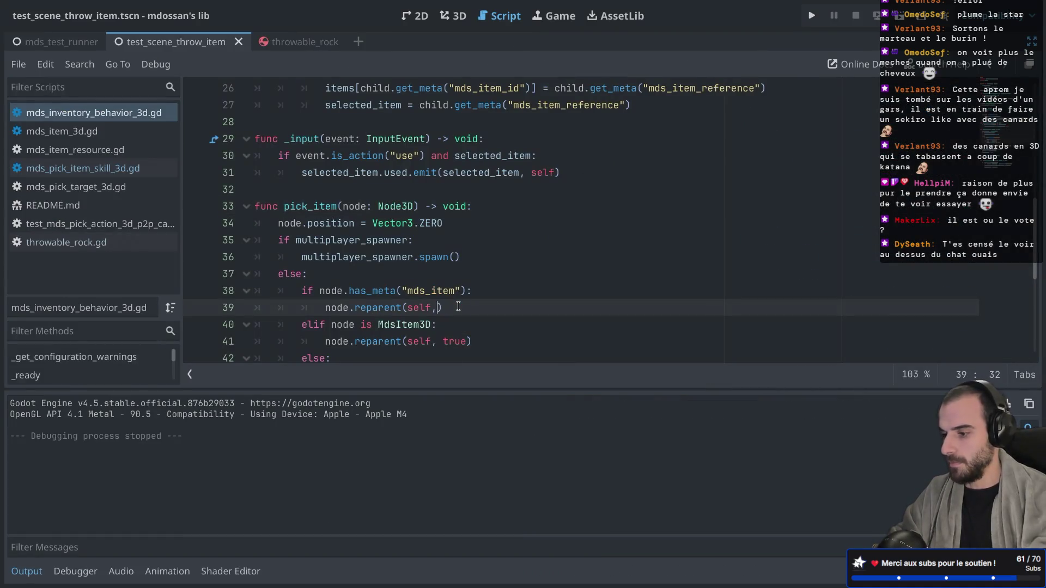
{"action": "double_click", "coordinate": [447, 341]}
{"action": "key", "text": "BackSpace"}
{"action": "key", "text": "BackSpace"}
{"action": "key", "text": "BackSpace"}
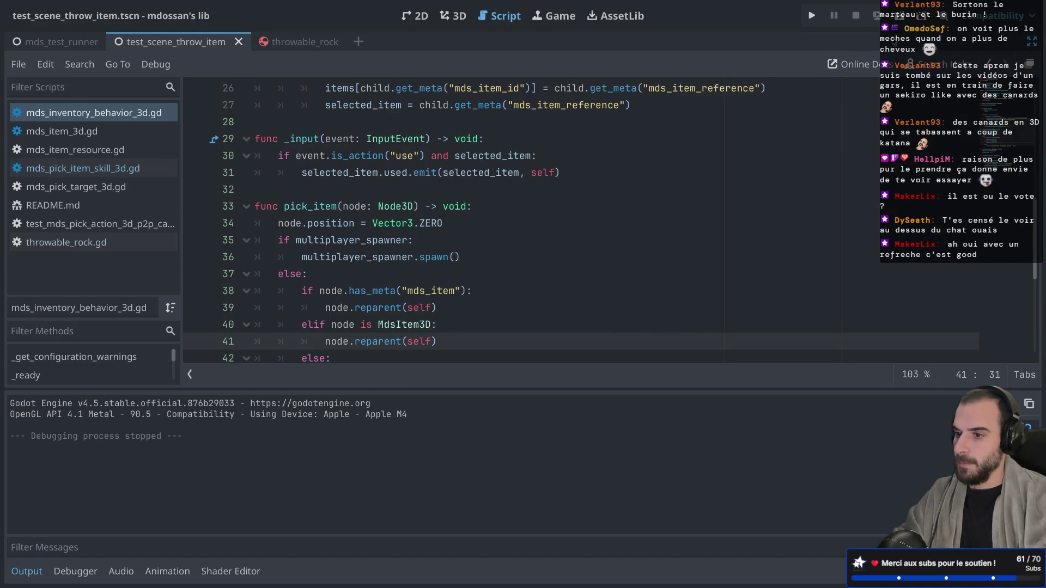
Step: Rerun the test scene and expand TestSceneThrowItem, Player and MdsInventoryLogic in the Remote tree
{"action": "left_click", "coordinate": [898, 28]}
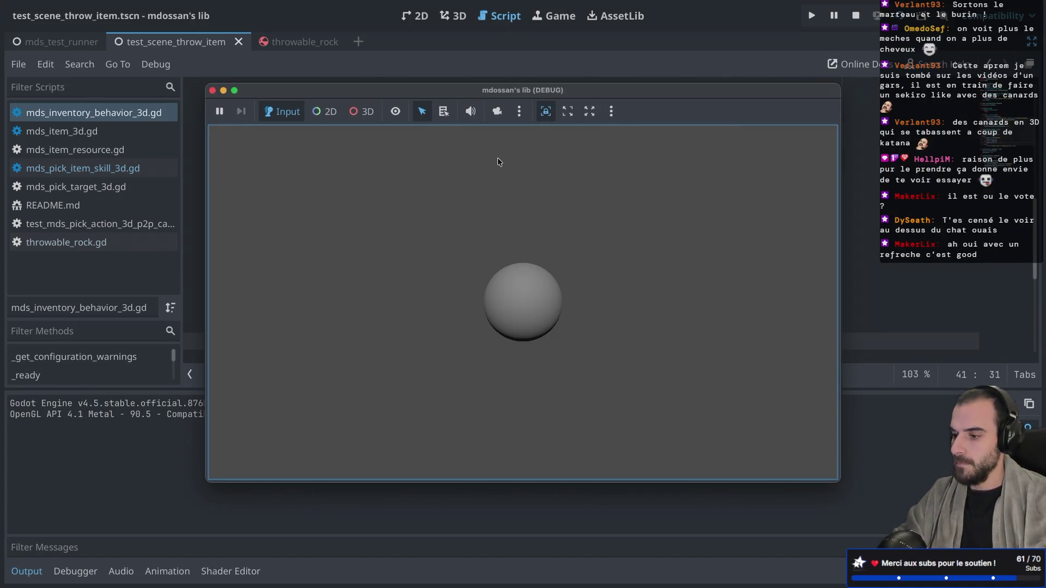
{"action": "left_click", "coordinate": [469, 53]}
{"action": "key", "text": "ctrl+shift+F11"}
{"action": "left_click_drag", "start_coordinate": [311, 91], "coordinate": [567, 92]}
{"action": "left_click", "coordinate": [87, 89]}
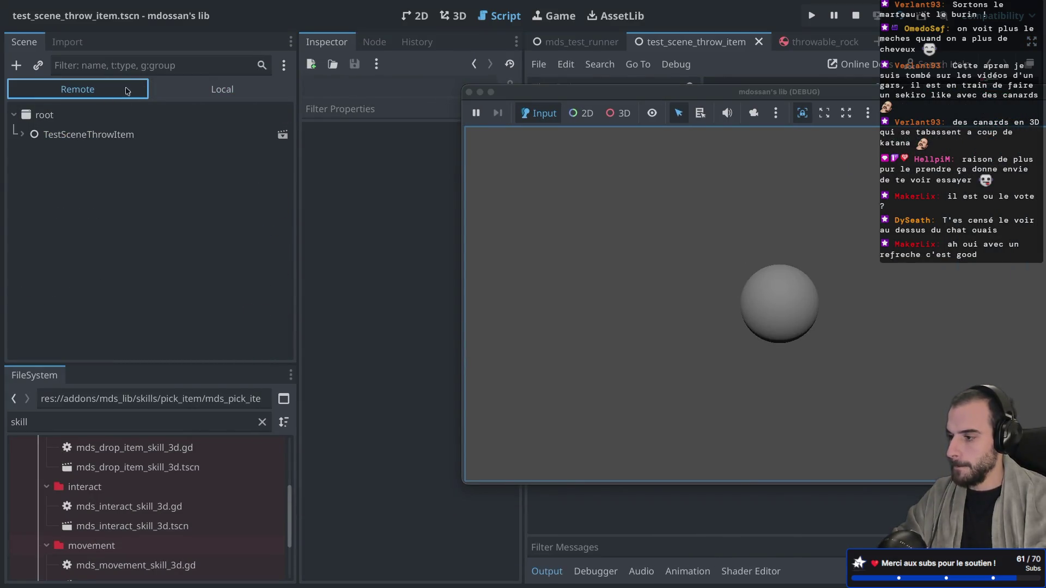
{"action": "left_click", "coordinate": [22, 135]}
{"action": "left_click", "coordinate": [30, 193]}
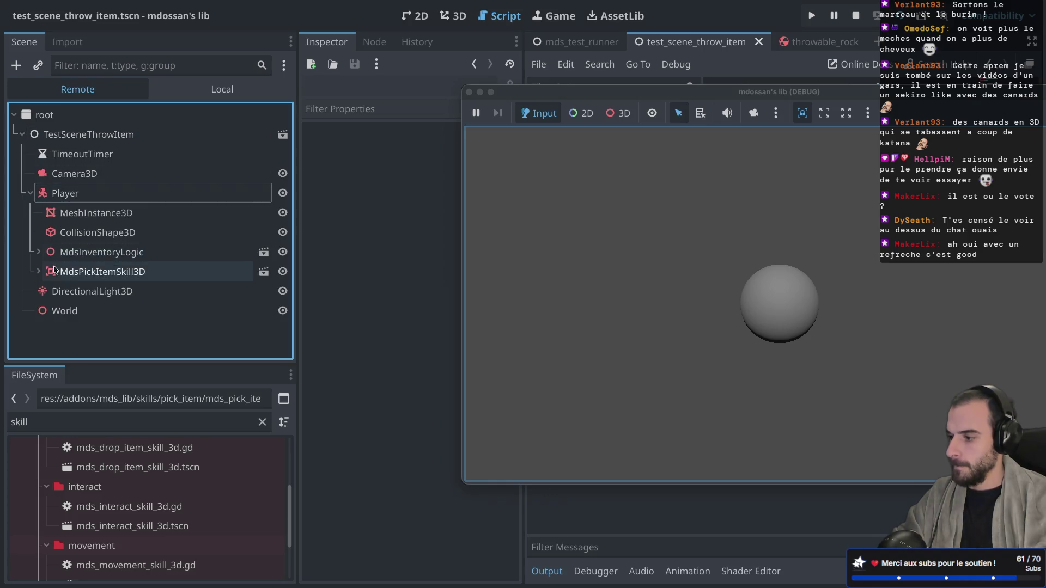
{"action": "left_click", "coordinate": [38, 252]}
Step: Inspect MdsInventoryLogic and the held ThrowableRock, then stop the game
{"action": "left_click", "coordinate": [80, 252]}
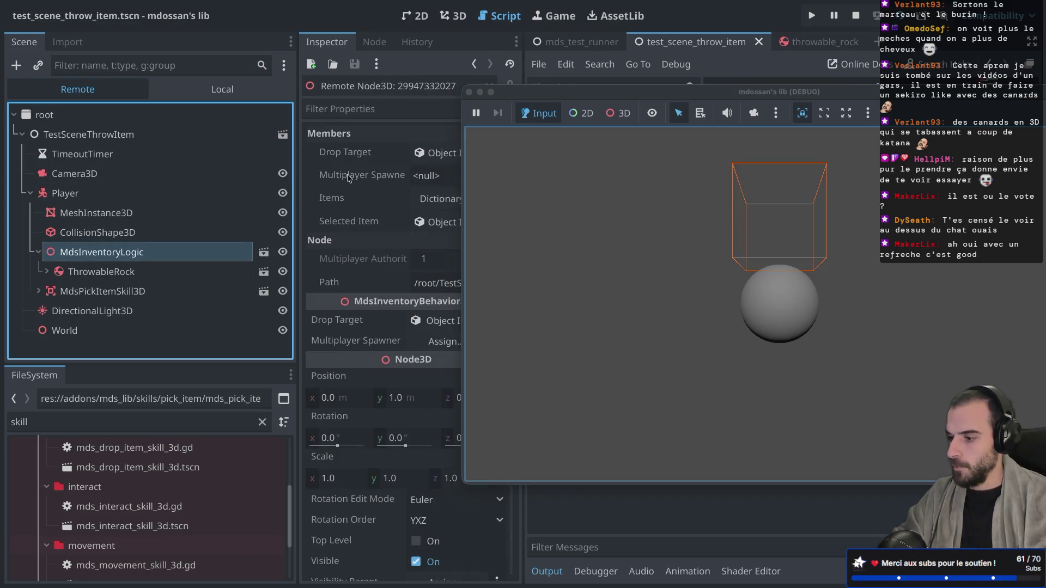
{"action": "left_click", "coordinate": [183, 271]}
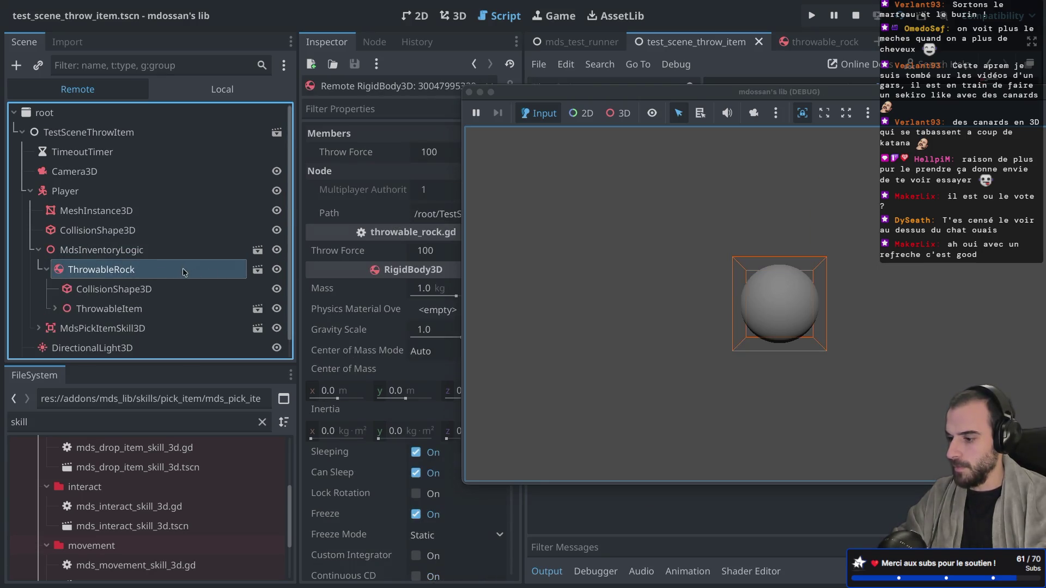
{"action": "mouse_move", "coordinate": [565, 98]}
{"action": "left_mouse_down"}
{"action": "mouse_move", "coordinate": [739, 123]}
{"action": "mouse_move", "coordinate": [599, 131]}
{"action": "mouse_move", "coordinate": [654, 123]}
{"action": "mouse_move", "coordinate": [498, 116]}
{"action": "left_mouse_up"}
{"action": "left_click", "coordinate": [489, 114]}
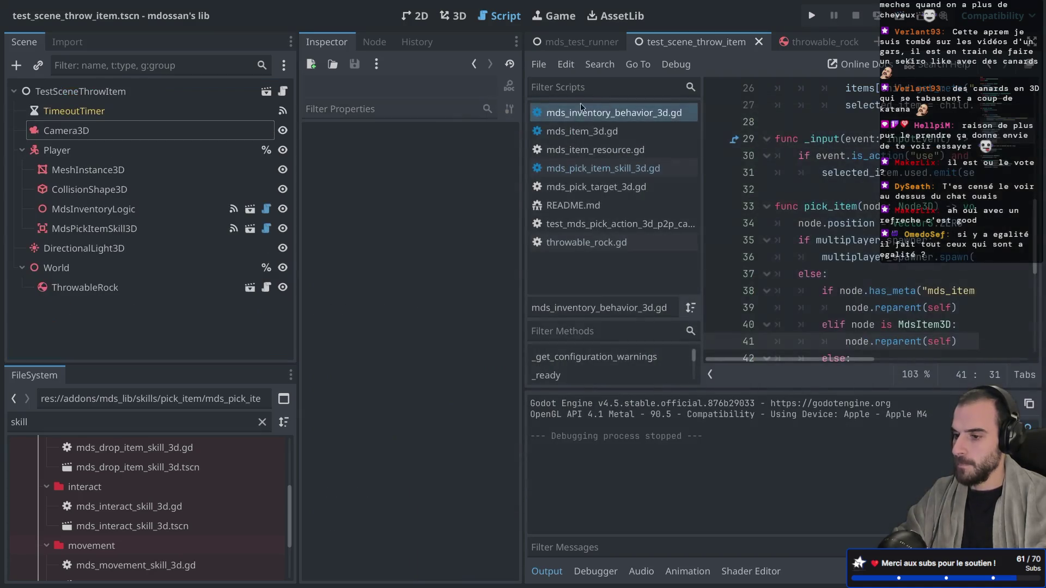
{"action": "scroll", "coordinate": [423, 194], "scroll_direction": "down", "scroll_amount": 2}
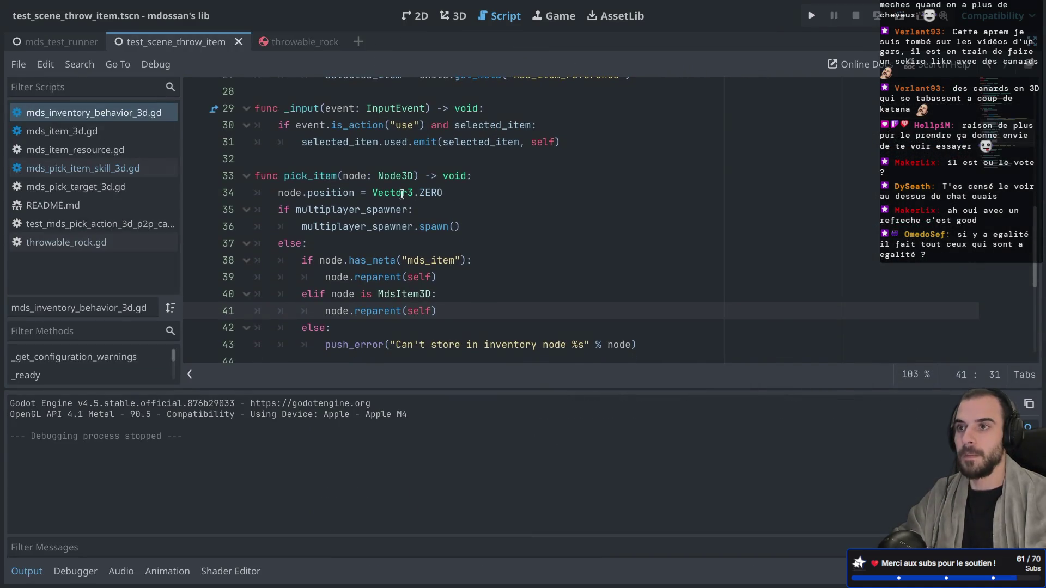
{"action": "mouse_move", "coordinate": [402, 194]}
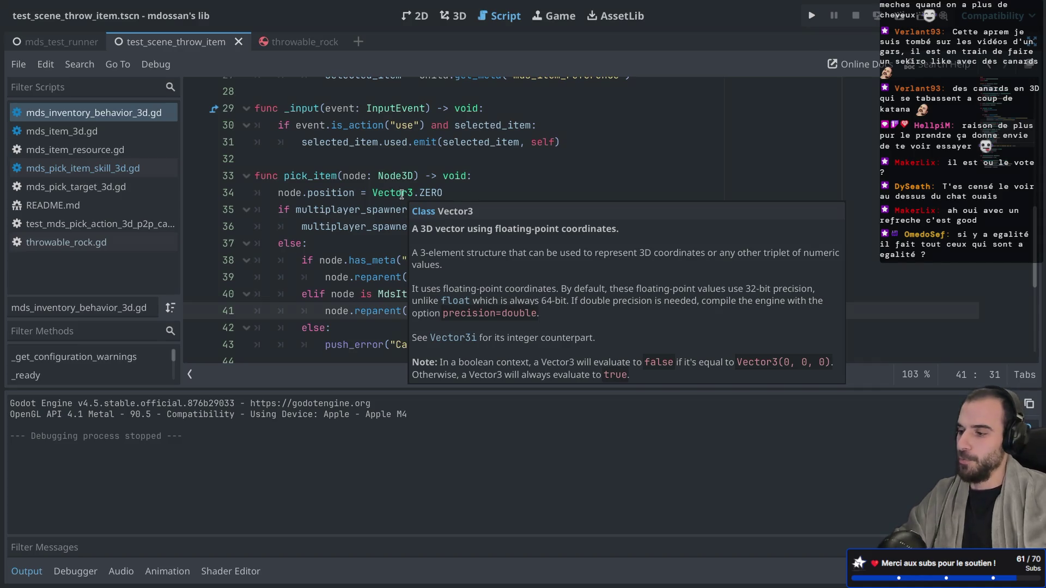
{"action": "double_click", "coordinate": [433, 194]}
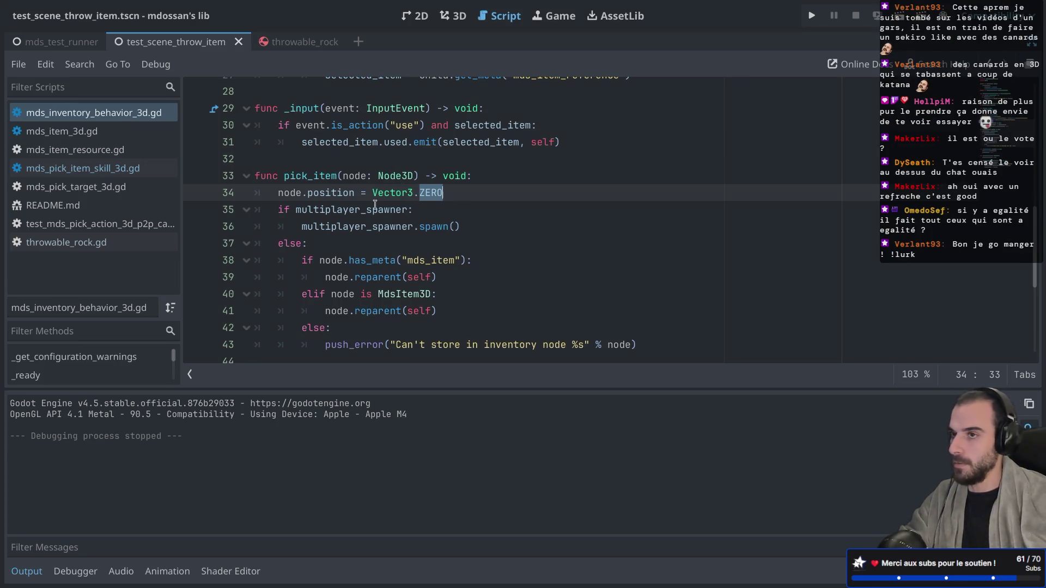
{"action": "mouse_move", "coordinate": [375, 204]}
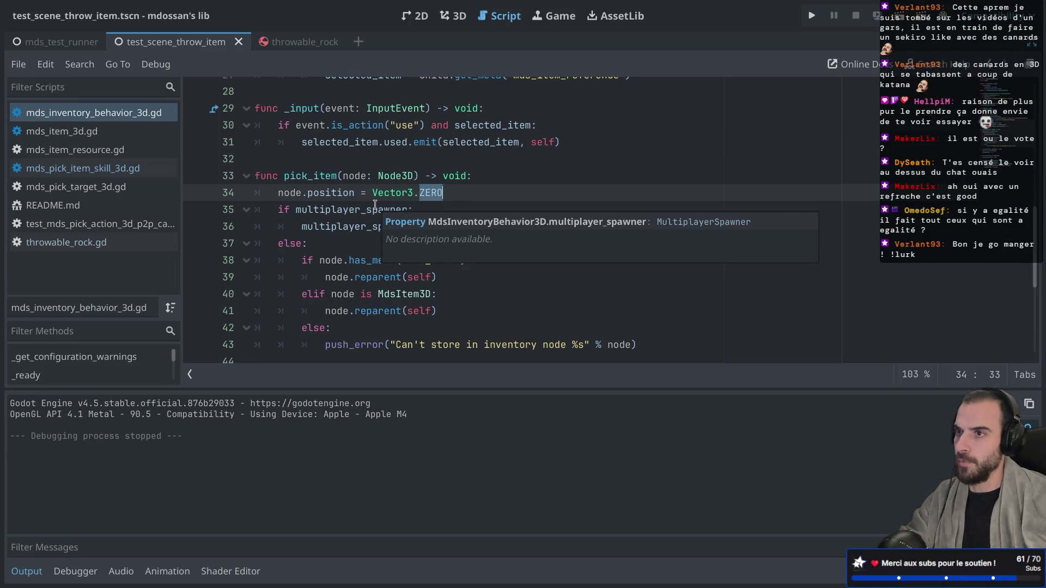
{"action": "double_click", "coordinate": [341, 194]}
{"action": "mouse_move", "coordinate": [423, 200]}
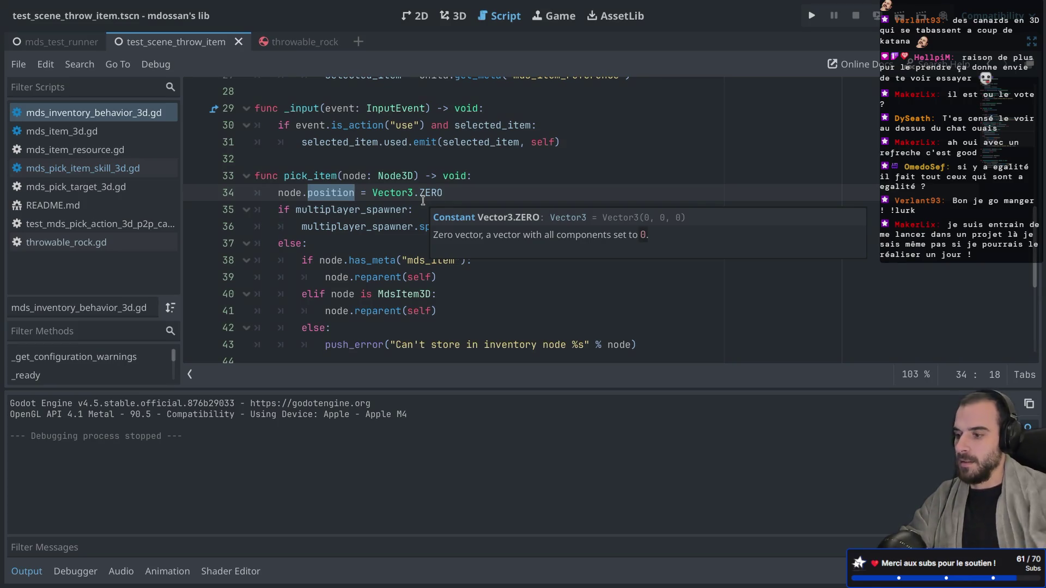
{"action": "mouse_move", "coordinate": [374, 196]}
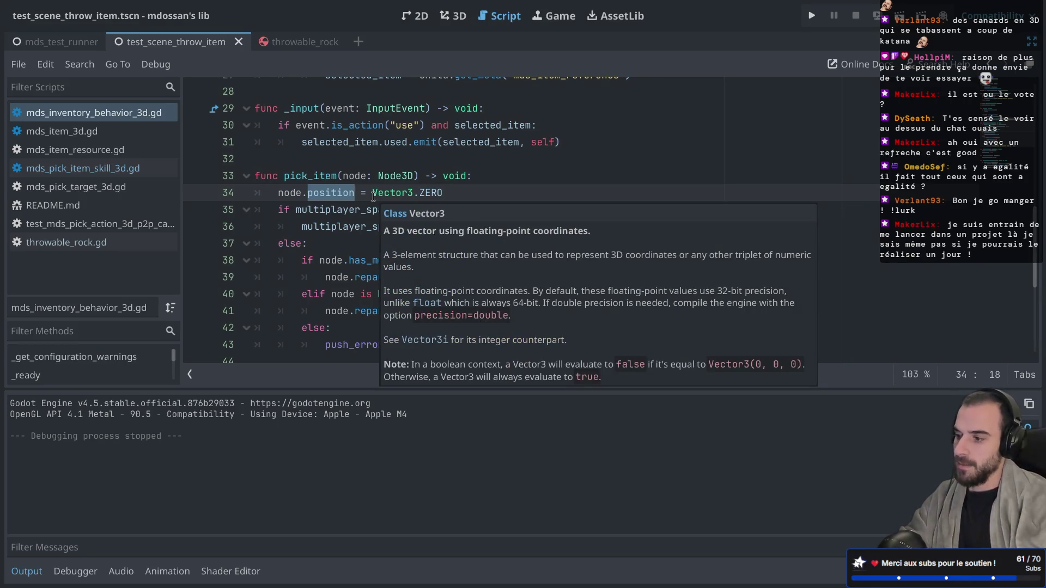
Step: Change line 34 to node.global_position = global_position and save the script
{"action": "type", "text": "gl"}
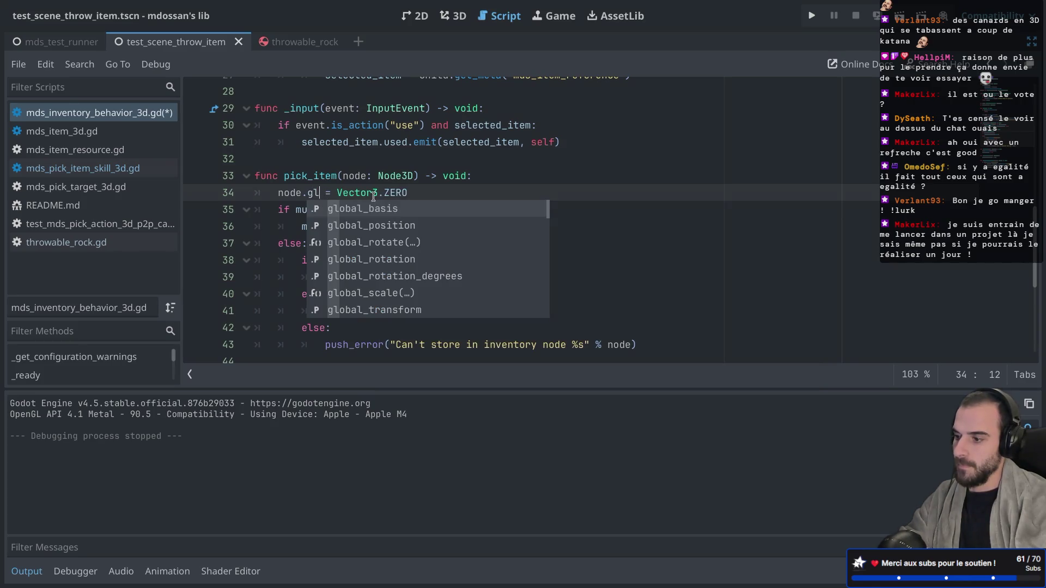
{"action": "key", "text": "Down"}
{"action": "key", "text": "Return"}
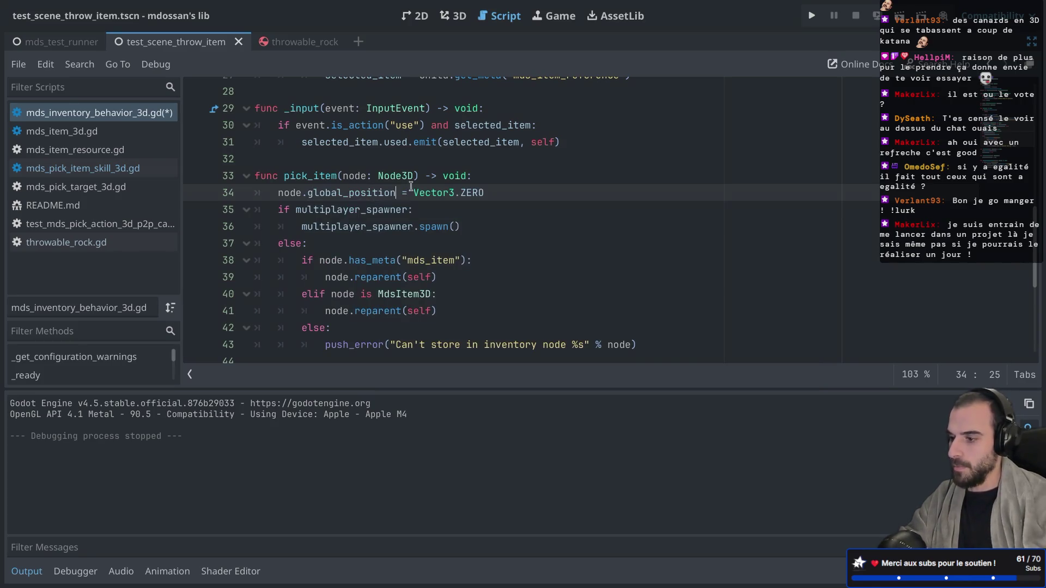
{"action": "left_click_drag", "start_coordinate": [414, 190], "coordinate": [545, 191]}
{"action": "type", "text": "glob"}
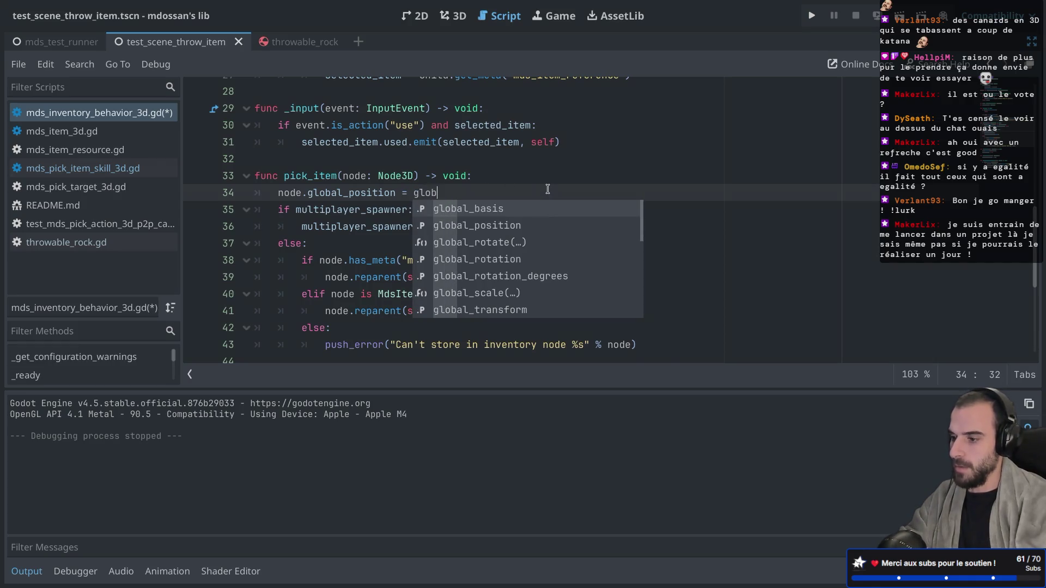
{"action": "key", "text": "Down"}
{"action": "key", "text": "Return"}
{"action": "key", "text": "ctrl+s"}
Step: Add ', true' to the reparent calls on lines 39 and 41
{"action": "left_click", "coordinate": [435, 275]}
{"action": "type", "text": ", true"}
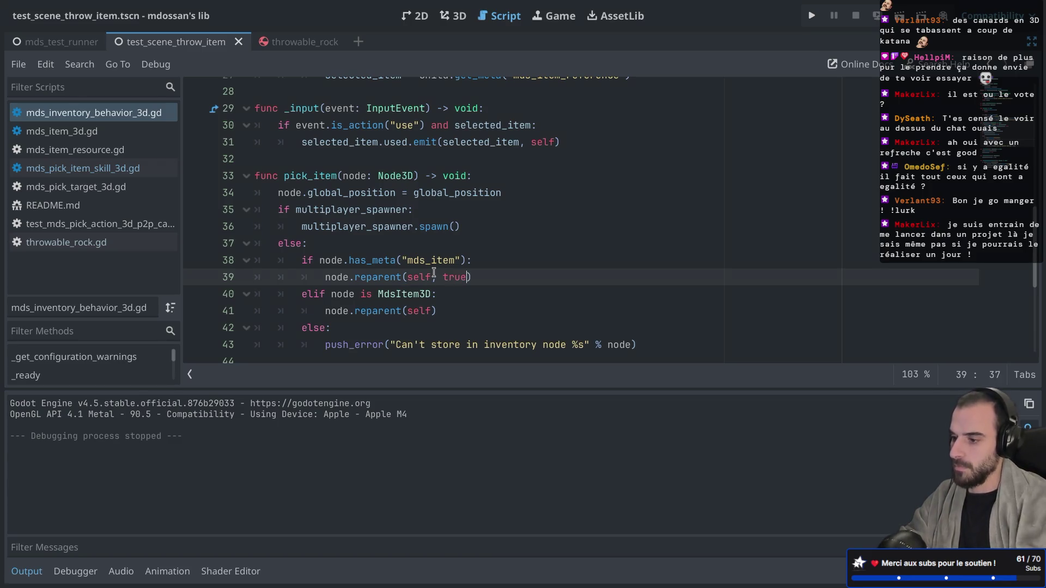
{"action": "left_click", "coordinate": [434, 320]}
{"action": "left_click", "coordinate": [434, 318]}
{"action": "type", "text": ", true"}
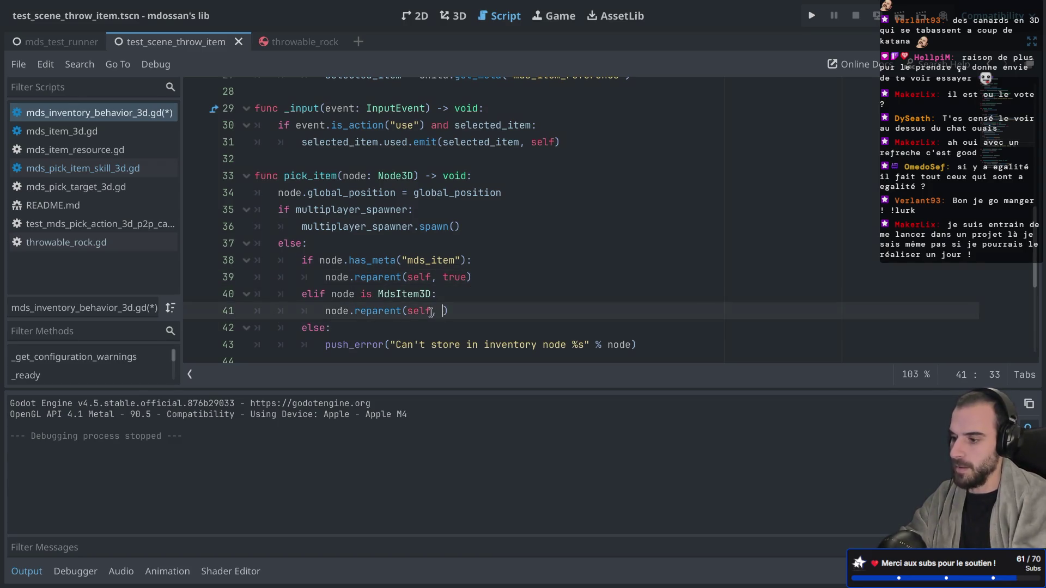
{"action": "left_click", "coordinate": [553, 197]}
{"action": "left_click", "coordinate": [543, 240]}
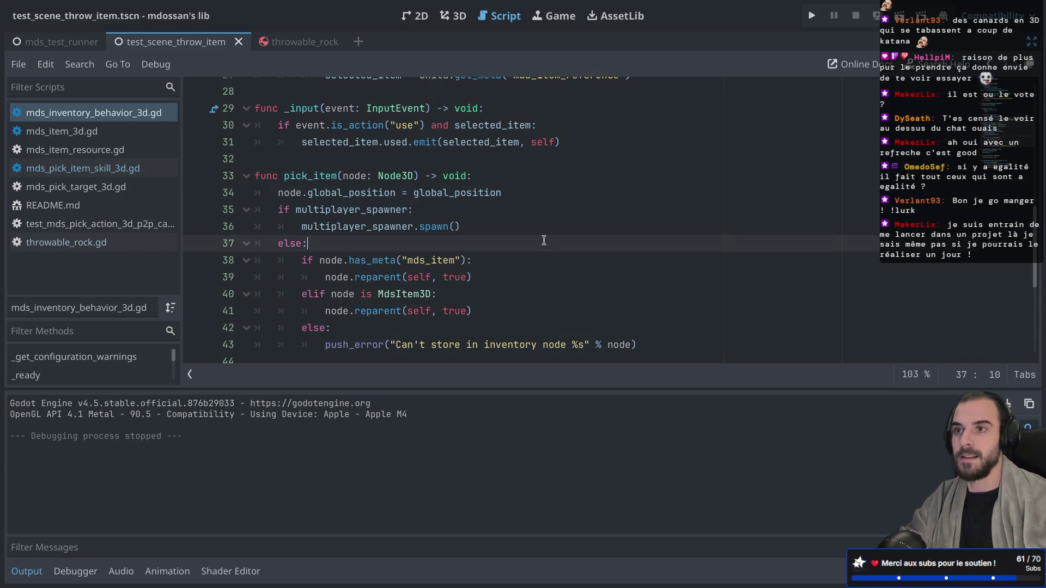
Step: Run and stop the throw-item test scene, then run the mds_test_runner scene
{"action": "left_click", "coordinate": [898, 15]}
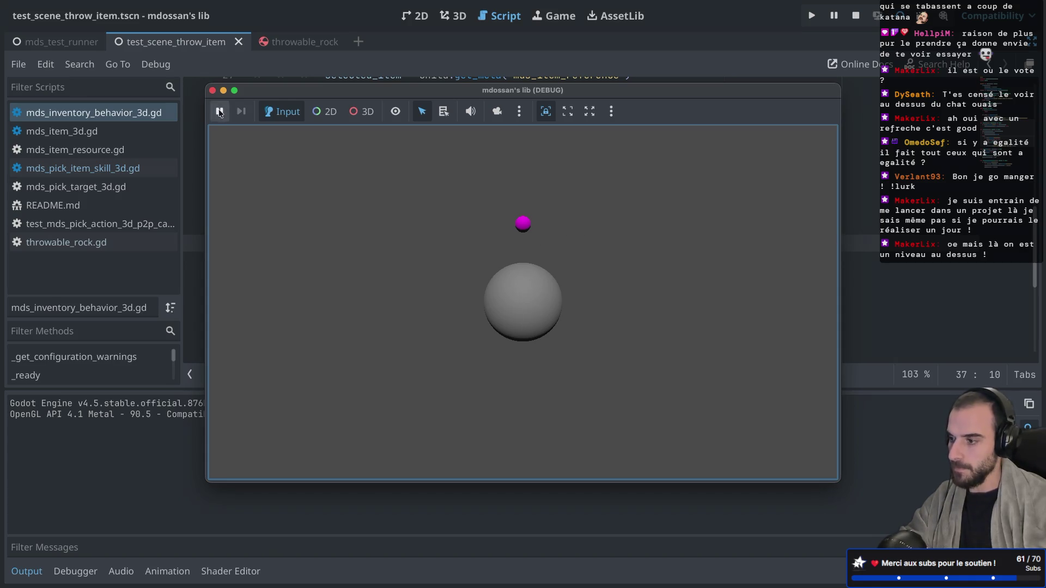
{"action": "left_click", "coordinate": [213, 90]}
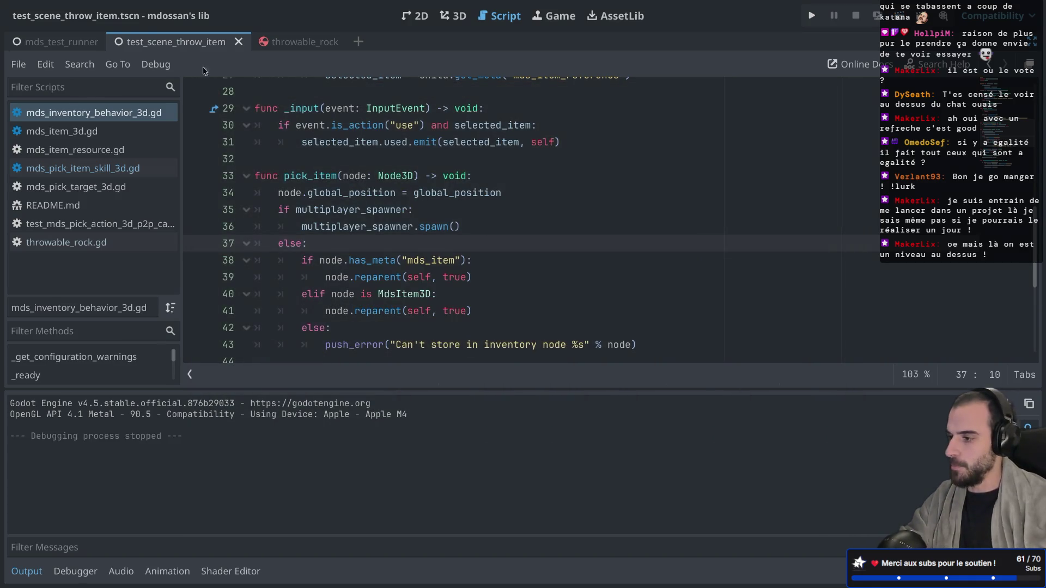
{"action": "left_click", "coordinate": [60, 42]}
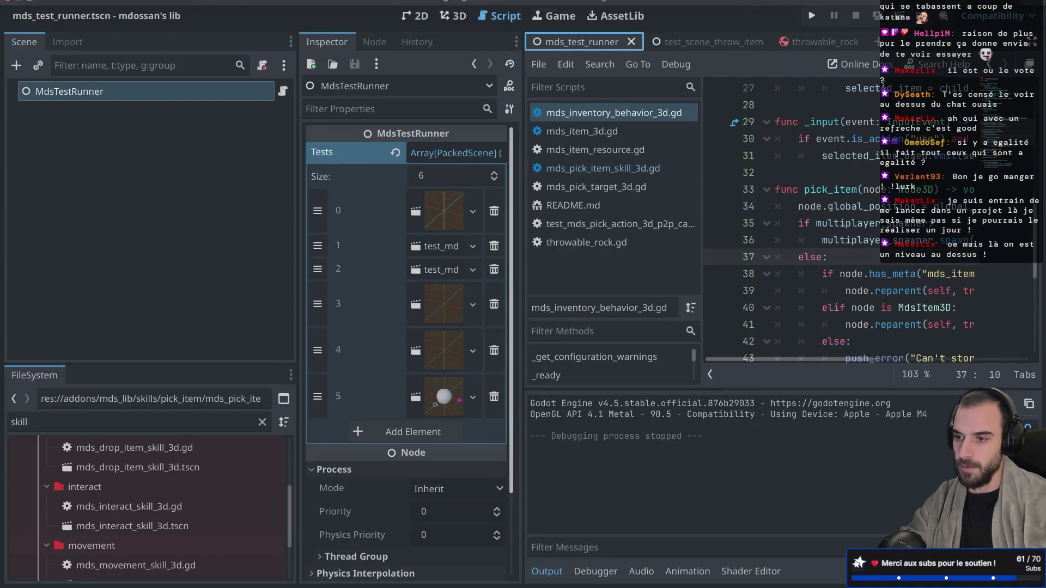
{"action": "left_click", "coordinate": [899, 15]}
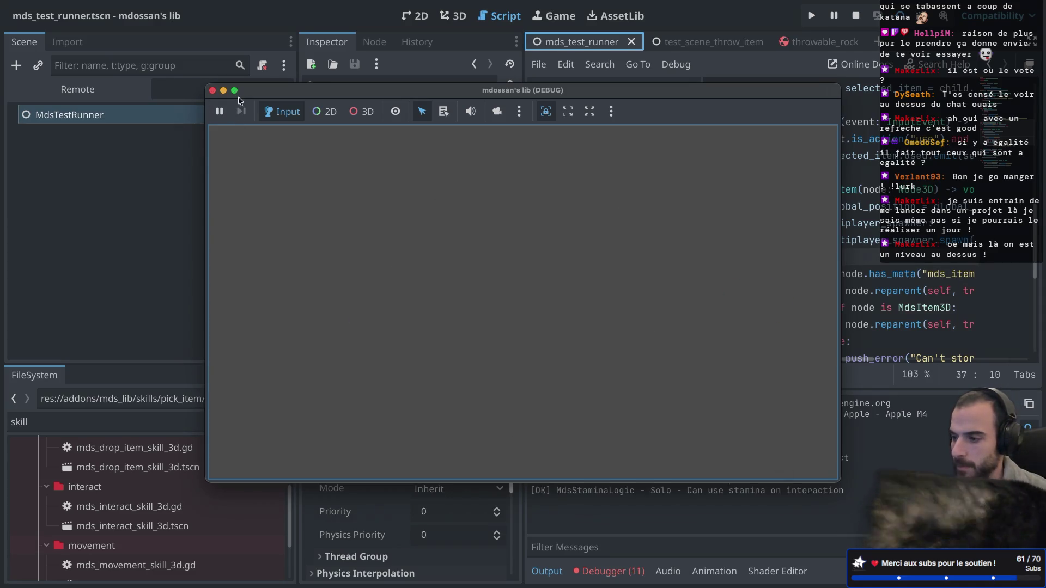
Step: Stop the test run and select the failing WebRTC test line in the Output log
{"action": "left_click", "coordinate": [212, 90]}
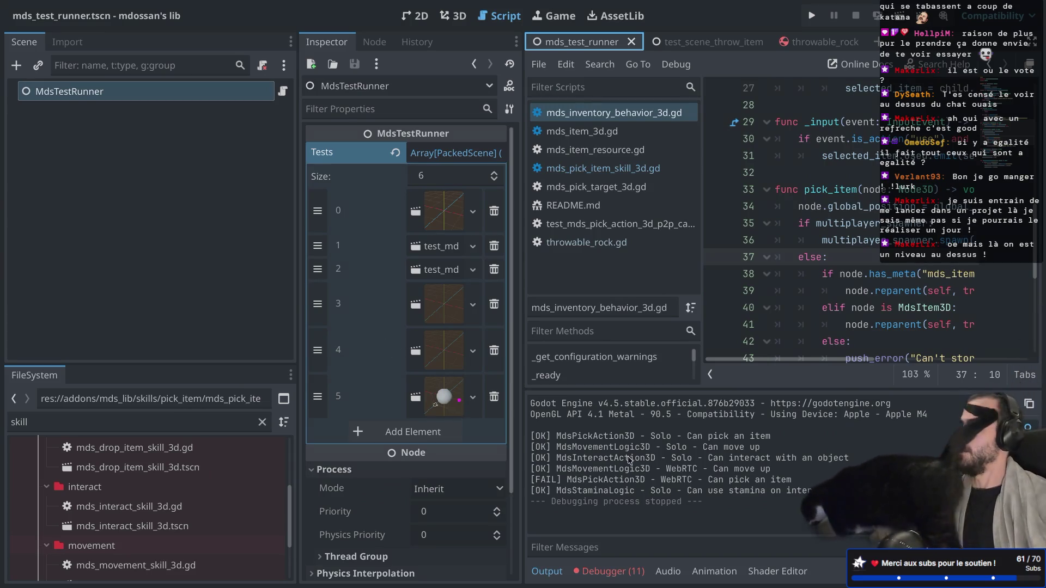
{"action": "left_click_drag", "start_coordinate": [541, 482], "coordinate": [712, 483]}
{"action": "key", "text": "ctrl+shift+F11"}
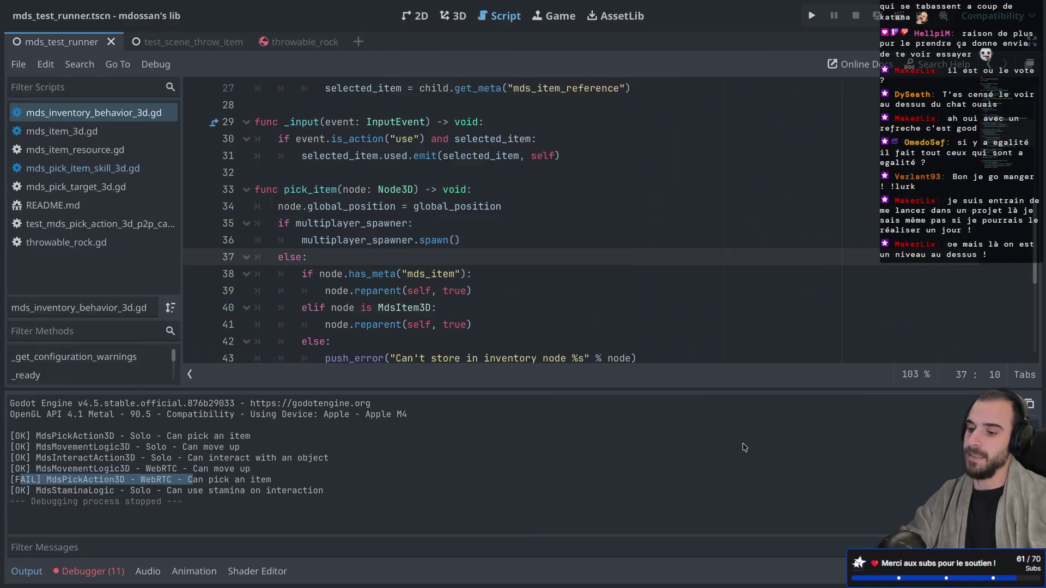
{"action": "scroll", "coordinate": [494, 245], "scroll_direction": "down", "scroll_amount": 5}
{"action": "scroll", "coordinate": [494, 248], "scroll_direction": "up", "scroll_amount": 4}
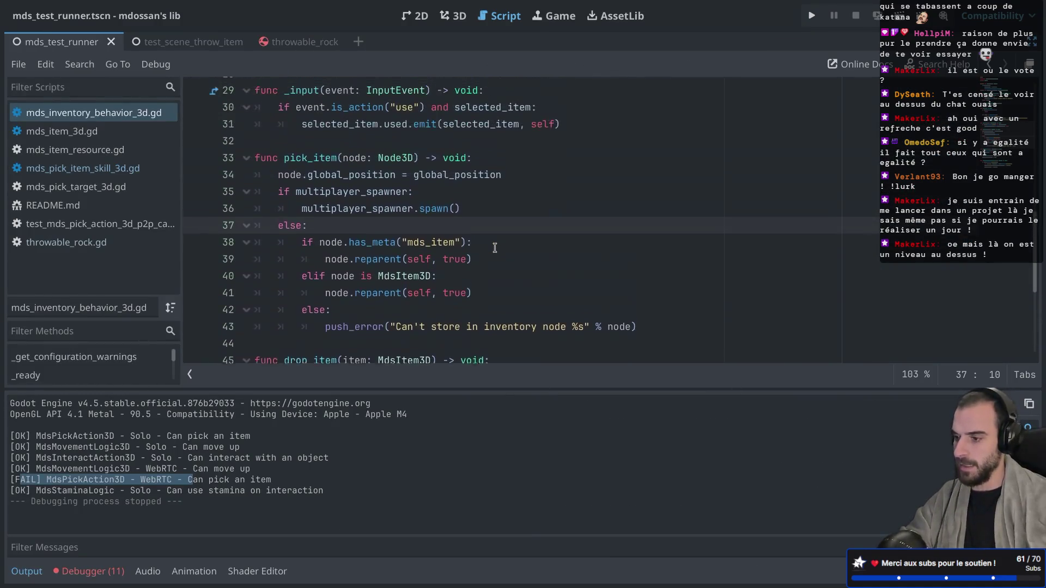
{"action": "scroll", "coordinate": [494, 248], "scroll_direction": "down", "scroll_amount": 3}
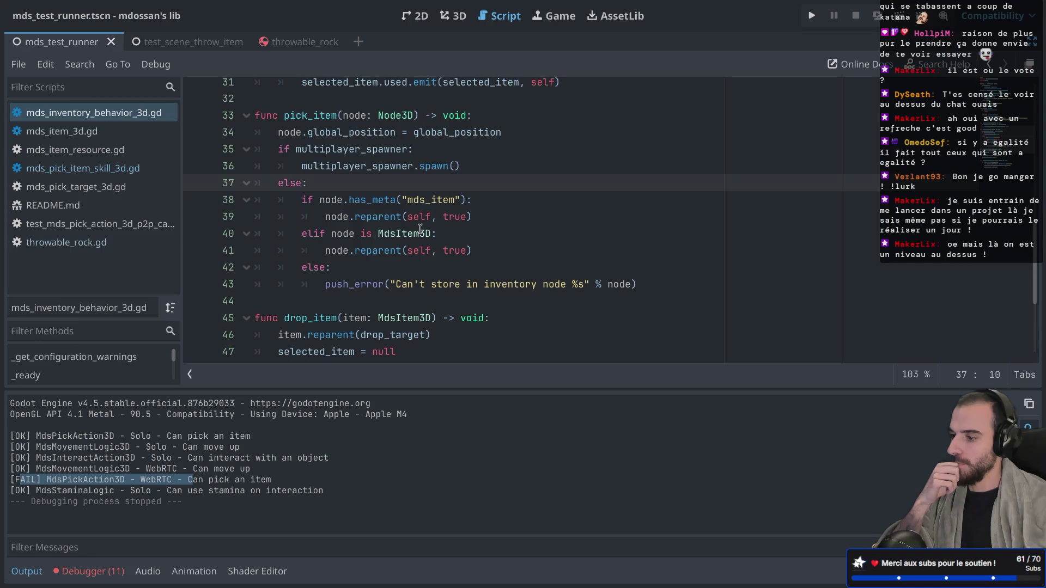
Step: Review the reparent docs on lines 39 and 41, save, and switch to the macOS desktop space
{"action": "double_click", "coordinate": [381, 217]}
{"action": "double_click", "coordinate": [382, 246]}
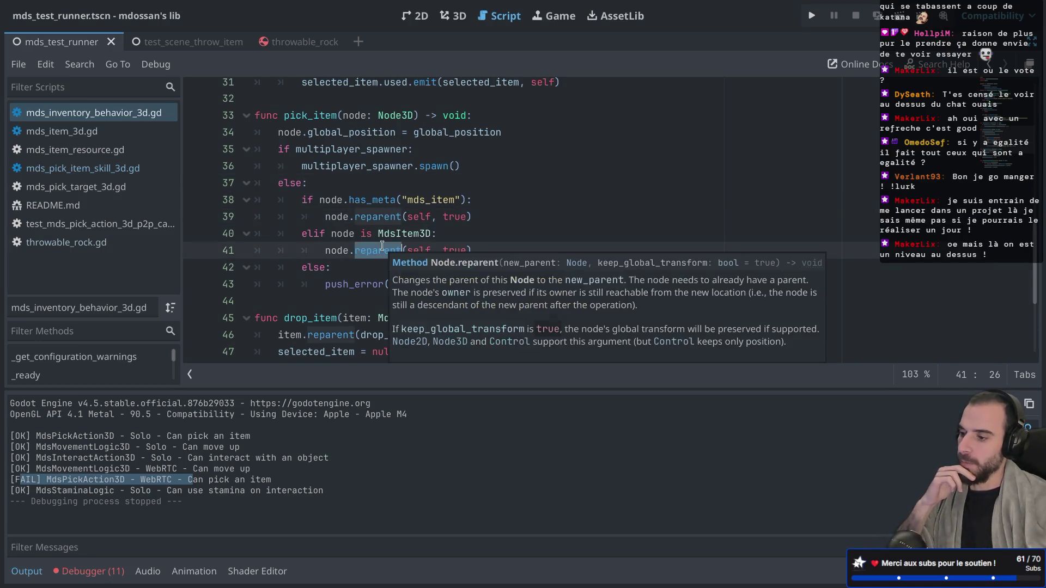
{"action": "mouse_move", "coordinate": [402, 221]}
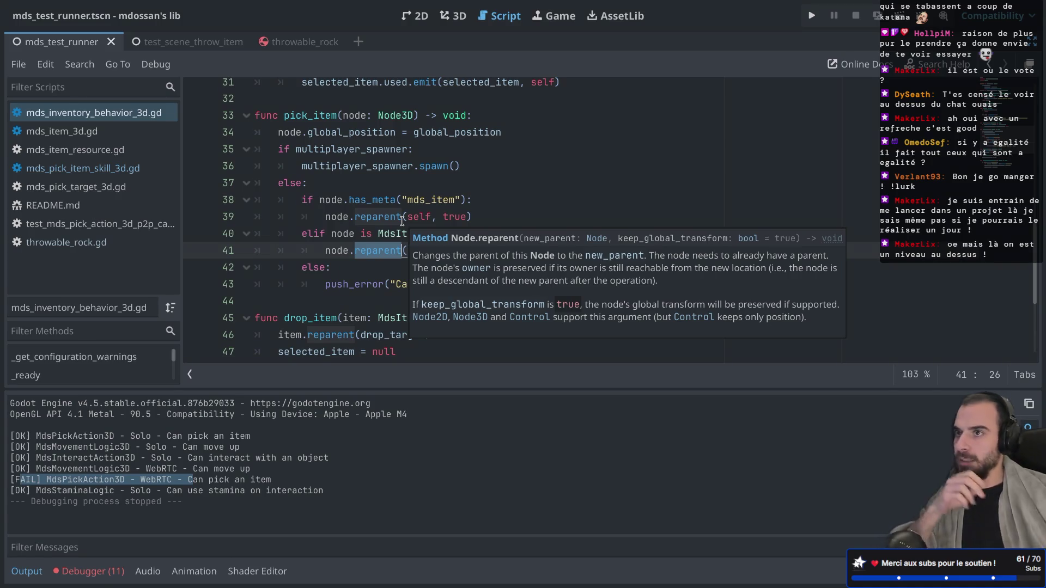
{"action": "left_click", "coordinate": [450, 189]}
{"action": "key", "text": "ctrl+s"}
{"action": "left_click", "coordinate": [453, 233]}
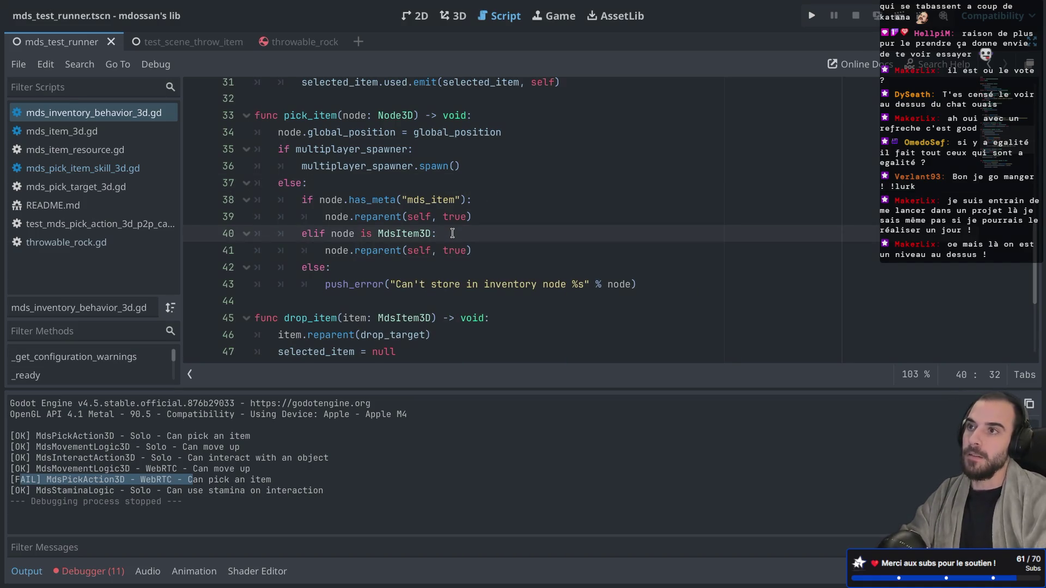
{"action": "key", "text": "ctrl+Left"}
{"action": "key", "text": "ctrl+Left"}
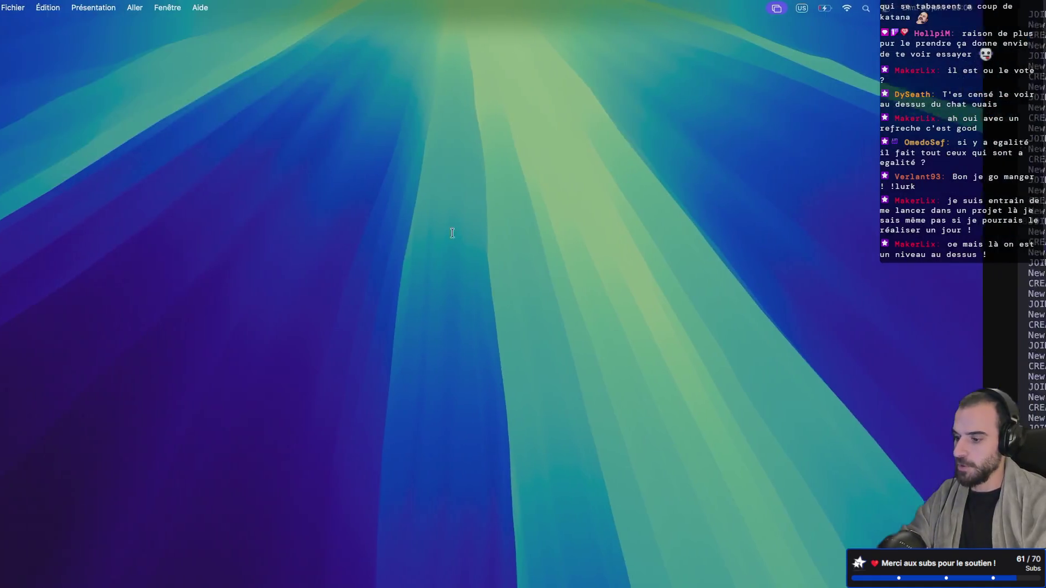
Step: Launch Blender from Spotlight search
{"action": "key", "text": "super+space"}
{"action": "type", "text": "blender"}
{"action": "key", "text": "Return"}
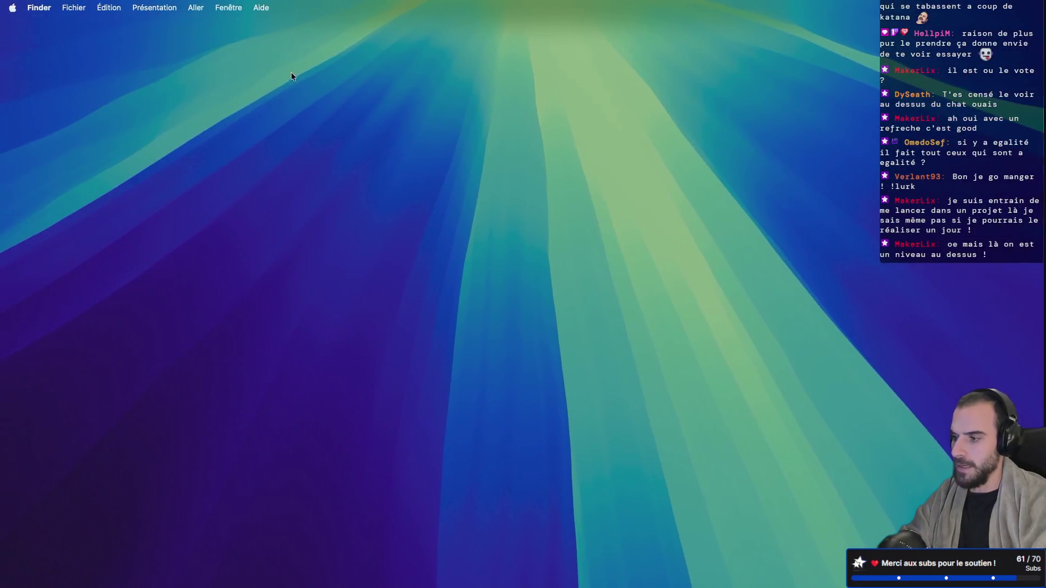
Step: In the Trackpad pane's 'Faire défiler et zoomer' tab, switch off 'Défilement naturel'
{"action": "key", "text": "super+space"}
{"action": "type", "text": "safari"}
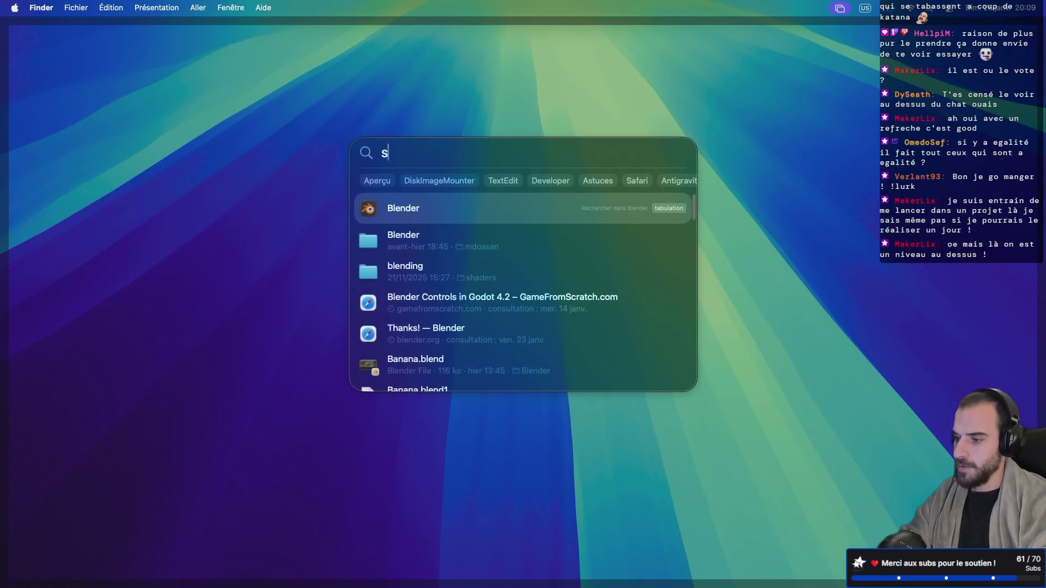
{"action": "key", "text": "BackSpace"}
{"action": "key", "text": "BackSpace"}
{"action": "key", "text": "BackSpace"}
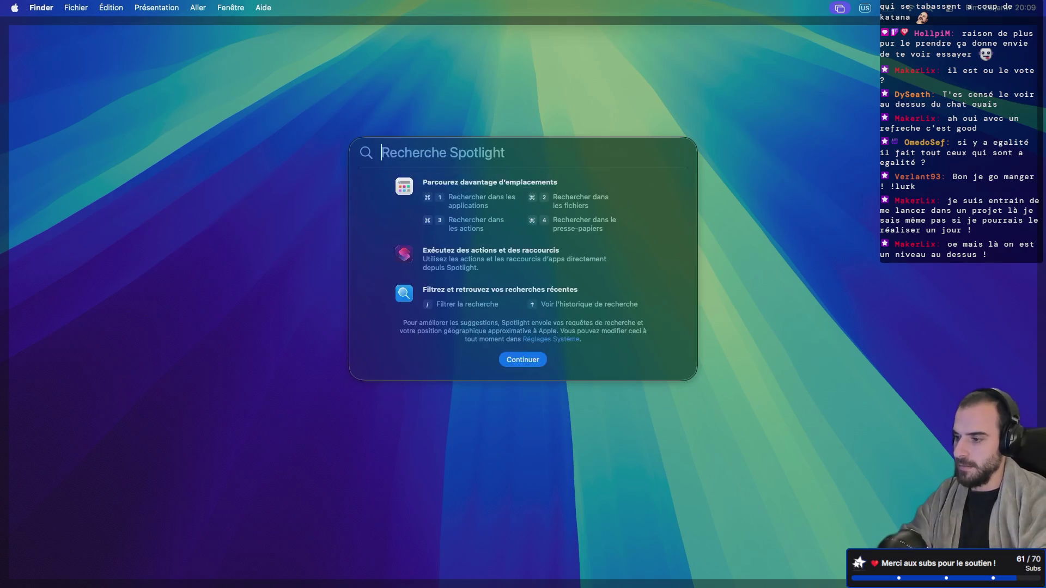
{"action": "type", "text": "trackpad"}
{"action": "key", "text": "Return"}
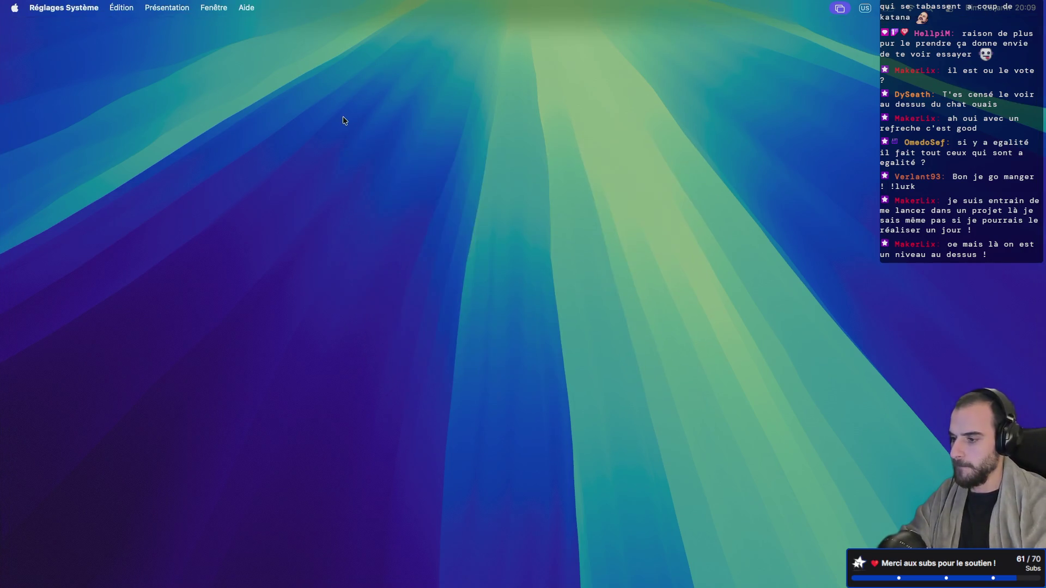
{"action": "left_click", "coordinate": [344, 259]}
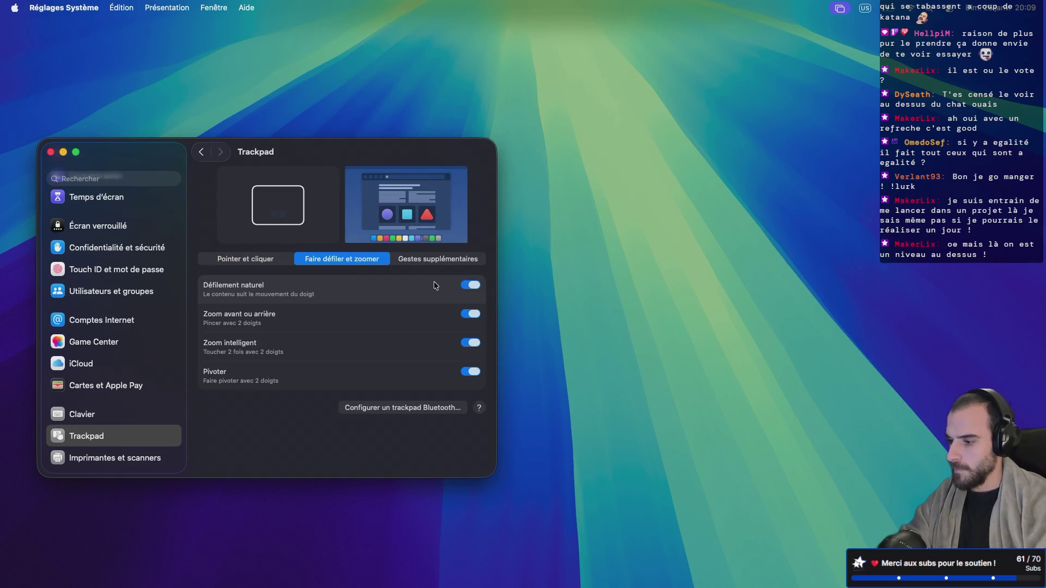
{"action": "left_click", "coordinate": [473, 285]}
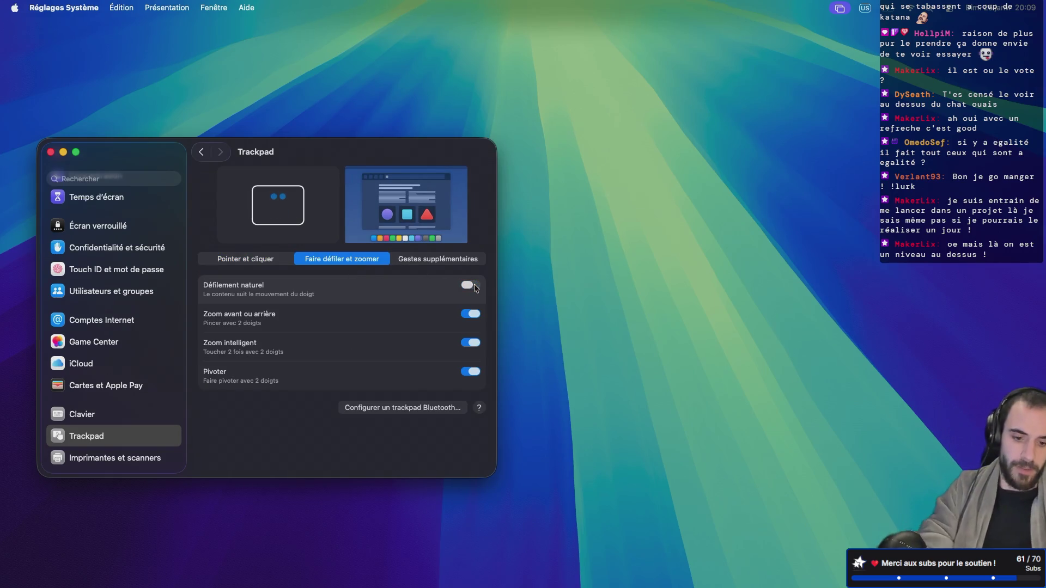
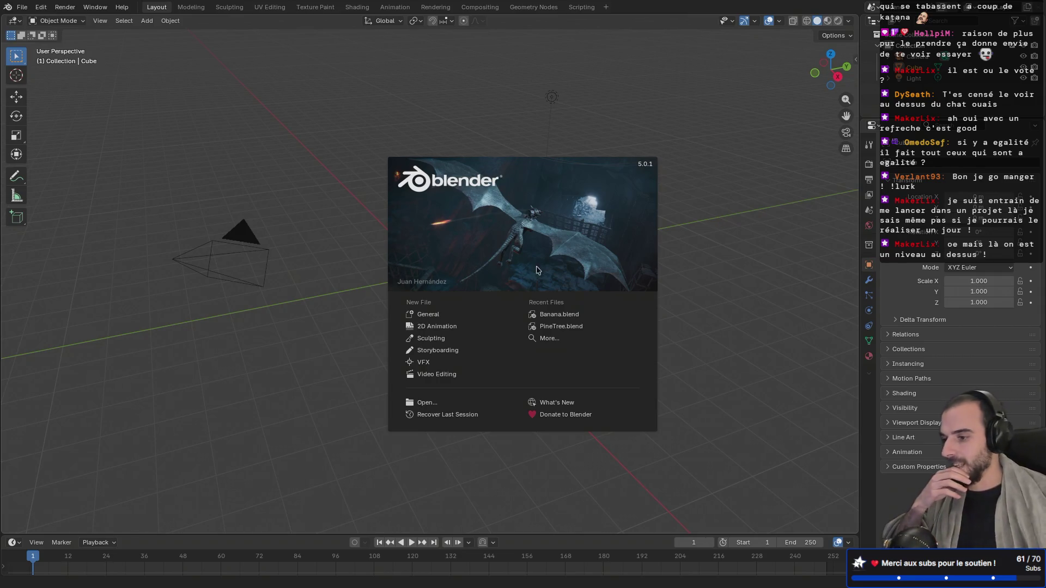
Step: Start a General scene and check the cube from the front and right views
{"action": "left_click", "coordinate": [462, 316]}
{"action": "mouse_move", "coordinate": [502, 298]}
{"action": "left_mouse_down"}
{"action": "mouse_move", "coordinate": [498, 279]}
{"action": "mouse_move", "coordinate": [480, 280]}
{"action": "left_mouse_up"}
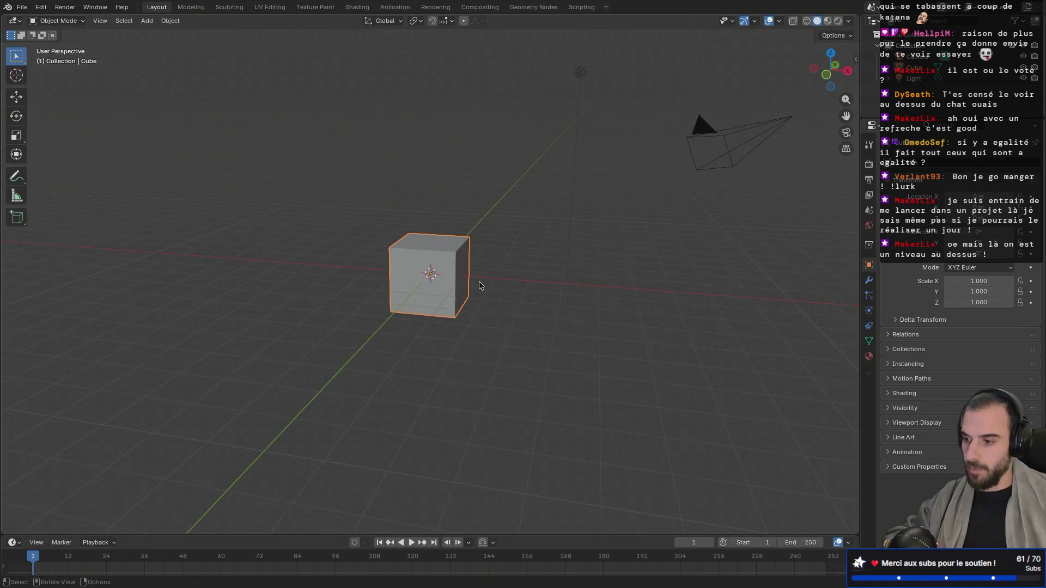
{"action": "key", "text": "KP_1"}
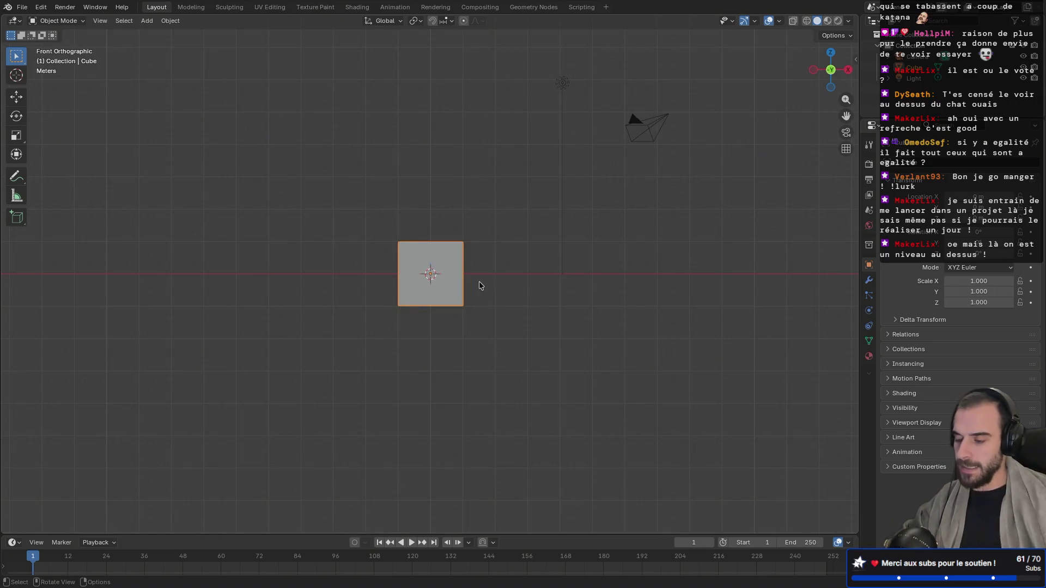
{"action": "key", "text": "KP_3"}
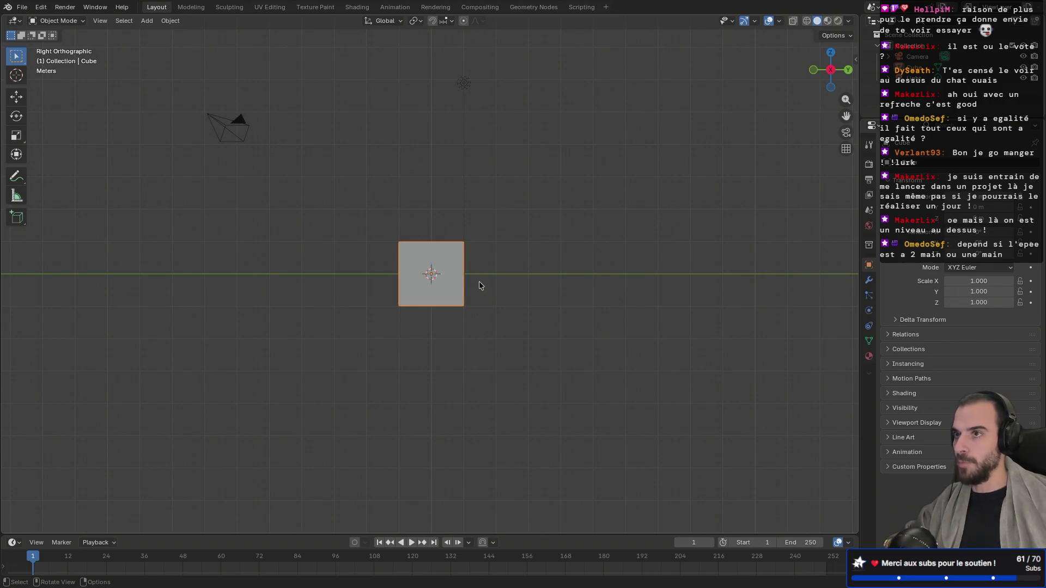
{"action": "key", "text": "KP_1"}
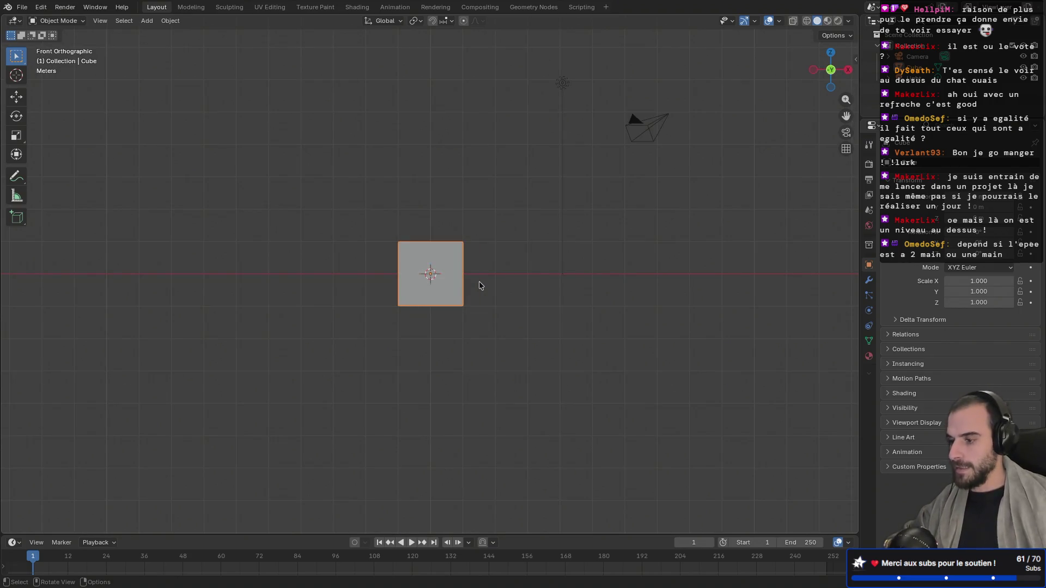
Step: Raise the default cube about 0.74 m along Z so it sits above the grid
{"action": "key", "text": "g"}
{"action": "key", "text": "z"}
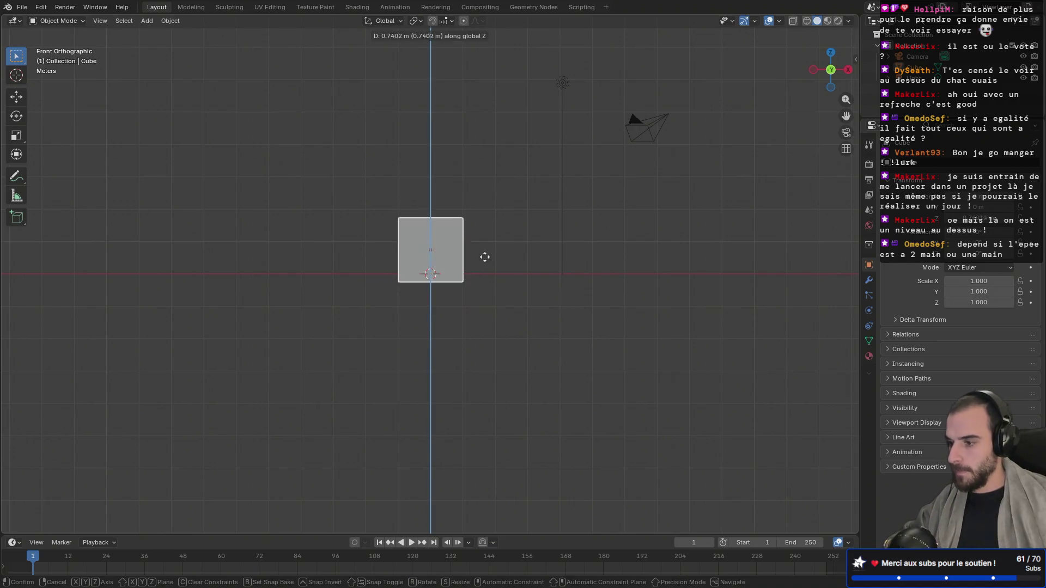
{"action": "left_click", "coordinate": [493, 243]}
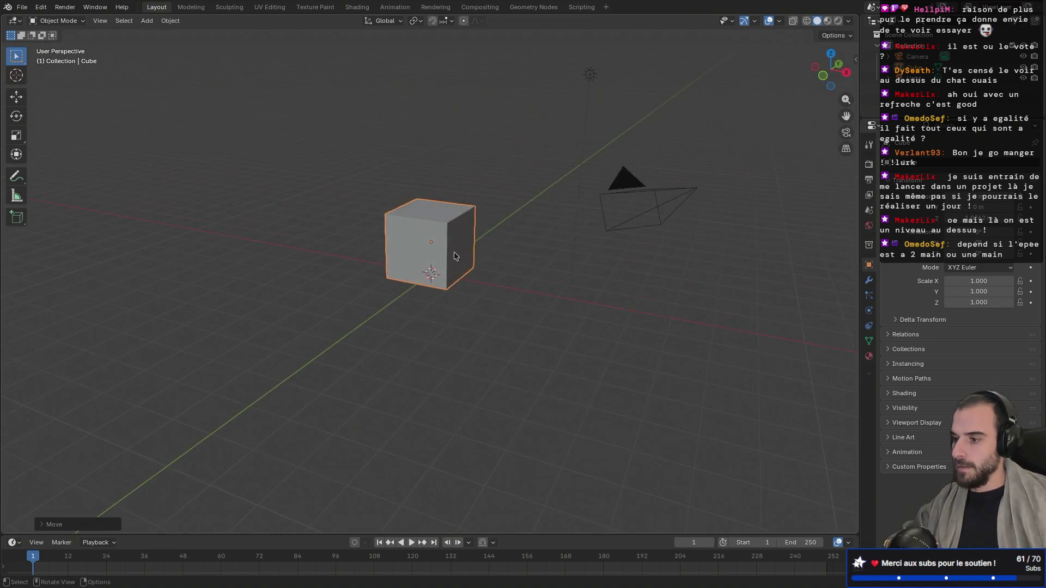
{"action": "mouse_move", "coordinate": [452, 251]}
{"action": "left_mouse_down"}
{"action": "mouse_move", "coordinate": [512, 214]}
{"action": "mouse_move", "coordinate": [506, 332]}
{"action": "mouse_move", "coordinate": [495, 299]}
{"action": "mouse_move", "coordinate": [480, 297]}
{"action": "mouse_move", "coordinate": [476, 317]}
{"action": "mouse_move", "coordinate": [492, 323]}
{"action": "left_mouse_up"}
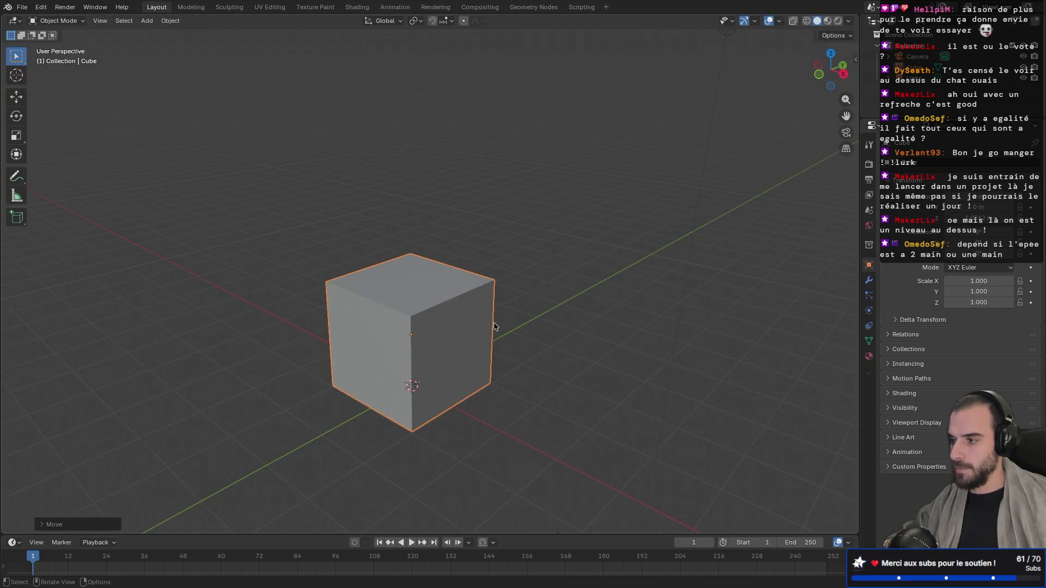
{"action": "left_click", "coordinate": [22, 7]}
Step: Open Preferences and search the add-ons list for 'mi'
{"action": "mouse_move", "coordinate": [77, 214]}
{"action": "mouse_move", "coordinate": [44, 4]}
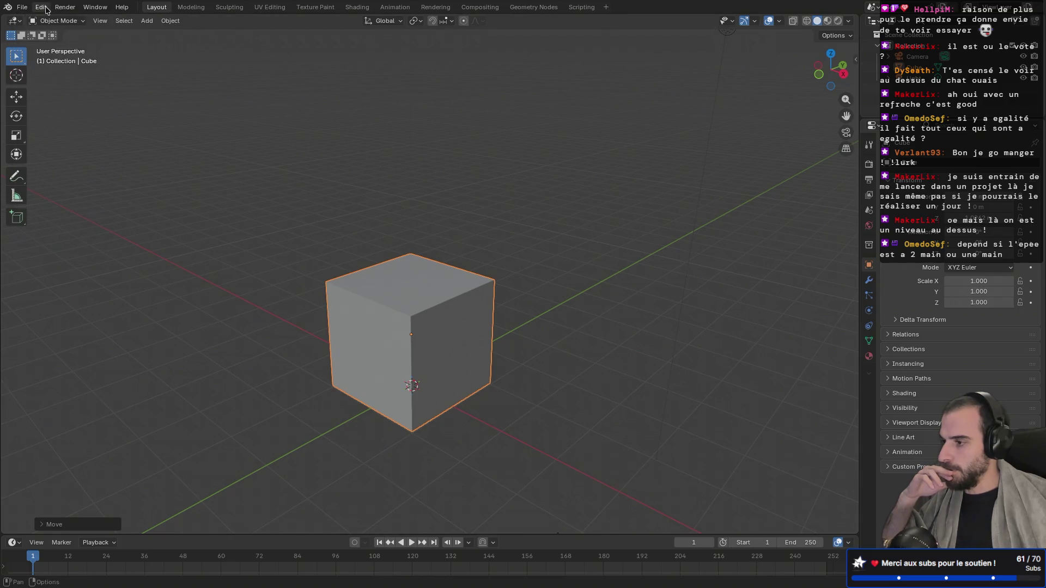
{"action": "left_click", "coordinate": [43, 7]}
{"action": "left_click", "coordinate": [67, 148]}
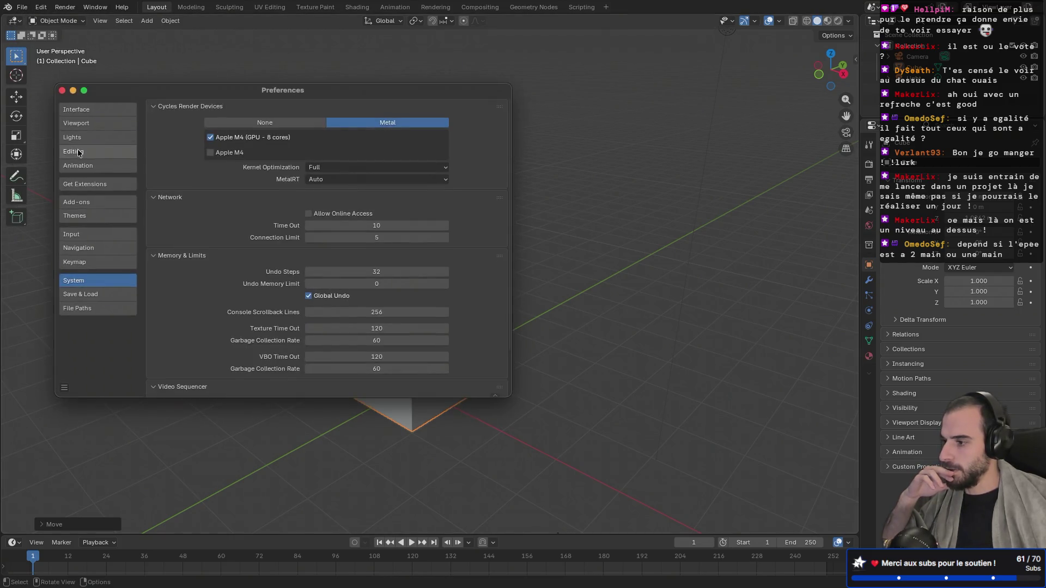
{"action": "left_click", "coordinate": [106, 207]}
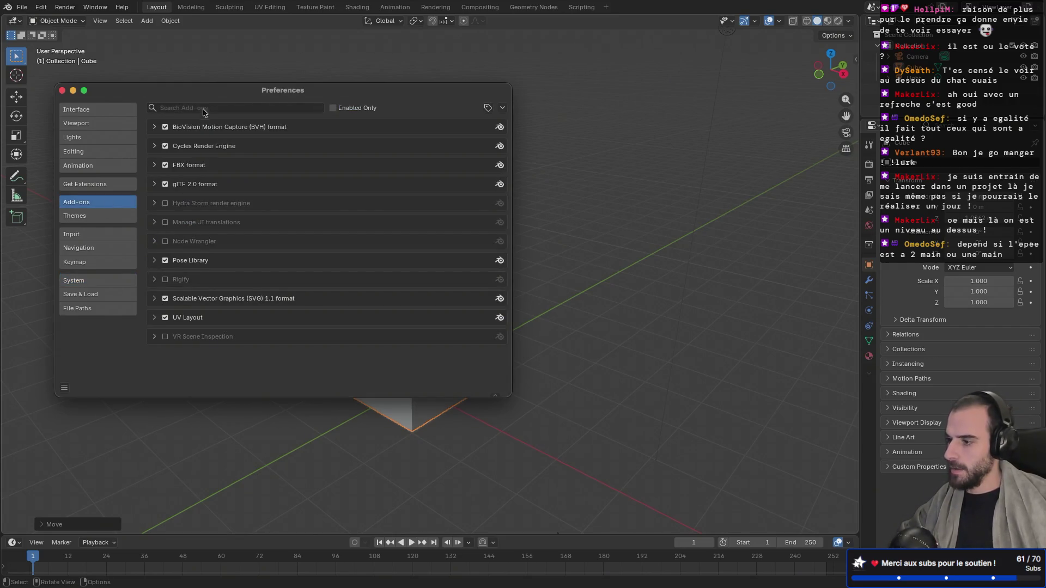
{"action": "type", "text": "mirror"}
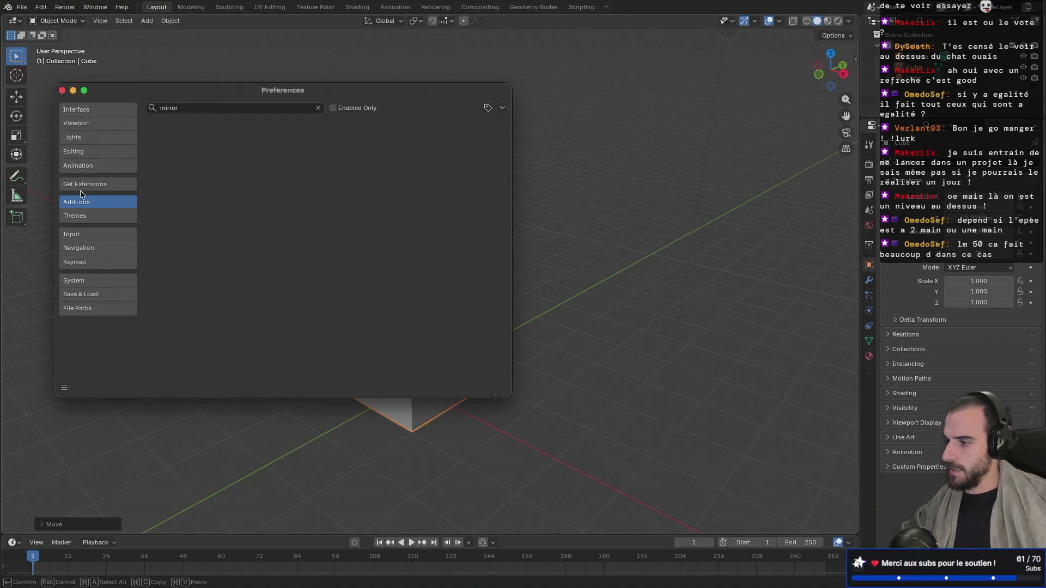
Step: Allow online access, search extensions for 'mirror', install Auto Mirror, and close Preferences
{"action": "left_click", "coordinate": [81, 185]}
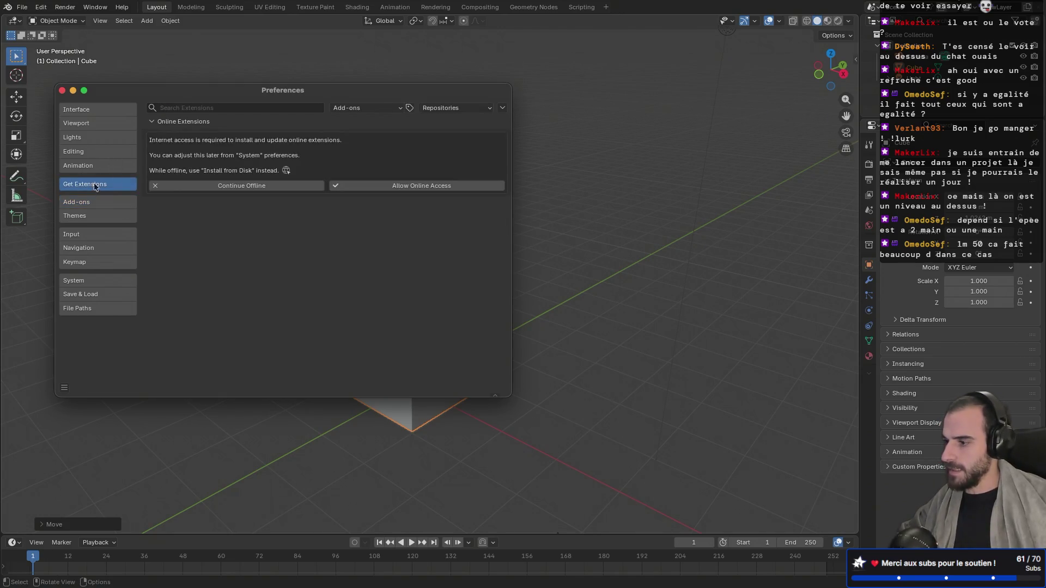
{"action": "left_click", "coordinate": [382, 187]}
{"action": "left_click", "coordinate": [235, 109]}
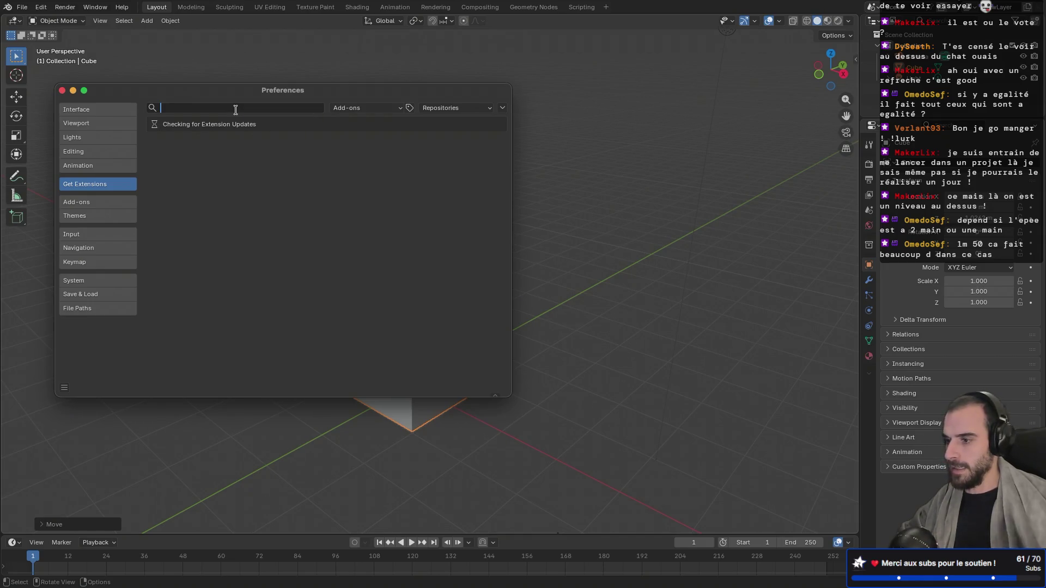
{"action": "type", "text": "mirror"}
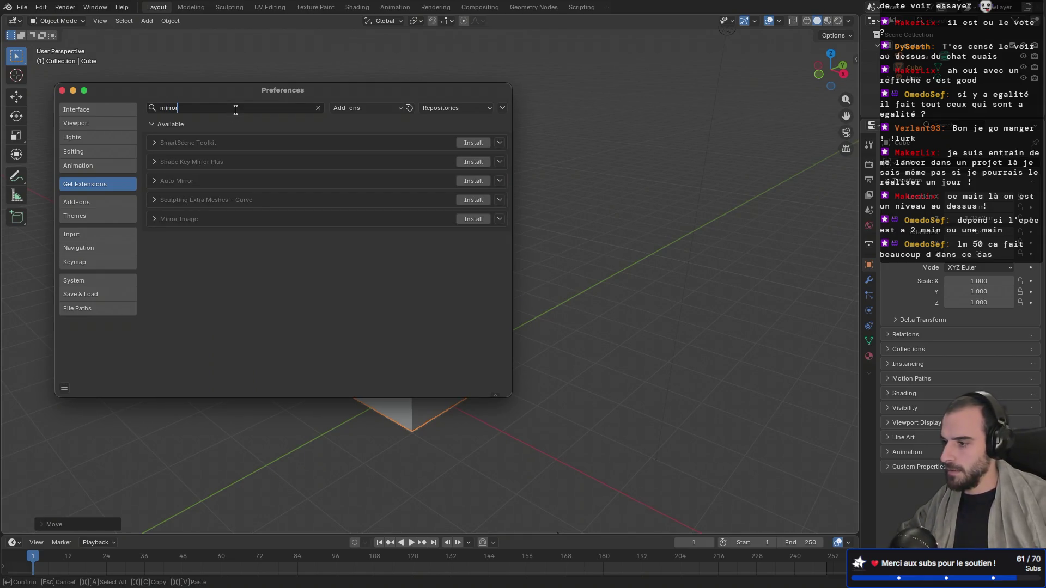
{"action": "key", "text": "Return"}
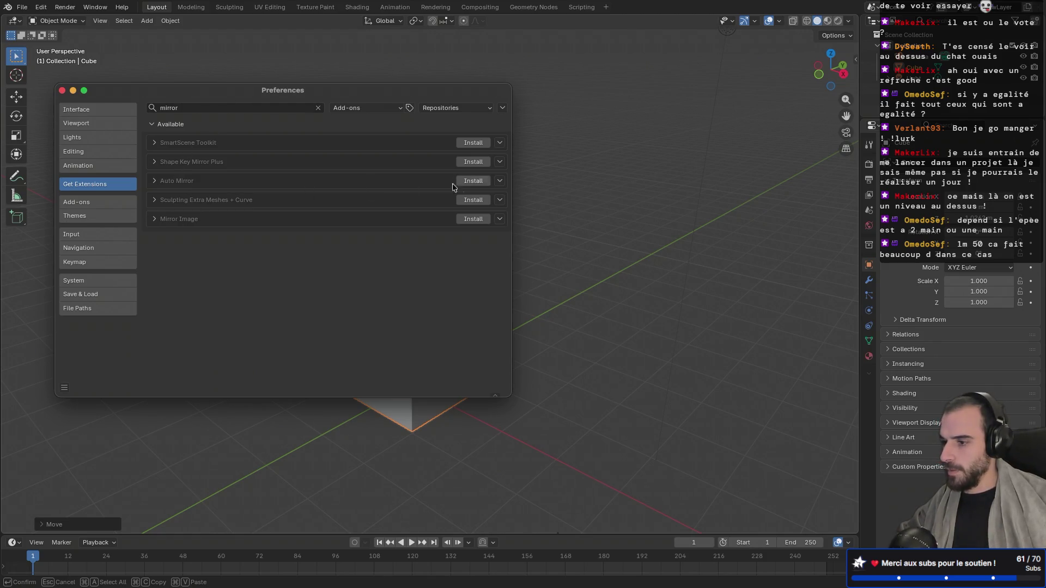
{"action": "left_click", "coordinate": [474, 181]}
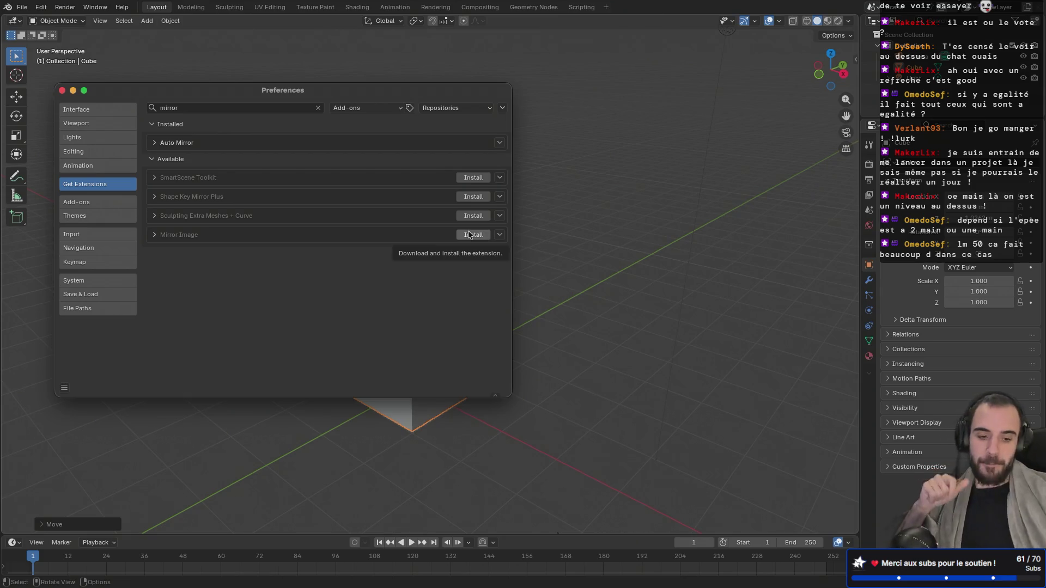
{"action": "left_click", "coordinate": [61, 91]}
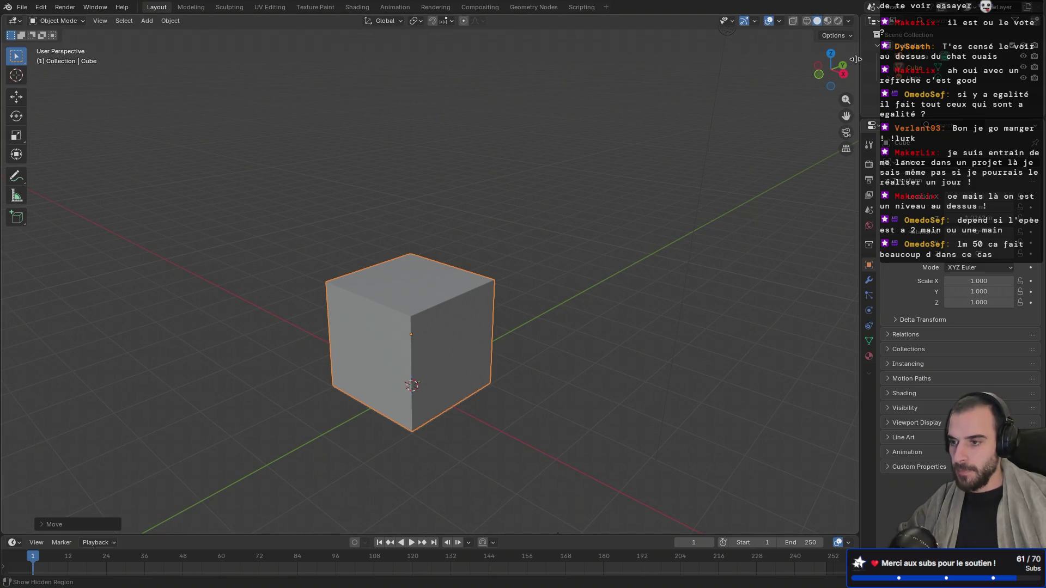
Step: Look for Auto Mirror in the sidebar's Animation, View and Tool tabs, then quit without saving
{"action": "key", "text": "m"}
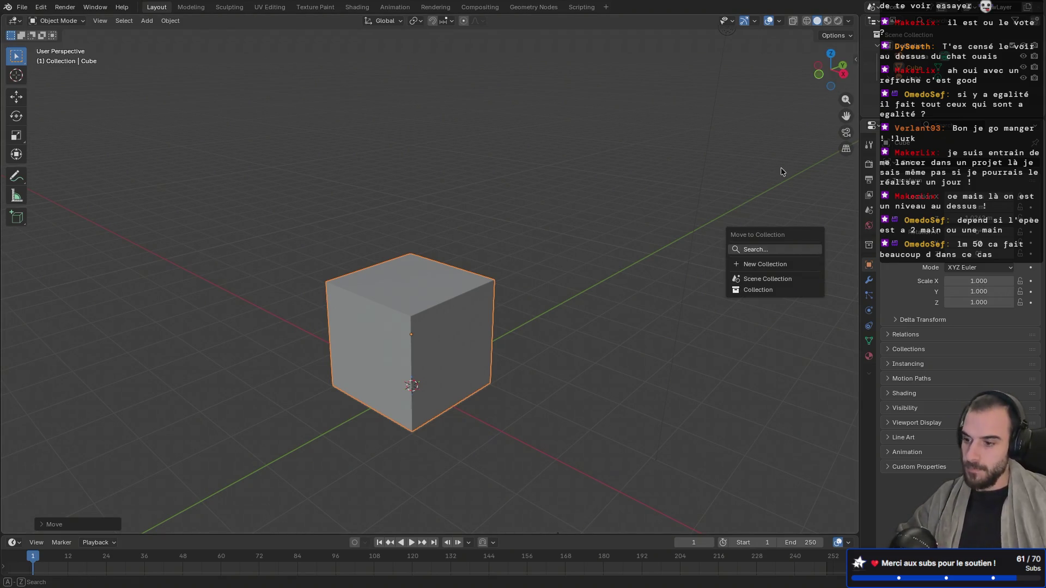
{"action": "key", "text": "Escape"}
{"action": "key", "text": "n"}
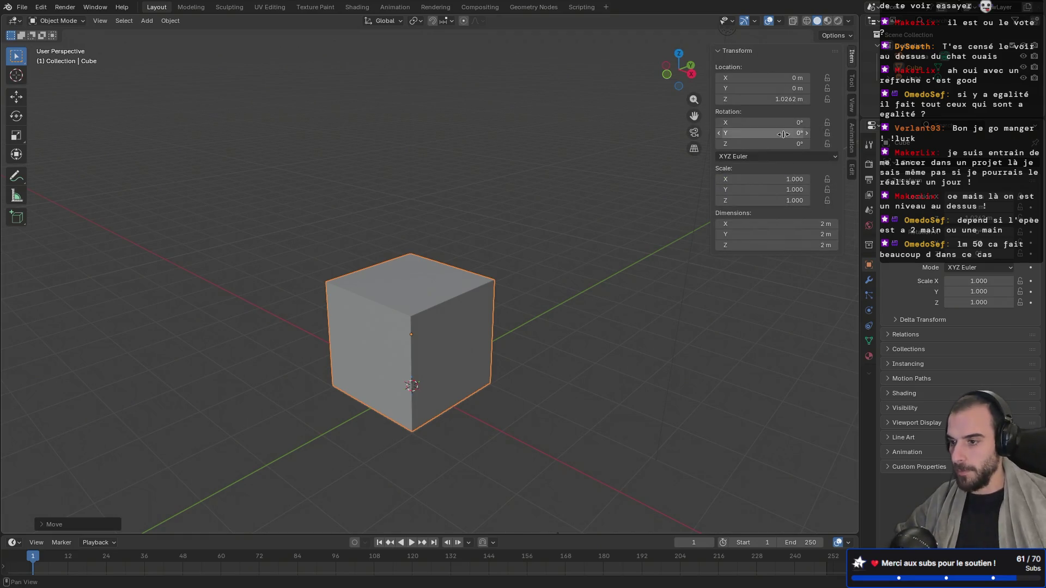
{"action": "left_click", "coordinate": [853, 150]}
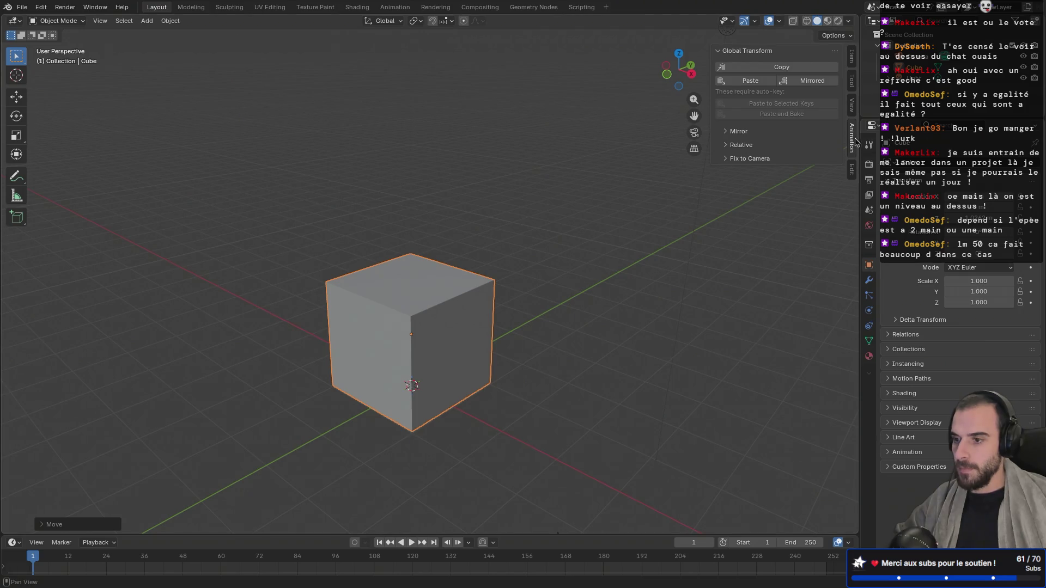
{"action": "left_click", "coordinate": [853, 104]}
{"action": "left_click", "coordinate": [853, 85]}
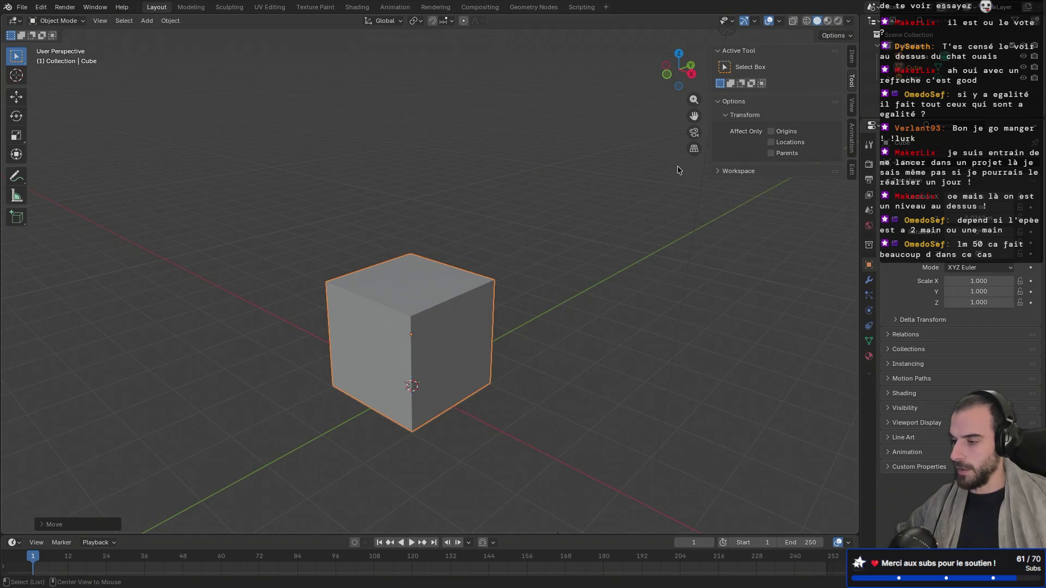
{"action": "key", "text": "ctrl+q"}
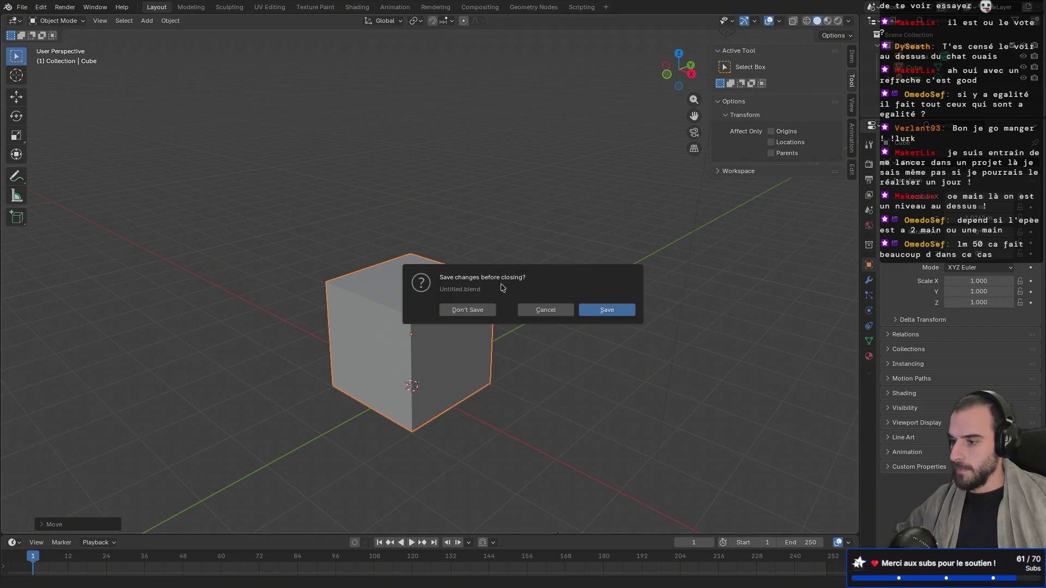
{"action": "left_click", "coordinate": [468, 310]}
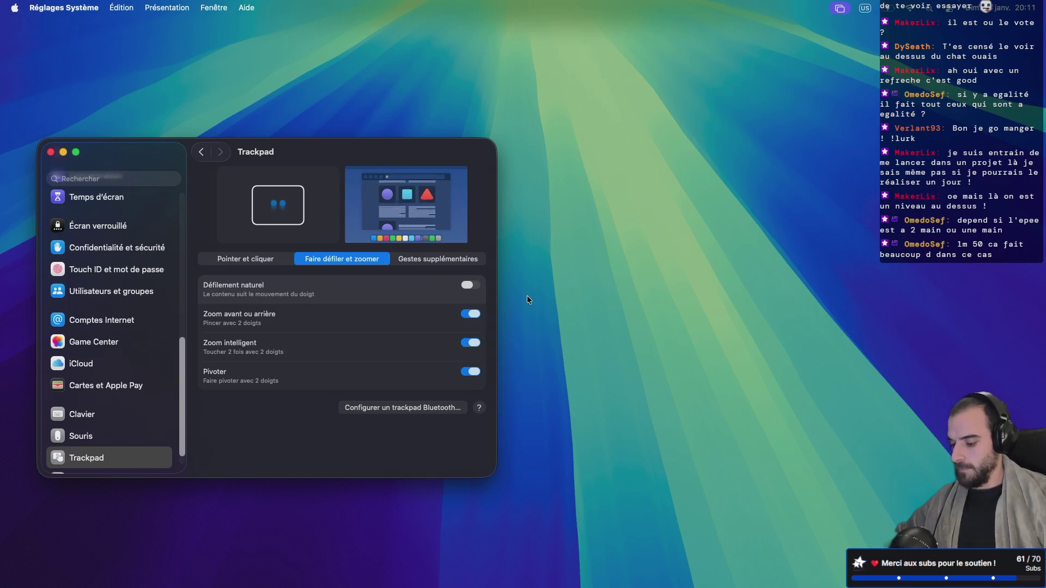
Step: Relaunch Blender through Spotlight by searching 'blender'
{"action": "key", "text": "super+space"}
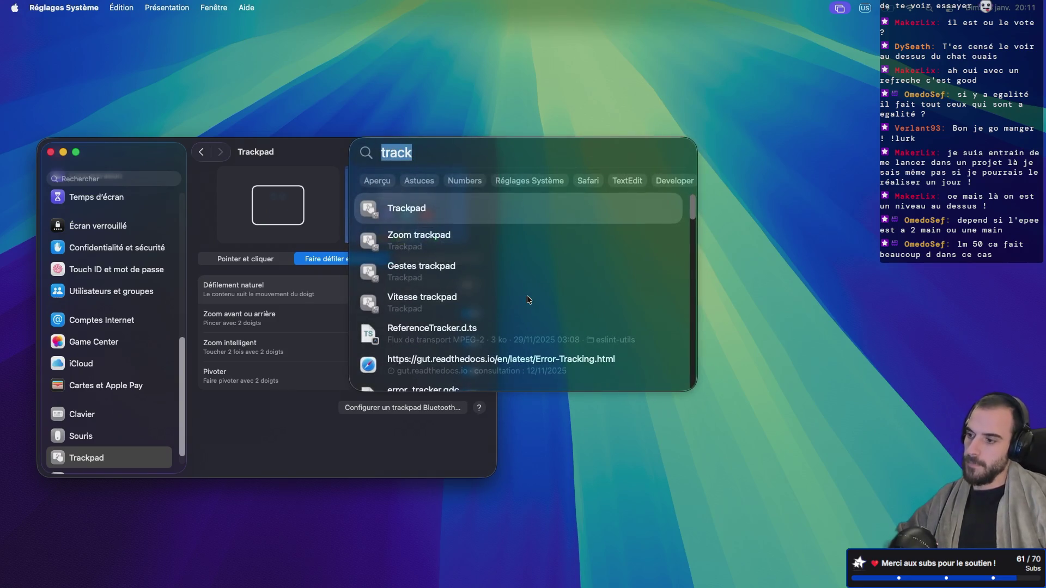
{"action": "type", "text": "blender"}
{"action": "key", "text": "Return"}
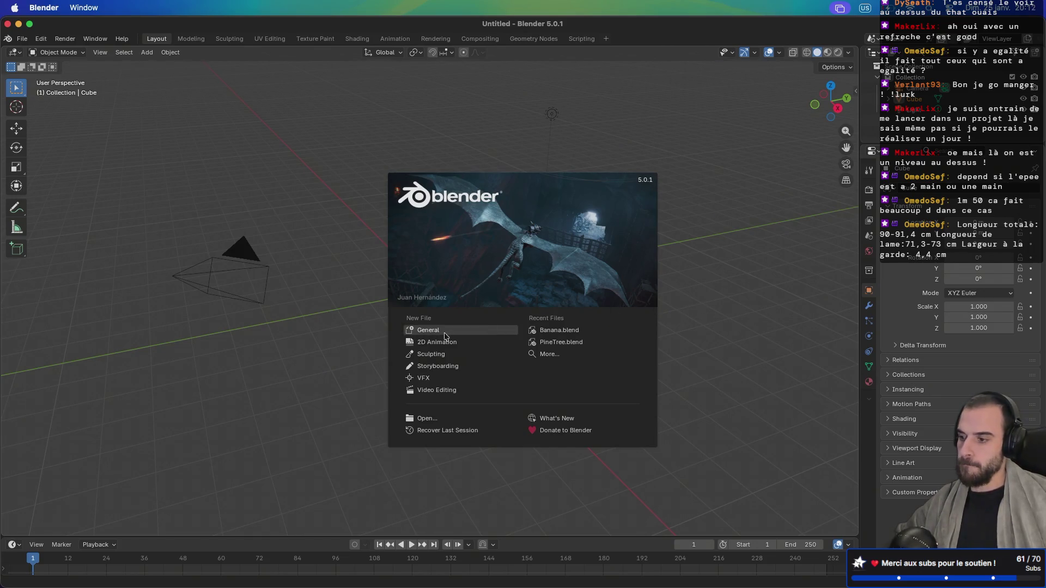
Step: Start a General scene and run AutoMirror on the cube along X from the sidebar
{"action": "left_click", "coordinate": [440, 333]}
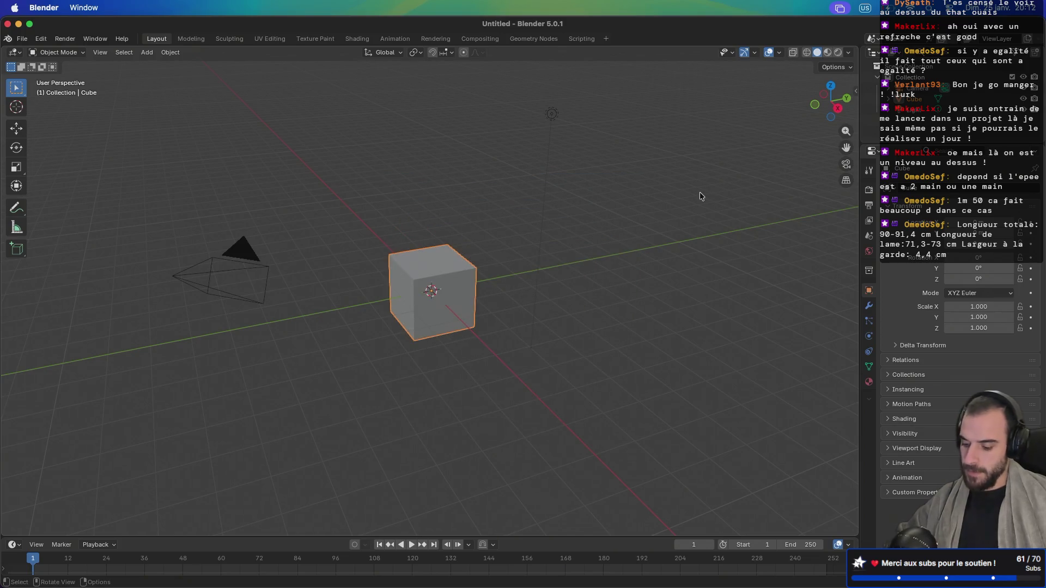
{"action": "key", "text": "n"}
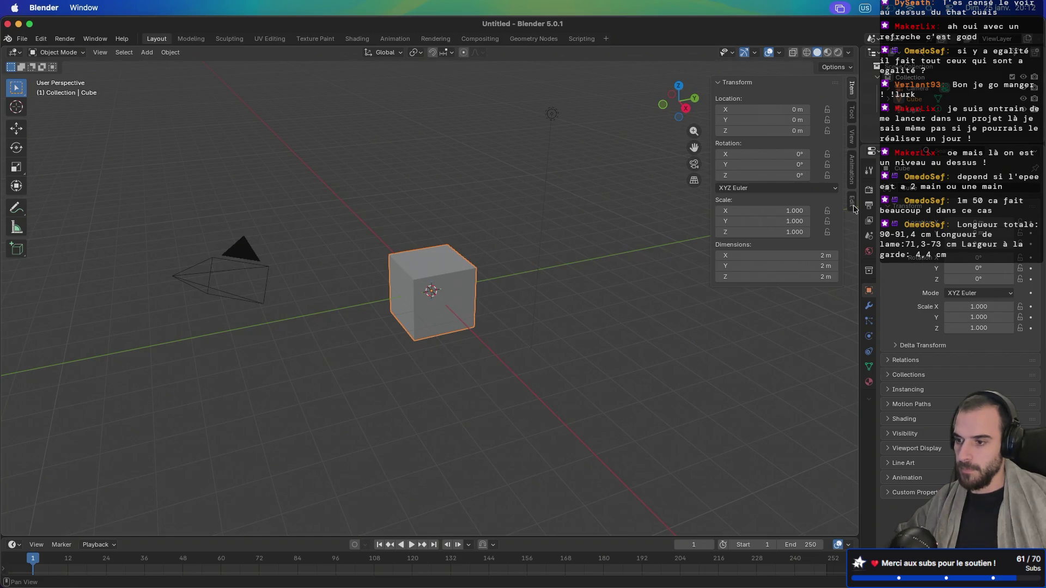
{"action": "left_click", "coordinate": [853, 205]}
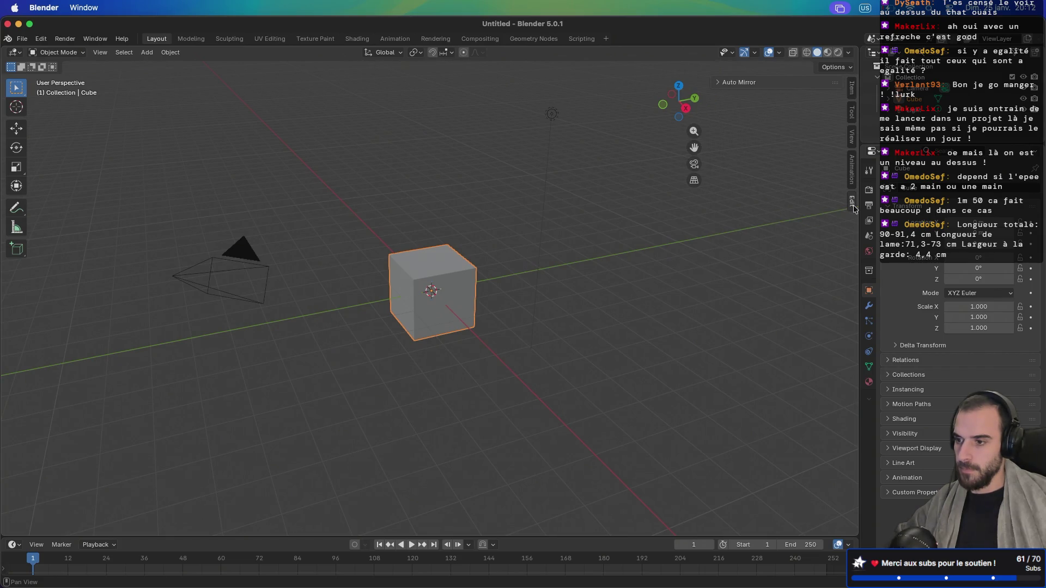
{"action": "left_click", "coordinate": [717, 83]}
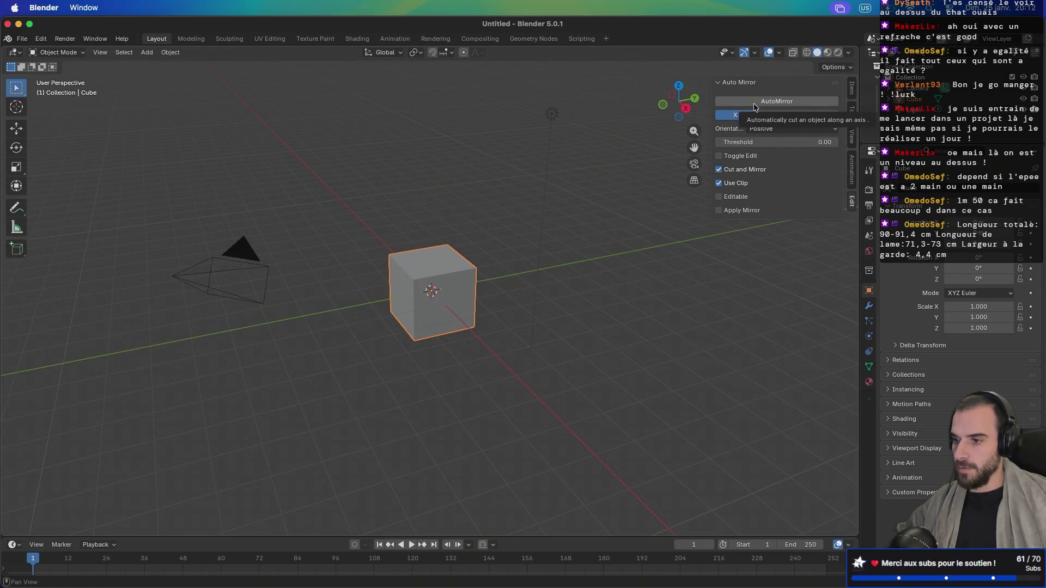
{"action": "left_click", "coordinate": [754, 106]}
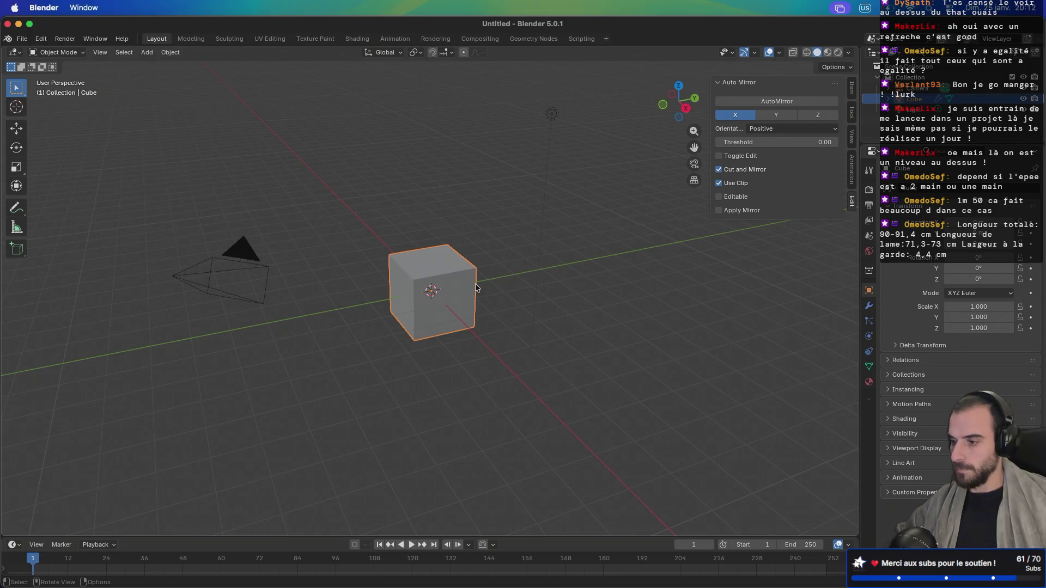
{"action": "mouse_move", "coordinate": [476, 288]}
{"action": "left_mouse_down"}
{"action": "mouse_move", "coordinate": [579, 256]}
{"action": "mouse_move", "coordinate": [531, 290]}
{"action": "left_mouse_up"}
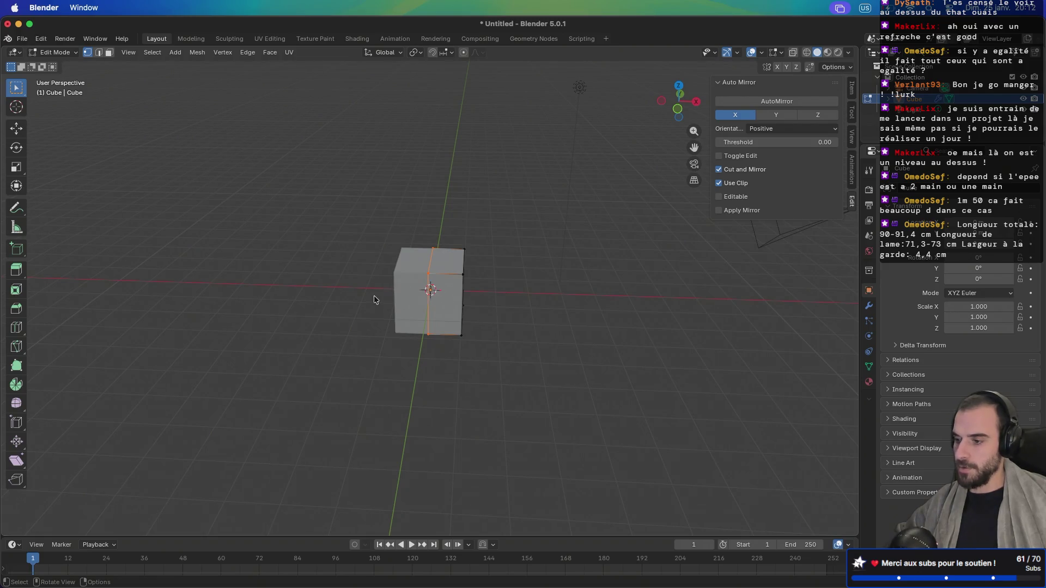
Step: In Object Mode, raise the cube about 1 m along Z and show its transform values
{"action": "key", "text": "KP_1"}
{"action": "key", "text": "Tab"}
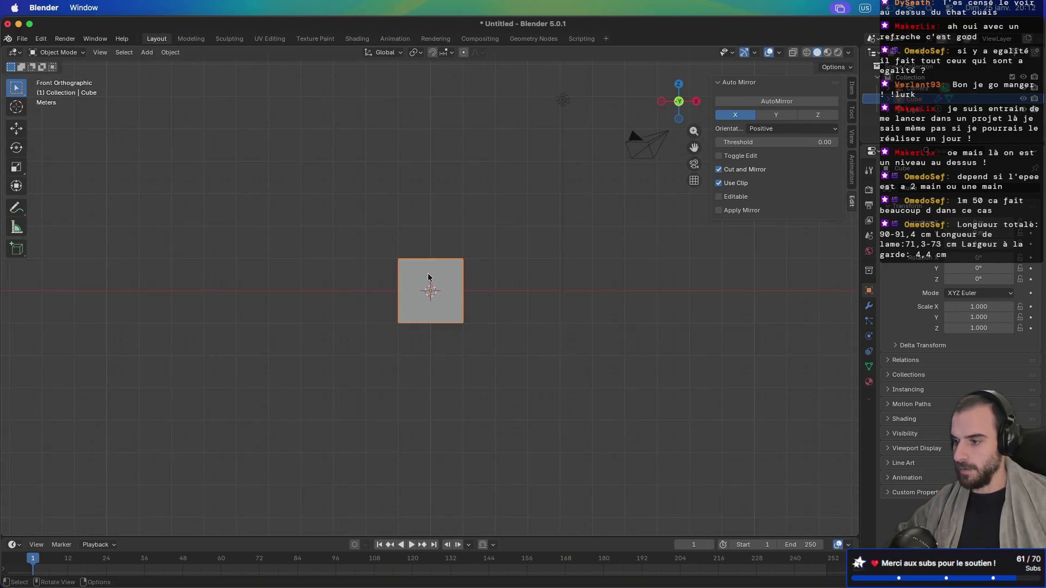
{"action": "key", "text": "g"}
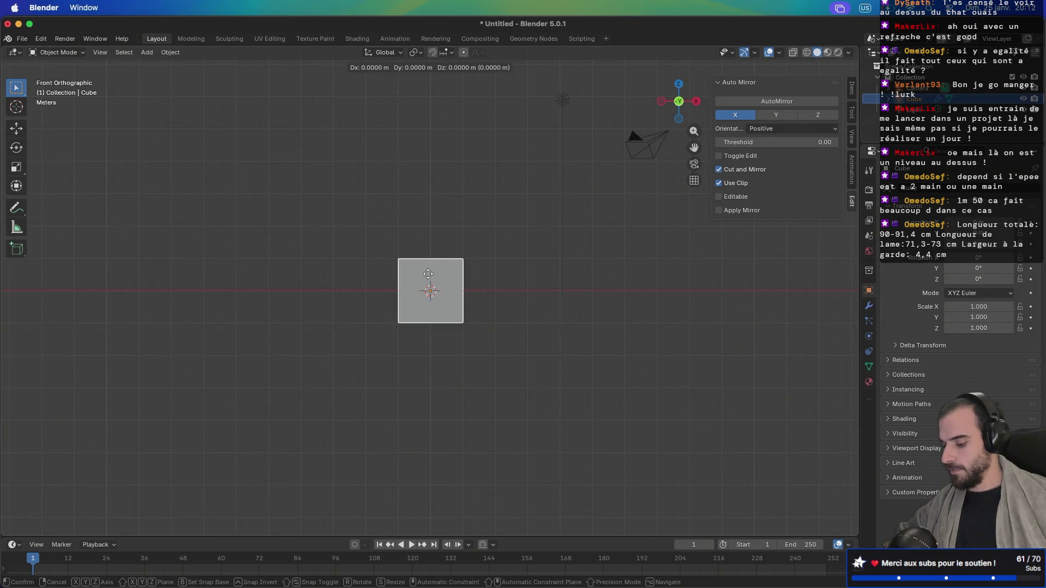
{"action": "key", "text": "z"}
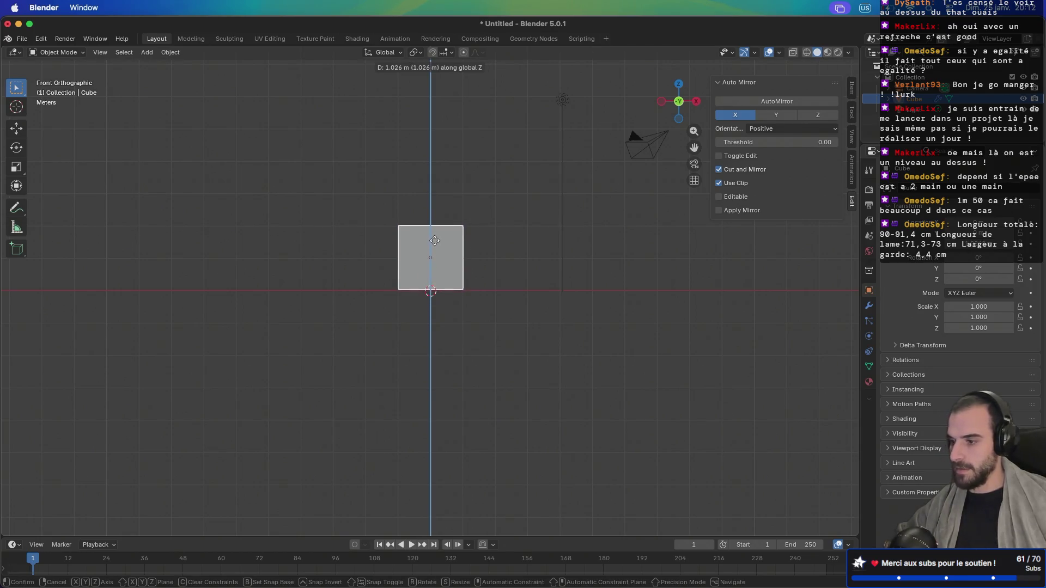
{"action": "left_click", "coordinate": [434, 244]}
{"action": "scroll", "coordinate": [431, 253], "scroll_direction": "up", "scroll_amount": 6}
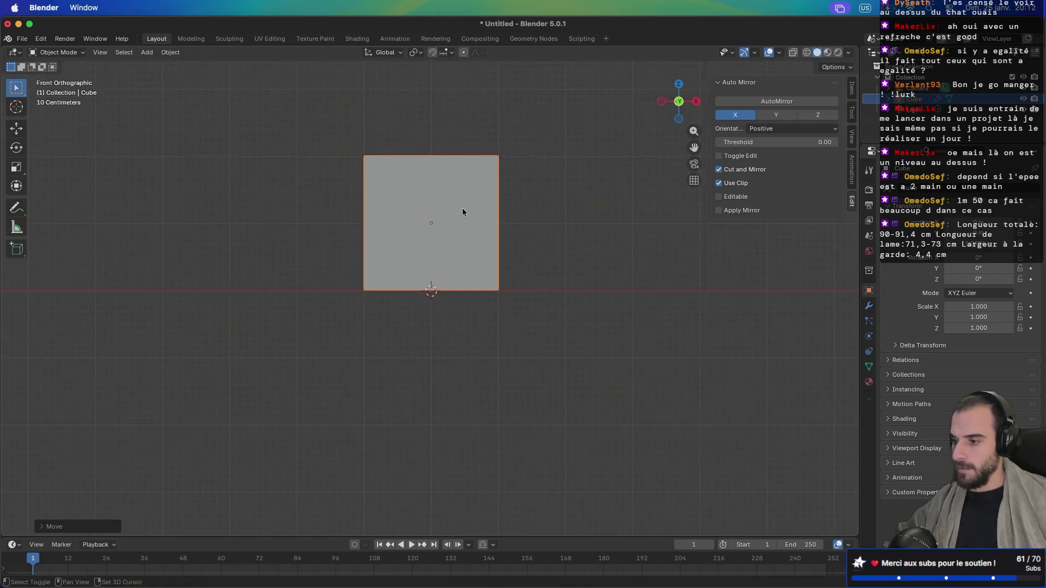
{"action": "scroll", "coordinate": [491, 256], "scroll_direction": "down", "scroll_amount": 2}
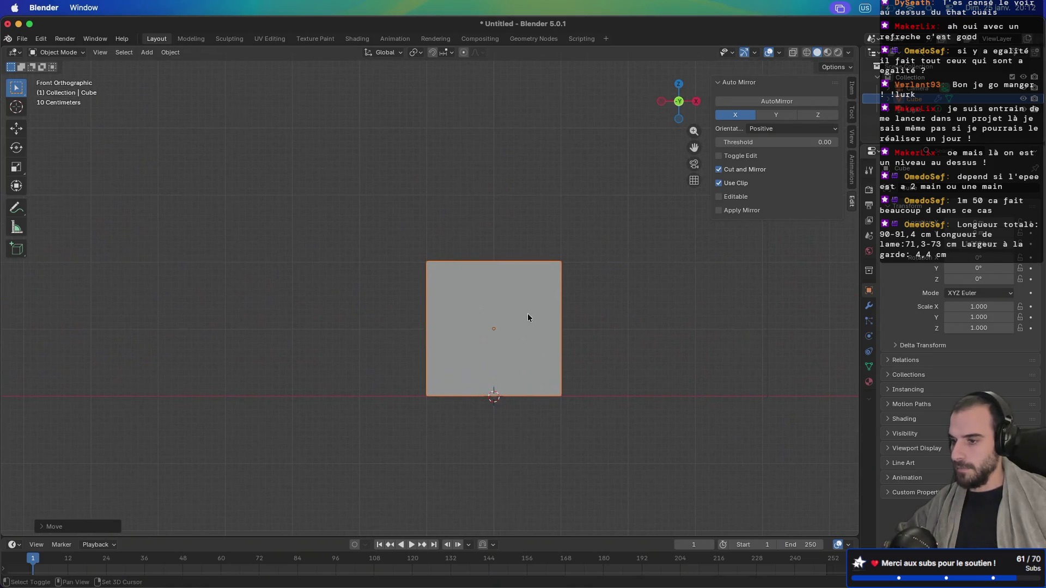
{"action": "left_click", "coordinate": [852, 92]}
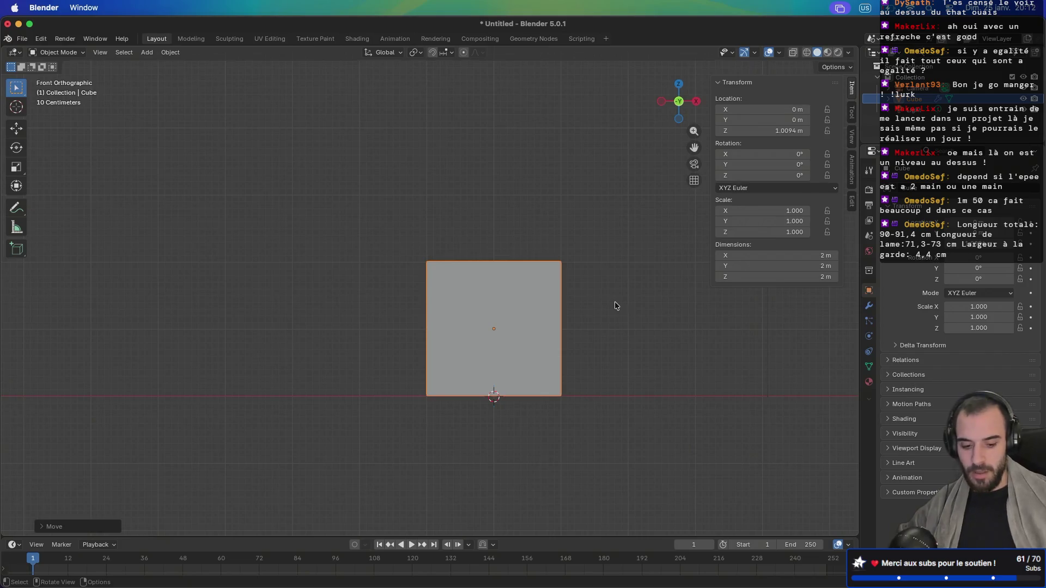
Step: Scale the cube to 0.5 and lower it along Z to rest on the ground
{"action": "type", "text": "s0.5"}
{"action": "key", "text": "Return"}
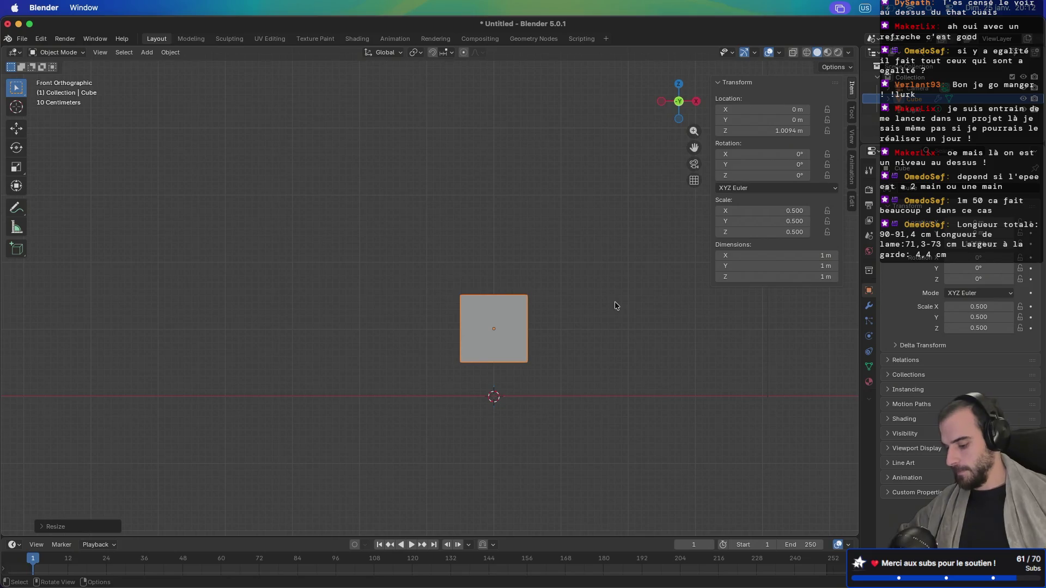
{"action": "key", "text": "g"}
{"action": "key", "text": "z"}
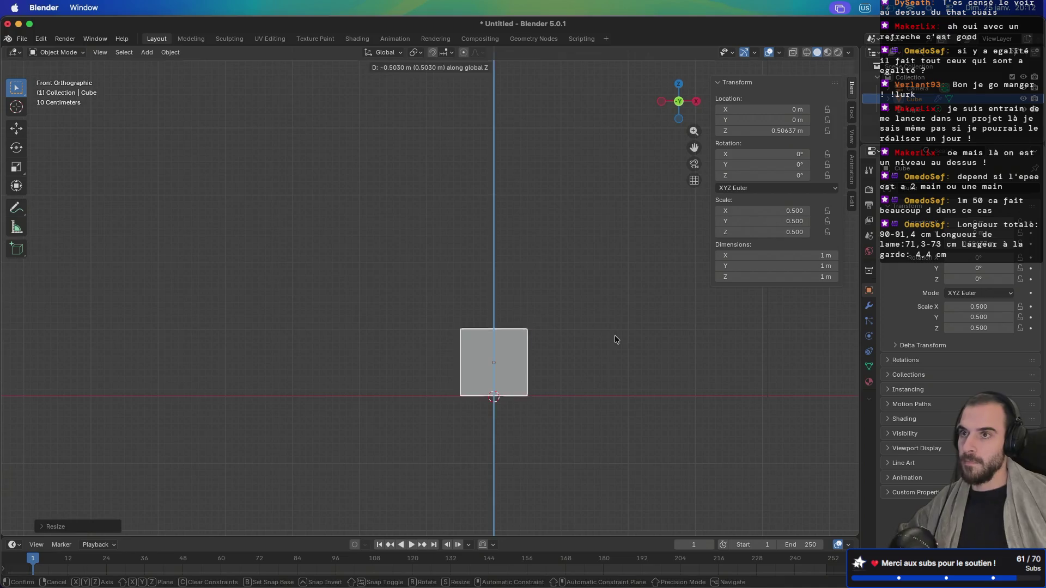
{"action": "left_click", "coordinate": [615, 336]}
{"action": "scroll", "coordinate": [548, 387], "scroll_direction": "up", "scroll_amount": 4}
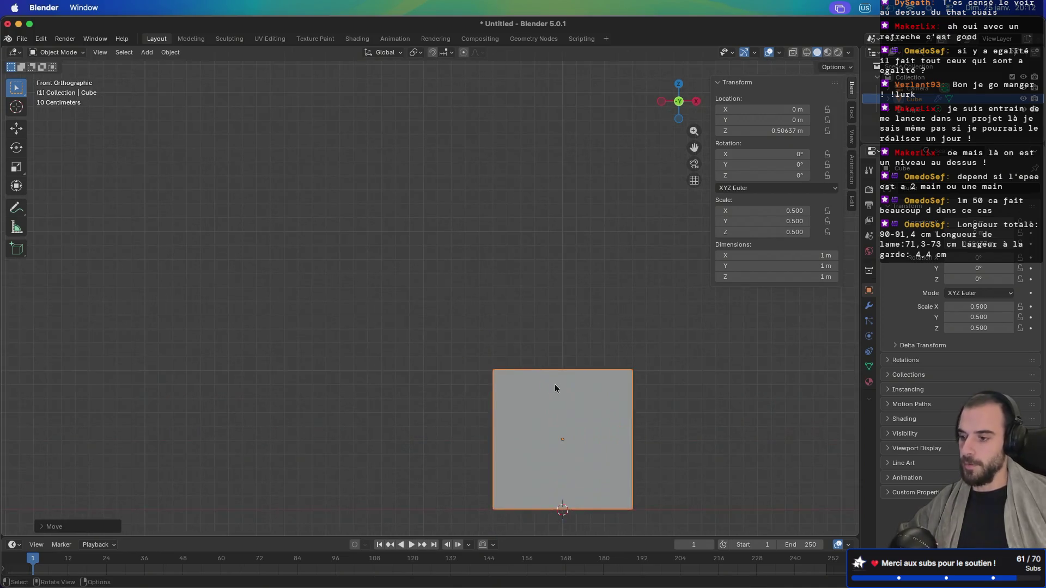
{"action": "scroll", "coordinate": [552, 384], "scroll_direction": "down", "scroll_amount": 5}
{"action": "scroll", "coordinate": [482, 217], "scroll_direction": "up", "scroll_amount": 3}
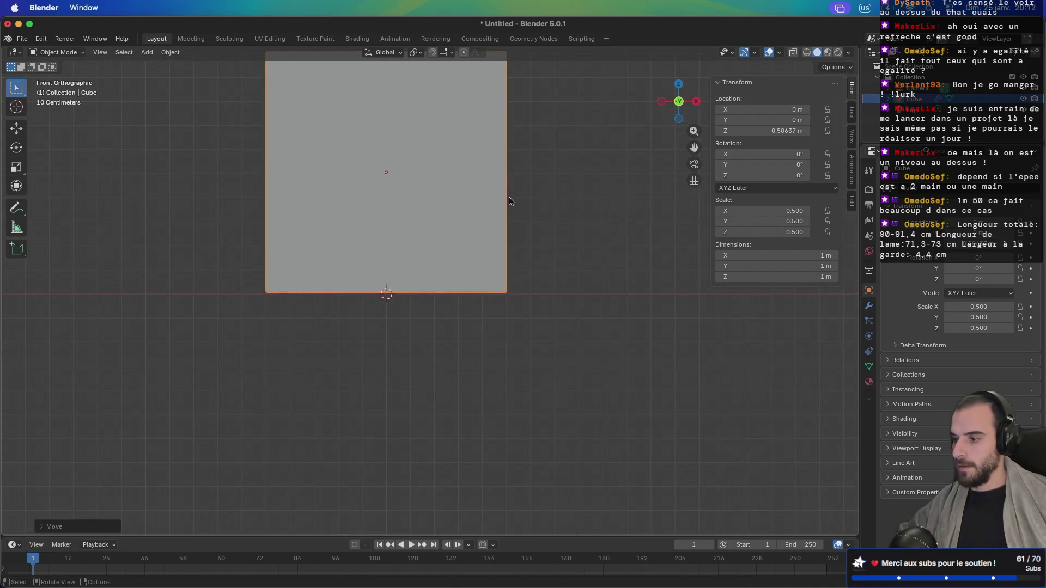
{"action": "scroll", "coordinate": [537, 289], "scroll_direction": "up", "scroll_amount": 5}
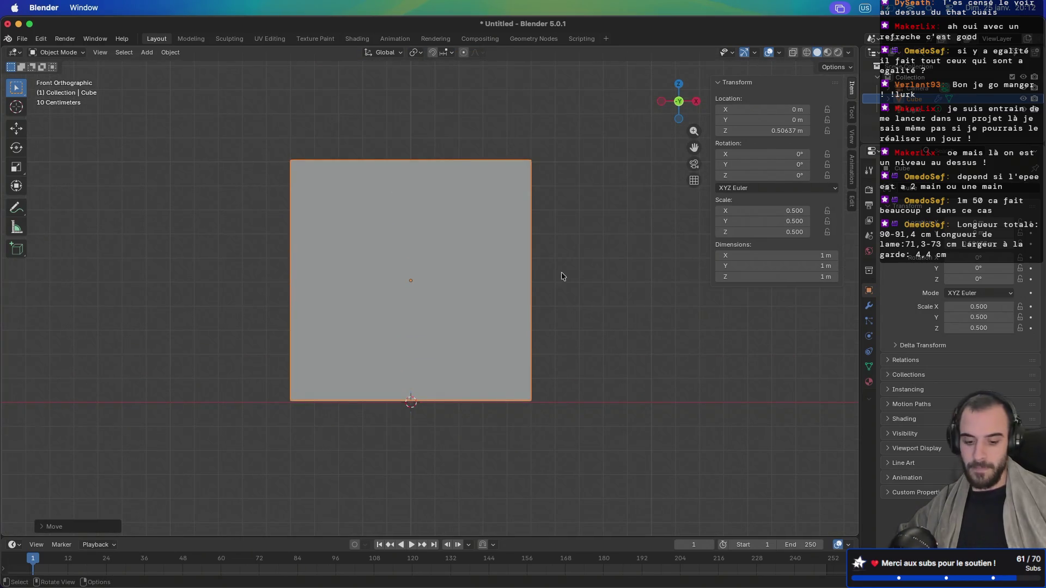
Step: In Edit Mode with X-ray on, move the right-side edge inward along X into a thin slab
{"action": "key", "text": "Tab"}
{"action": "scroll", "coordinate": [564, 270], "scroll_direction": "down", "scroll_amount": 5}
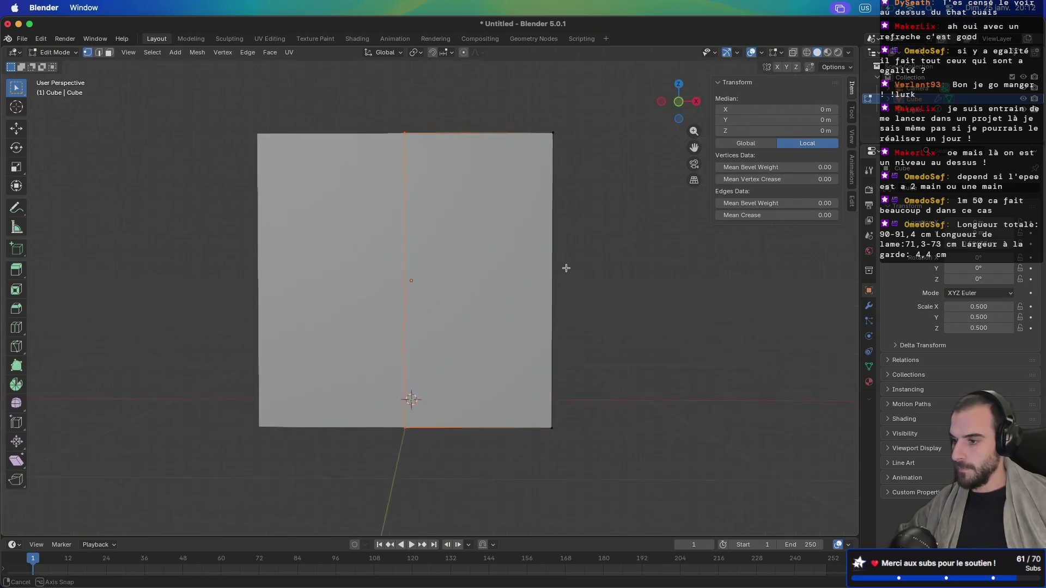
{"action": "key", "text": "alt+z"}
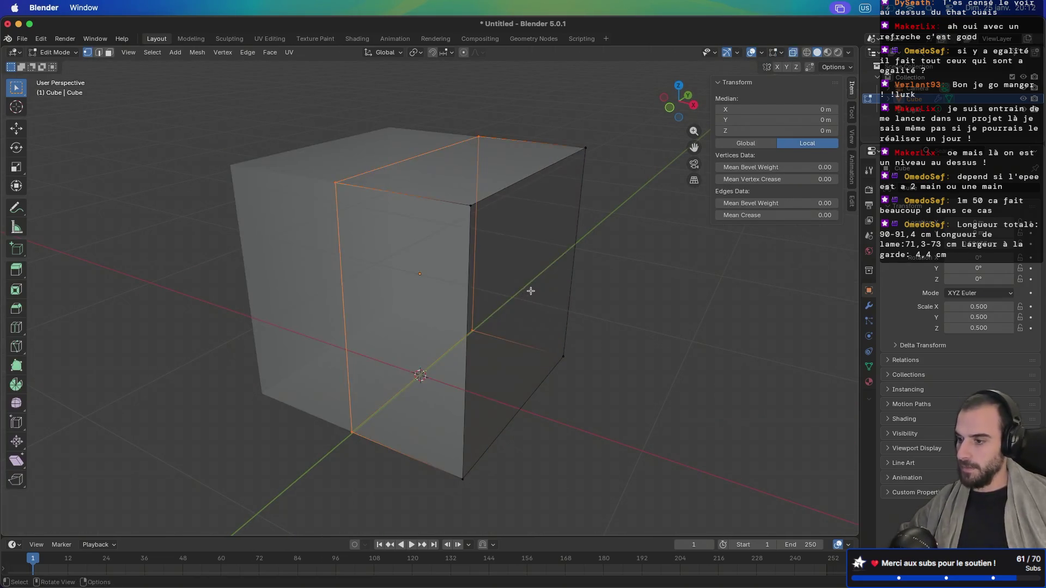
{"action": "scroll", "coordinate": [528, 290], "scroll_direction": "up", "scroll_amount": 5}
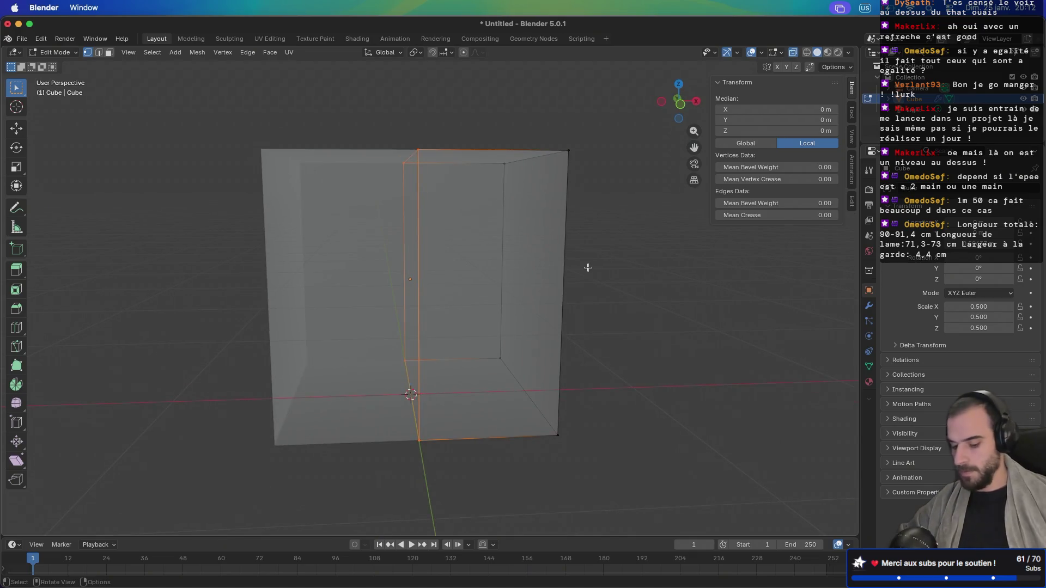
{"action": "key", "text": "KP_1"}
{"action": "left_click_drag", "start_coordinate": [509, 152], "coordinate": [592, 452]}
{"action": "key", "text": "g"}
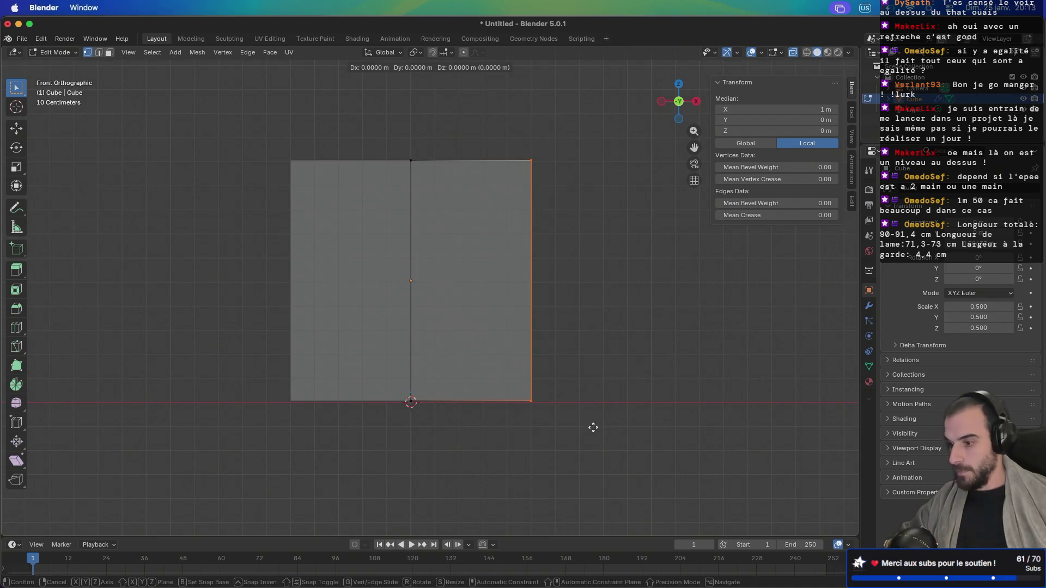
{"action": "key", "text": "x"}
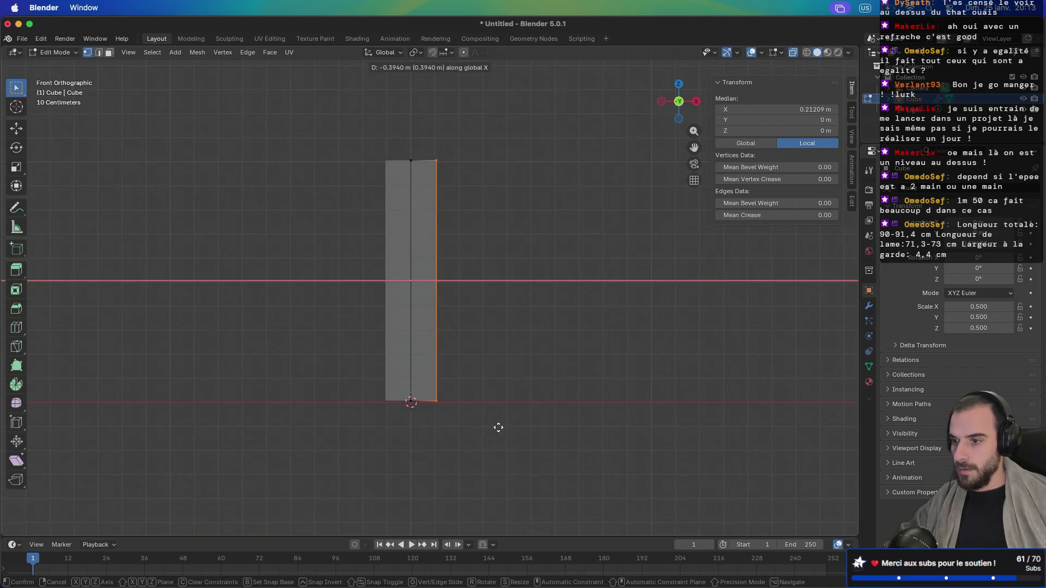
{"action": "left_click", "coordinate": [498, 428]}
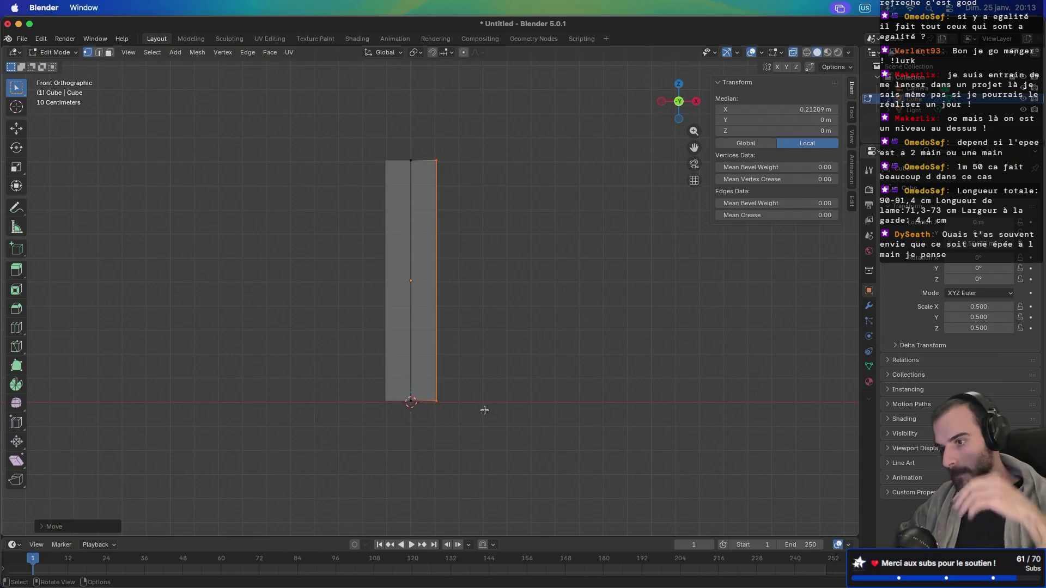
{"action": "left_click", "coordinate": [852, 203]}
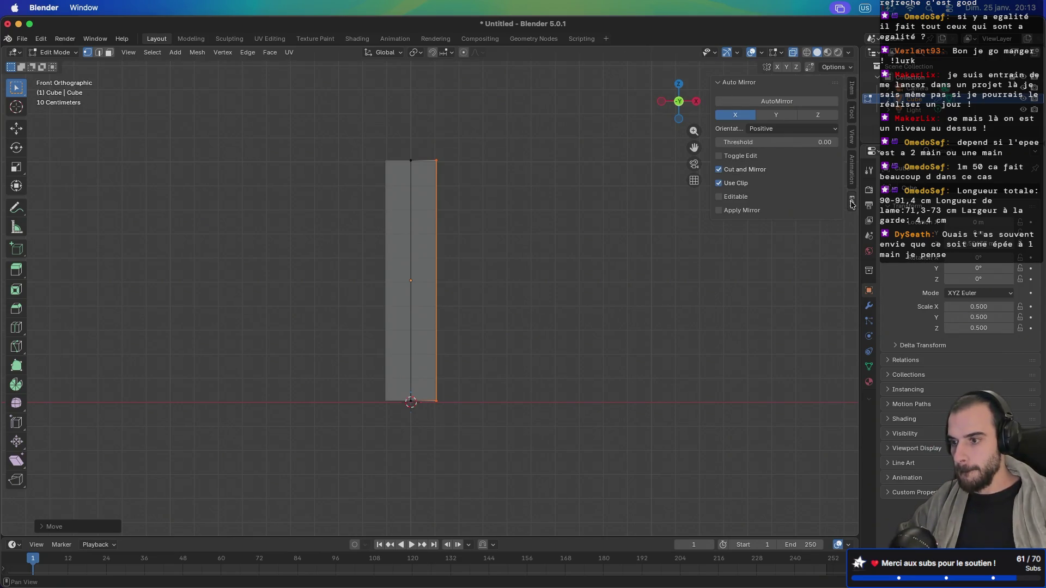
{"action": "left_click", "coordinate": [853, 90]}
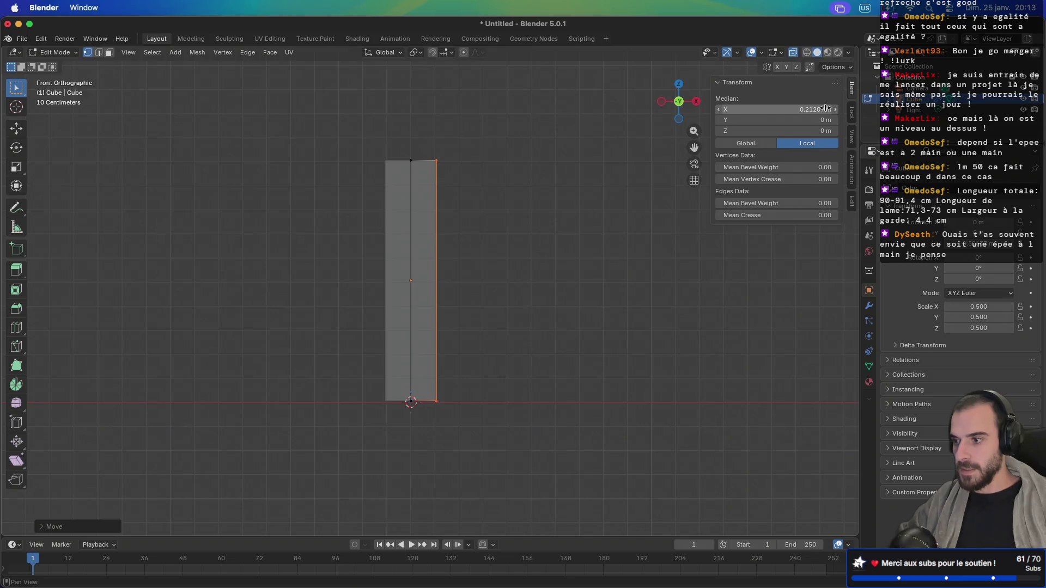
{"action": "scroll", "coordinate": [572, 263], "scroll_direction": "down", "scroll_amount": 5}
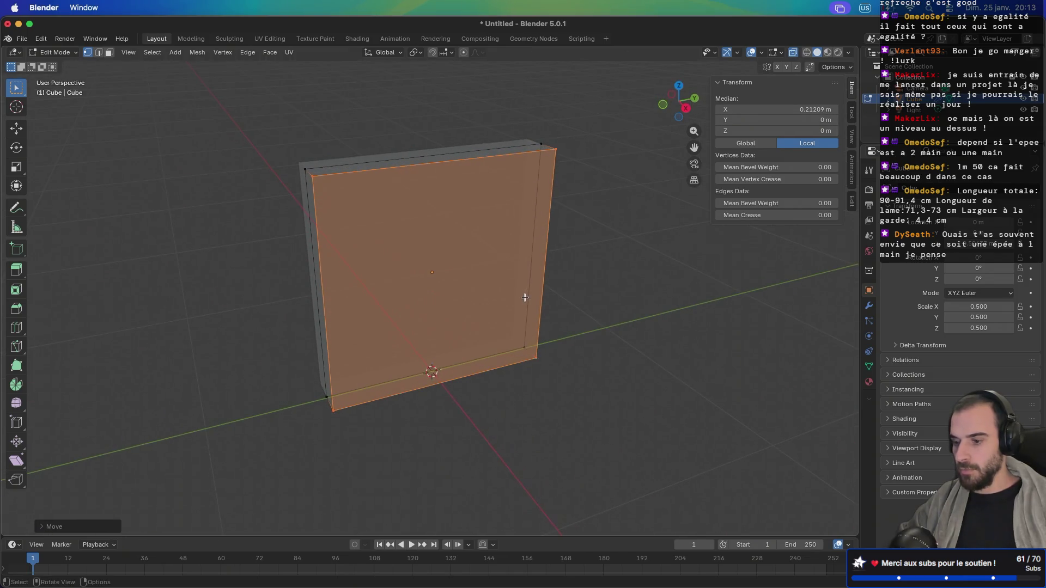
{"action": "key", "text": "KP_1"}
Step: From the right view, scale the slab along Y to make it thin like a blade
{"action": "key", "text": "KP_3"}
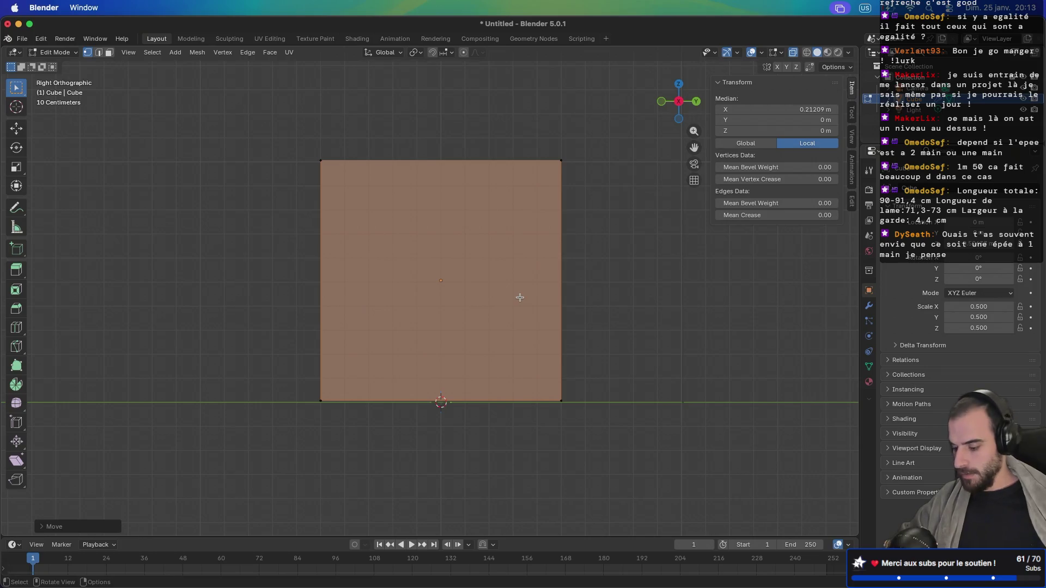
{"action": "key", "text": "s"}
{"action": "key", "text": "y"}
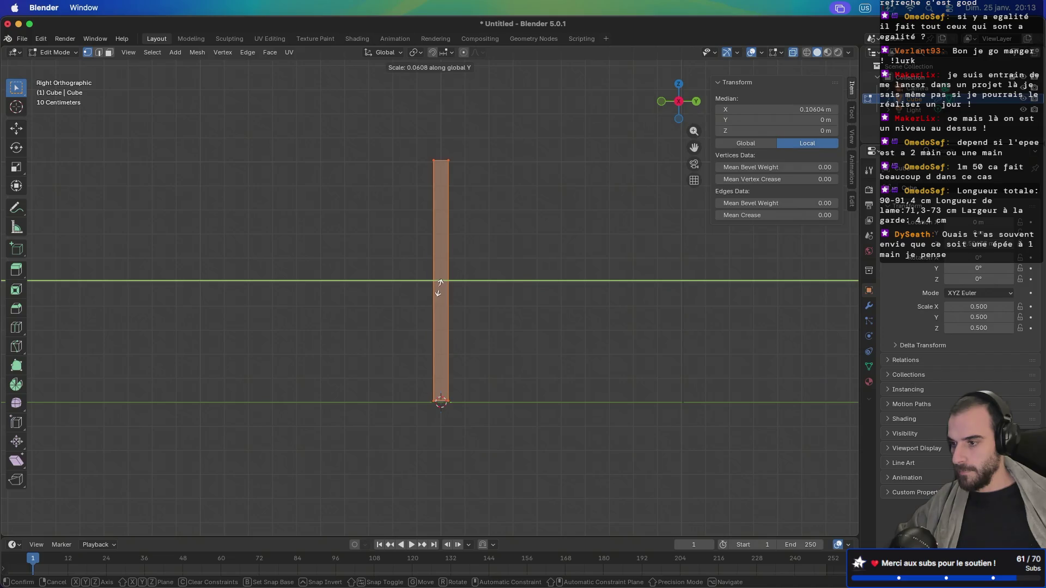
{"action": "left_click", "coordinate": [440, 287]}
{"action": "mouse_move", "coordinate": [425, 303]}
{"action": "left_mouse_down"}
{"action": "mouse_move", "coordinate": [478, 318]}
{"action": "mouse_move", "coordinate": [539, 355]}
{"action": "mouse_move", "coordinate": [520, 328]}
{"action": "mouse_move", "coordinate": [493, 346]}
{"action": "mouse_move", "coordinate": [493, 310]}
{"action": "left_mouse_up"}
{"action": "scroll", "coordinate": [493, 345], "scroll_direction": "up", "scroll_amount": 2}
{"action": "scroll", "coordinate": [496, 339], "scroll_direction": "down", "scroll_amount": 3}
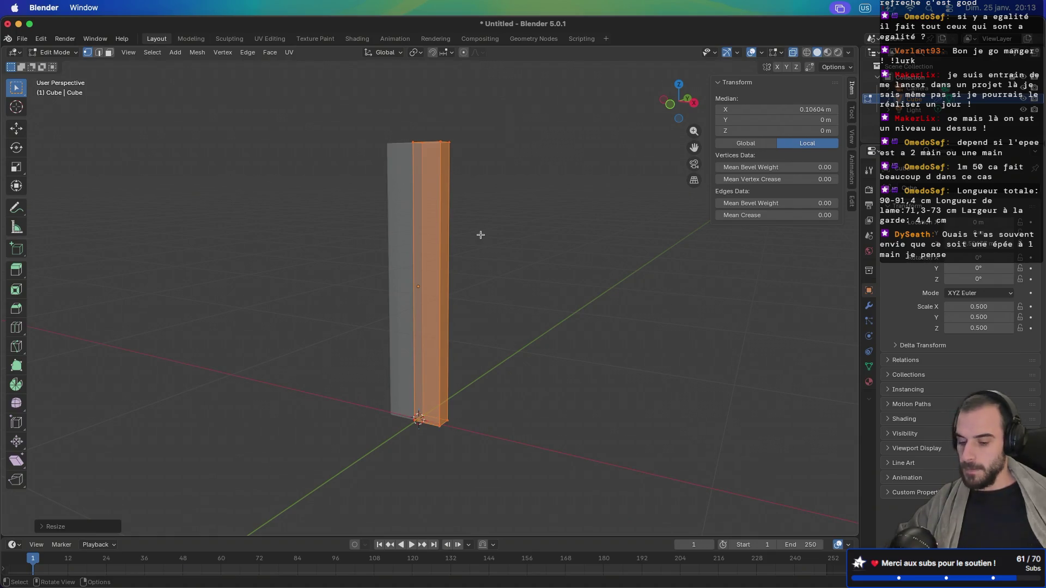
{"action": "key", "text": "KP_1"}
Step: Pull the top-right corner down into a pointed tip, then undo back to a flat top
{"action": "left_click_drag", "start_coordinate": [464, 127], "coordinate": [430, 163]}
{"action": "key", "text": "g"}
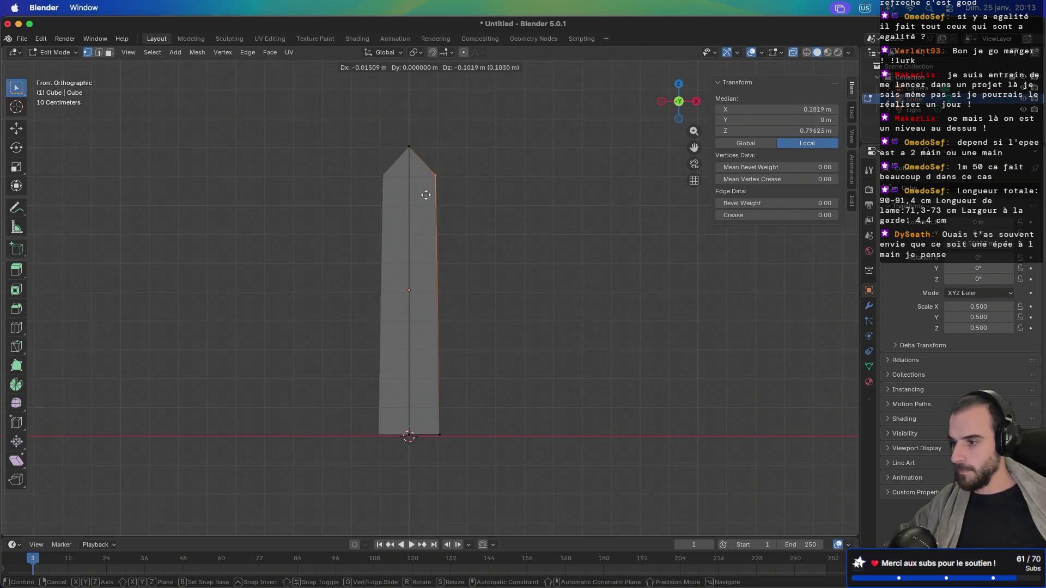
{"action": "left_click", "coordinate": [428, 194]}
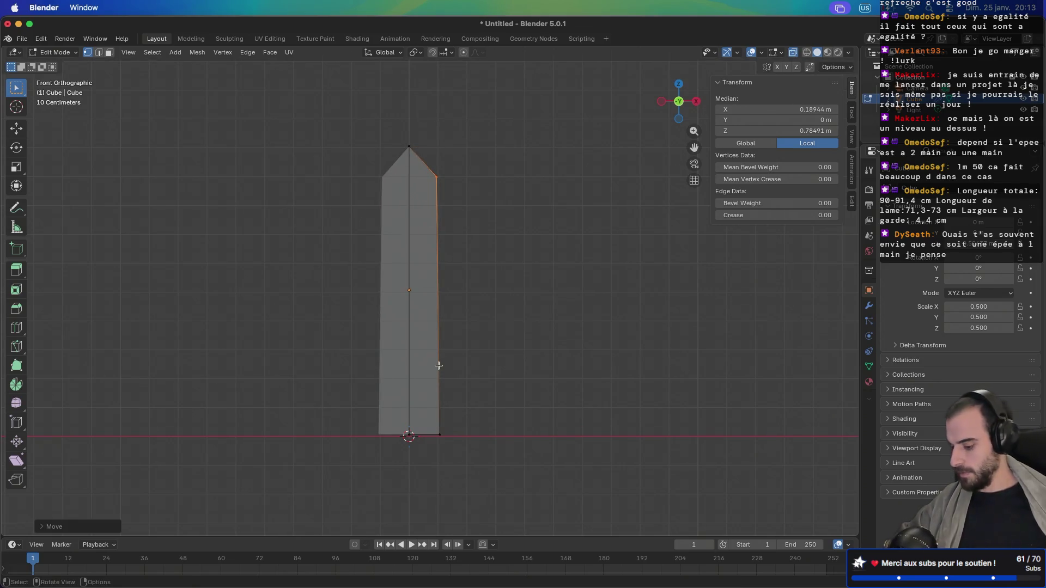
{"action": "key", "text": "ctrl+r"}
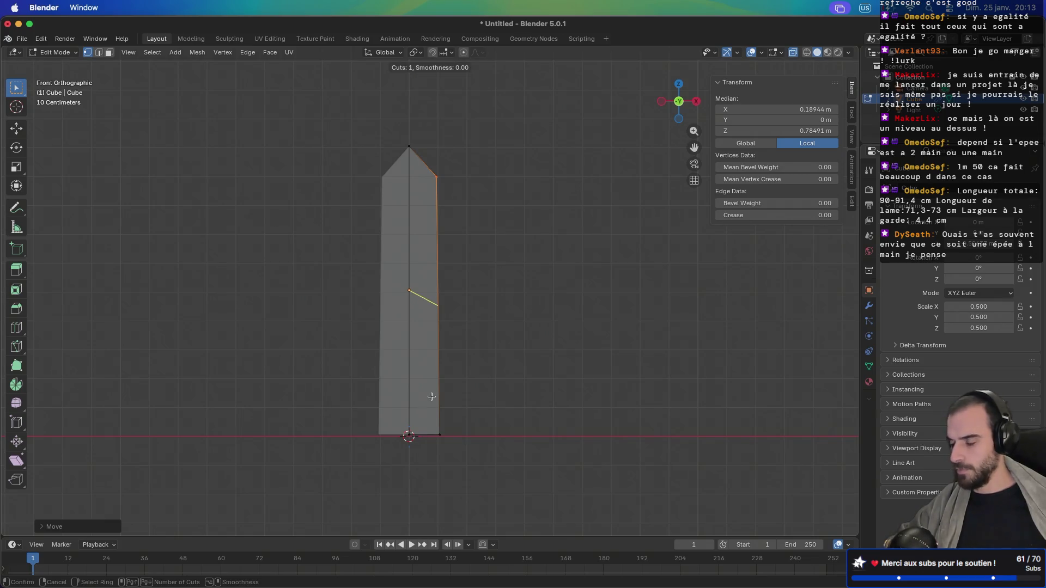
{"action": "key", "text": "Escape"}
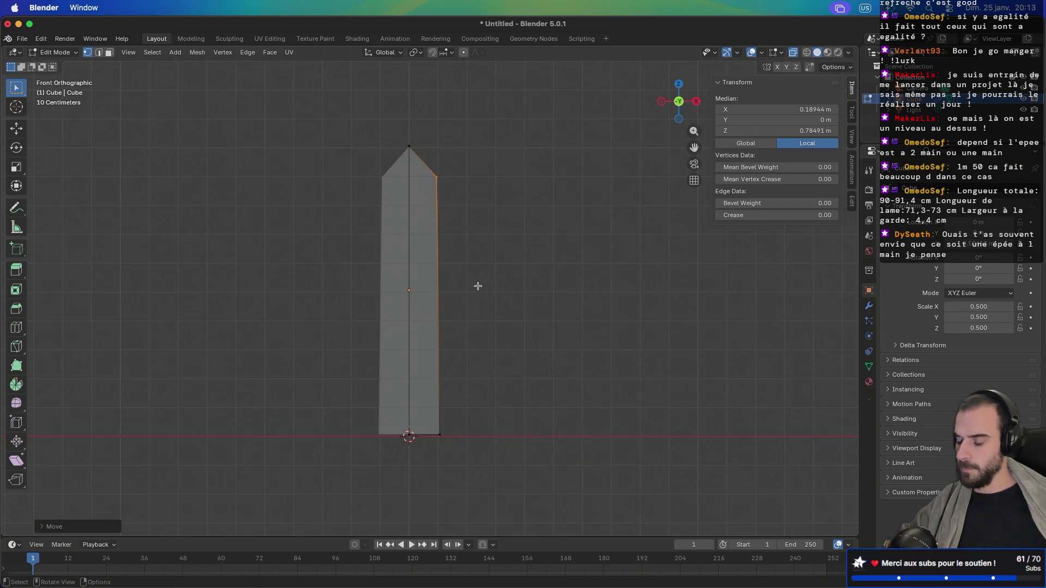
{"action": "key", "text": "ctrl+z"}
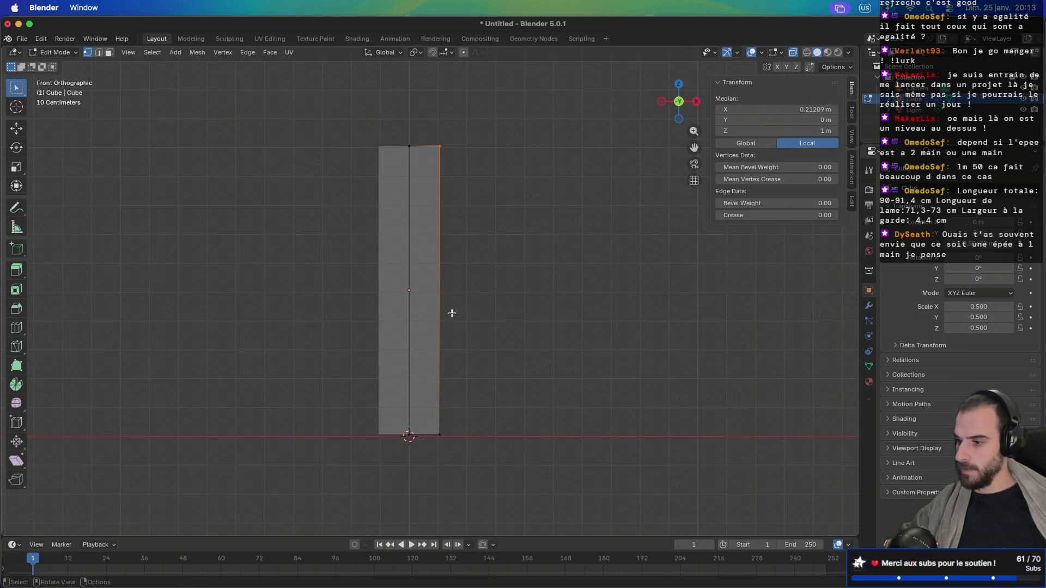
Step: Add a horizontal loop cut and slide it near the bottom at edge slide 0.566
{"action": "key", "text": "ctrl+r"}
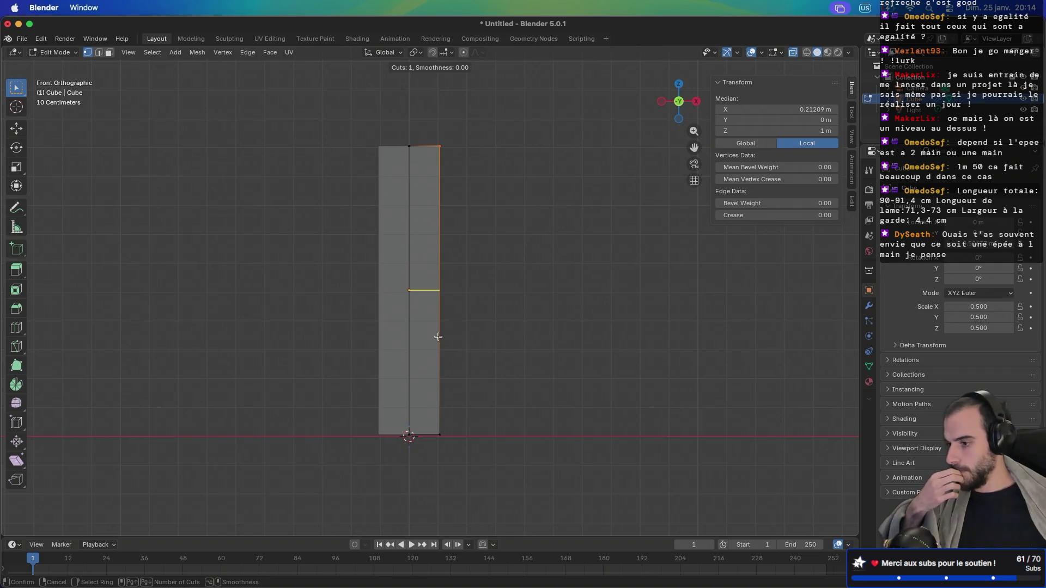
{"action": "left_click", "coordinate": [438, 337]}
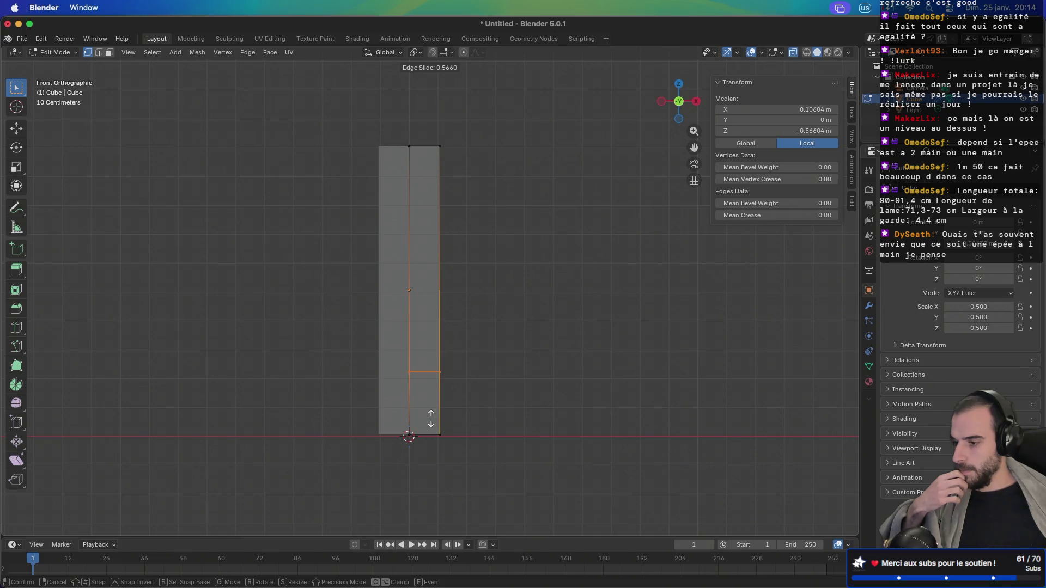
{"action": "left_click", "coordinate": [431, 418]}
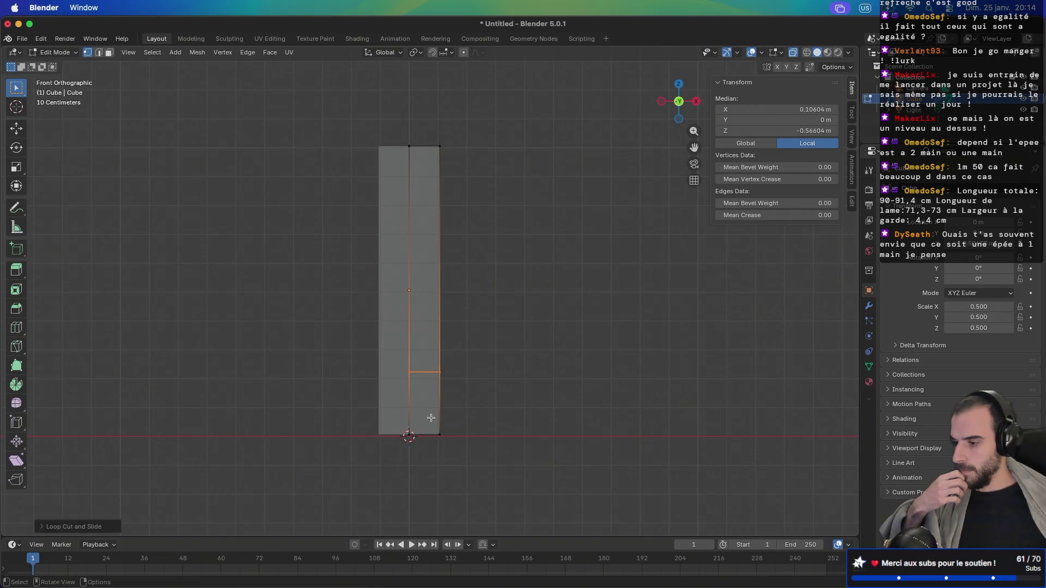
{"action": "scroll", "coordinate": [428, 406], "scroll_direction": "up", "scroll_amount": 4}
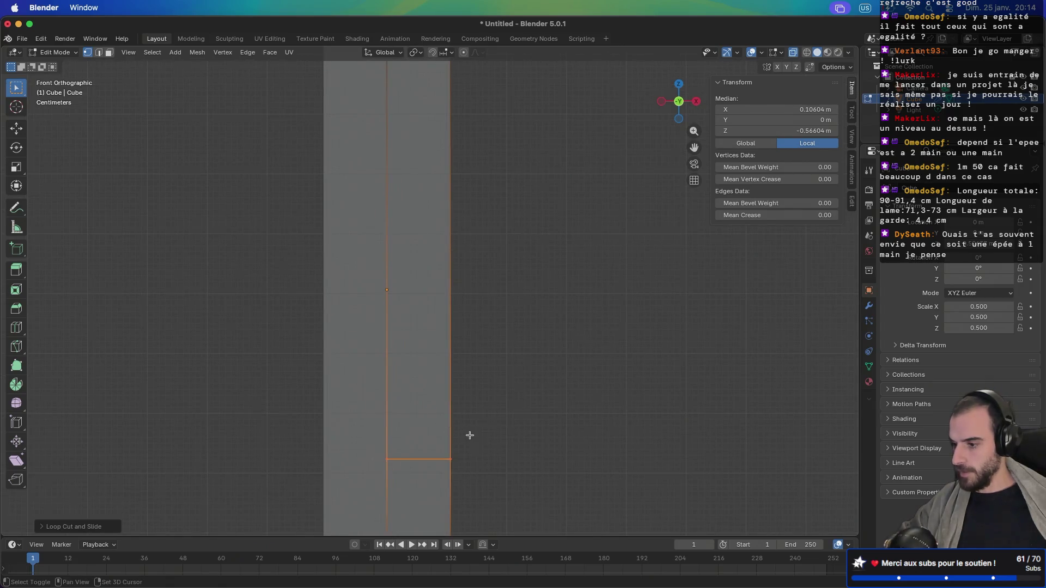
Step: Bevel the new loop into a narrow band and select the edge loop at its top
{"action": "key", "text": "ctrl+b"}
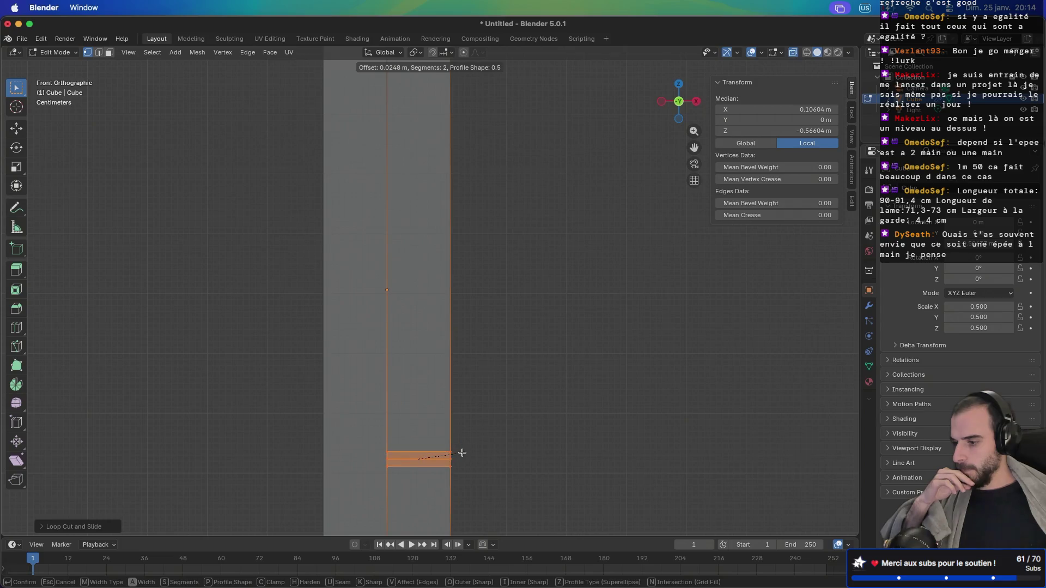
{"action": "left_click", "coordinate": [464, 452]}
{"action": "mouse_move", "coordinate": [501, 443]}
{"action": "left_mouse_down"}
{"action": "mouse_move", "coordinate": [402, 443]}
{"action": "mouse_move", "coordinate": [490, 448]}
{"action": "left_mouse_up"}
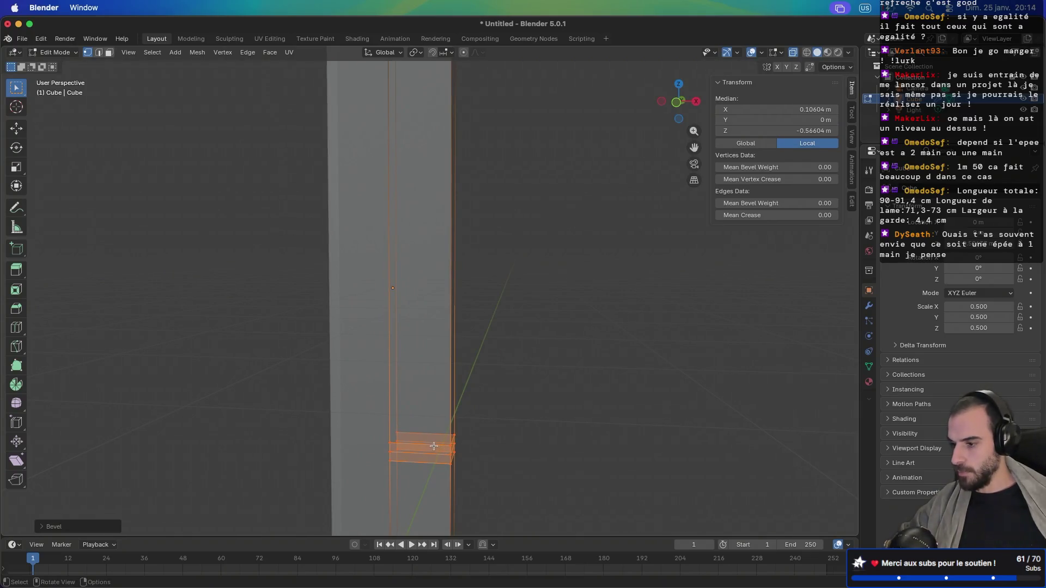
{"action": "left_click", "coordinate": [457, 446]}
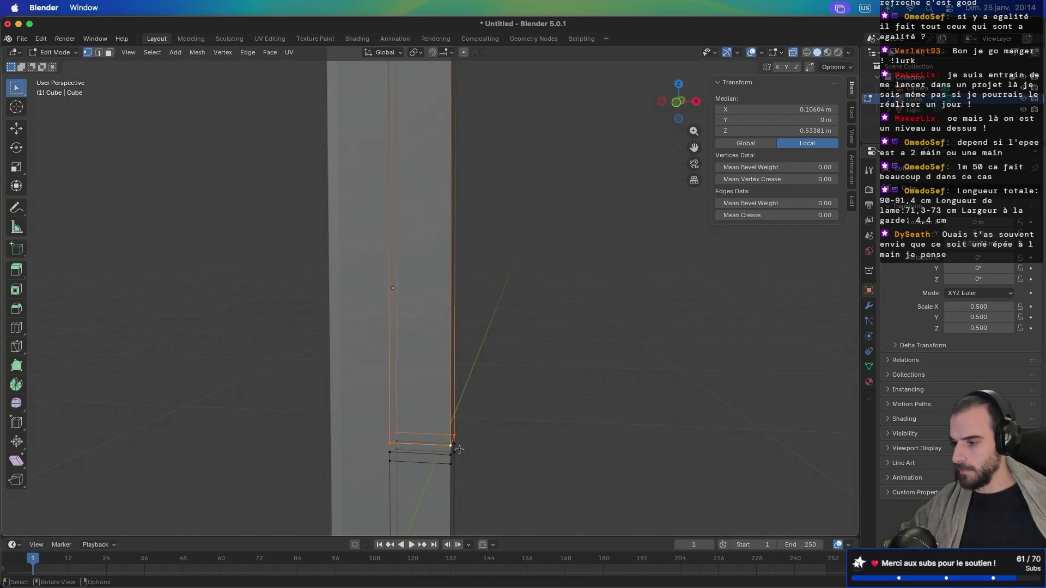
{"action": "key", "text": "2"}
{"action": "left_click", "coordinate": [437, 445], "text": "alt"}
{"action": "mouse_move", "coordinate": [437, 446]}
{"action": "left_mouse_down"}
{"action": "mouse_move", "coordinate": [476, 441]}
{"action": "mouse_move", "coordinate": [422, 430]}
{"action": "mouse_move", "coordinate": [505, 445]}
{"action": "left_mouse_up"}
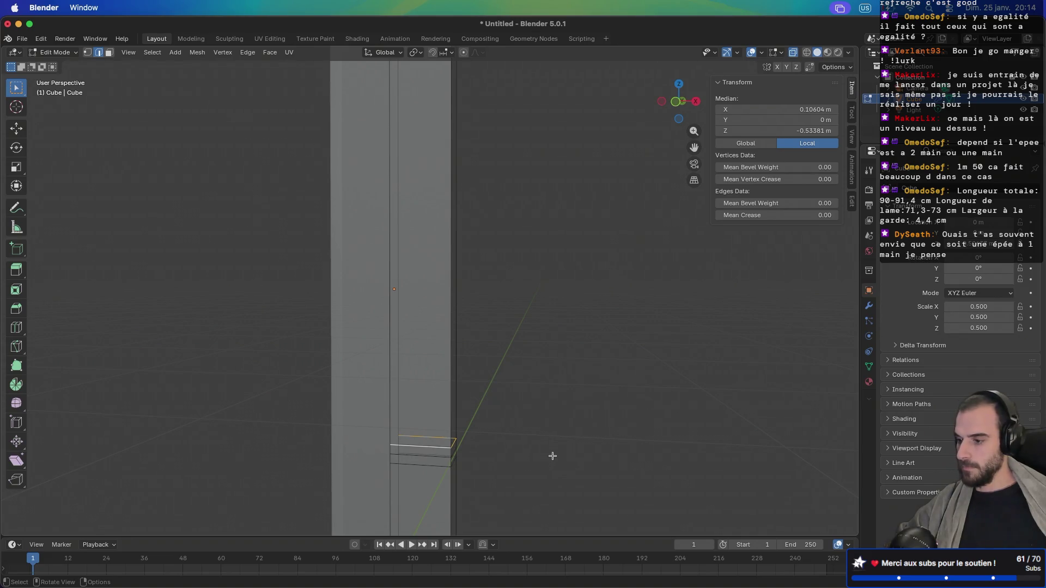
{"action": "mouse_move", "coordinate": [553, 456]}
{"action": "left_mouse_down"}
{"action": "mouse_move", "coordinate": [544, 443]}
{"action": "mouse_move", "coordinate": [492, 463]}
{"action": "mouse_move", "coordinate": [511, 430]}
{"action": "mouse_move", "coordinate": [512, 329]}
{"action": "left_mouse_up"}
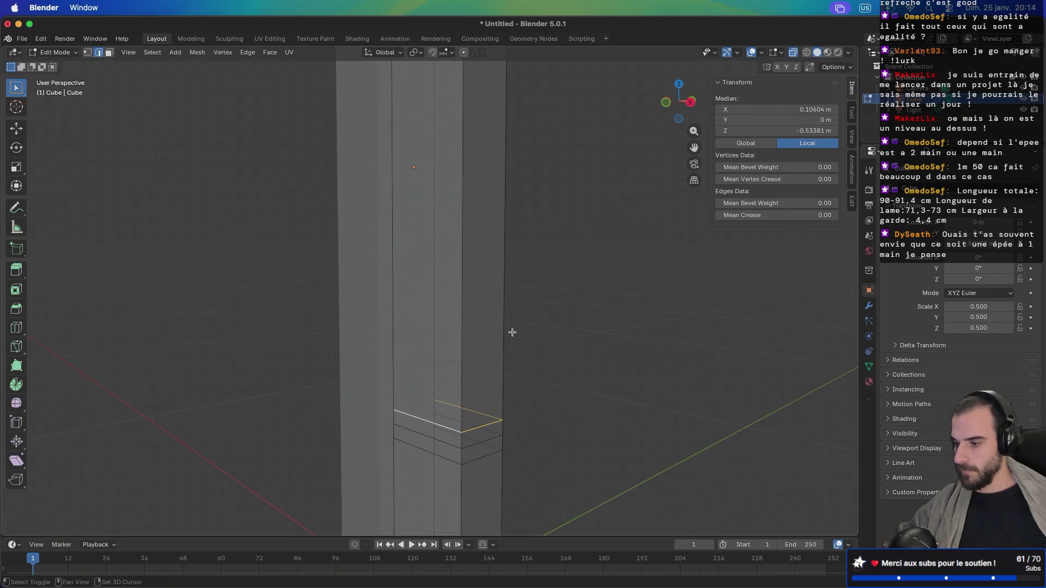
Step: Edge-slide that loop fully down and scale it to about 0.45 to narrow the blade's base
{"action": "key", "text": "g"}
{"action": "key", "text": "g"}
{"action": "left_click", "coordinate": [543, 417]}
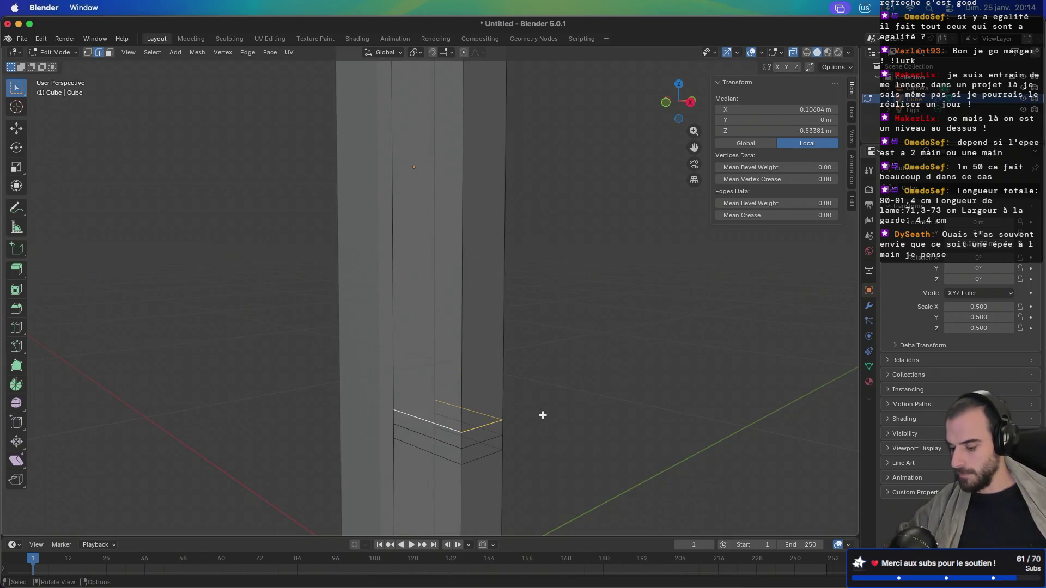
{"action": "key", "text": "g"}
{"action": "key", "text": "g"}
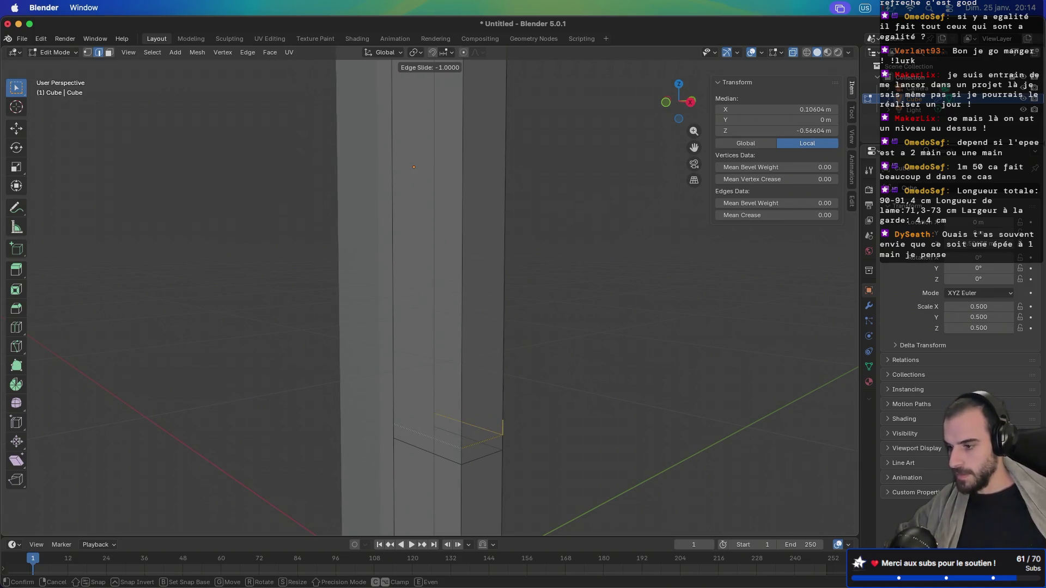
{"action": "left_click", "coordinate": [784, 329]}
{"action": "key", "text": "s"}
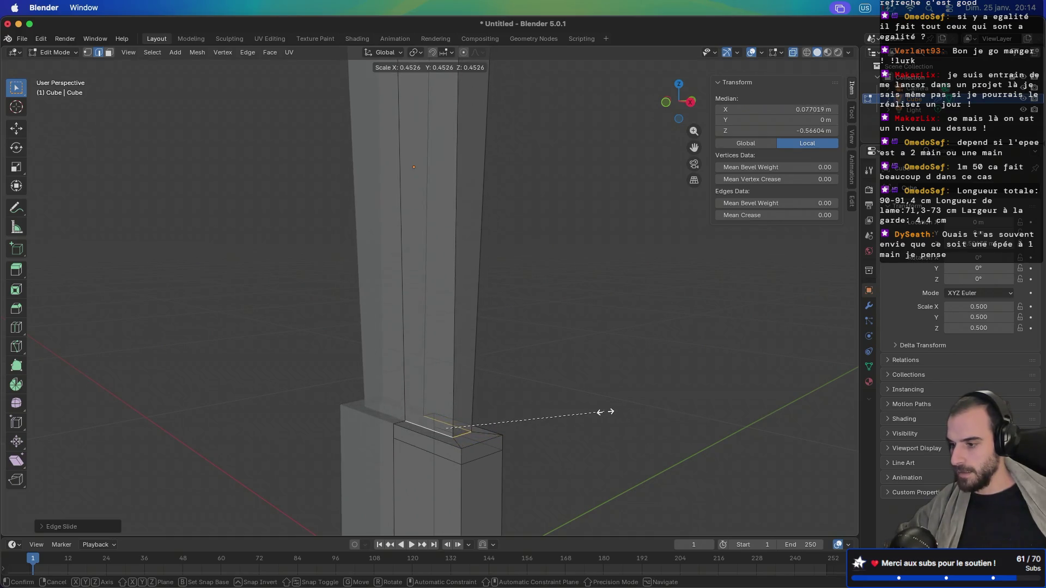
{"action": "left_click", "coordinate": [588, 414]}
{"action": "scroll", "coordinate": [514, 431], "scroll_direction": "down", "scroll_amount": 5}
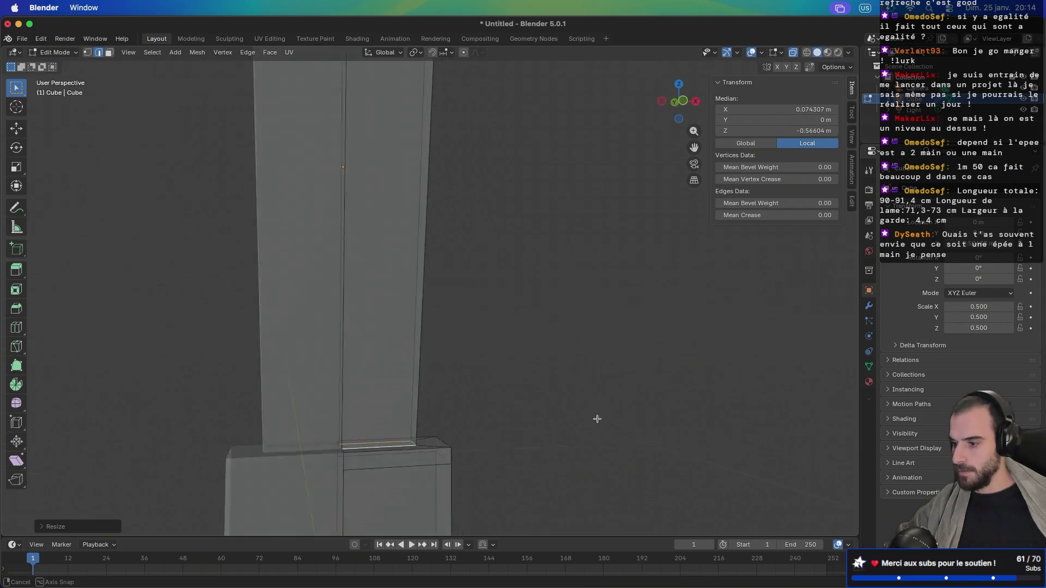
{"action": "scroll", "coordinate": [542, 405], "scroll_direction": "down", "scroll_amount": 5}
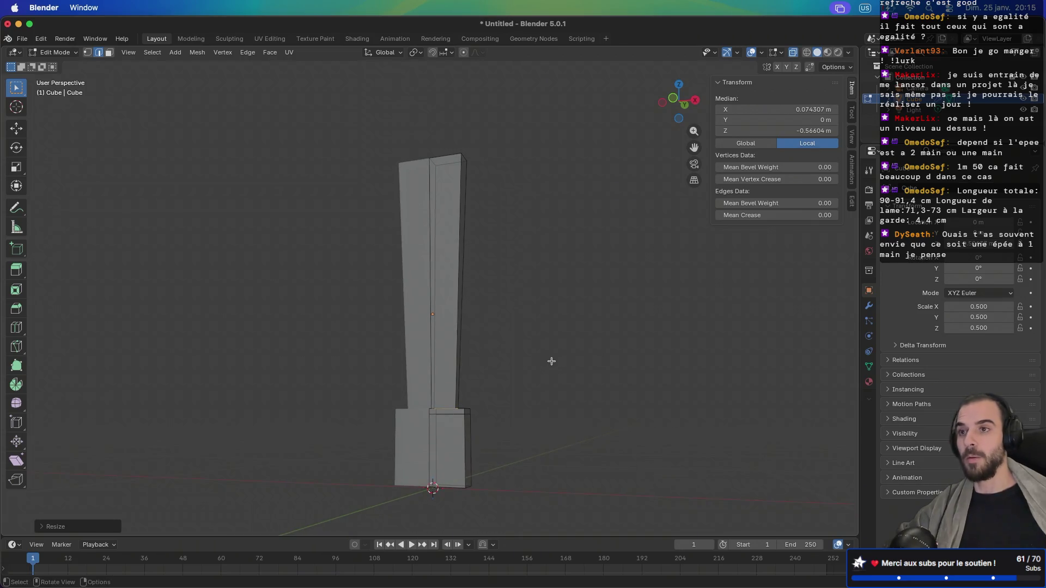
{"action": "scroll", "coordinate": [515, 403], "scroll_direction": "up", "scroll_amount": 5}
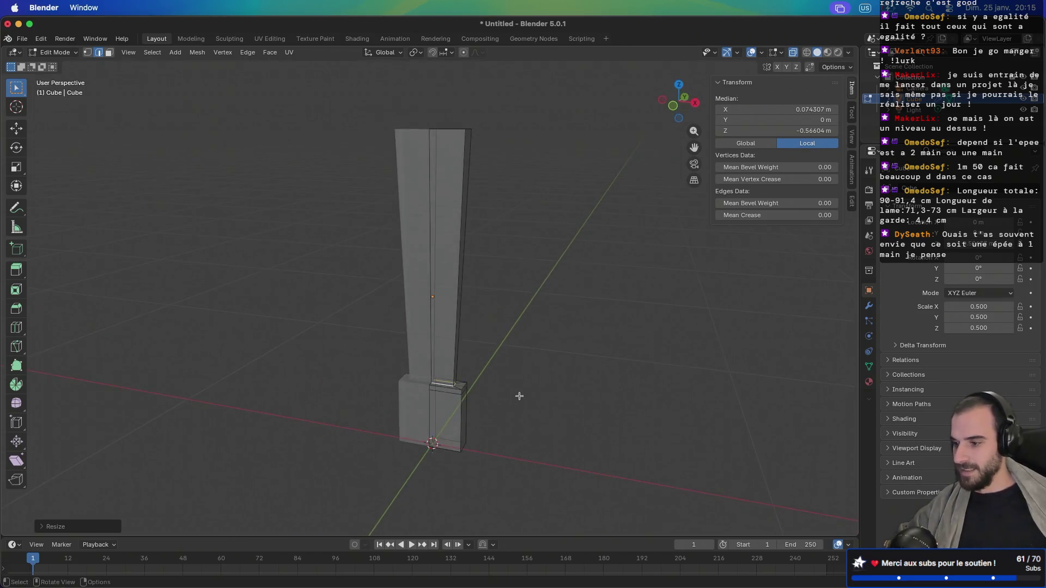
{"action": "scroll", "coordinate": [538, 420], "scroll_direction": "down", "scroll_amount": 3}
{"action": "scroll", "coordinate": [507, 430], "scroll_direction": "up", "scroll_amount": 3}
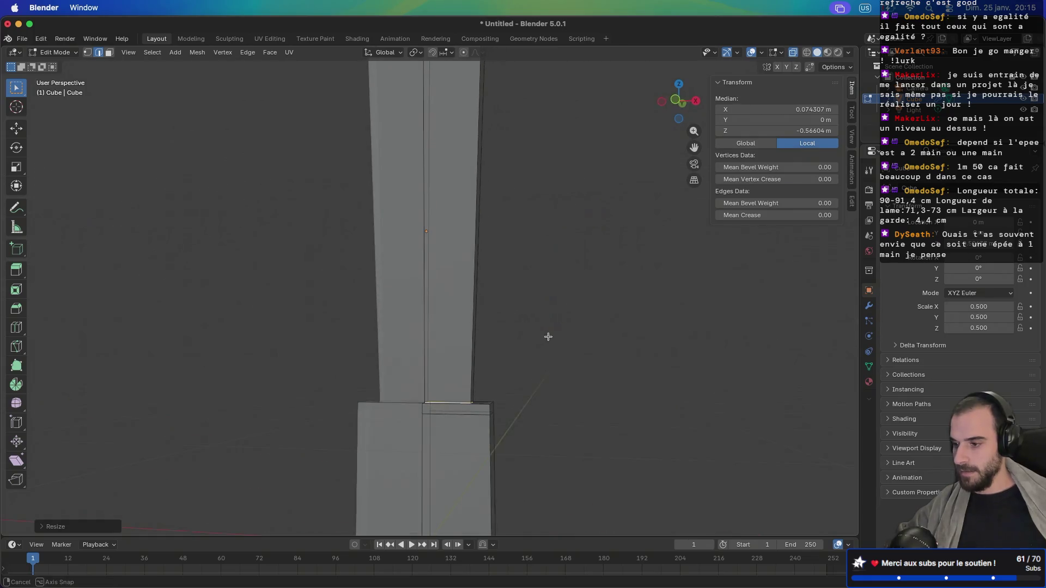
{"action": "scroll", "coordinate": [527, 390], "scroll_direction": "down", "scroll_amount": 4}
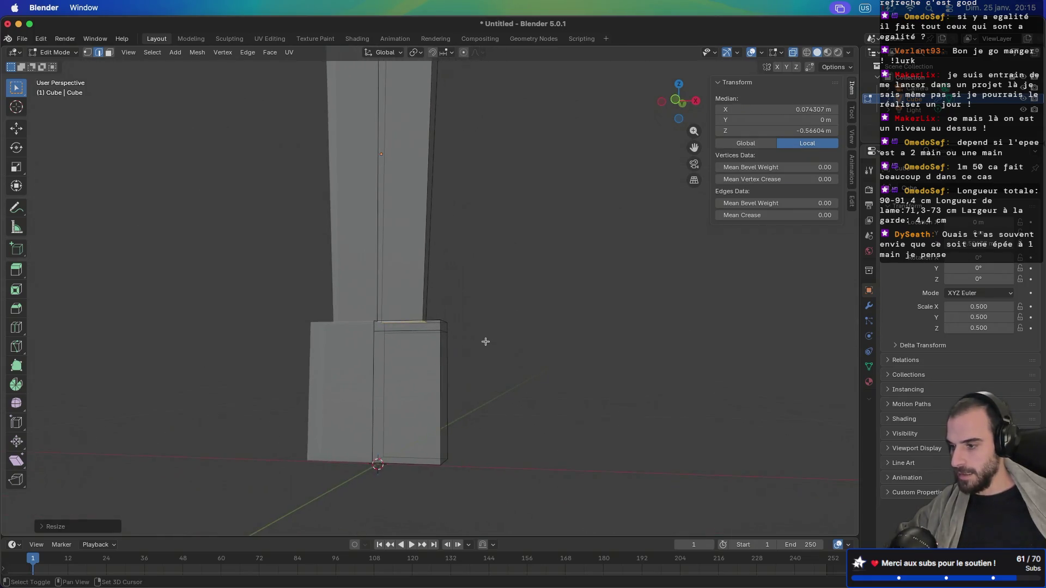
Step: Add a loop cut on the lower block and slide it up near the block's top
{"action": "key", "text": "ctrl+r"}
{"action": "left_click", "coordinate": [434, 397]}
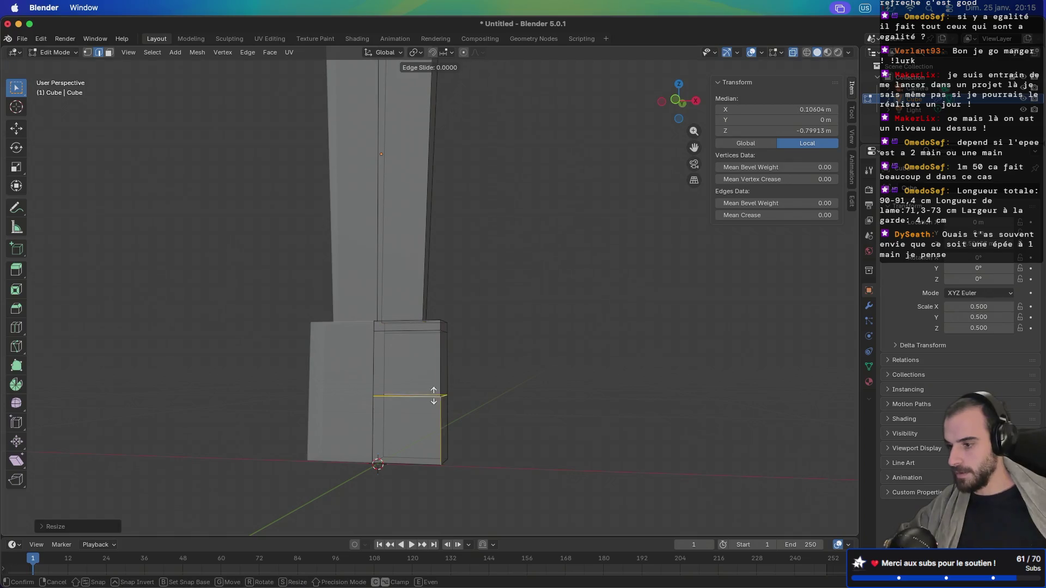
{"action": "left_click", "coordinate": [444, 345]}
{"action": "scroll", "coordinate": [508, 351], "scroll_direction": "up", "scroll_amount": 3}
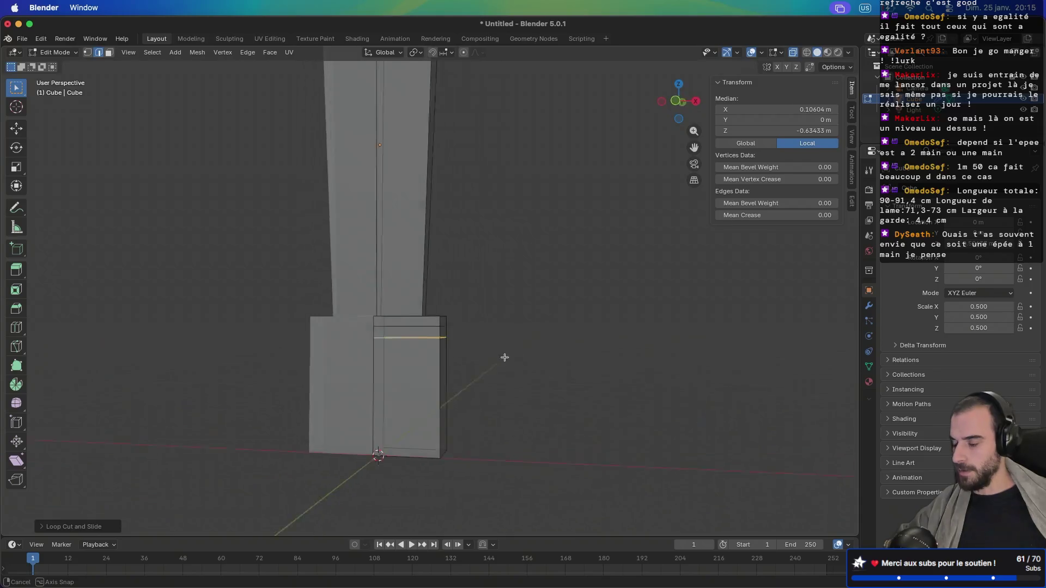
{"action": "key", "text": "g"}
{"action": "key", "text": "g"}
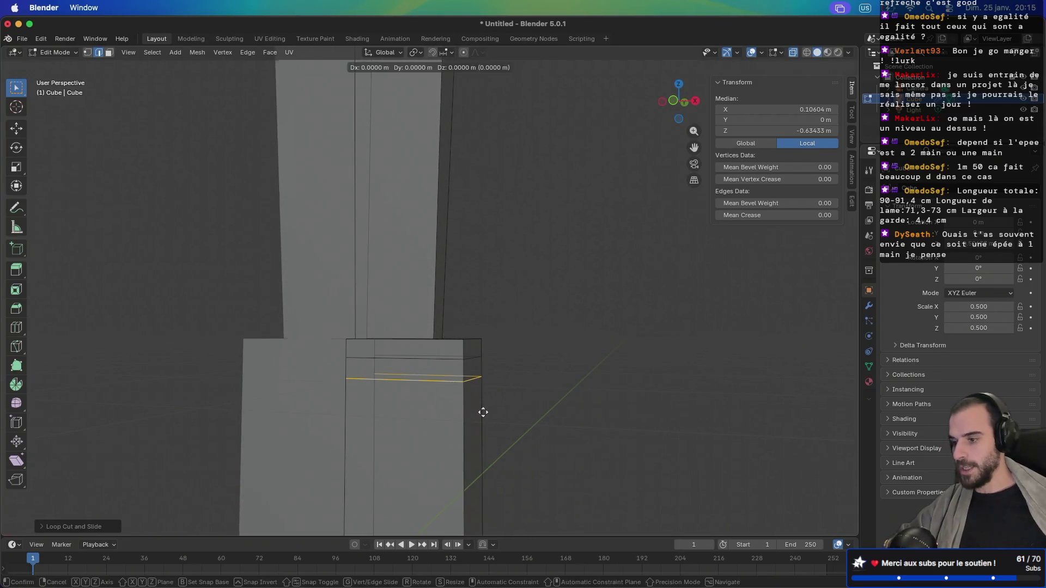
{"action": "left_click", "coordinate": [518, 182]}
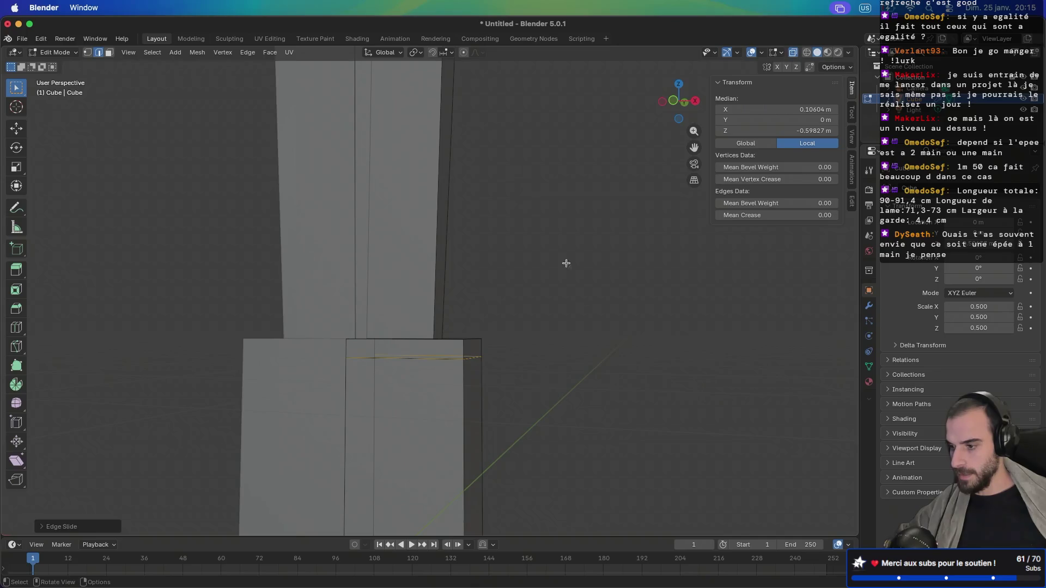
Step: Scale that loop in twice to pinch out a thin crossguard plate
{"action": "key", "text": "s"}
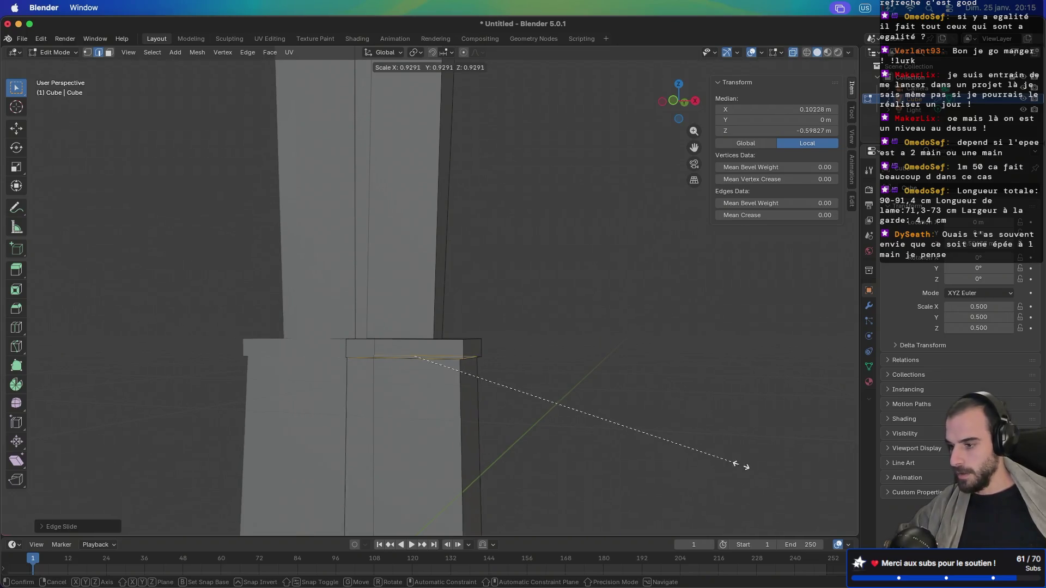
{"action": "left_click", "coordinate": [458, 326]}
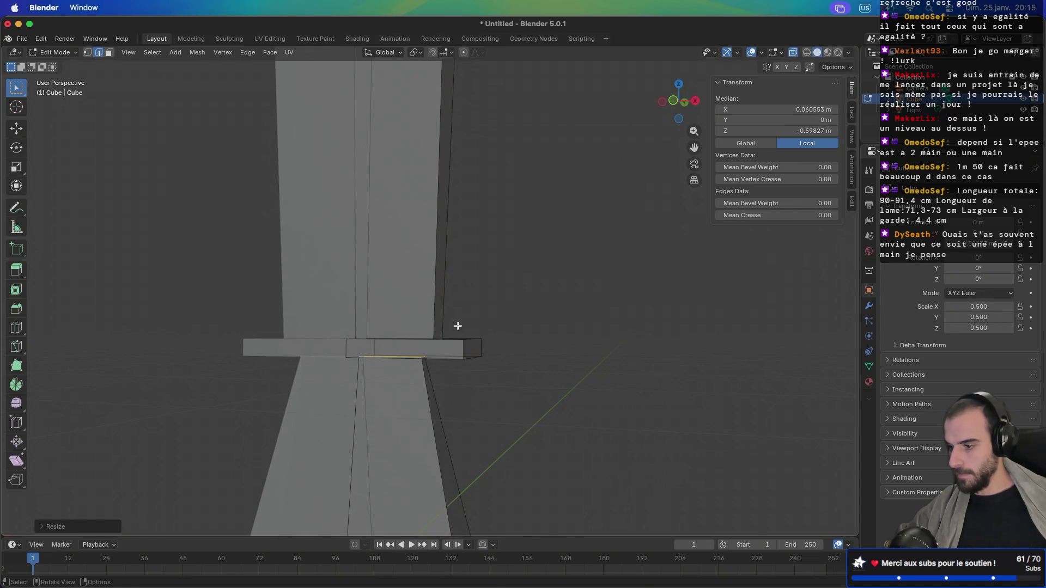
{"action": "key", "text": "s"}
{"action": "left_click", "coordinate": [586, 306]}
{"action": "mouse_move", "coordinate": [586, 306]}
{"action": "left_mouse_down"}
{"action": "mouse_move", "coordinate": [551, 313]}
{"action": "mouse_move", "coordinate": [548, 289]}
{"action": "mouse_move", "coordinate": [509, 333]}
{"action": "mouse_move", "coordinate": [535, 420]}
{"action": "mouse_move", "coordinate": [525, 283]}
{"action": "left_mouse_up"}
{"action": "mouse_move", "coordinate": [509, 332]}
{"action": "left_mouse_down"}
{"action": "mouse_move", "coordinate": [516, 273]}
{"action": "mouse_move", "coordinate": [497, 369]}
{"action": "left_mouse_up"}
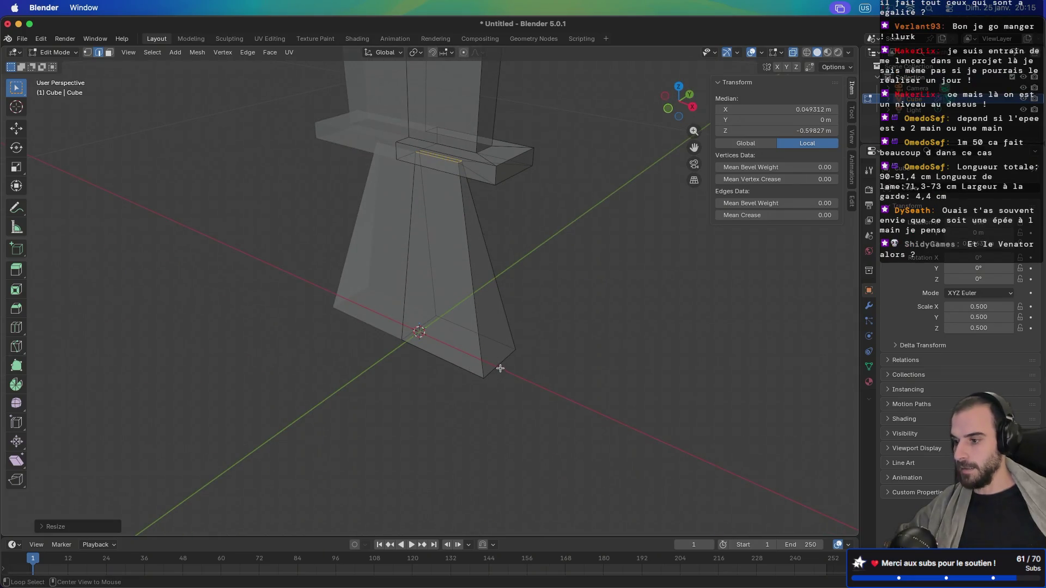
Step: Select the edges around the bottom of the grip
{"action": "left_click", "coordinate": [503, 370]}
{"action": "left_click", "coordinate": [468, 370]}
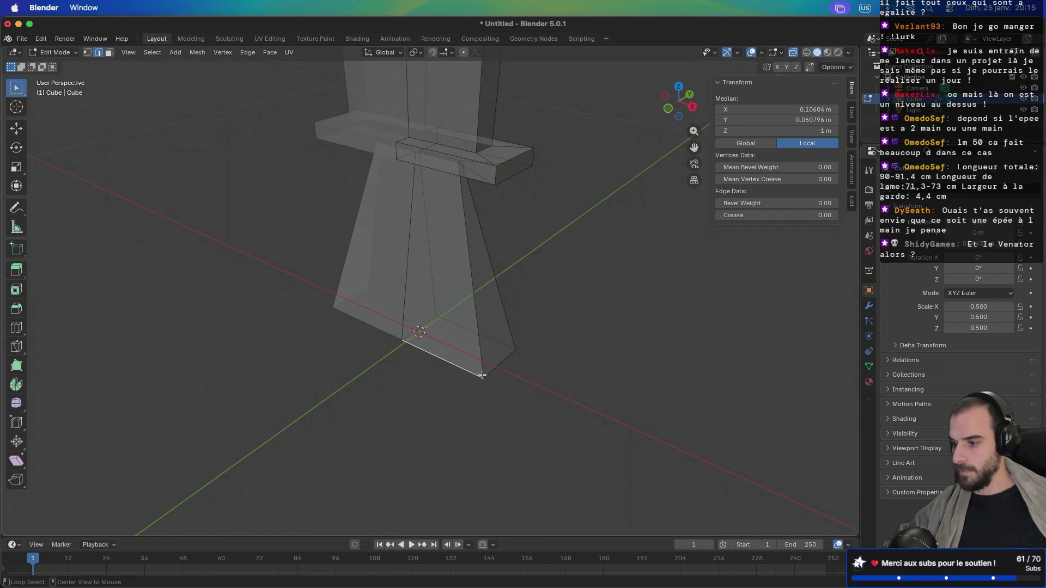
{"action": "left_click", "coordinate": [488, 374], "text": "alt"}
{"action": "left_click", "coordinate": [479, 375], "text": "alt"}
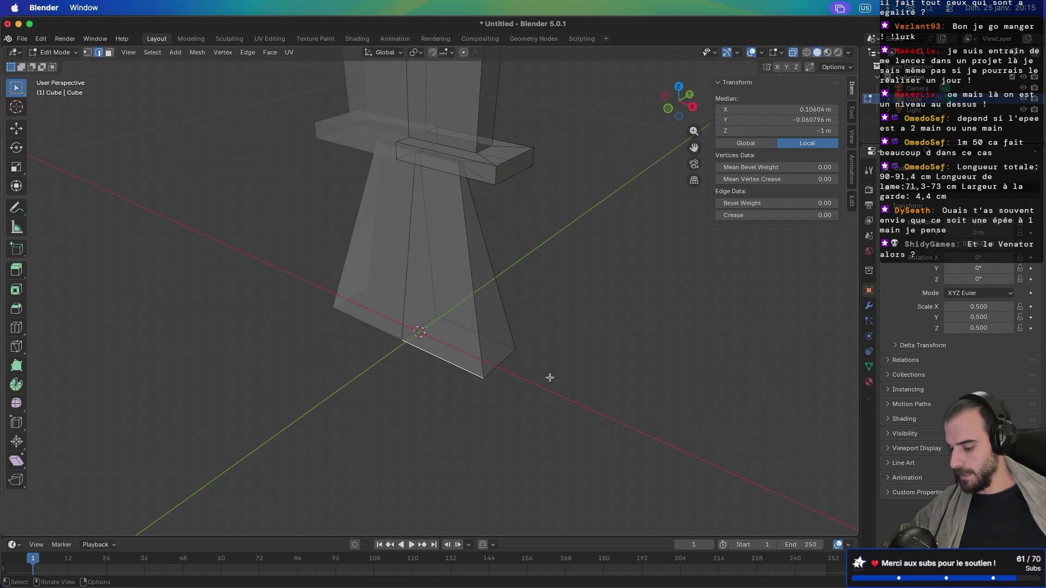
{"action": "left_click", "coordinate": [499, 367], "text": "alt"}
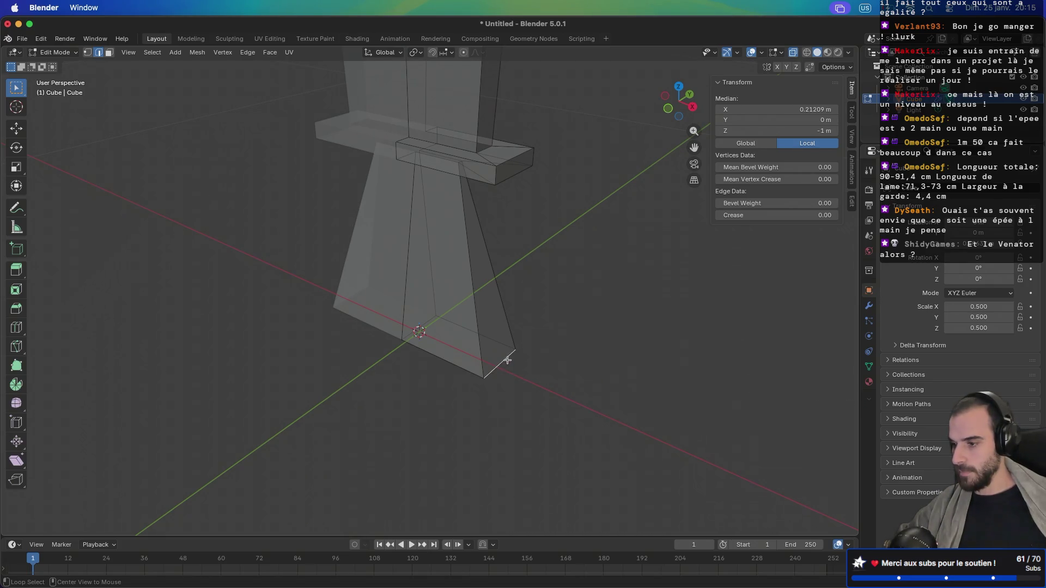
Step: Select the grip's bottom face and scale it down into a slim, straight handle
{"action": "mouse_move", "coordinate": [553, 373]}
{"action": "left_mouse_down"}
{"action": "mouse_move", "coordinate": [549, 390]}
{"action": "mouse_move", "coordinate": [502, 311]}
{"action": "mouse_move", "coordinate": [514, 280]}
{"action": "left_mouse_up"}
{"action": "left_click", "coordinate": [467, 495], "text": "ctrl"}
{"action": "mouse_move", "coordinate": [522, 487]}
{"action": "left_mouse_down"}
{"action": "mouse_move", "coordinate": [512, 468]}
{"action": "mouse_move", "coordinate": [658, 431]}
{"action": "mouse_move", "coordinate": [485, 436]}
{"action": "mouse_move", "coordinate": [609, 446]}
{"action": "mouse_move", "coordinate": [666, 466]}
{"action": "left_mouse_up"}
{"action": "left_click", "coordinate": [658, 431], "text": "ctrl"}
{"action": "key", "text": "s"}
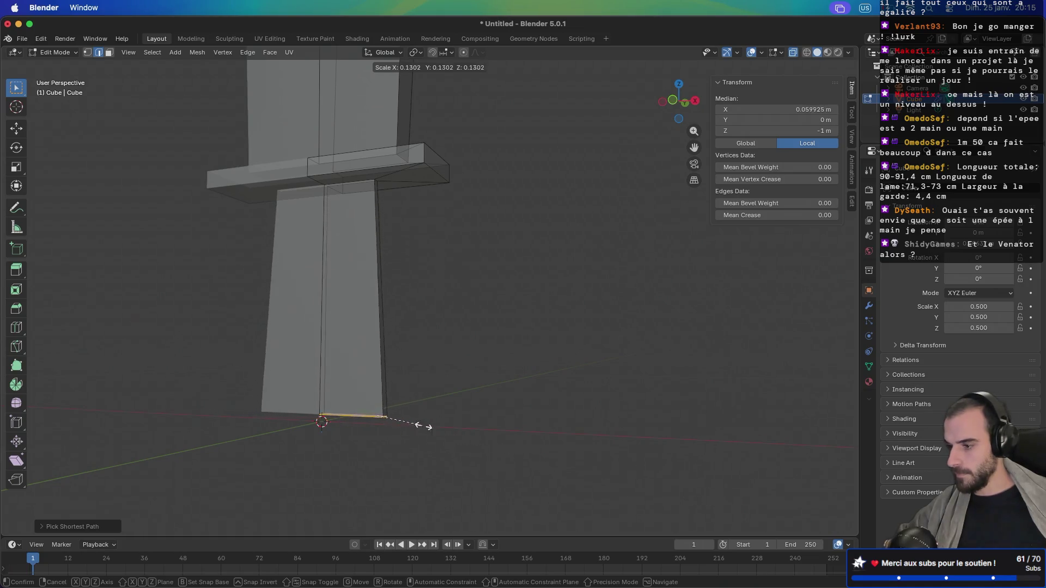
{"action": "left_click", "coordinate": [401, 421]}
{"action": "mouse_move", "coordinate": [669, 498]}
{"action": "left_mouse_down"}
{"action": "mouse_move", "coordinate": [588, 476]}
{"action": "mouse_move", "coordinate": [523, 474]}
{"action": "mouse_move", "coordinate": [613, 487]}
{"action": "left_mouse_up"}
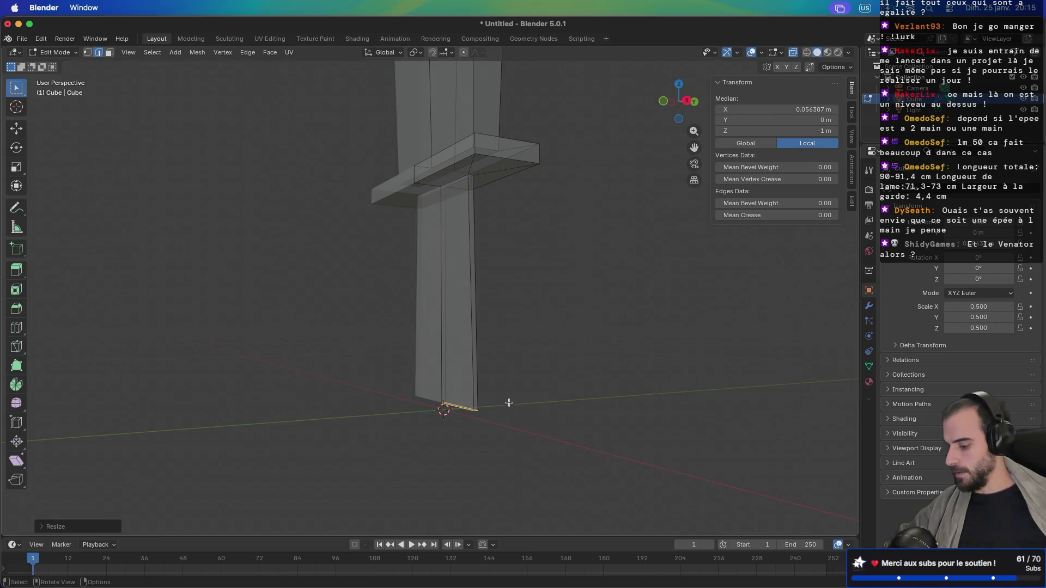
{"action": "key", "text": "3"}
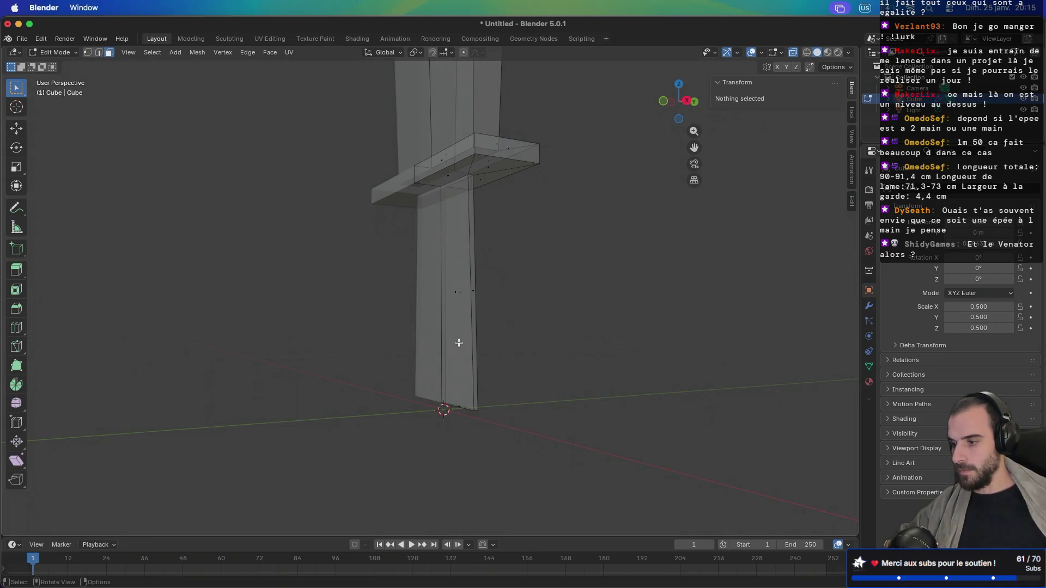
{"action": "scroll", "coordinate": [505, 352], "scroll_direction": "right", "scroll_amount": 3}
Step: From the side view, try shifting the lower section's side face, then undo the move
{"action": "left_click", "coordinate": [380, 278]}
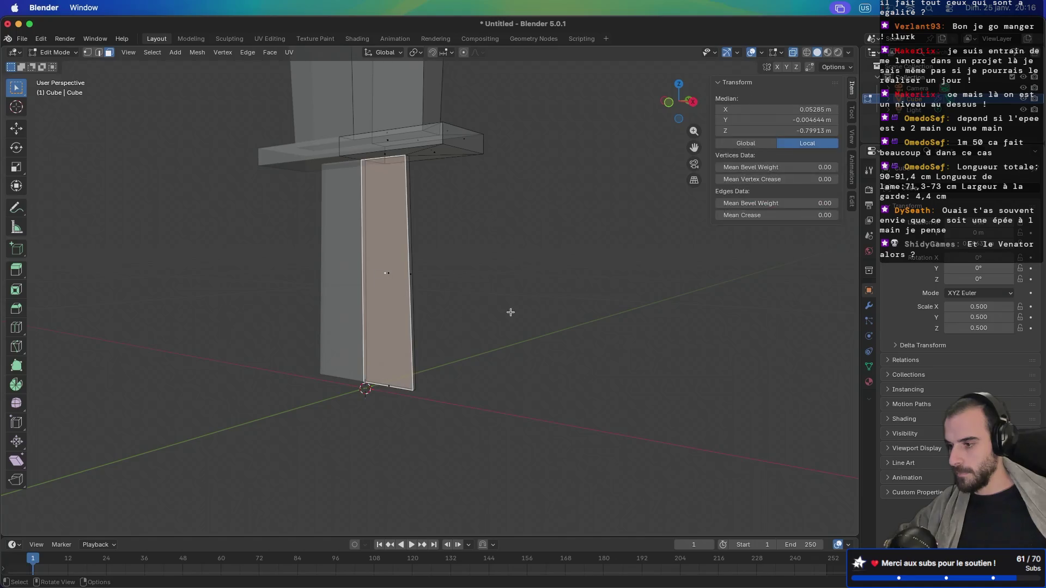
{"action": "key", "text": "KP_3"}
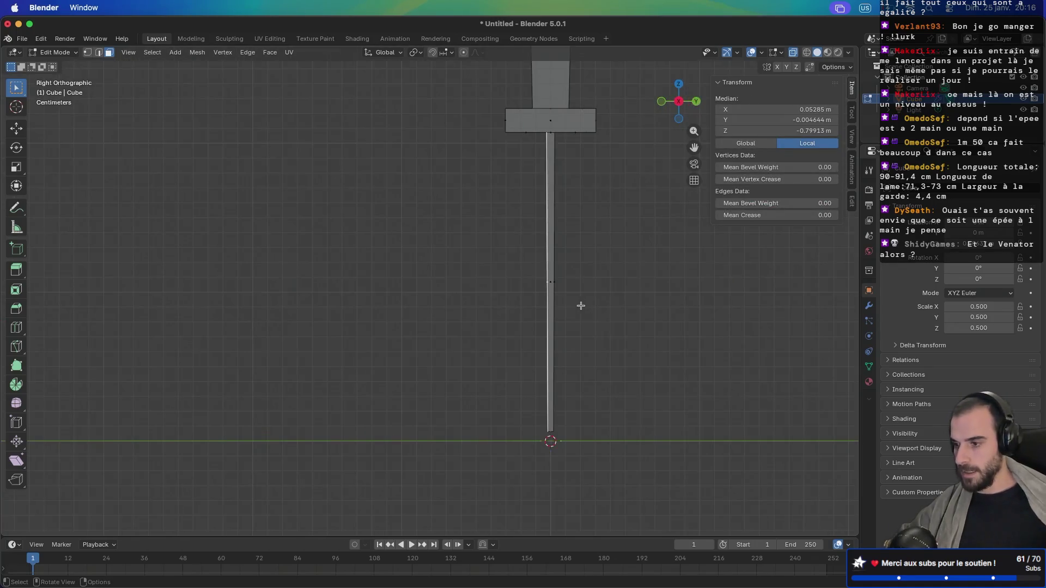
{"action": "key", "text": "g"}
{"action": "left_click", "coordinate": [570, 306]}
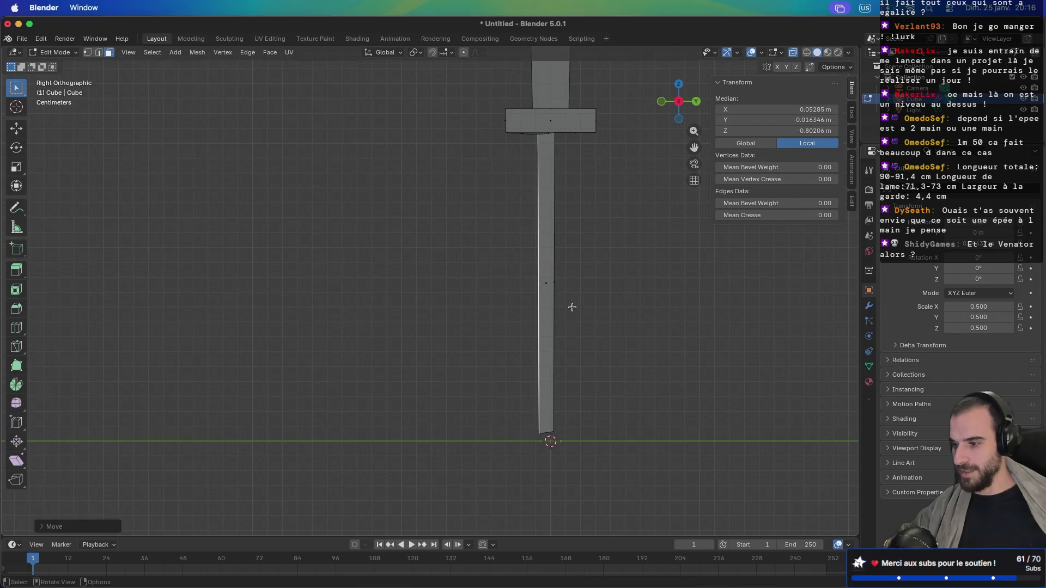
{"action": "scroll", "coordinate": [580, 309], "scroll_direction": "right", "scroll_amount": 3}
{"action": "scroll", "coordinate": [582, 309], "scroll_direction": "right", "scroll_amount": 3}
{"action": "key", "text": "g"}
{"action": "left_click", "coordinate": [586, 337]}
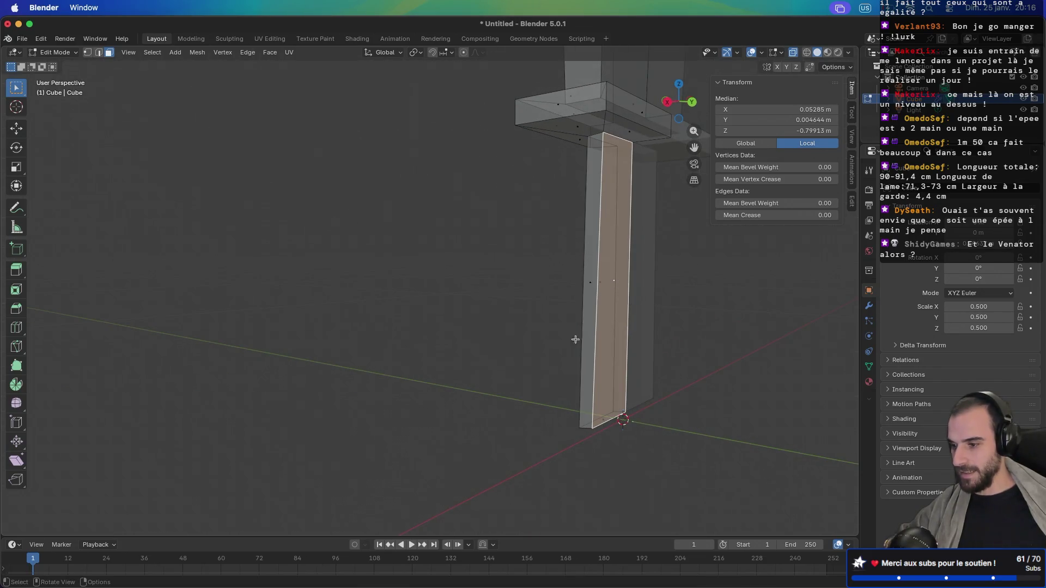
{"action": "key", "text": "KP_3"}
{"action": "key", "text": "g"}
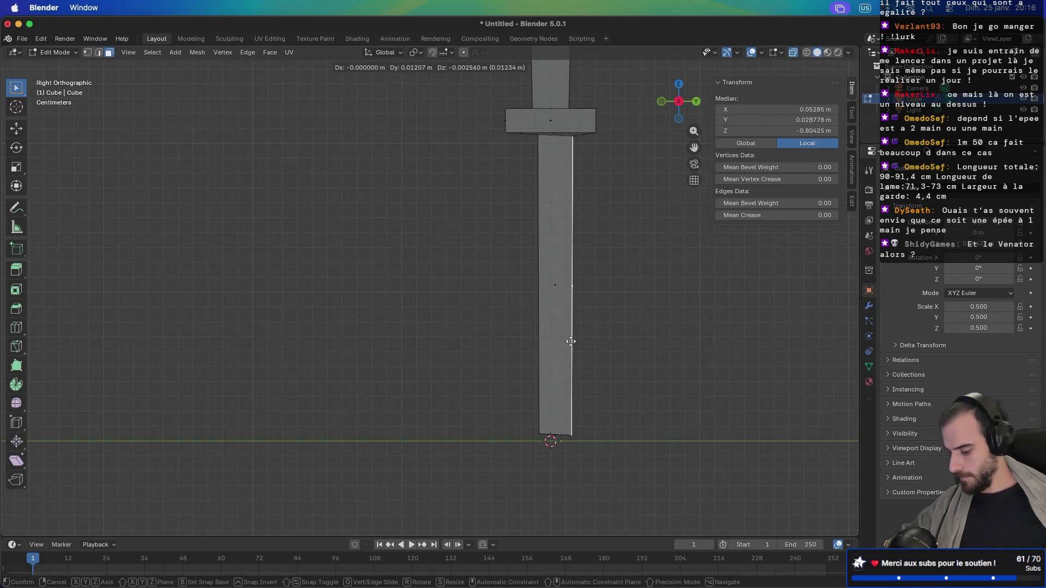
{"action": "left_click", "coordinate": [569, 347]}
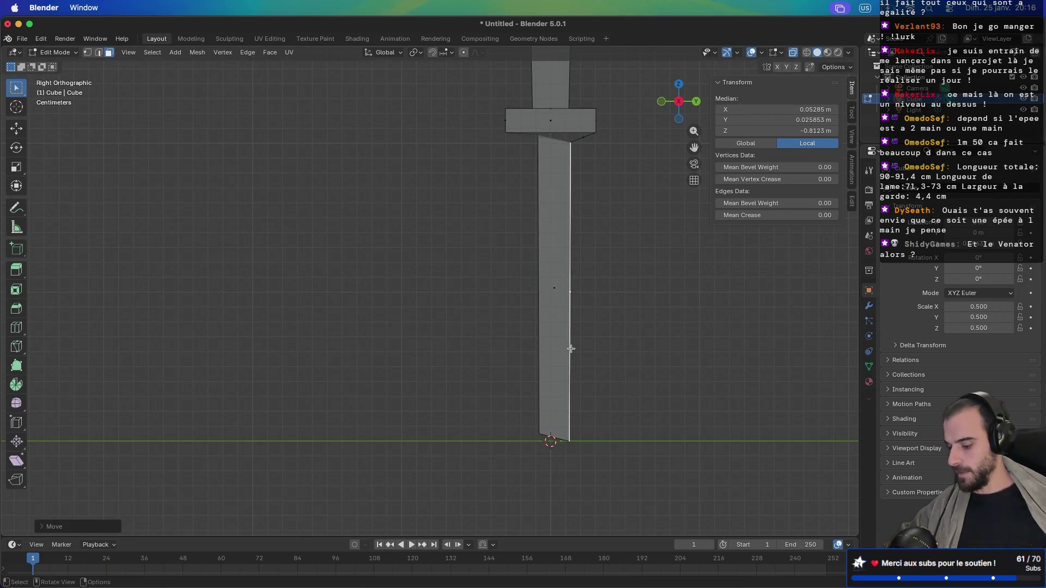
{"action": "key", "text": "ctrl+z"}
{"action": "key", "text": "ctrl+z"}
{"action": "key", "text": "ctrl+z"}
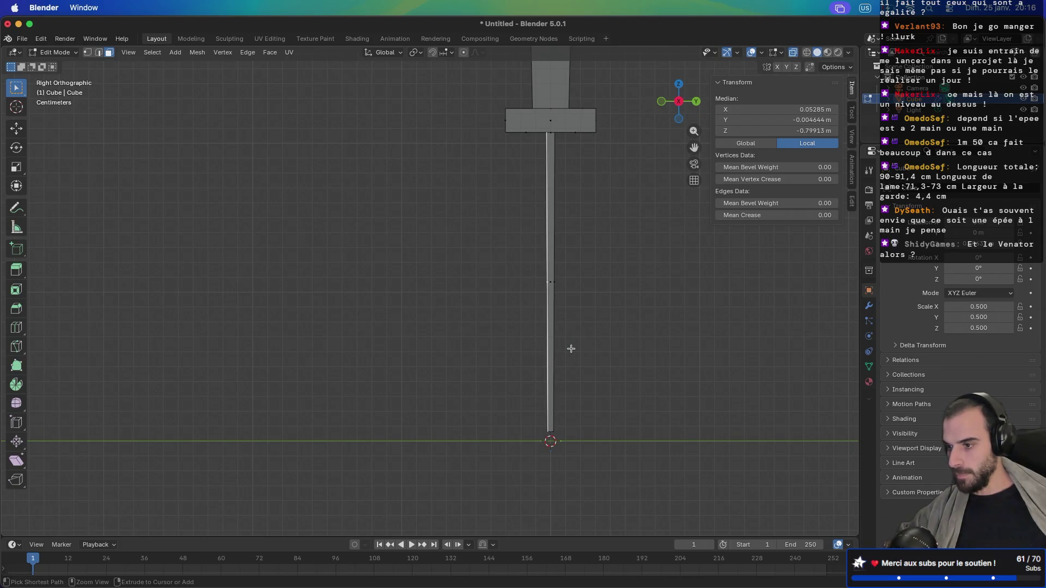
Step: Push both side faces of the lower section outward along Y, about 0.006 m
{"action": "key", "text": "g"}
{"action": "key", "text": "y"}
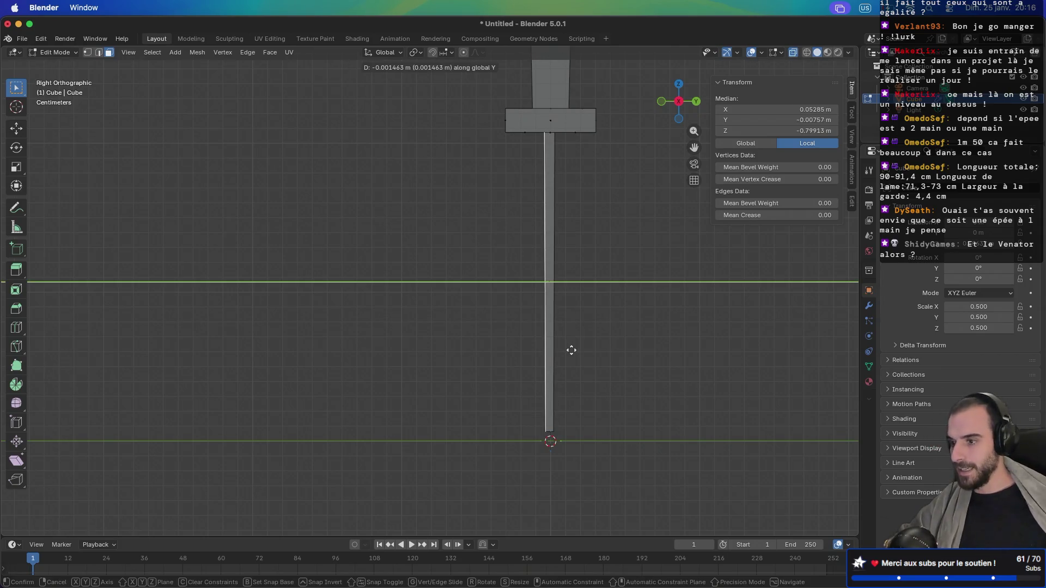
{"action": "left_click", "coordinate": [564, 349]}
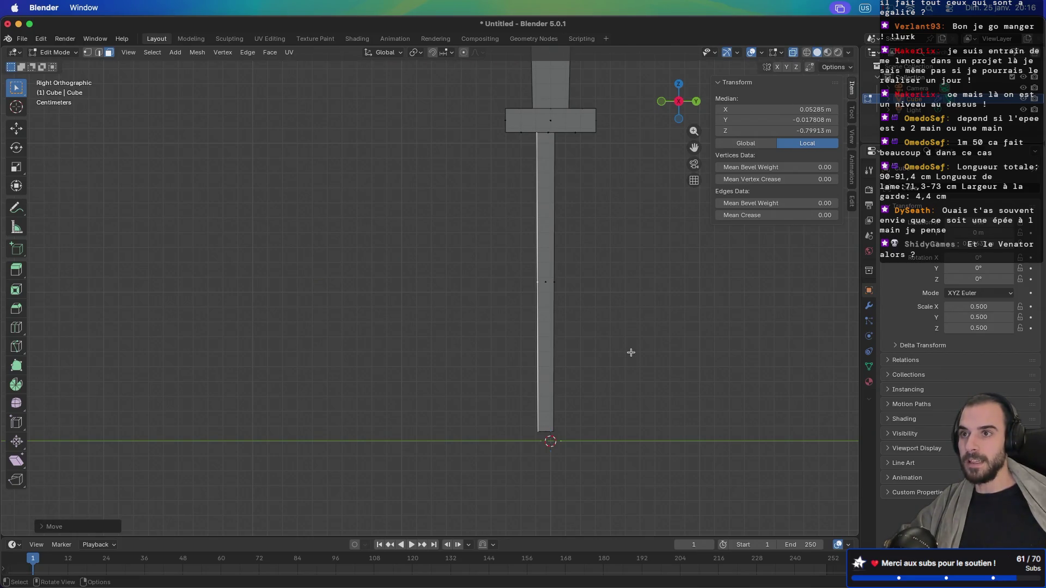
{"action": "scroll", "coordinate": [635, 348], "scroll_direction": "down", "scroll_amount": 5}
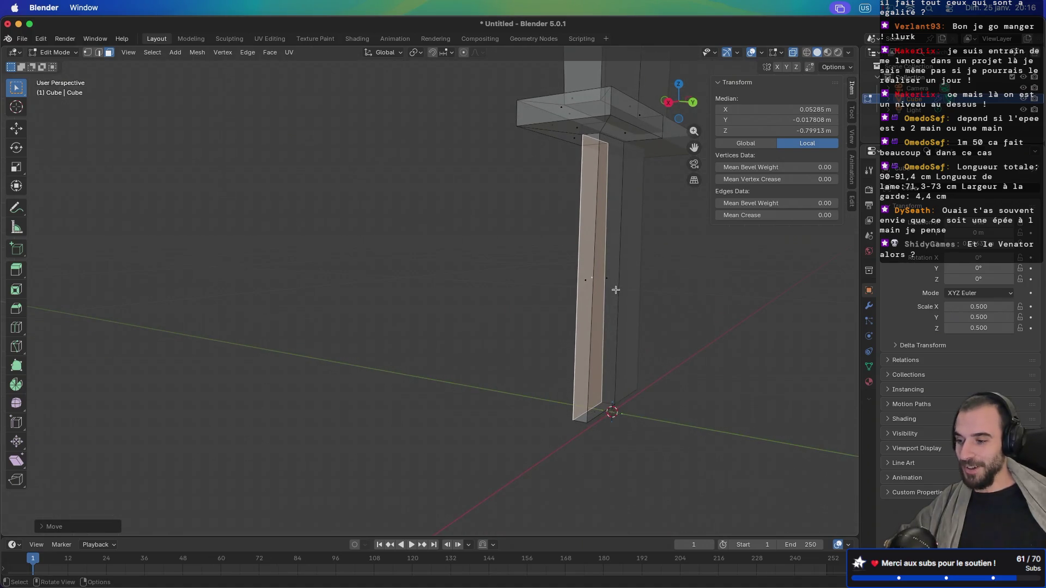
{"action": "left_click", "coordinate": [607, 282]}
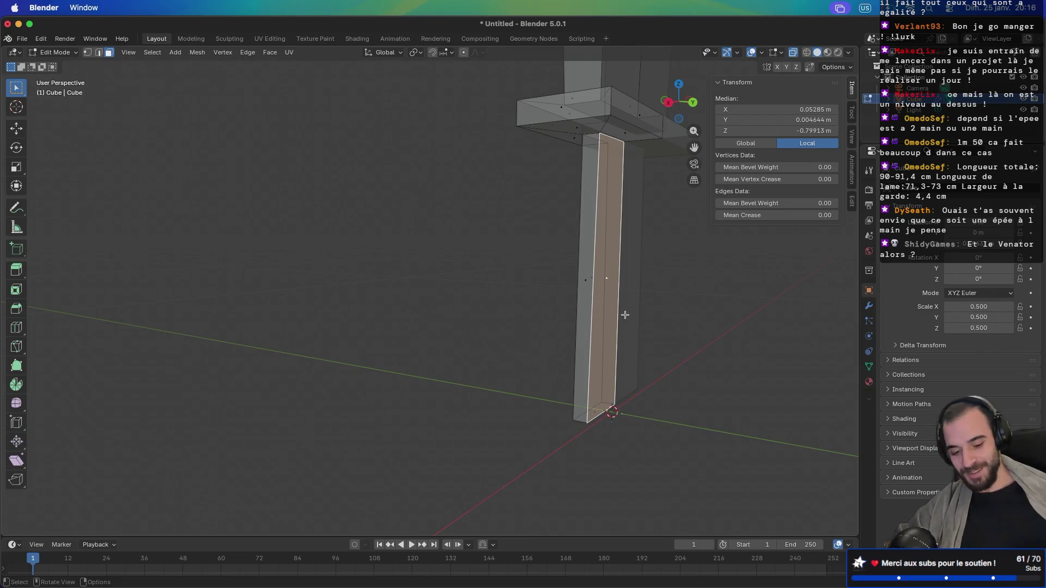
{"action": "key", "text": "KP_3"}
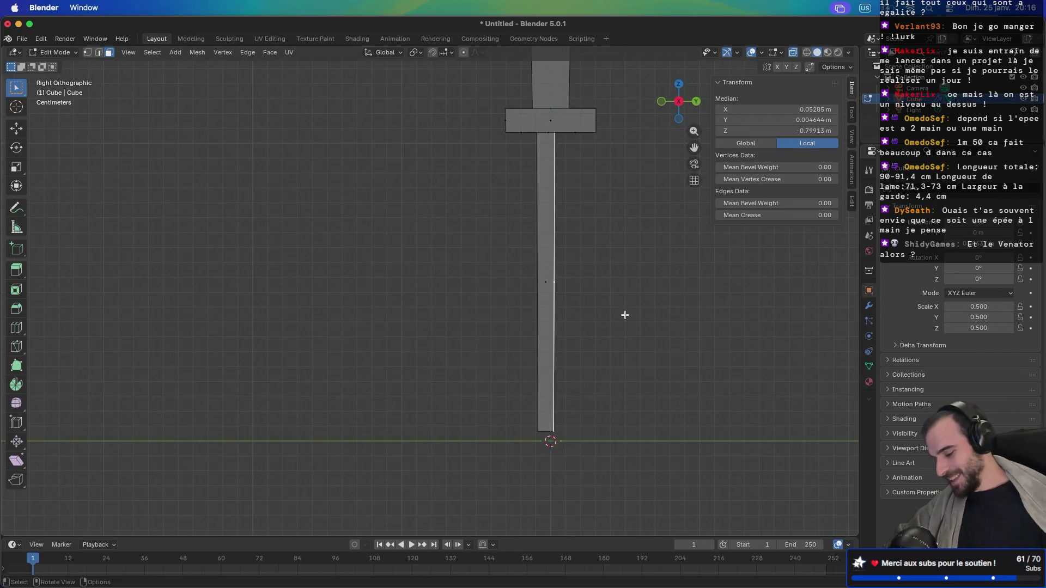
{"action": "key", "text": "g"}
{"action": "key", "text": "y"}
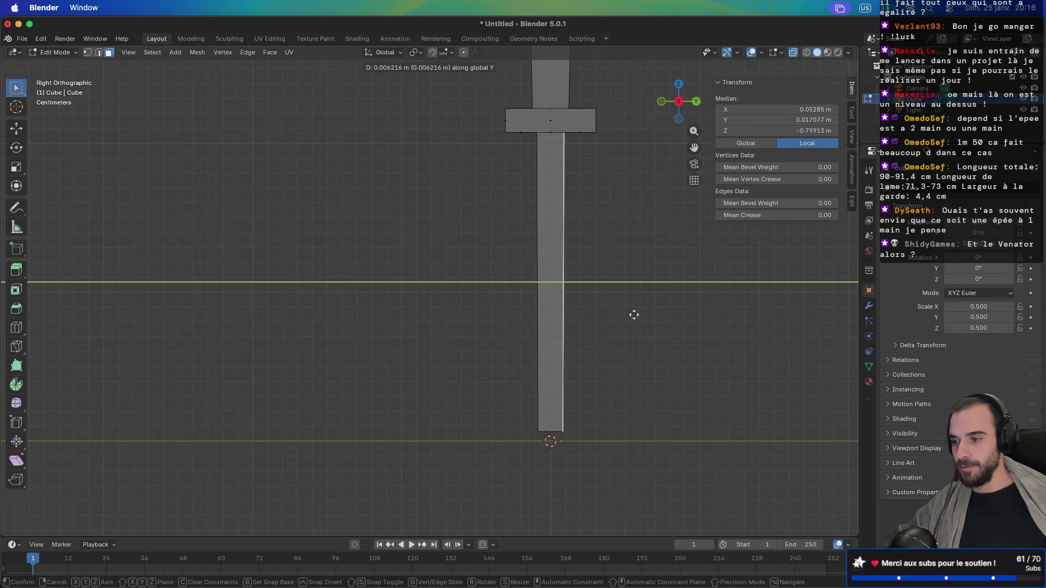
{"action": "left_click", "coordinate": [634, 315]}
{"action": "scroll", "coordinate": [632, 310], "scroll_direction": "down", "scroll_amount": 5}
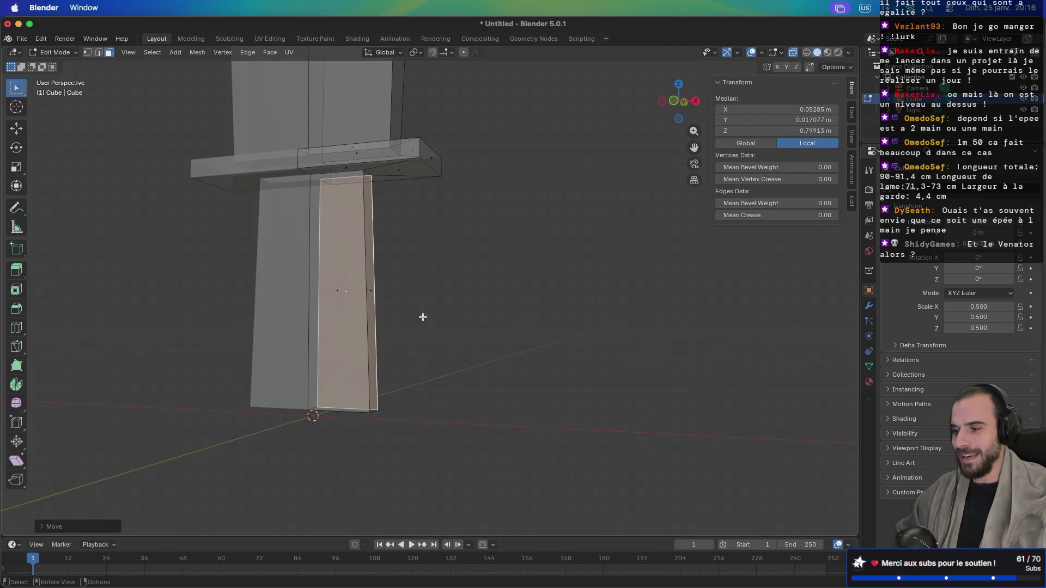
Step: In edge mode, move the lower section's bottom edge inward along X from the front view
{"action": "mouse_move", "coordinate": [439, 303]}
{"action": "left_mouse_down"}
{"action": "mouse_move", "coordinate": [392, 318]}
{"action": "mouse_move", "coordinate": [542, 327]}
{"action": "mouse_move", "coordinate": [512, 345]}
{"action": "left_mouse_up"}
{"action": "key", "text": "2"}
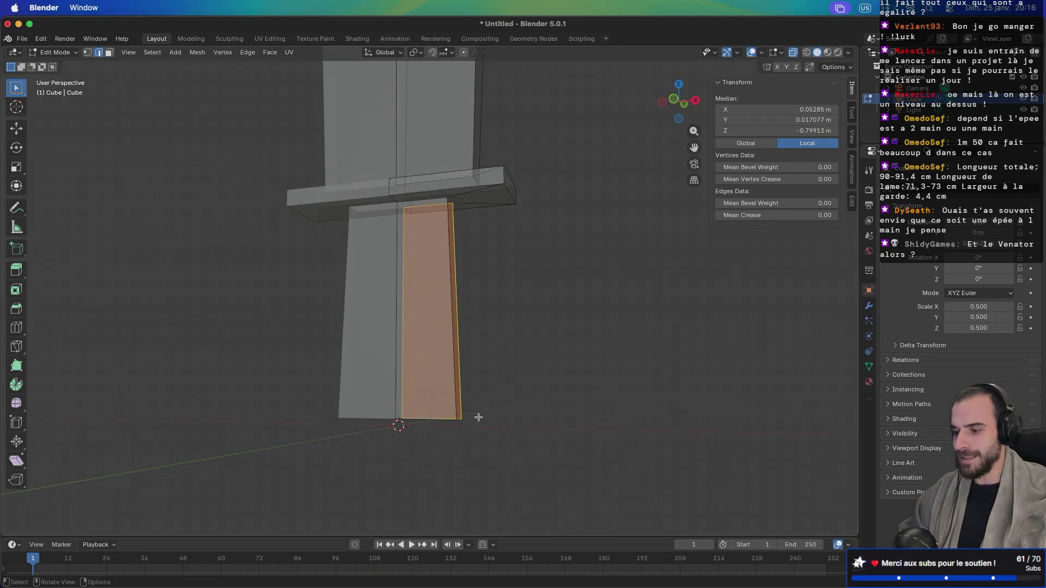
{"action": "left_click_drag", "start_coordinate": [546, 388], "coordinate": [476, 418]}
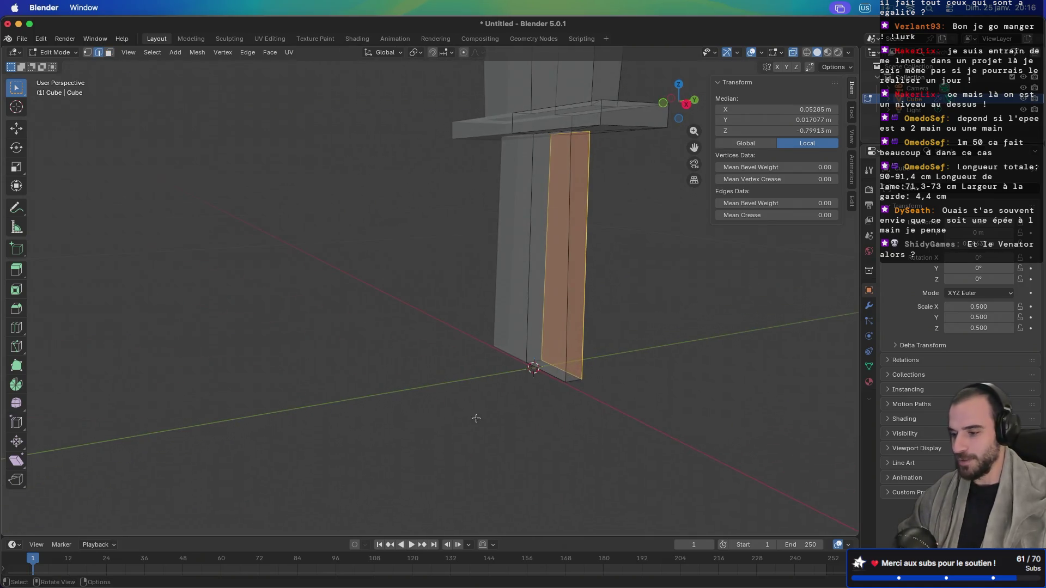
{"action": "left_click", "coordinate": [572, 379]}
{"action": "key", "text": "KP_1"}
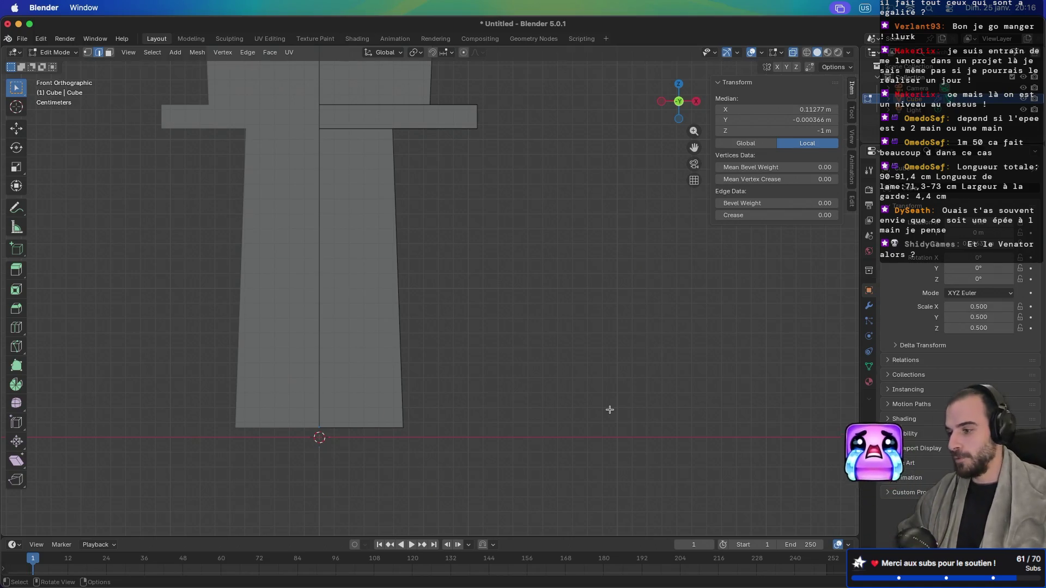
{"action": "key", "text": "g"}
{"action": "key", "text": "x"}
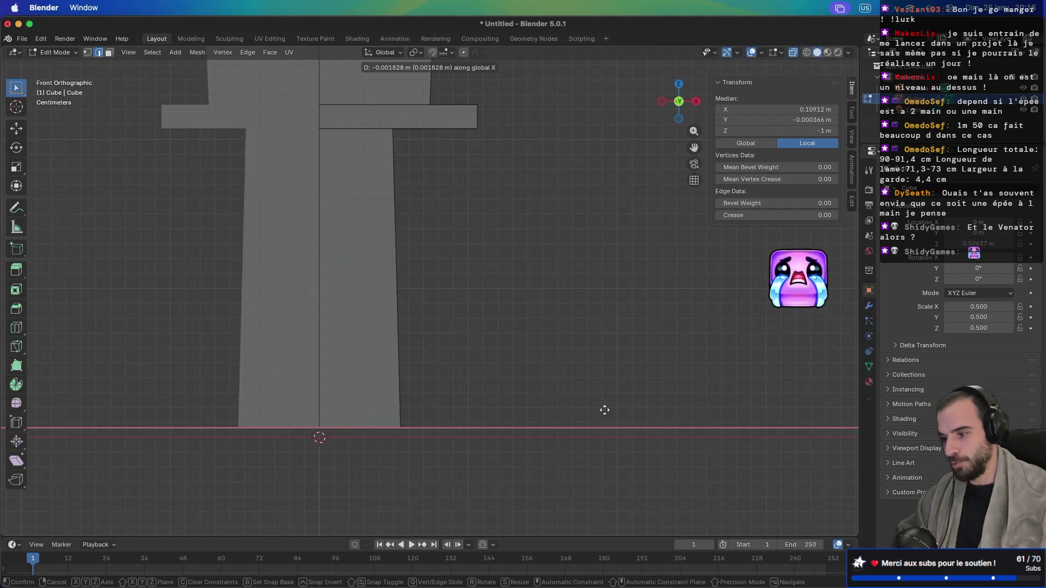
{"action": "left_click", "coordinate": [558, 416]}
Step: Move the two edges under the crossguard inward along X so the sides run straight
{"action": "mouse_move", "coordinate": [560, 414]}
{"action": "left_mouse_down"}
{"action": "mouse_move", "coordinate": [479, 423]}
{"action": "mouse_move", "coordinate": [434, 493]}
{"action": "mouse_move", "coordinate": [539, 392]}
{"action": "mouse_move", "coordinate": [594, 401]}
{"action": "mouse_move", "coordinate": [523, 409]}
{"action": "mouse_move", "coordinate": [508, 397]}
{"action": "left_mouse_up"}
{"action": "left_click", "coordinate": [523, 204]}
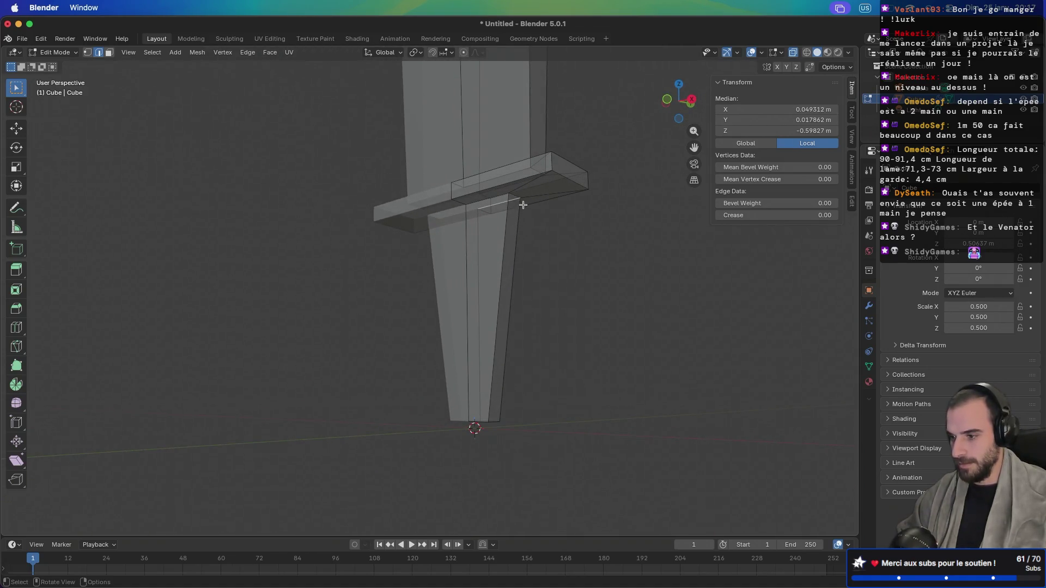
{"action": "left_click", "coordinate": [515, 196]}
{"action": "key", "text": "KP_1"}
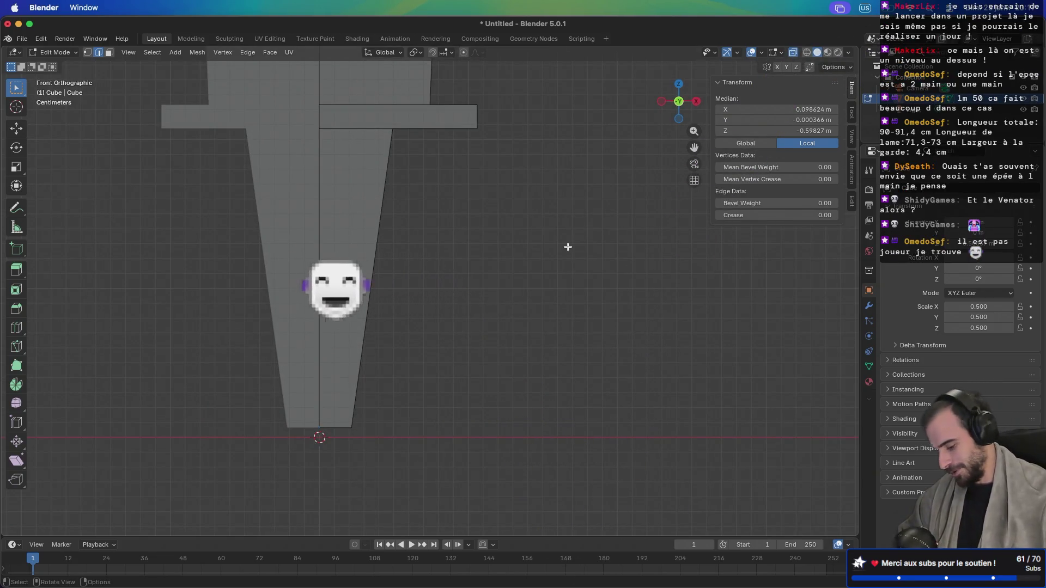
{"action": "key", "text": "g"}
{"action": "key", "text": "x"}
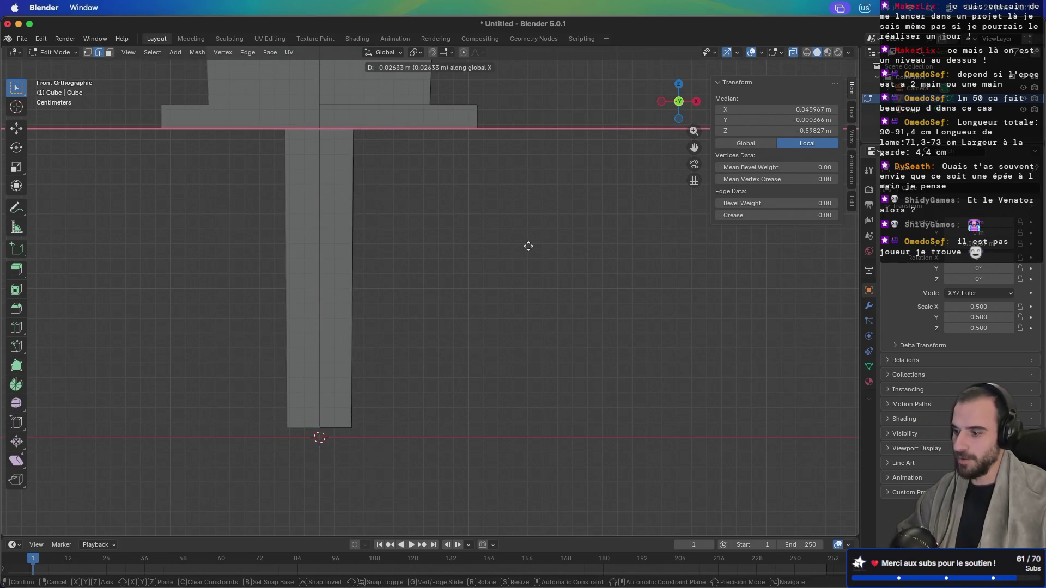
{"action": "left_click", "coordinate": [529, 246]}
Step: Inspect the slimmed section and select its bottom corner vertex
{"action": "scroll", "coordinate": [567, 253], "scroll_direction": "left", "scroll_amount": 10}
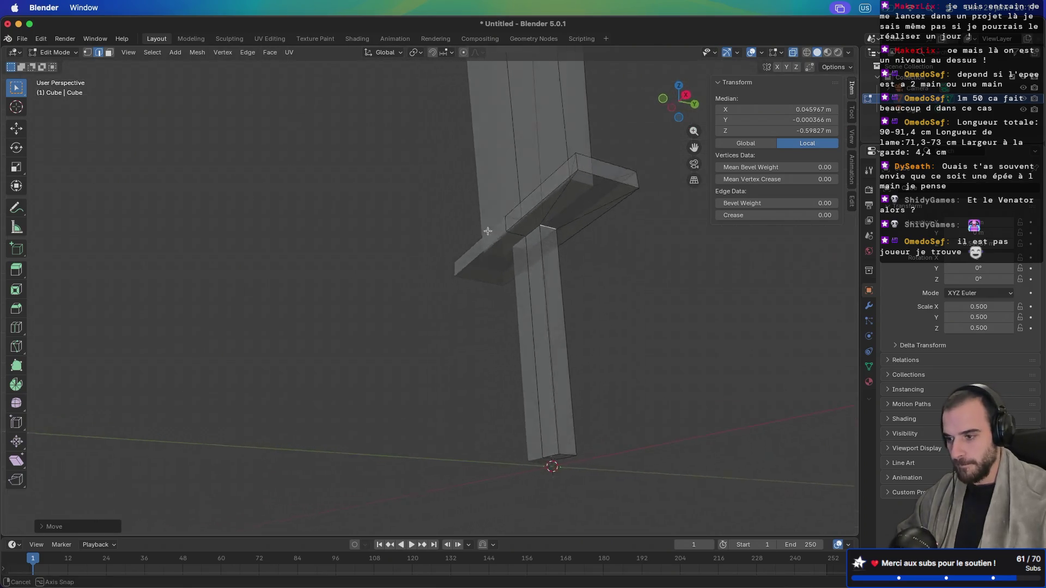
{"action": "scroll", "coordinate": [473, 233], "scroll_direction": "right", "scroll_amount": 10}
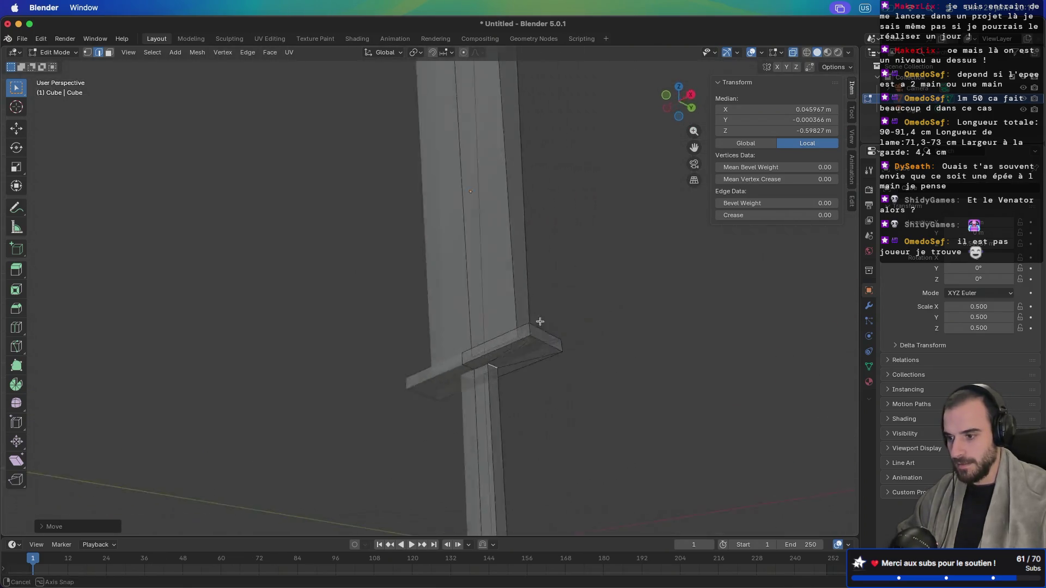
{"action": "scroll", "coordinate": [595, 375], "scroll_direction": "left", "scroll_amount": 5}
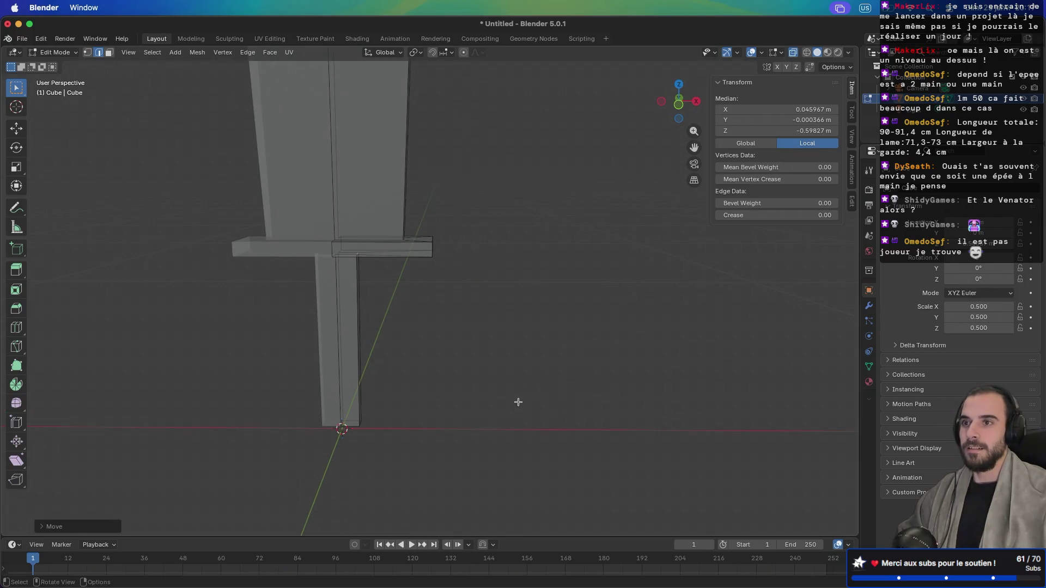
{"action": "scroll", "coordinate": [519, 402], "scroll_direction": "up", "scroll_amount": 5}
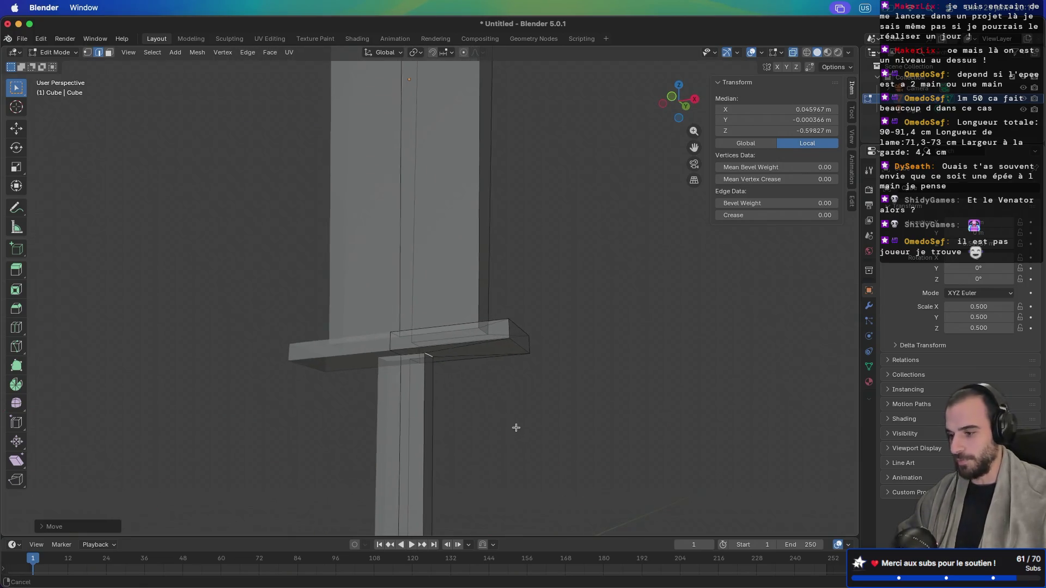
{"action": "scroll", "coordinate": [517, 431], "scroll_direction": "down", "scroll_amount": 5}
{"action": "left_click", "coordinate": [404, 402]}
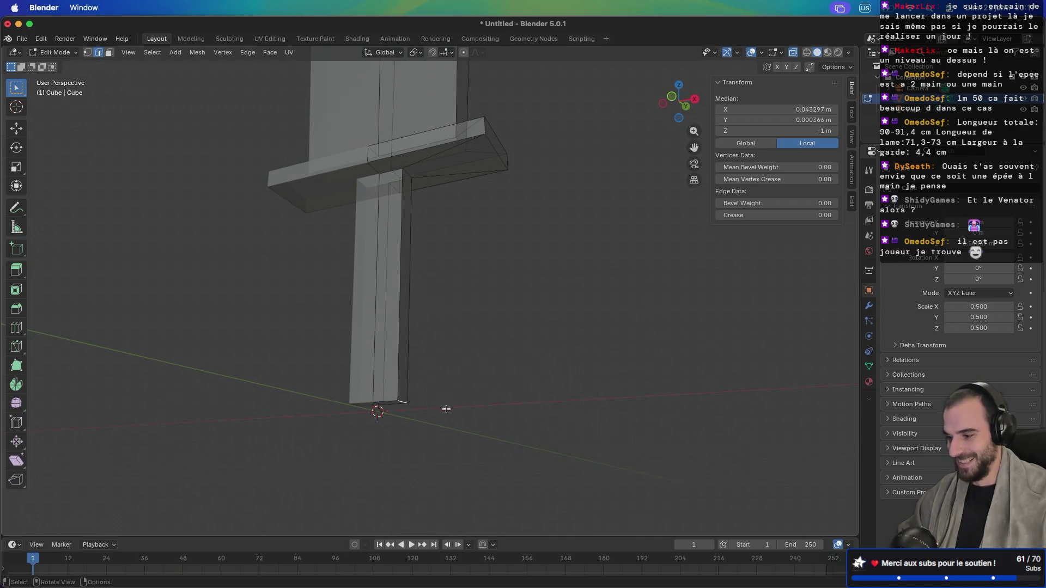
{"action": "scroll", "coordinate": [441, 374], "scroll_direction": "down", "scroll_amount": 3}
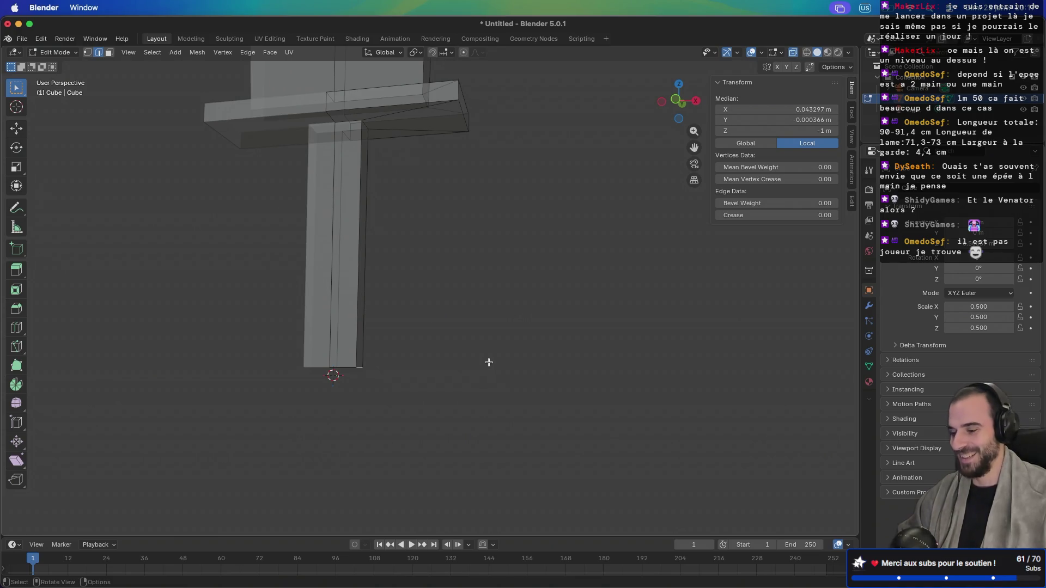
Step: Scale the corner vertex along X and nudge it 0.0085 m along X, then orbit to check
{"action": "key", "text": "s"}
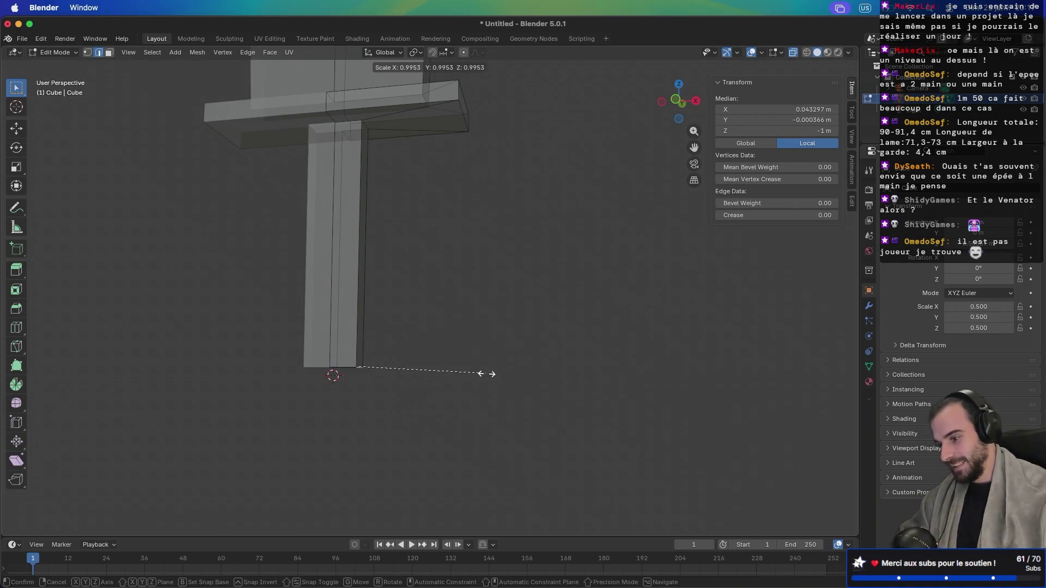
{"action": "key", "text": "x"}
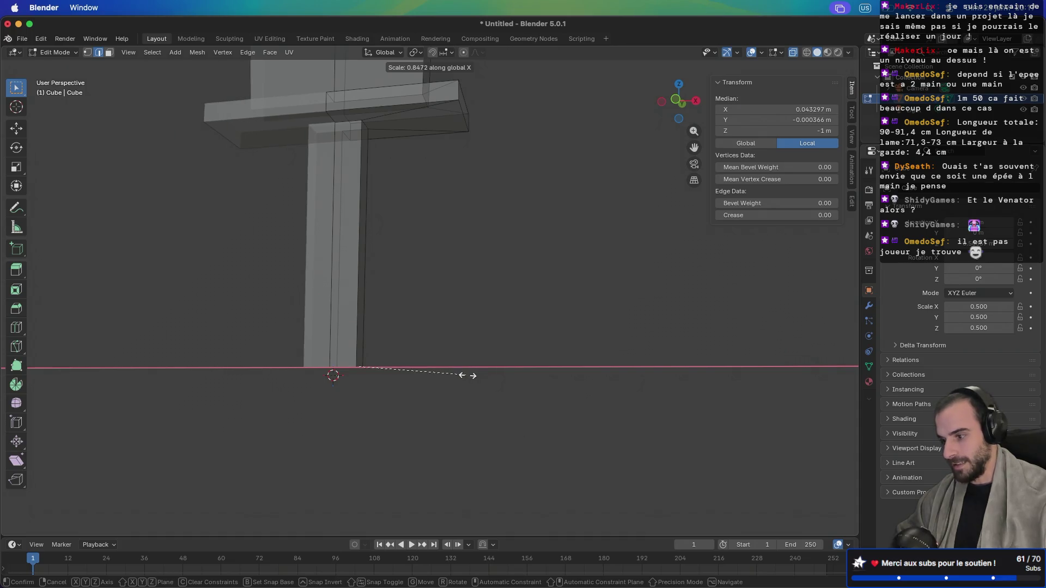
{"action": "left_click", "coordinate": [425, 404]}
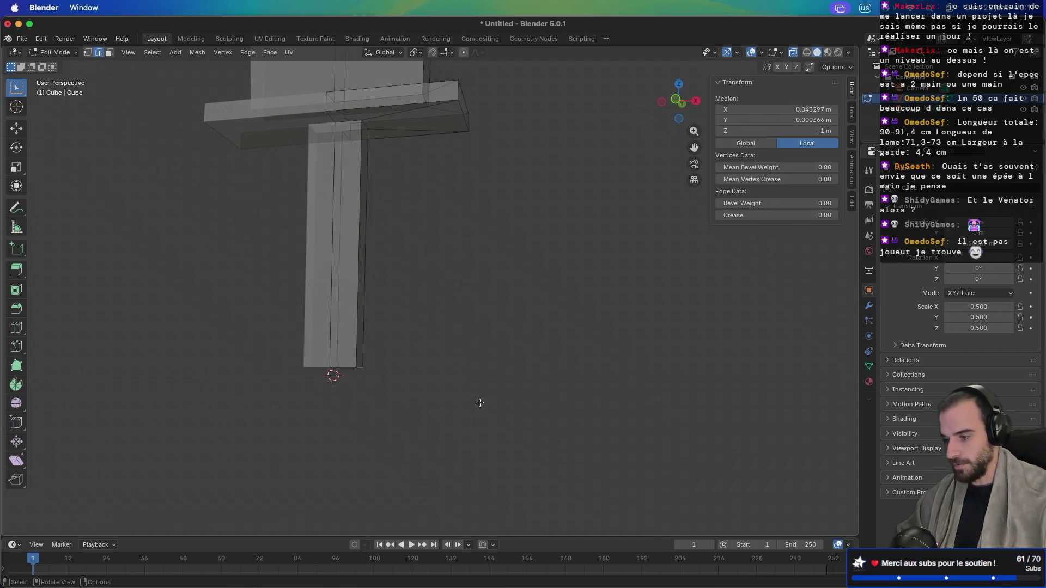
{"action": "key", "text": "g"}
{"action": "key", "text": "x"}
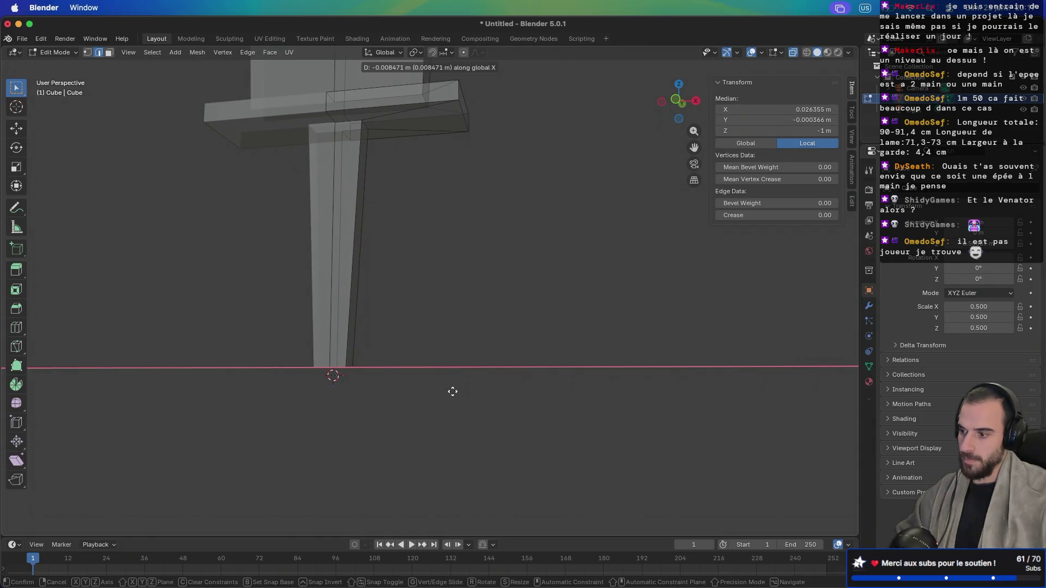
{"action": "left_click", "coordinate": [453, 391]}
{"action": "mouse_move", "coordinate": [423, 339]}
{"action": "left_mouse_down"}
{"action": "mouse_move", "coordinate": [554, 437]}
{"action": "mouse_move", "coordinate": [497, 374]}
{"action": "mouse_move", "coordinate": [493, 350]}
{"action": "left_mouse_up"}
{"action": "scroll", "coordinate": [493, 349], "scroll_direction": "down", "scroll_amount": 3}
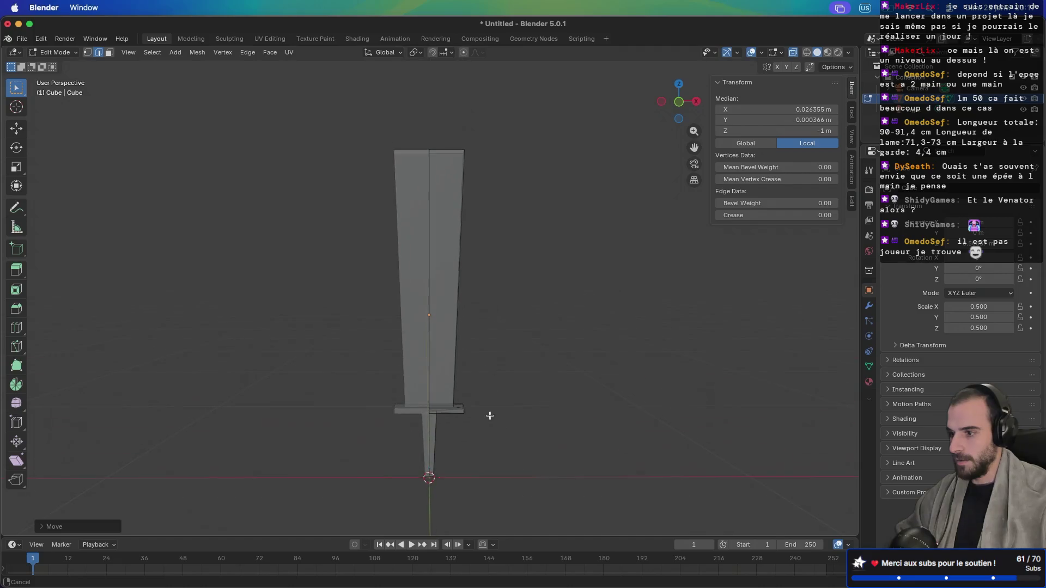
{"action": "scroll", "coordinate": [476, 354], "scroll_direction": "up", "scroll_amount": 4}
{"action": "mouse_move", "coordinate": [471, 286]}
{"action": "left_mouse_down"}
{"action": "mouse_move", "coordinate": [451, 322]}
{"action": "mouse_move", "coordinate": [383, 343]}
{"action": "mouse_move", "coordinate": [313, 346]}
{"action": "mouse_move", "coordinate": [282, 381]}
{"action": "mouse_move", "coordinate": [567, 285]}
{"action": "mouse_move", "coordinate": [577, 226]}
{"action": "mouse_move", "coordinate": [583, 256]}
{"action": "mouse_move", "coordinate": [542, 222]}
{"action": "mouse_move", "coordinate": [539, 322]}
{"action": "mouse_move", "coordinate": [495, 320]}
{"action": "left_mouse_up"}
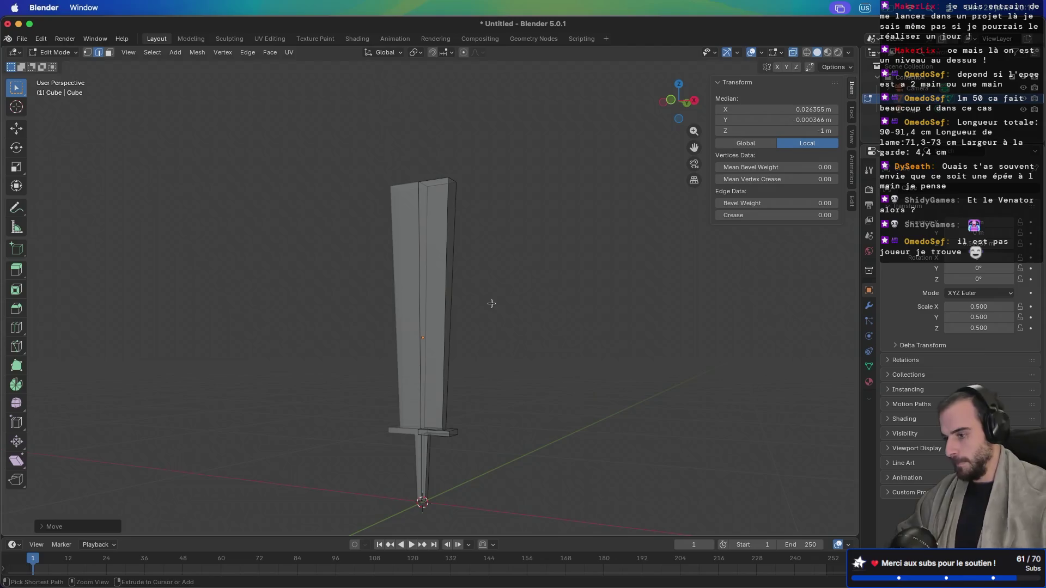
Step: Add a trial loop cut across the blade's middle, inspect its edges, then undo it
{"action": "key", "text": "ctrl+r"}
{"action": "left_click", "coordinate": [434, 275]}
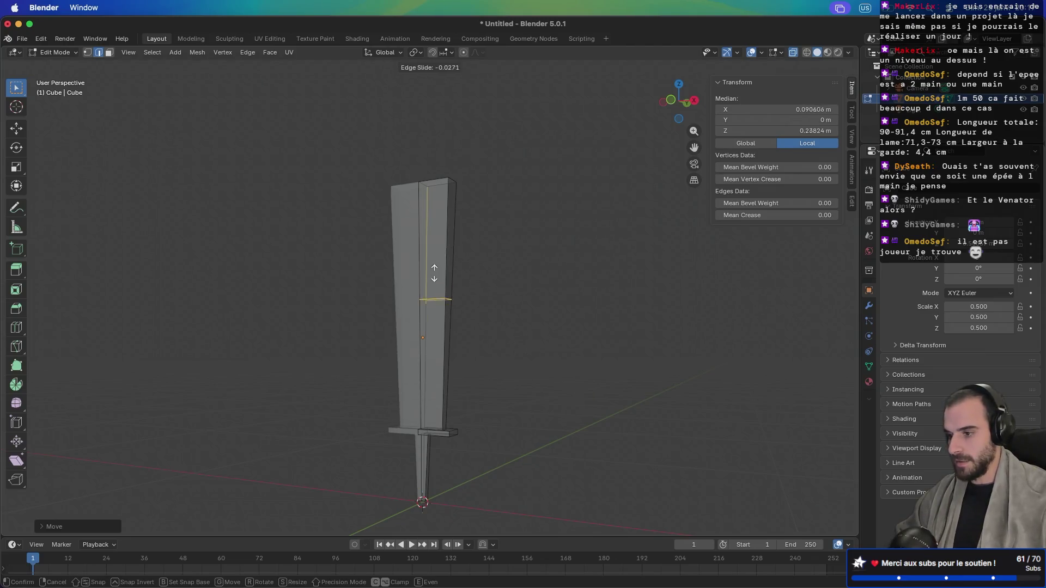
{"action": "right_click", "coordinate": [432, 202]}
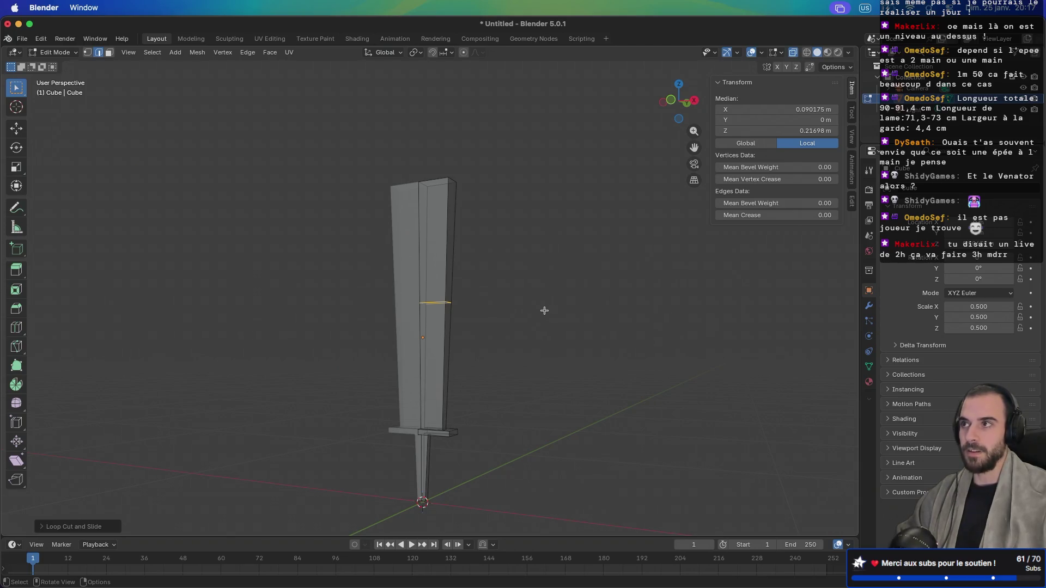
{"action": "right_click", "coordinate": [526, 321]}
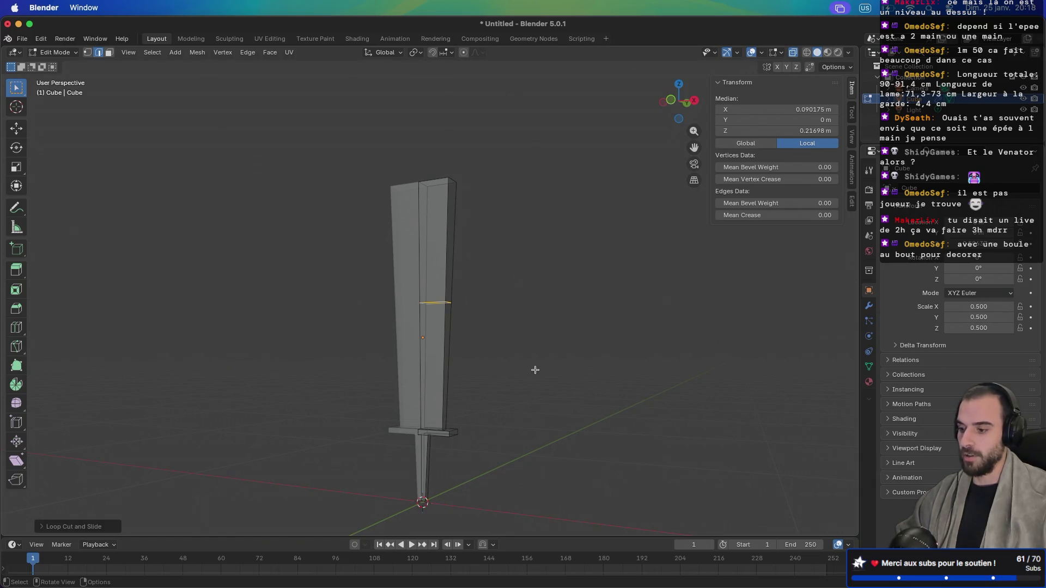
{"action": "right_click", "coordinate": [502, 327]}
{"action": "right_click", "coordinate": [561, 346]}
{"action": "left_click", "coordinate": [469, 320]}
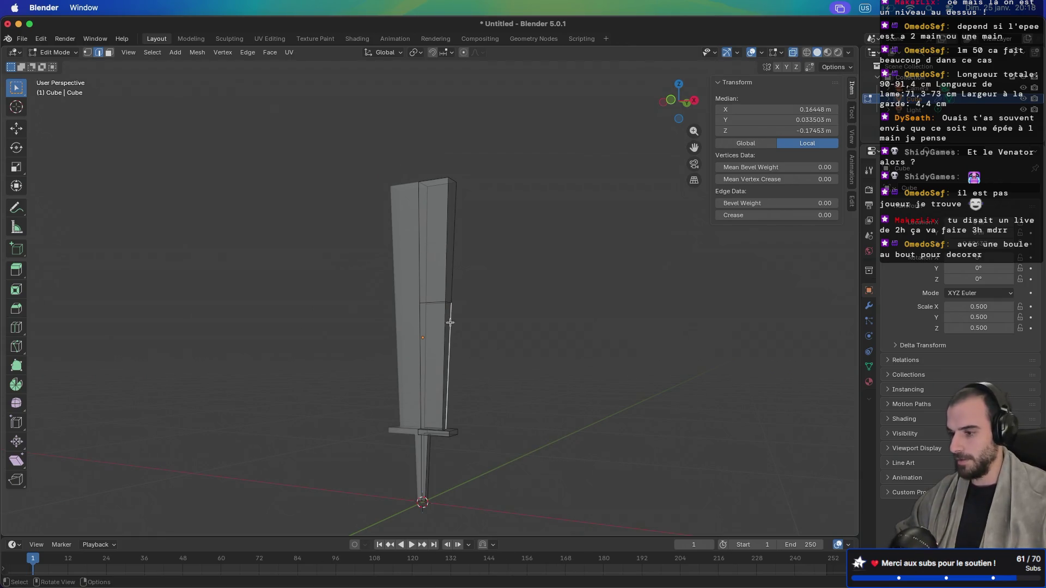
{"action": "left_click", "coordinate": [445, 302], "text": "alt"}
{"action": "key", "text": "ctrl+z"}
{"action": "key", "text": "ctrl+z"}
{"action": "key", "text": "ctrl+z"}
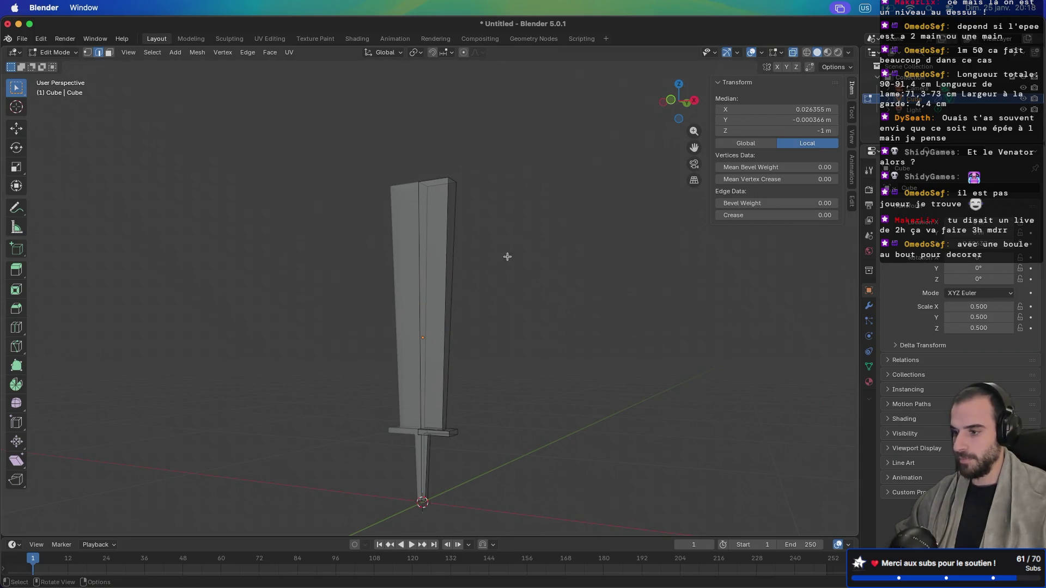
Step: View the blade from the front and zoom in on its top
{"action": "key", "text": "KP_1"}
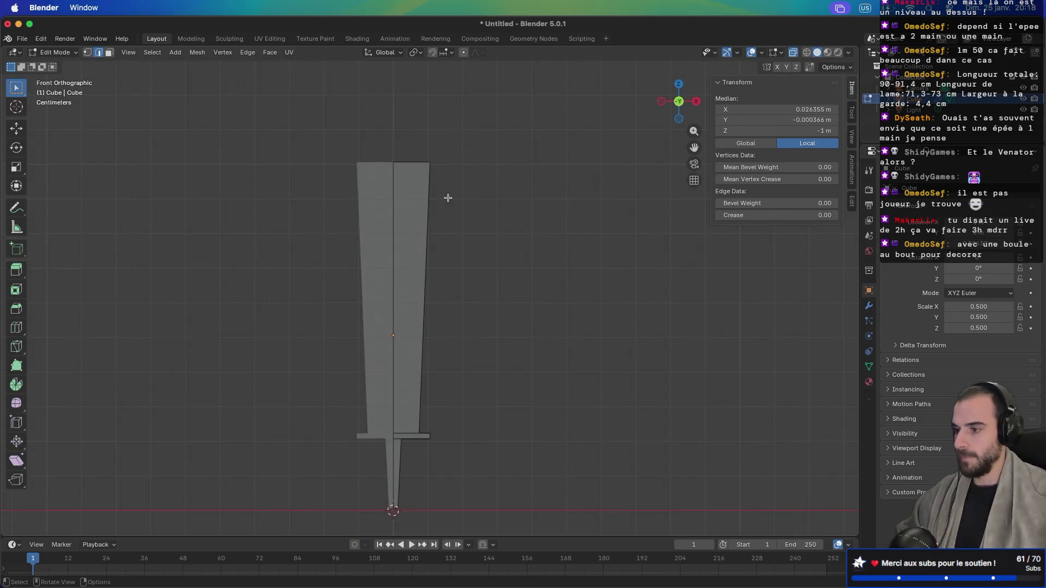
{"action": "scroll", "coordinate": [430, 217], "scroll_direction": "up", "scroll_amount": 3}
{"action": "left_click_drag", "start_coordinate": [432, 217], "coordinate": [439, 272]}
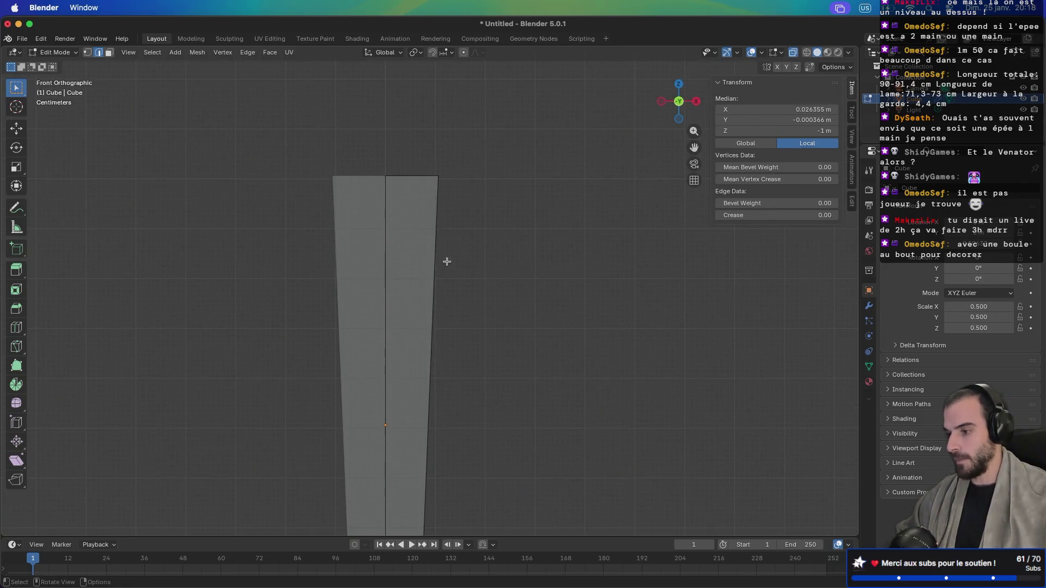
Step: In vertex mode, lower the blade's top-right vertex about 0.107 m to form the tip
{"action": "left_click_drag", "start_coordinate": [421, 155], "coordinate": [491, 224]}
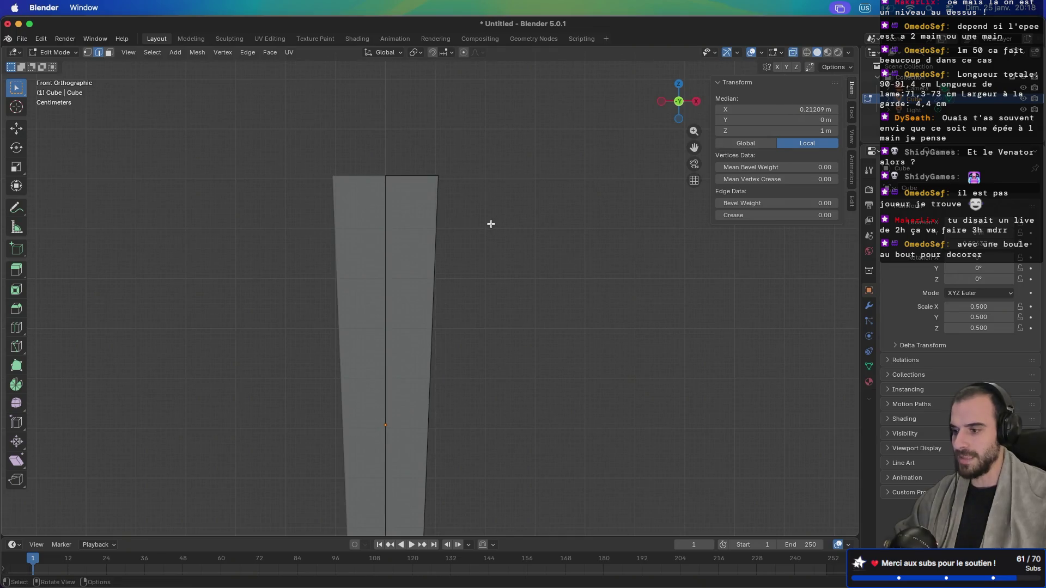
{"action": "key", "text": "1"}
{"action": "left_click_drag", "start_coordinate": [424, 158], "coordinate": [488, 212]}
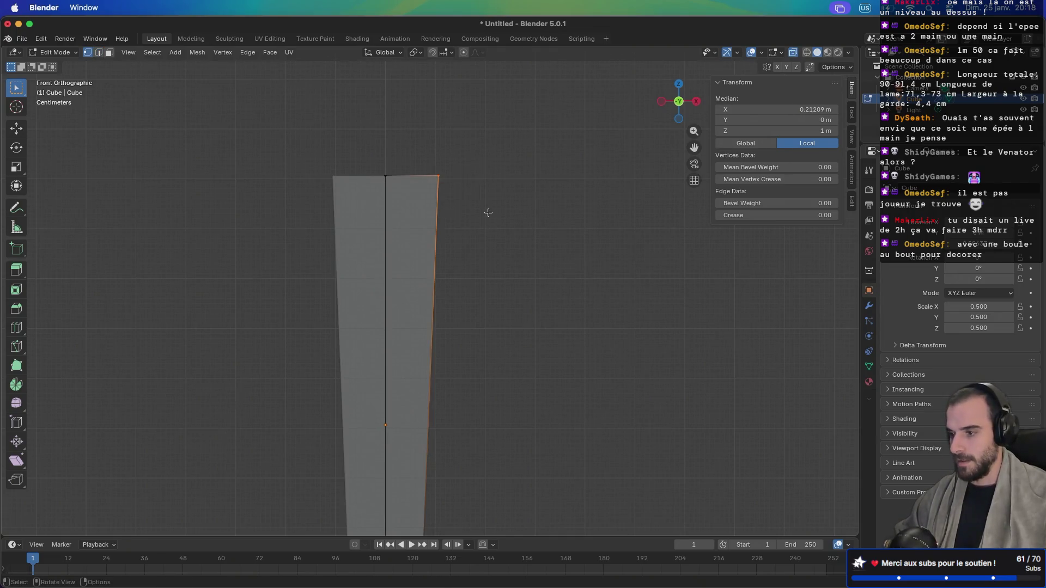
{"action": "key", "text": "g"}
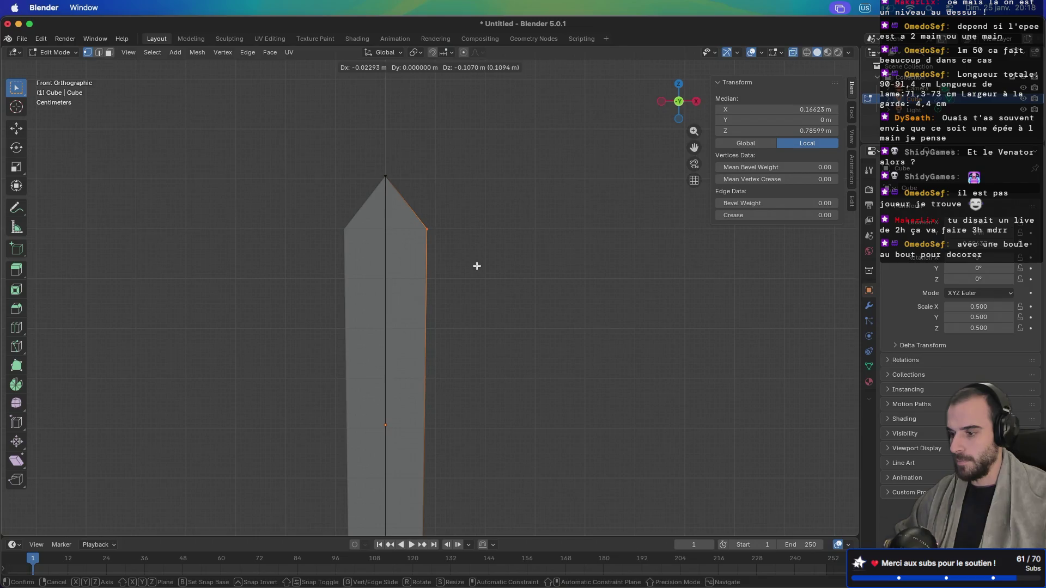
{"action": "left_click", "coordinate": [477, 265]}
{"action": "scroll", "coordinate": [492, 116], "scroll_direction": "down", "scroll_amount": 2}
{"action": "mouse_move", "coordinate": [502, 162]}
{"action": "left_mouse_down"}
{"action": "mouse_move", "coordinate": [538, 245]}
{"action": "mouse_move", "coordinate": [350, 236]}
{"action": "mouse_move", "coordinate": [420, 245]}
{"action": "left_mouse_up"}
Step: From the side view, shift the blade's top vertices along Y
{"action": "key", "text": "KP_1"}
{"action": "key", "text": "KP_3"}
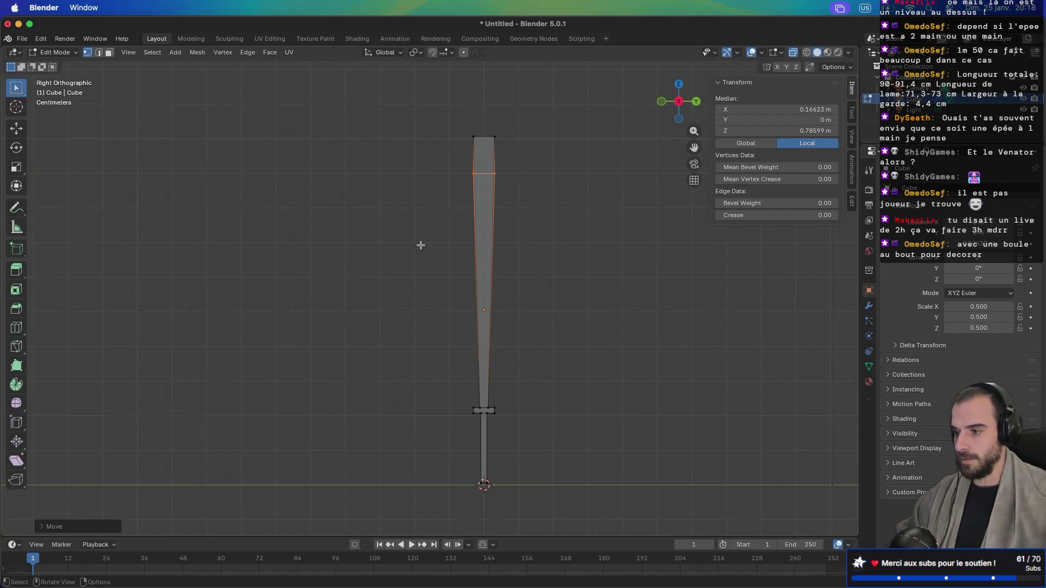
{"action": "left_click", "coordinate": [456, 173]}
{"action": "left_click_drag", "start_coordinate": [445, 114], "coordinate": [480, 197]}
{"action": "key", "text": "g"}
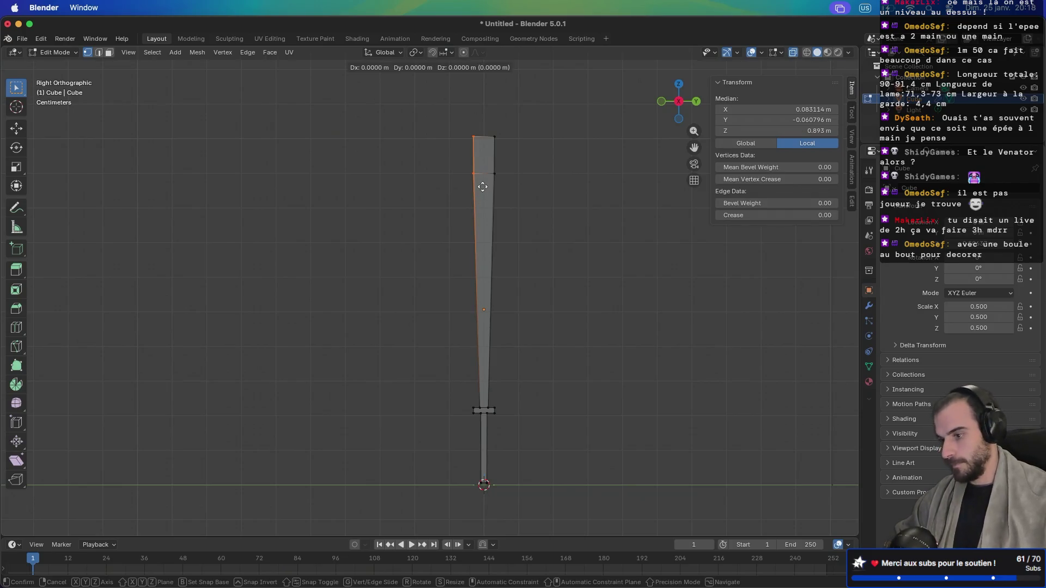
{"action": "key", "text": "y"}
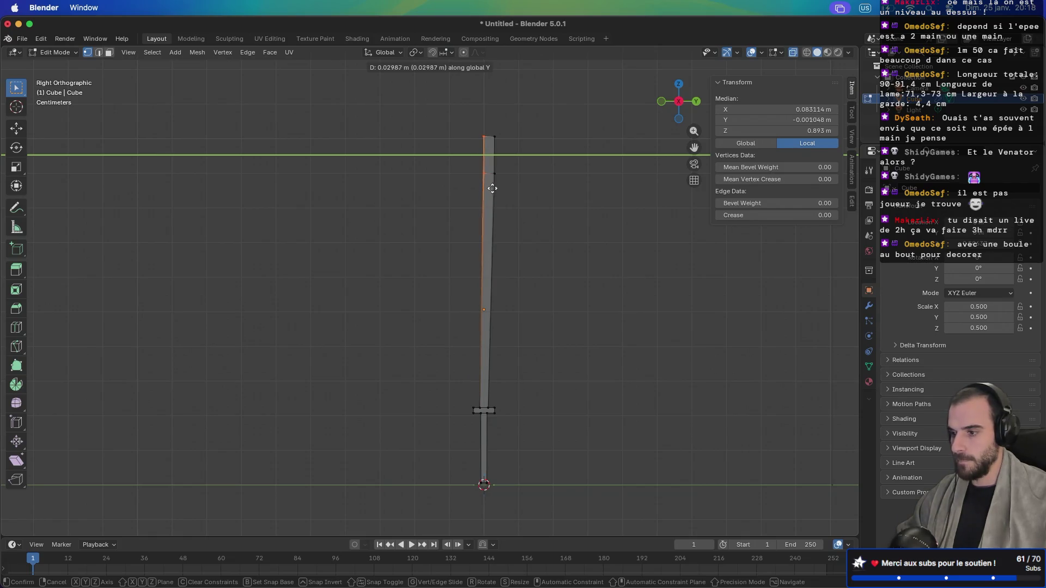
{"action": "left_click", "coordinate": [487, 190]}
Step: Move the blade's right edge along Y, then delete the stray edge's vertices
{"action": "mouse_move", "coordinate": [511, 119]}
{"action": "left_mouse_down"}
{"action": "mouse_move", "coordinate": [489, 169]}
{"action": "mouse_move", "coordinate": [491, 197]}
{"action": "left_mouse_up"}
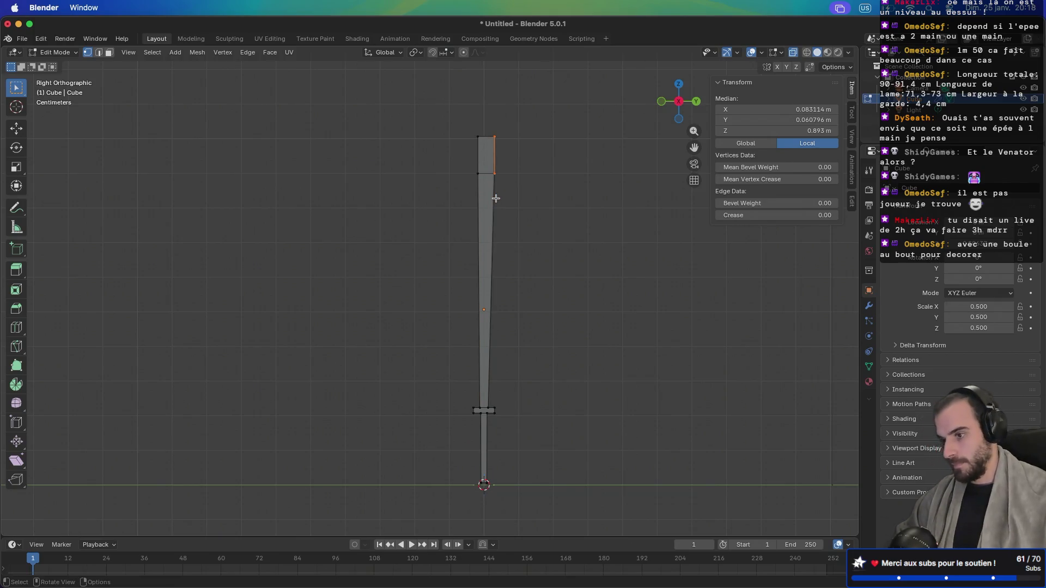
{"action": "key", "text": "g"}
{"action": "key", "text": "y"}
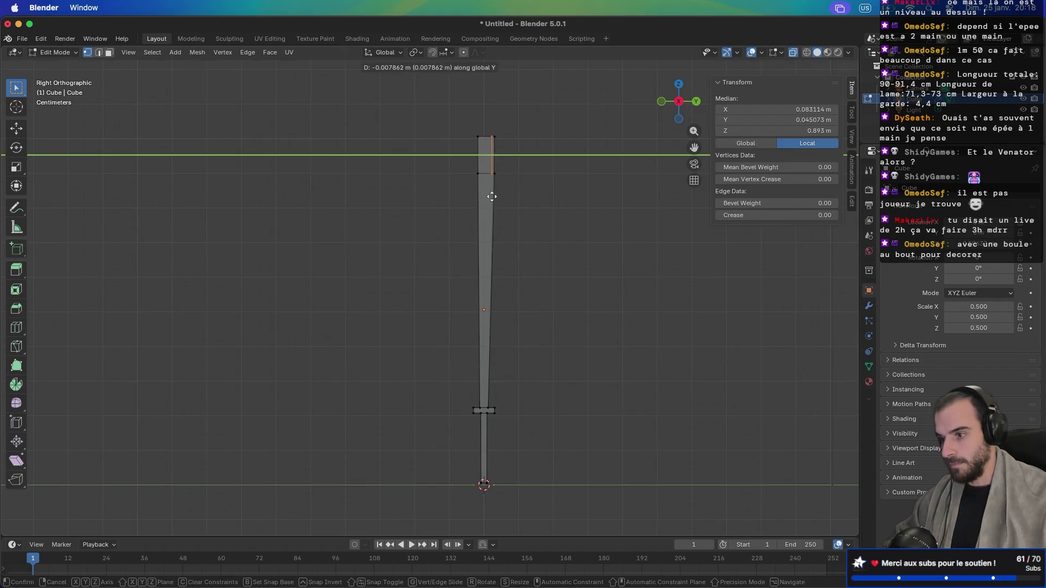
{"action": "left_click", "coordinate": [518, 197]}
{"action": "key", "text": "x"}
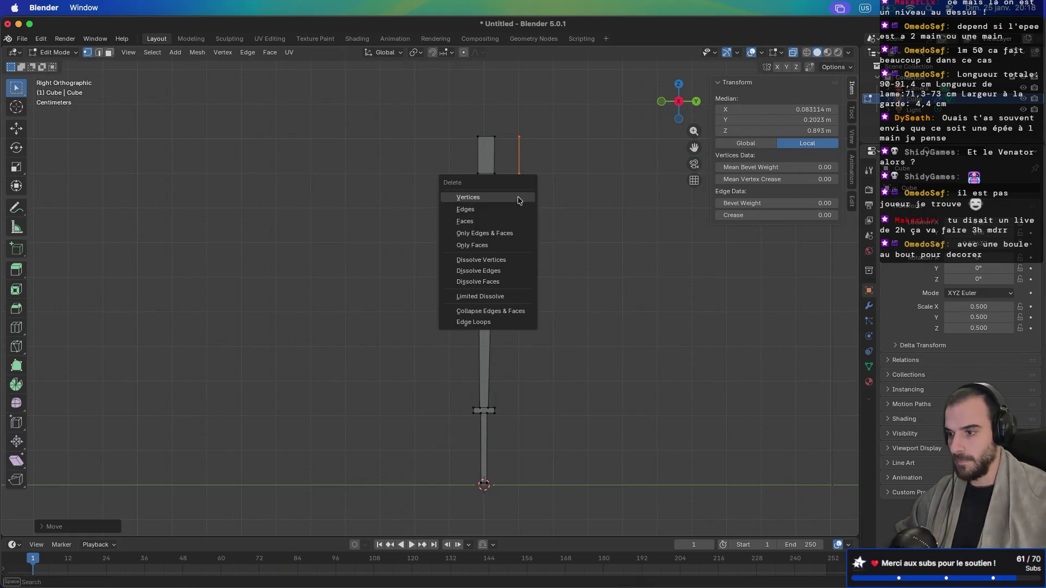
{"action": "left_click", "coordinate": [518, 200]}
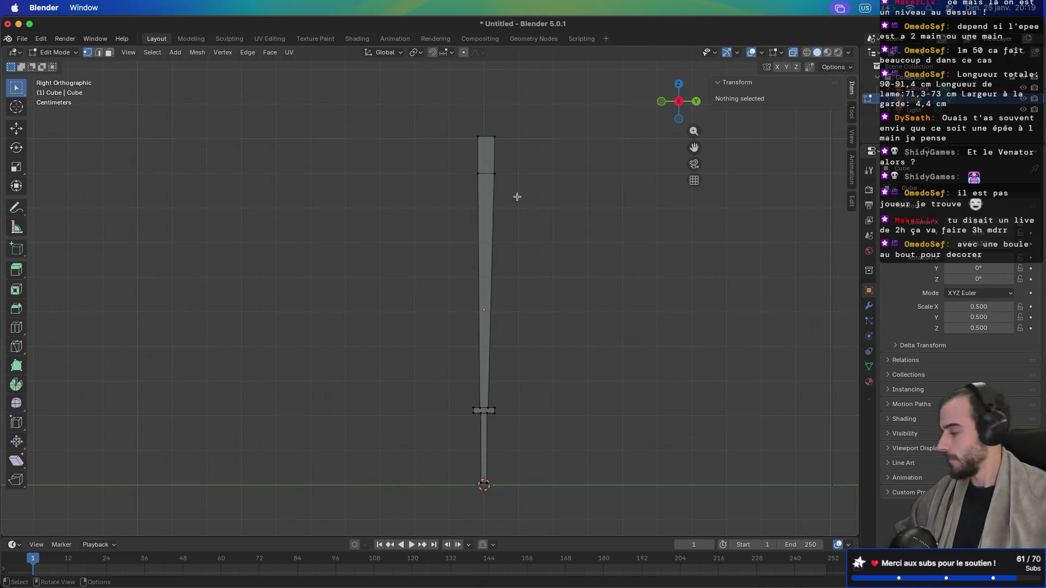
Step: Slide the blade's top-right vertices inward along Y, about 0.019 m, and orbit to check
{"action": "mouse_move", "coordinate": [505, 131]}
{"action": "left_mouse_down"}
{"action": "mouse_move", "coordinate": [480, 175]}
{"action": "mouse_move", "coordinate": [481, 234]}
{"action": "mouse_move", "coordinate": [490, 192]}
{"action": "left_mouse_up"}
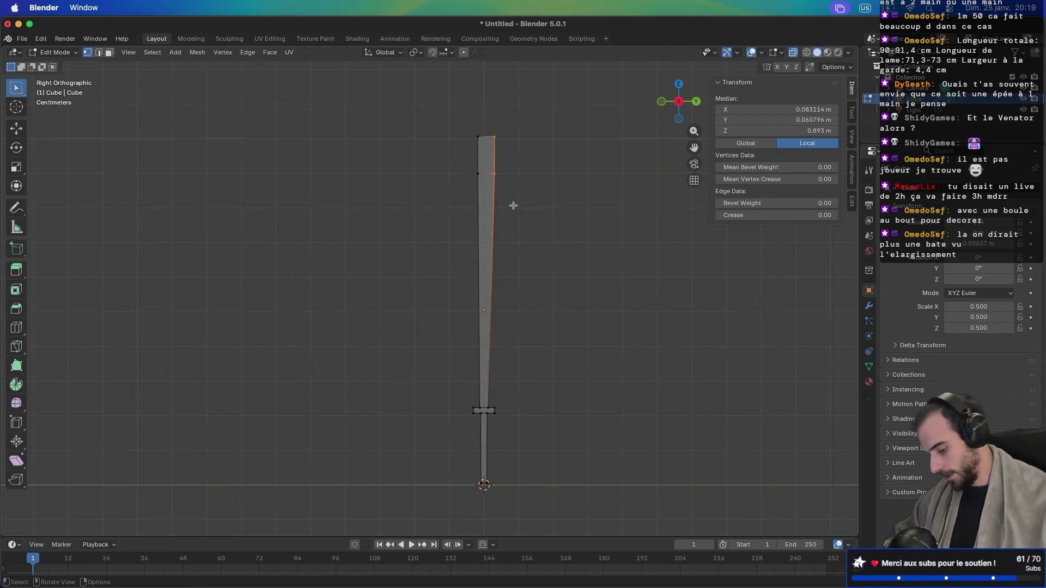
{"action": "key", "text": "g"}
{"action": "key", "text": "y"}
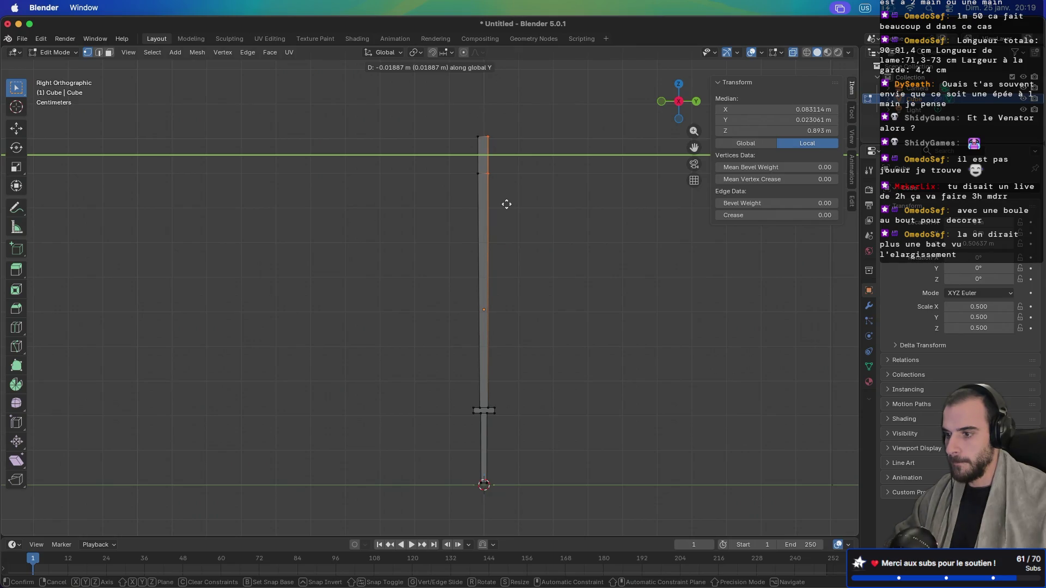
{"action": "left_click", "coordinate": [507, 205]}
{"action": "mouse_move", "coordinate": [474, 210]}
{"action": "left_mouse_down"}
{"action": "mouse_move", "coordinate": [472, 226]}
{"action": "mouse_move", "coordinate": [511, 226]}
{"action": "mouse_move", "coordinate": [448, 205]}
{"action": "mouse_move", "coordinate": [509, 213]}
{"action": "mouse_move", "coordinate": [578, 201]}
{"action": "left_mouse_up"}
{"action": "mouse_move", "coordinate": [376, 147]}
{"action": "left_mouse_down"}
{"action": "mouse_move", "coordinate": [485, 187]}
{"action": "mouse_move", "coordinate": [395, 194]}
{"action": "left_mouse_up"}
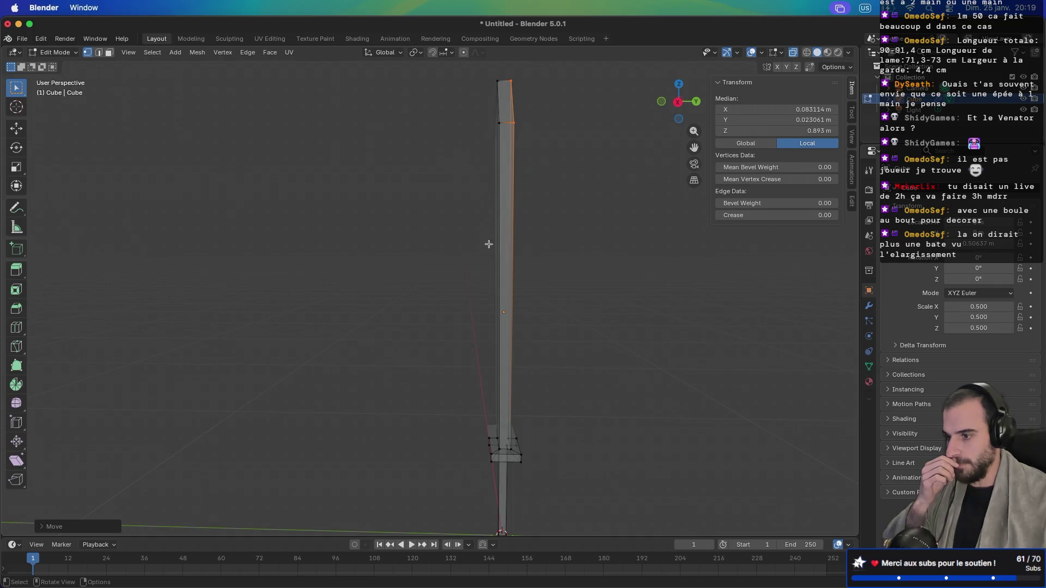
Step: Orbit and zoom in close to the upright sword's crossguard and handle
{"action": "scroll", "coordinate": [492, 276], "scroll_direction": "up", "scroll_amount": 3}
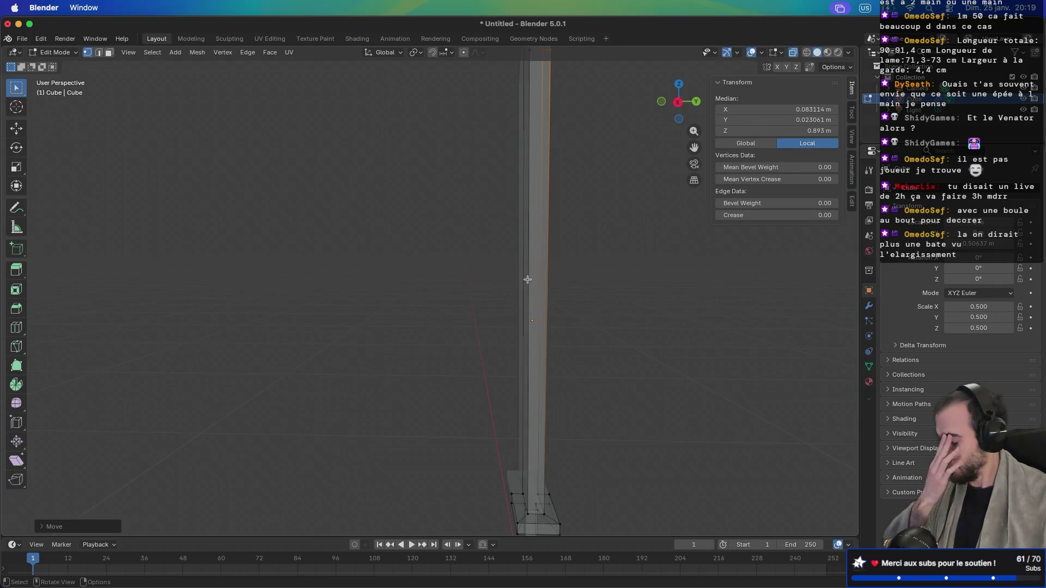
{"action": "mouse_move", "coordinate": [516, 293]}
{"action": "left_mouse_down"}
{"action": "mouse_move", "coordinate": [640, 280]}
{"action": "mouse_move", "coordinate": [607, 322]}
{"action": "left_mouse_up"}
{"action": "scroll", "coordinate": [556, 345], "scroll_direction": "up", "scroll_amount": 2}
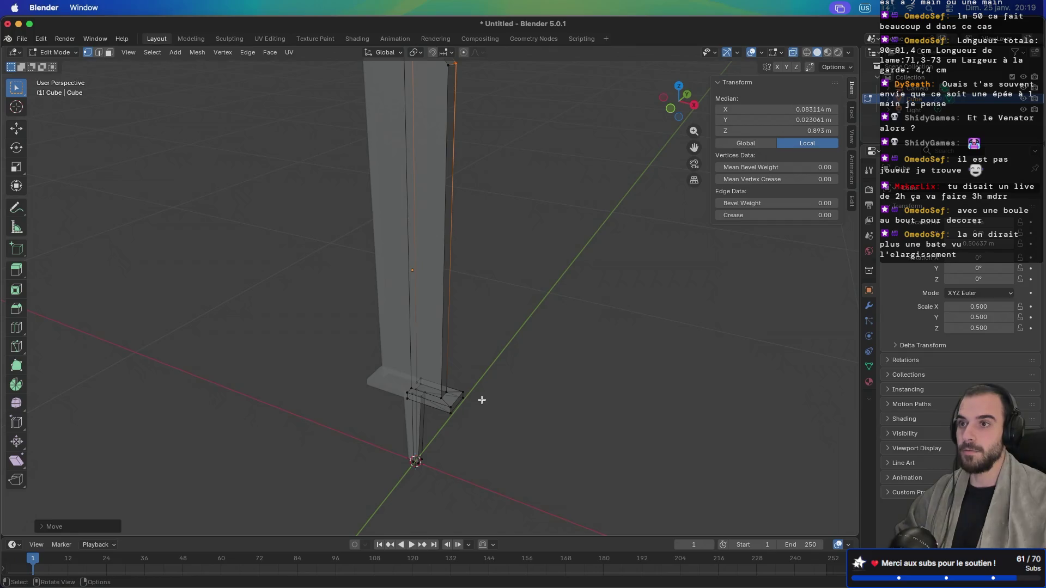
{"action": "mouse_move", "coordinate": [484, 393]}
{"action": "left_mouse_down"}
{"action": "mouse_move", "coordinate": [437, 339]}
{"action": "mouse_move", "coordinate": [416, 337]}
{"action": "mouse_move", "coordinate": [436, 280]}
{"action": "mouse_move", "coordinate": [472, 244]}
{"action": "left_mouse_up"}
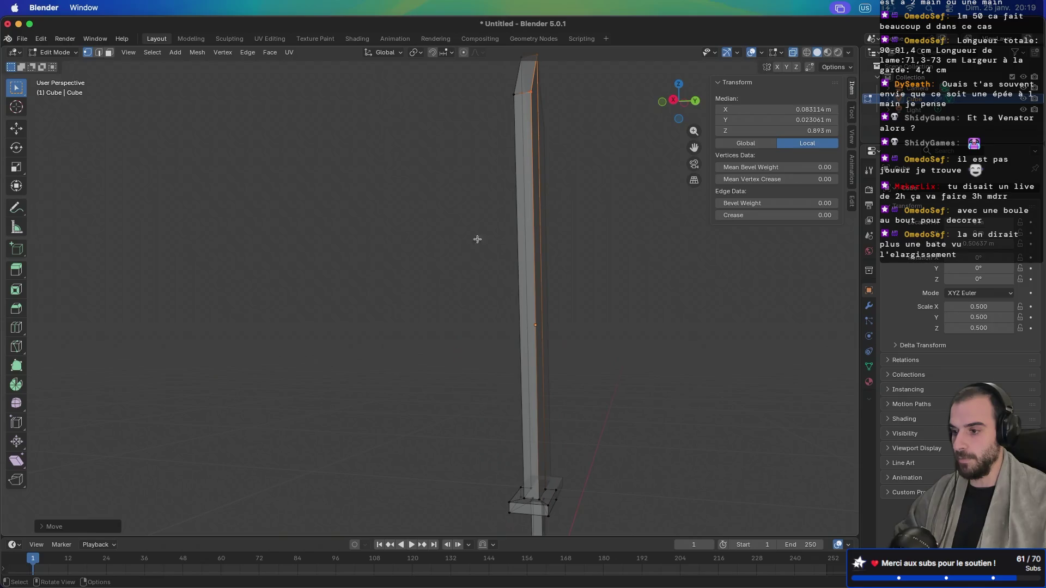
{"action": "mouse_move", "coordinate": [492, 364]}
{"action": "left_mouse_down"}
{"action": "mouse_move", "coordinate": [589, 406]}
{"action": "mouse_move", "coordinate": [556, 441]}
{"action": "mouse_move", "coordinate": [565, 345]}
{"action": "left_mouse_up"}
Step: In edge mode, select edges along the blade
{"action": "key", "text": "2"}
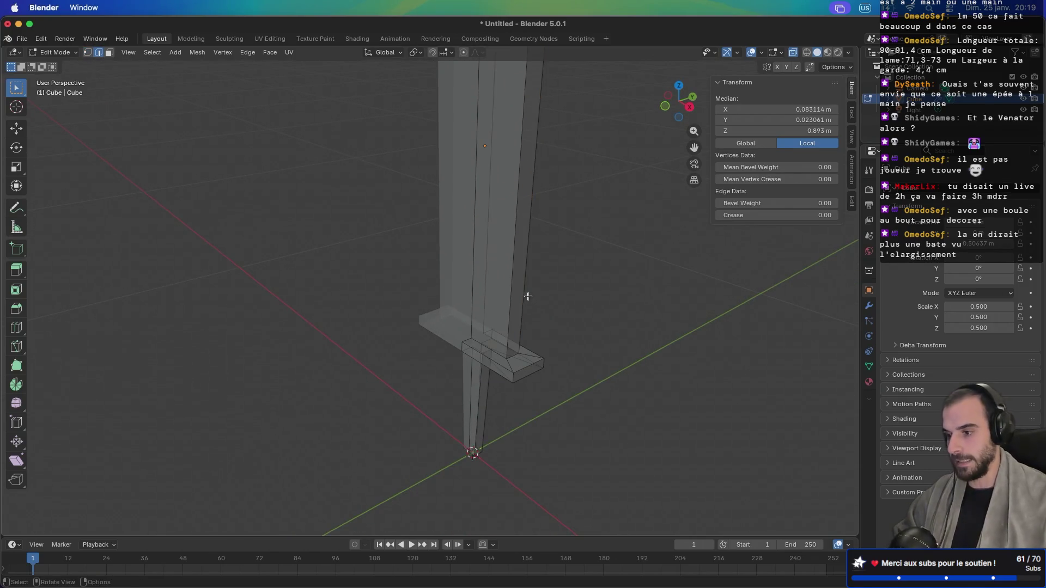
{"action": "left_click", "coordinate": [510, 275]}
{"action": "left_click", "coordinate": [526, 294], "text": "ctrl"}
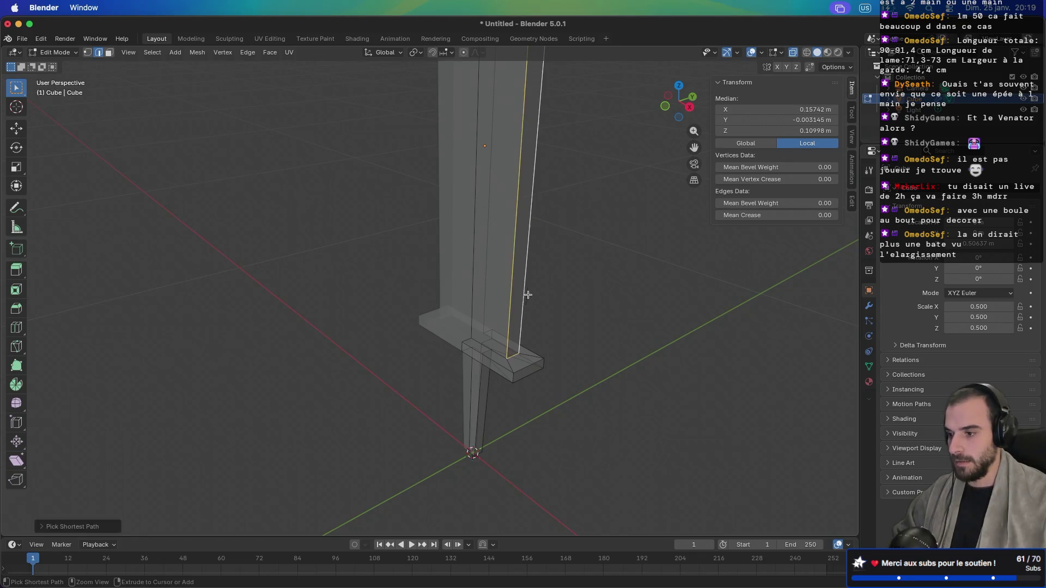
{"action": "scroll", "coordinate": [599, 307], "scroll_direction": "down", "scroll_amount": 5}
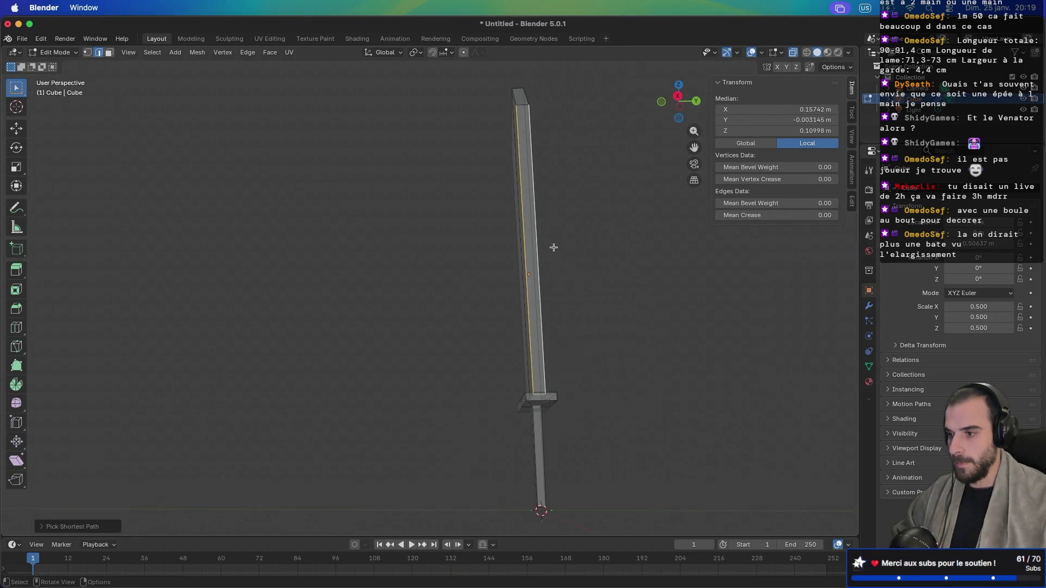
{"action": "scroll", "coordinate": [554, 247], "scroll_direction": "up", "scroll_amount": 5}
{"action": "left_click", "coordinate": [521, 269]}
{"action": "scroll", "coordinate": [562, 346], "scroll_direction": "up", "scroll_amount": 2}
{"action": "scroll", "coordinate": [614, 364], "scroll_direction": "up", "scroll_amount": 2}
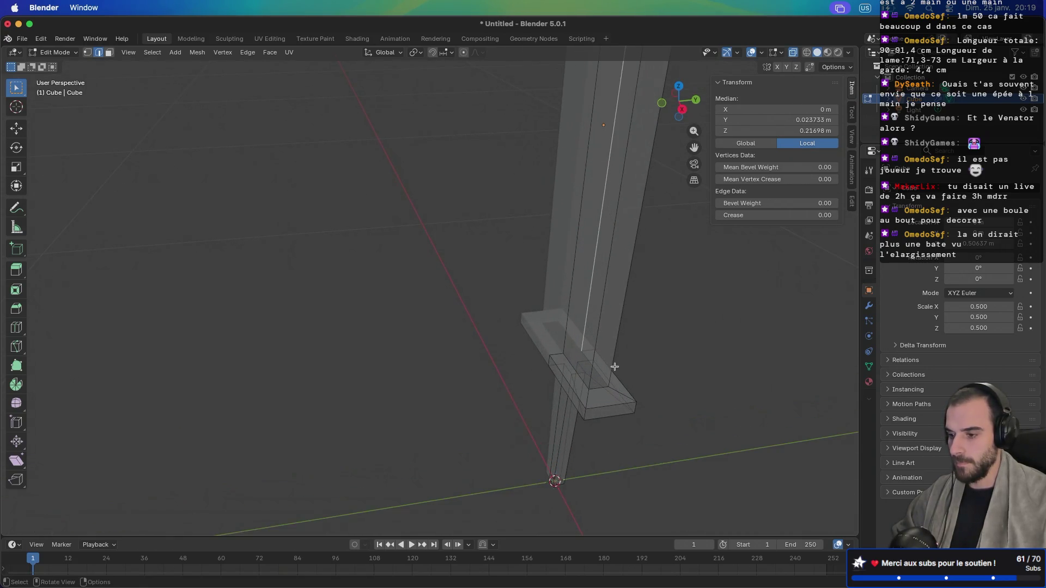
Step: Turn off X-ray, select the blade's central ridge edge, and pan the side view to the crossguard
{"action": "key", "text": "alt+z"}
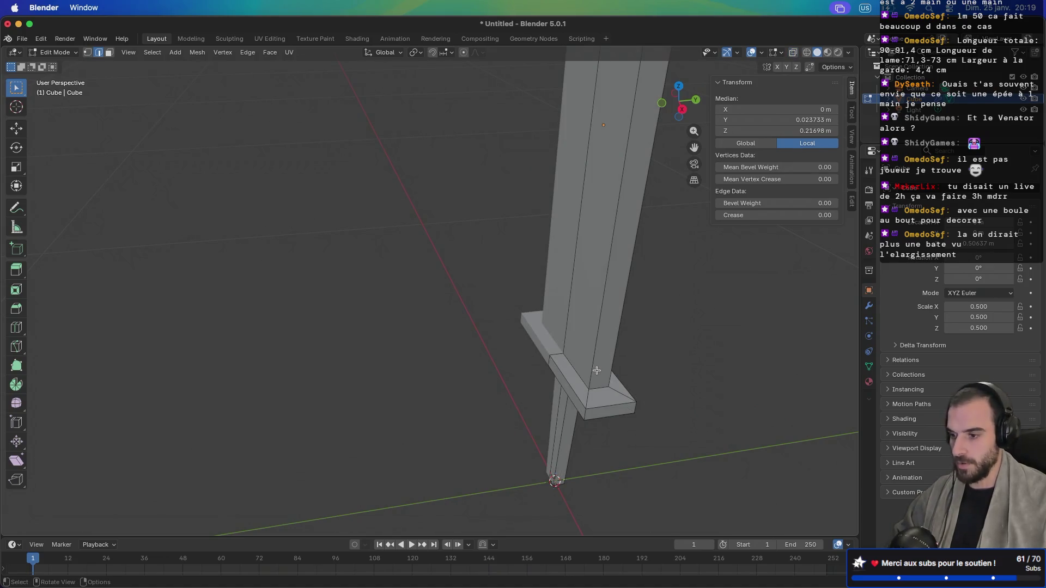
{"action": "left_click", "coordinate": [594, 353]}
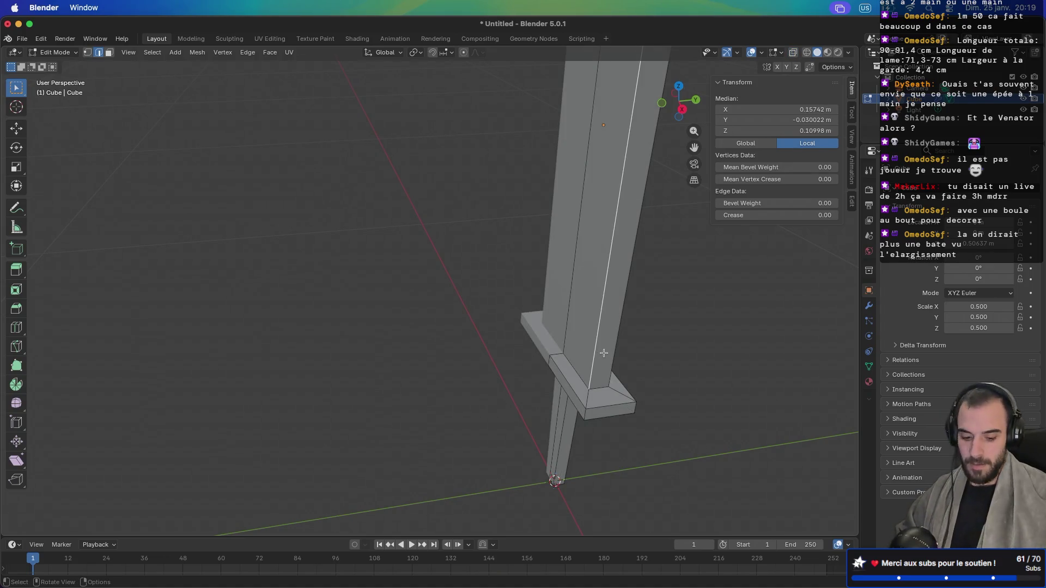
{"action": "key", "text": "KP_3"}
{"action": "mouse_move", "coordinate": [670, 434]}
{"action": "left_mouse_down"}
{"action": "mouse_move", "coordinate": [542, 247]}
{"action": "mouse_move", "coordinate": [501, 343]}
{"action": "left_mouse_up"}
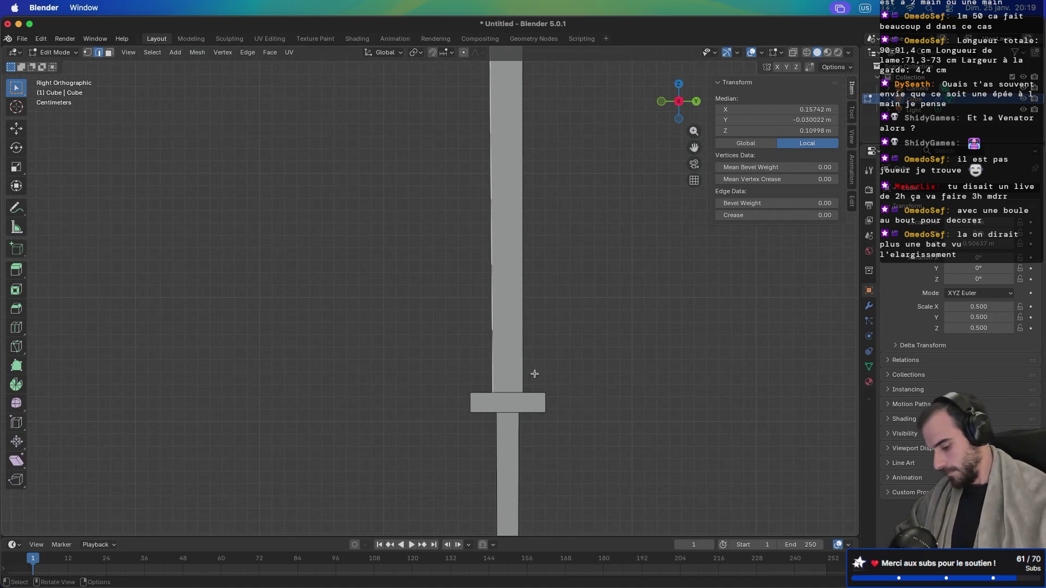
Step: Cancel a trial ridge move, then scale the blade's faces thinner along Y
{"action": "key", "text": "g"}
{"action": "key", "text": "y"}
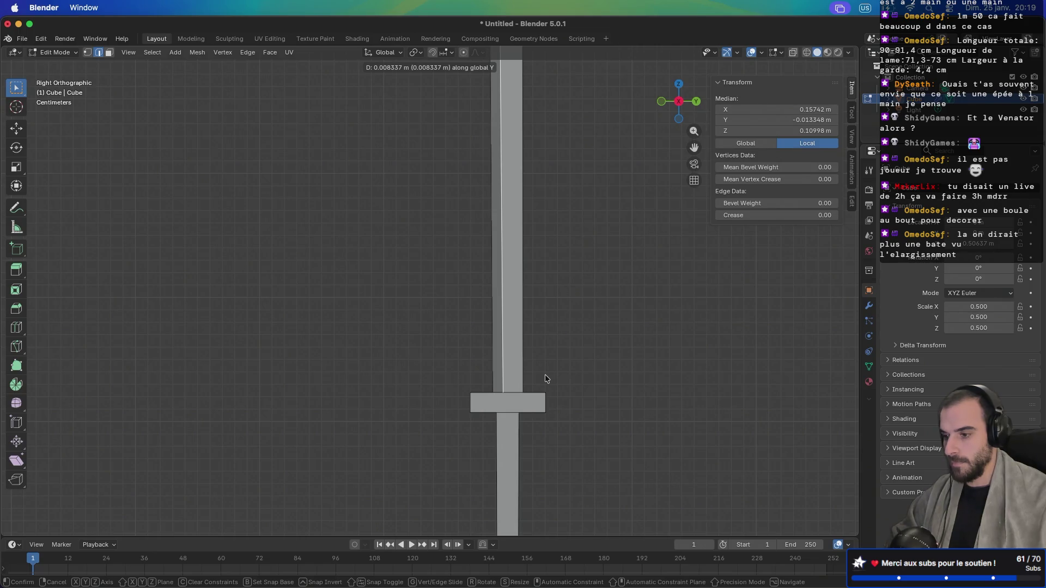
{"action": "right_click", "coordinate": [545, 375]}
{"action": "key", "text": "3"}
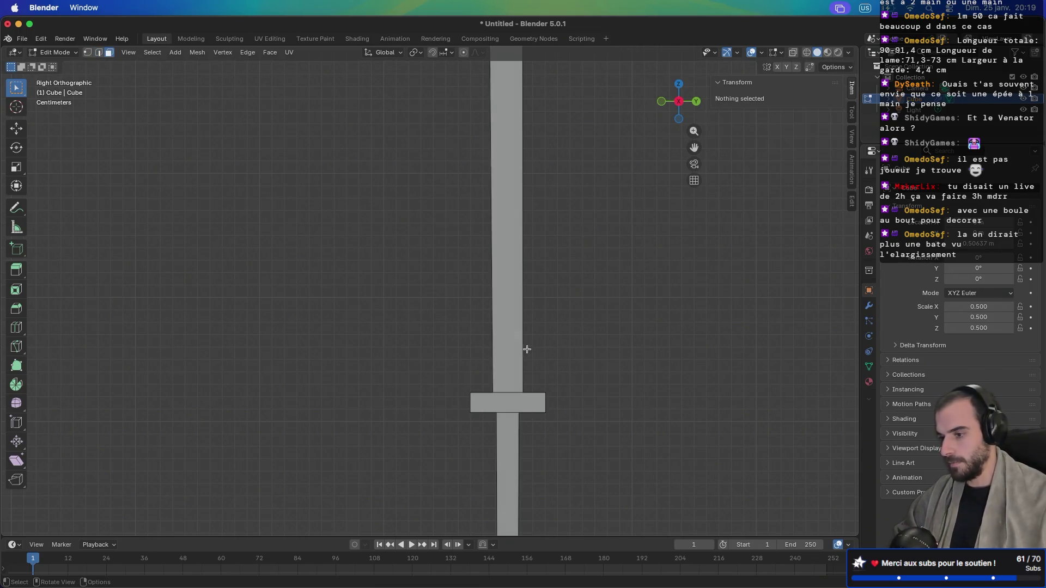
{"action": "left_click", "coordinate": [522, 347]}
{"action": "key", "text": "s"}
{"action": "key", "text": "y"}
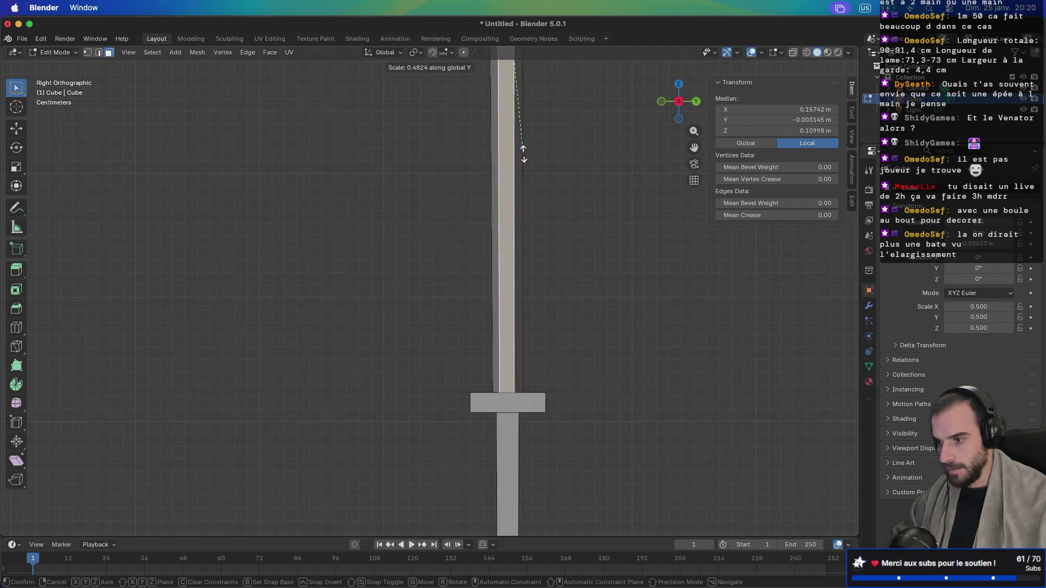
{"action": "left_click", "coordinate": [514, 103]}
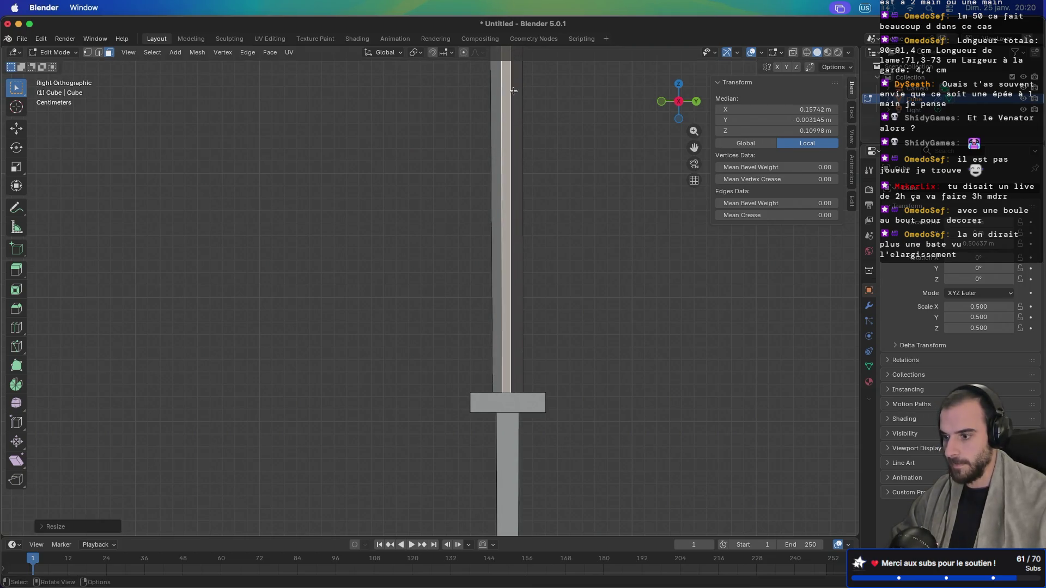
Step: Scale the blade faces along Y again to about 0.73, then select the slanted tip face
{"action": "scroll", "coordinate": [528, 200], "scroll_direction": "right", "scroll_amount": 5}
{"action": "scroll", "coordinate": [528, 200], "scroll_direction": "down", "scroll_amount": 6}
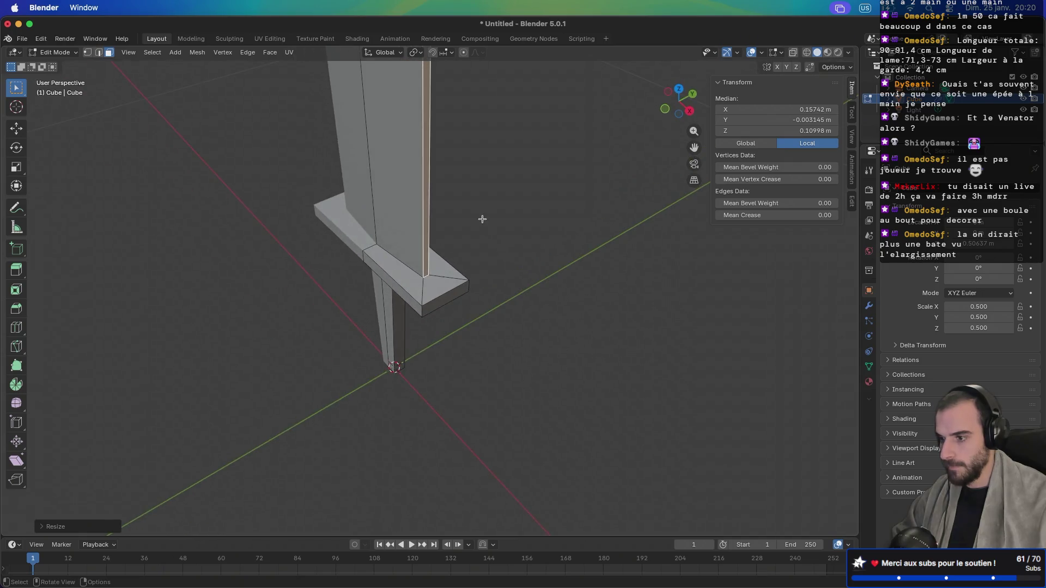
{"action": "scroll", "coordinate": [461, 199], "scroll_direction": "up", "scroll_amount": 3}
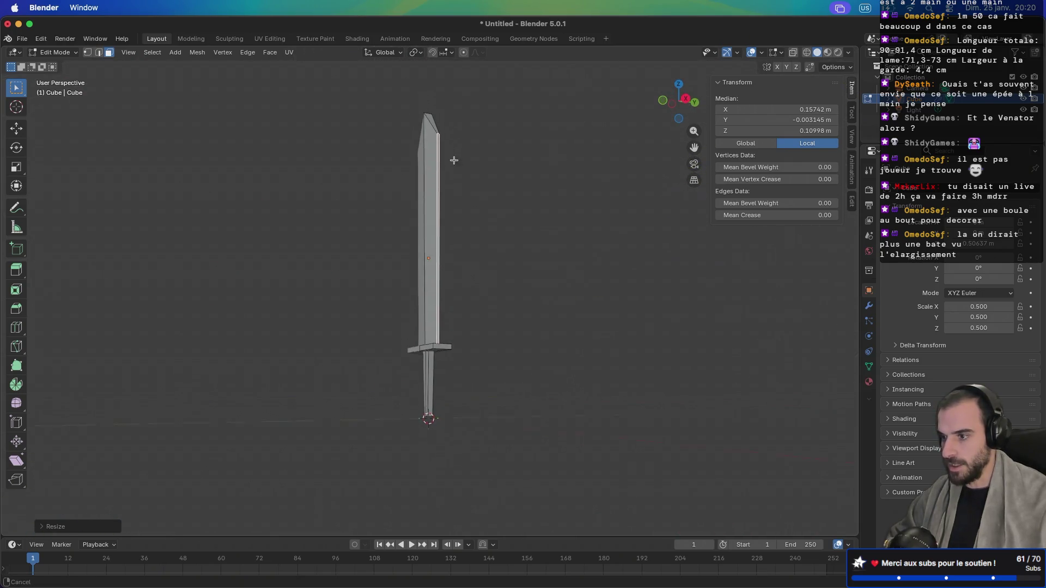
{"action": "scroll", "coordinate": [442, 261], "scroll_direction": "up", "scroll_amount": 6}
{"action": "key", "text": "s"}
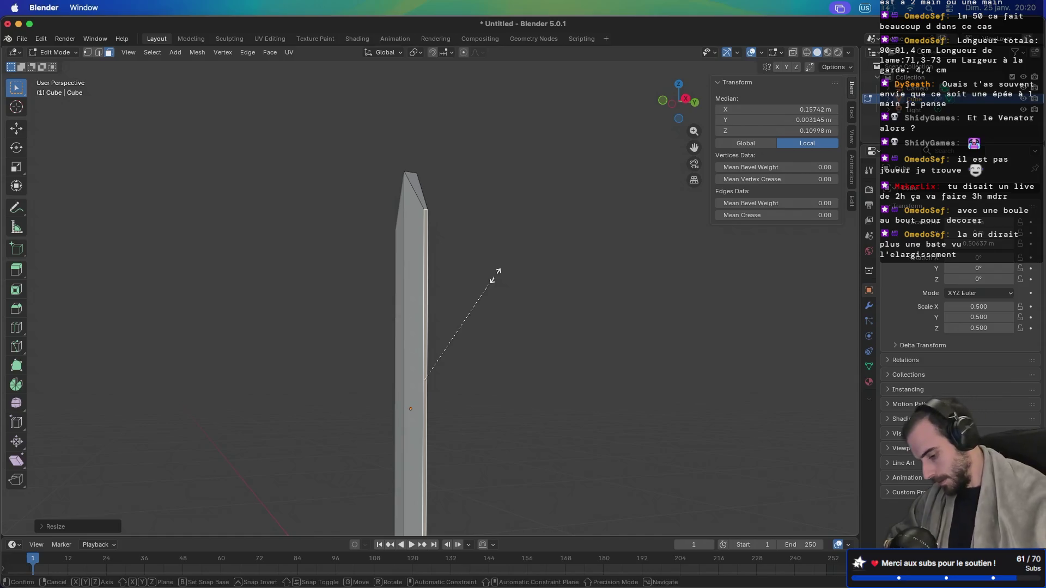
{"action": "key", "text": "y"}
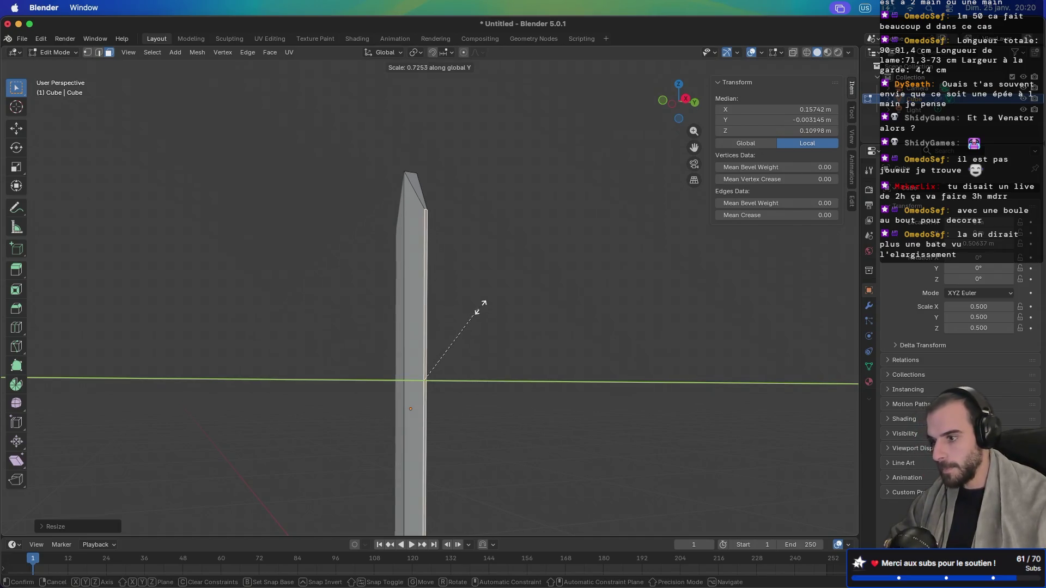
{"action": "left_click", "coordinate": [483, 302]}
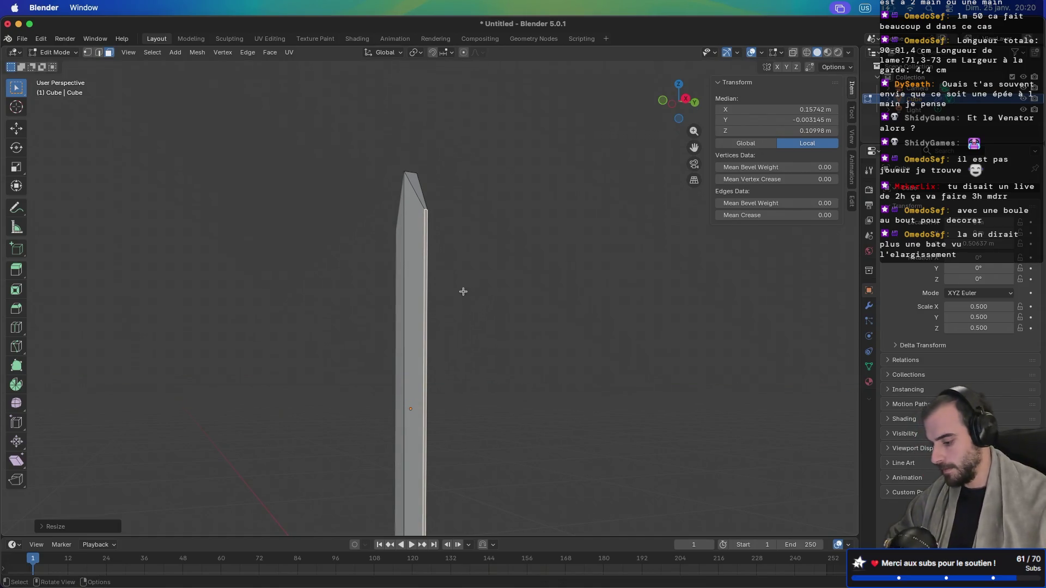
{"action": "left_click", "coordinate": [416, 185]}
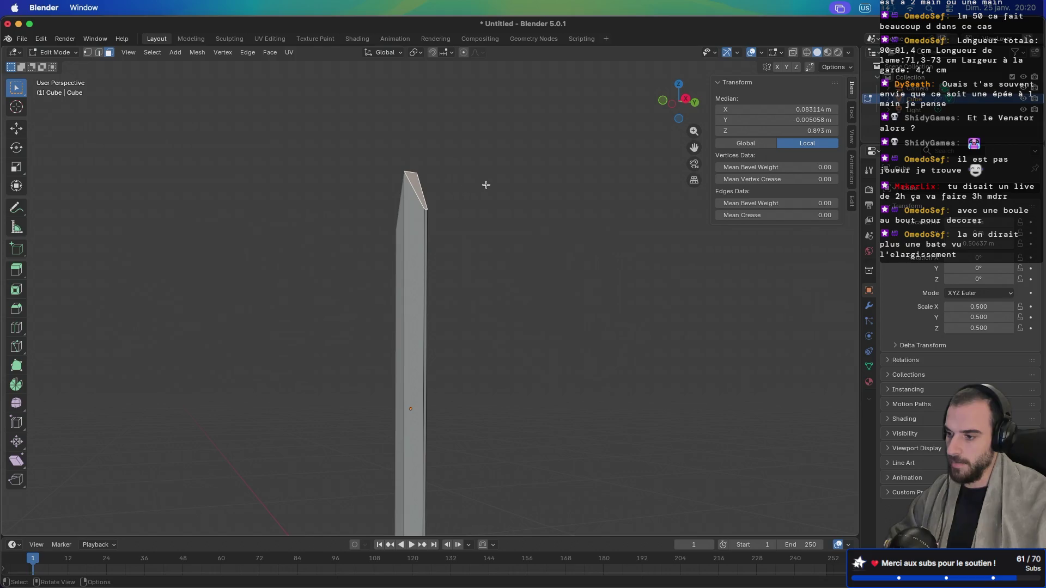
{"action": "left_click_drag", "start_coordinate": [511, 181], "coordinate": [491, 217]}
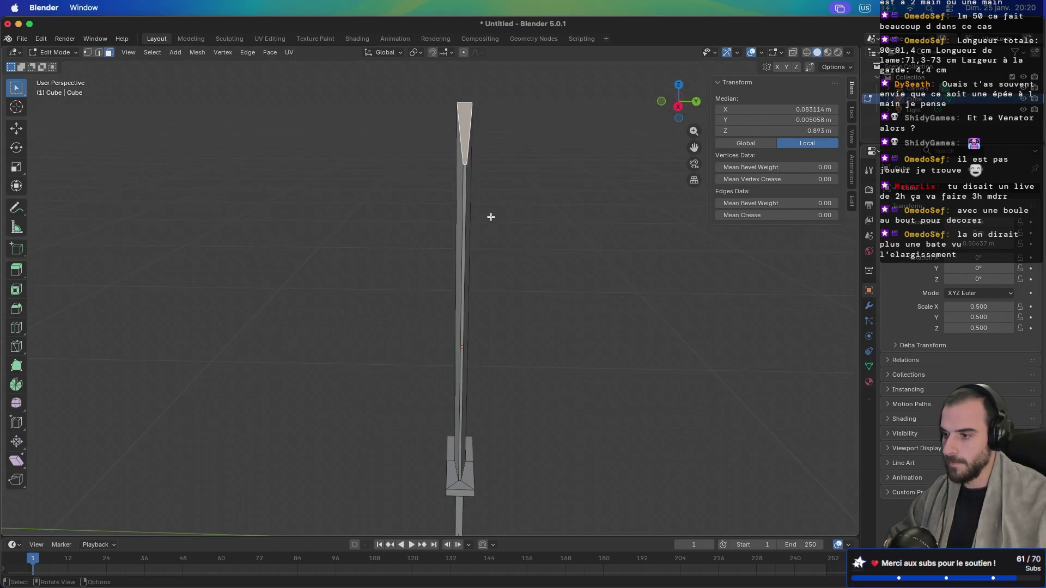
Step: In vertex mode, select the blade tip vertex and frame it in Right Orthographic view
{"action": "key", "text": "1"}
{"action": "left_click_drag", "start_coordinate": [436, 81], "coordinate": [461, 116]}
{"action": "key", "text": "KP_Decimal"}
{"action": "key", "text": "KP_3"}
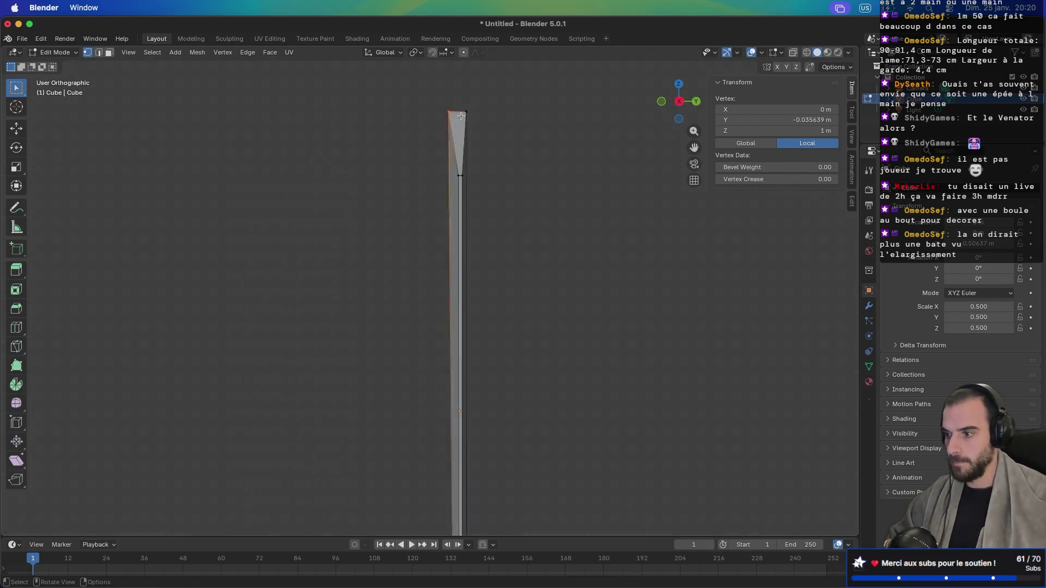
{"action": "scroll", "coordinate": [432, 316], "scroll_direction": "up", "scroll_amount": 8}
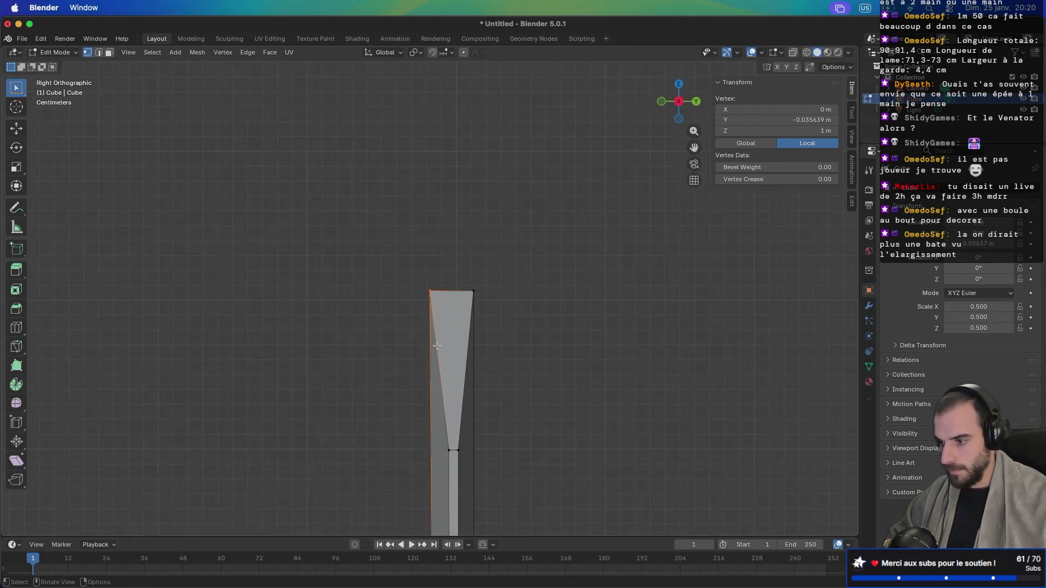
{"action": "scroll", "coordinate": [442, 350], "scroll_direction": "down", "scroll_amount": 5}
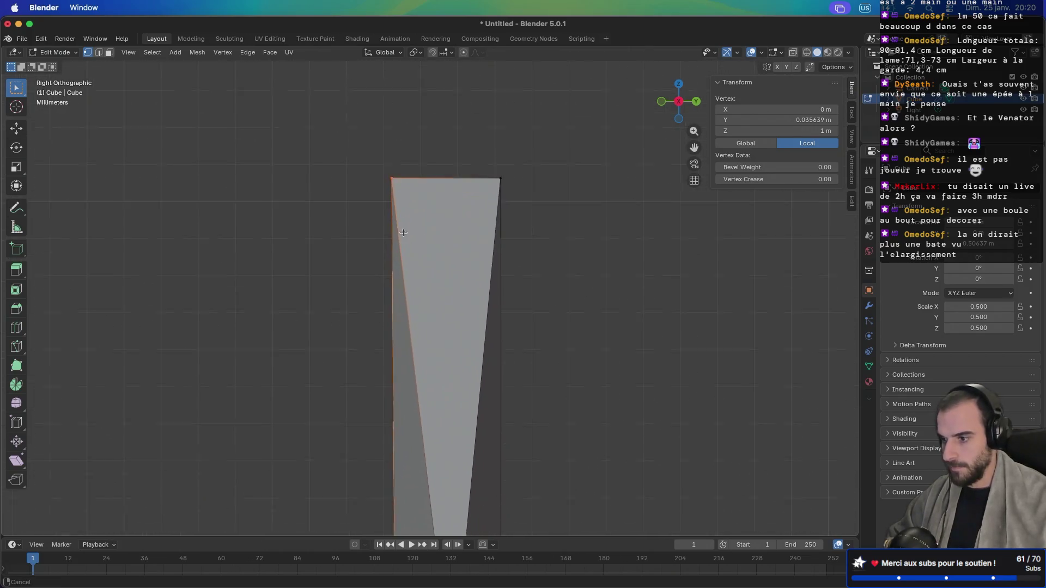
{"action": "scroll", "coordinate": [401, 215], "scroll_direction": "down", "scroll_amount": 3}
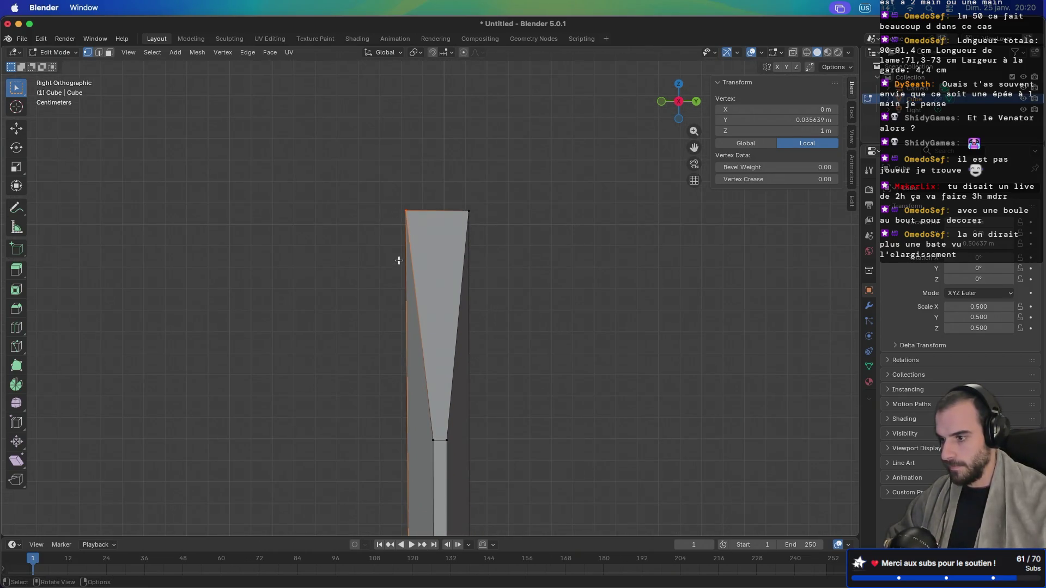
Step: Select the blade's top vertices and scale them to about 0.29 along Y
{"action": "mouse_move", "coordinate": [368, 173]}
{"action": "left_mouse_down"}
{"action": "mouse_move", "coordinate": [497, 235]}
{"action": "mouse_move", "coordinate": [507, 229]}
{"action": "left_mouse_up"}
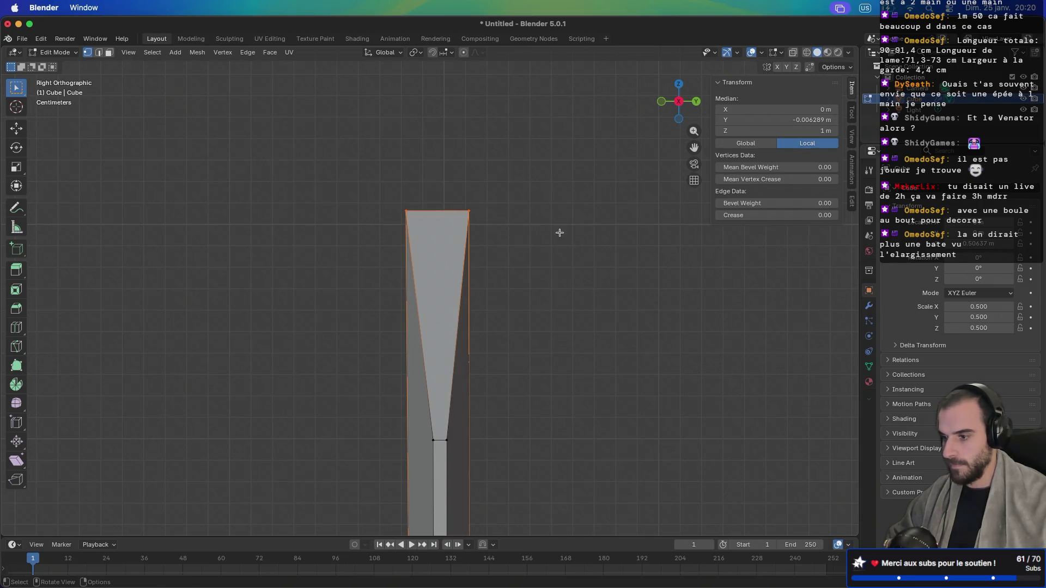
{"action": "scroll", "coordinate": [554, 233], "scroll_direction": "left", "scroll_amount": 5}
{"action": "scroll", "coordinate": [554, 233], "scroll_direction": "right", "scroll_amount": 4}
{"action": "key", "text": "s"}
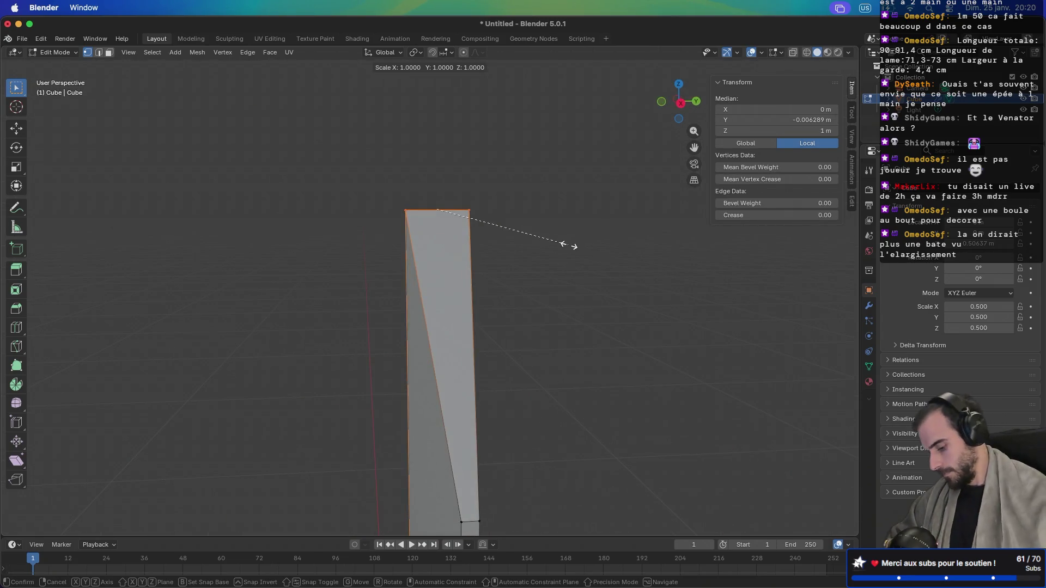
{"action": "key", "text": "y"}
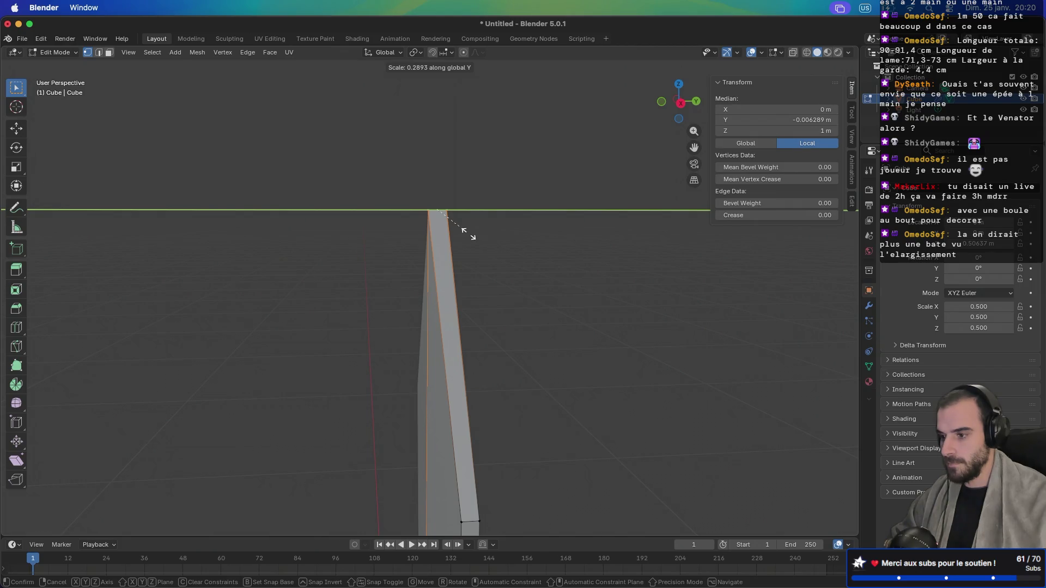
{"action": "left_click", "coordinate": [467, 233]}
Step: Orbit to face the blade's broad side and begin a loop cut across it
{"action": "scroll", "coordinate": [401, 303], "scroll_direction": "left", "scroll_amount": 5}
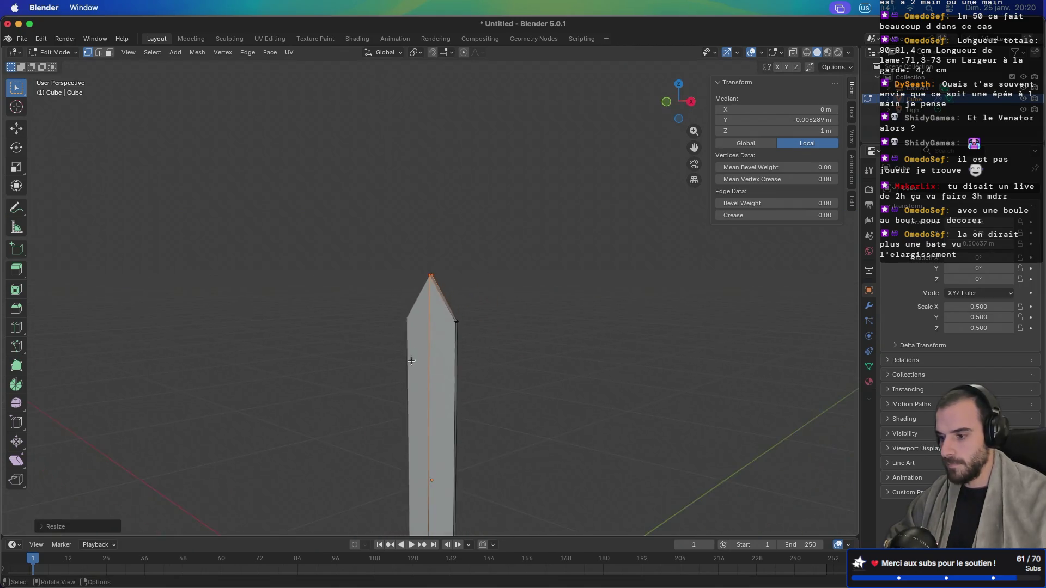
{"action": "scroll", "coordinate": [413, 358], "scroll_direction": "down", "scroll_amount": 3}
{"action": "scroll", "coordinate": [385, 409], "scroll_direction": "up", "scroll_amount": 5}
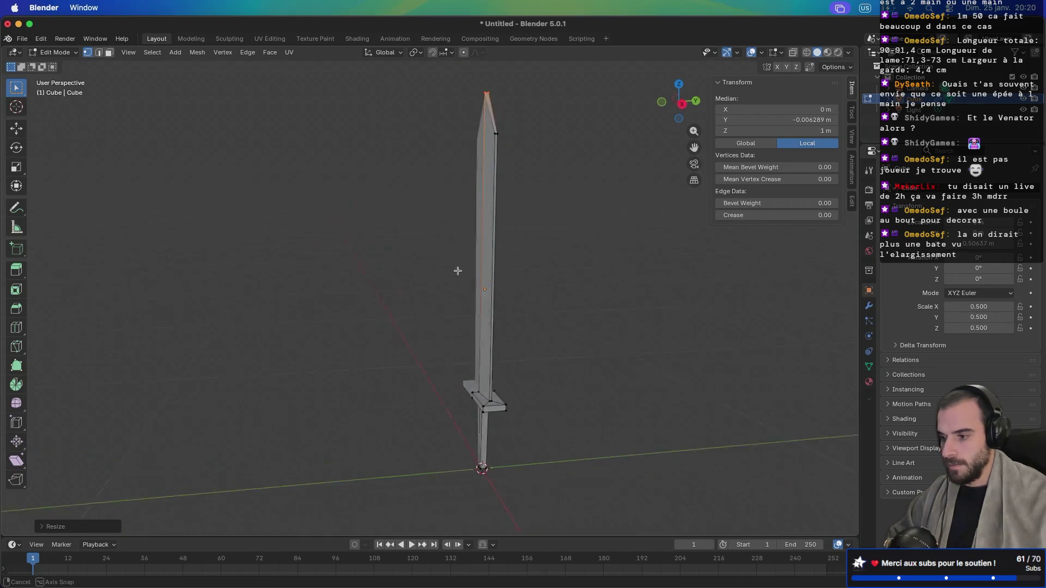
{"action": "left_click_drag", "start_coordinate": [455, 270], "coordinate": [510, 265]}
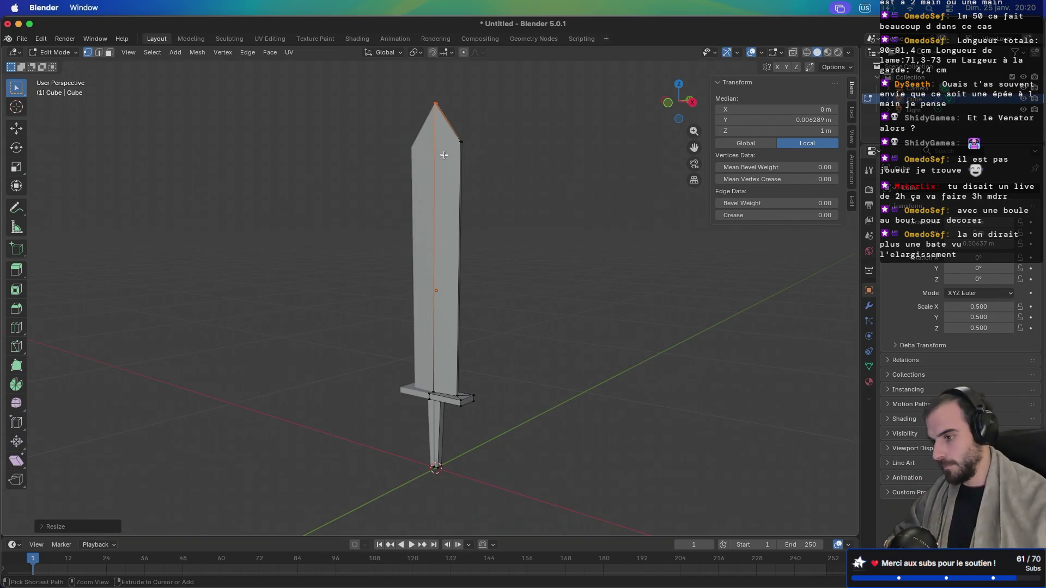
{"action": "key", "text": "ctrl+r"}
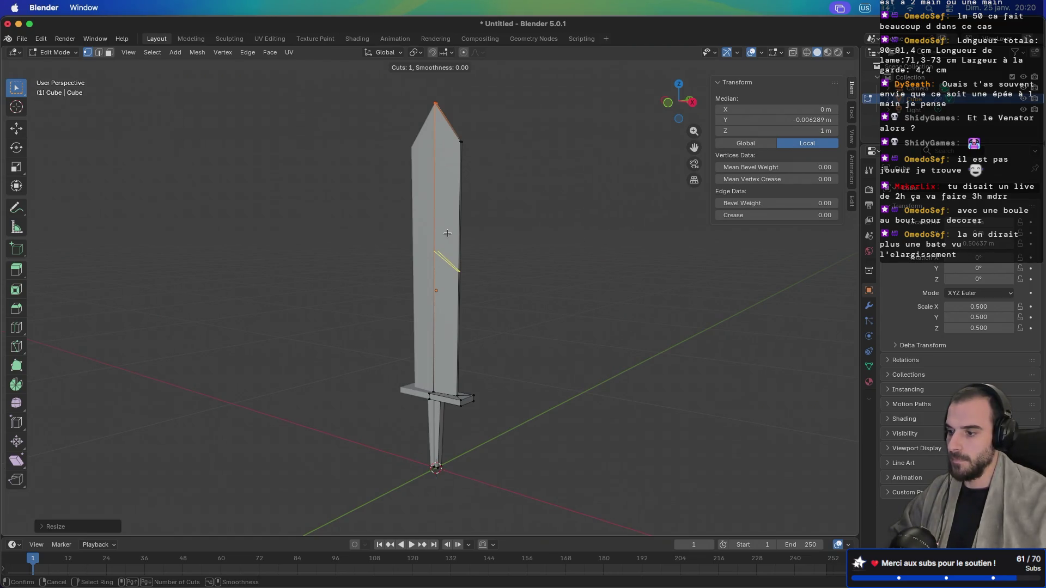
Step: Add an edge loop near the blade tip and move the top ridge vertex along Y
{"action": "left_click", "coordinate": [447, 233]}
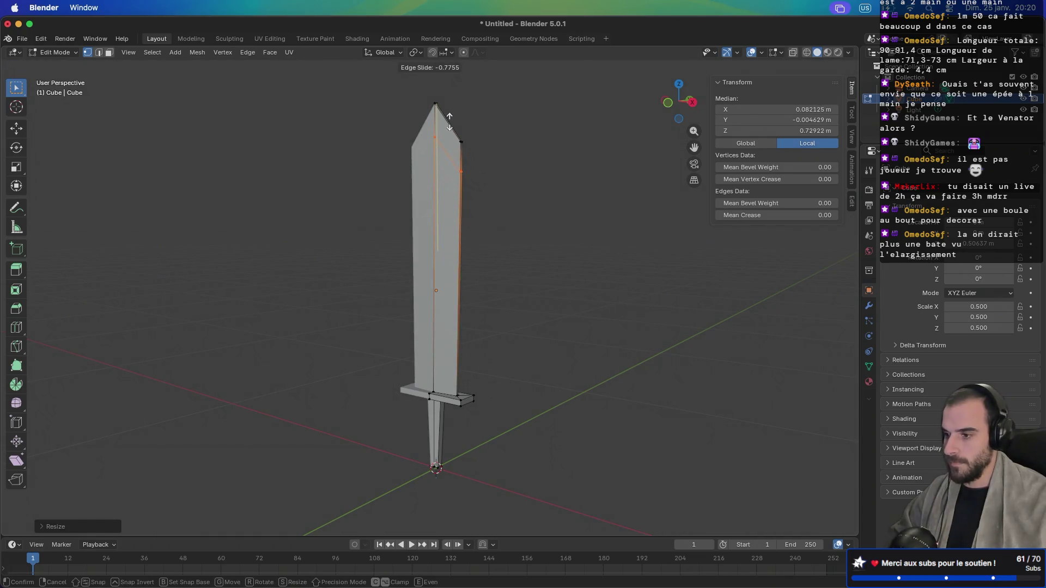
{"action": "left_click", "coordinate": [449, 121]}
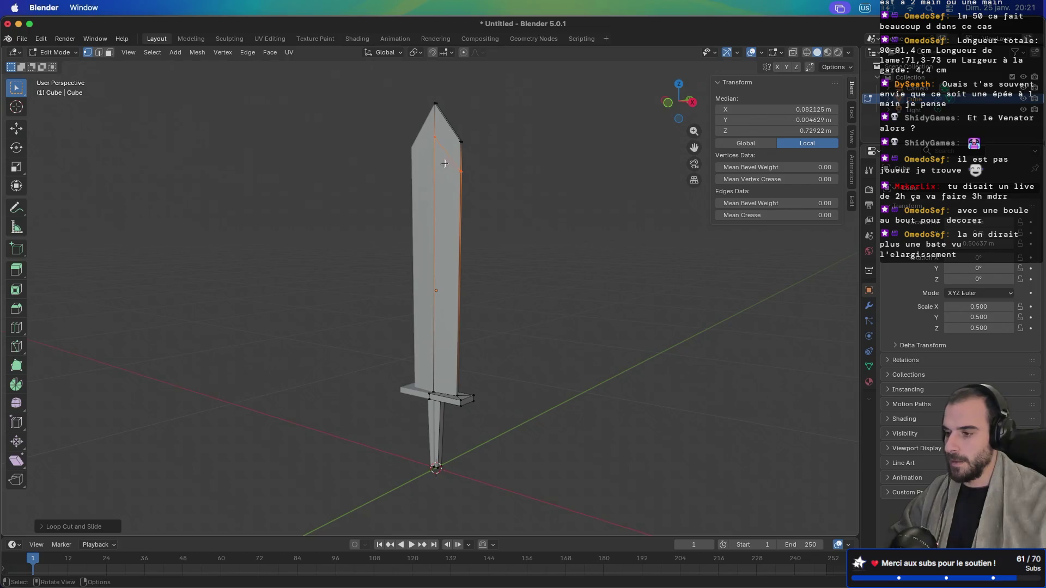
{"action": "left_click", "coordinate": [434, 135]}
{"action": "key", "text": "KP_1"}
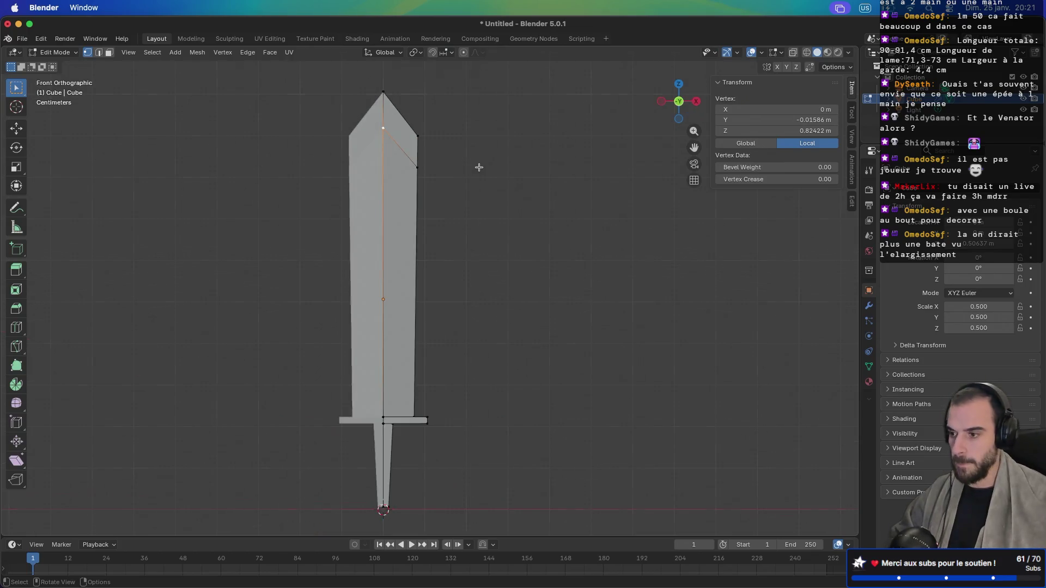
{"action": "key", "text": "KP_3"}
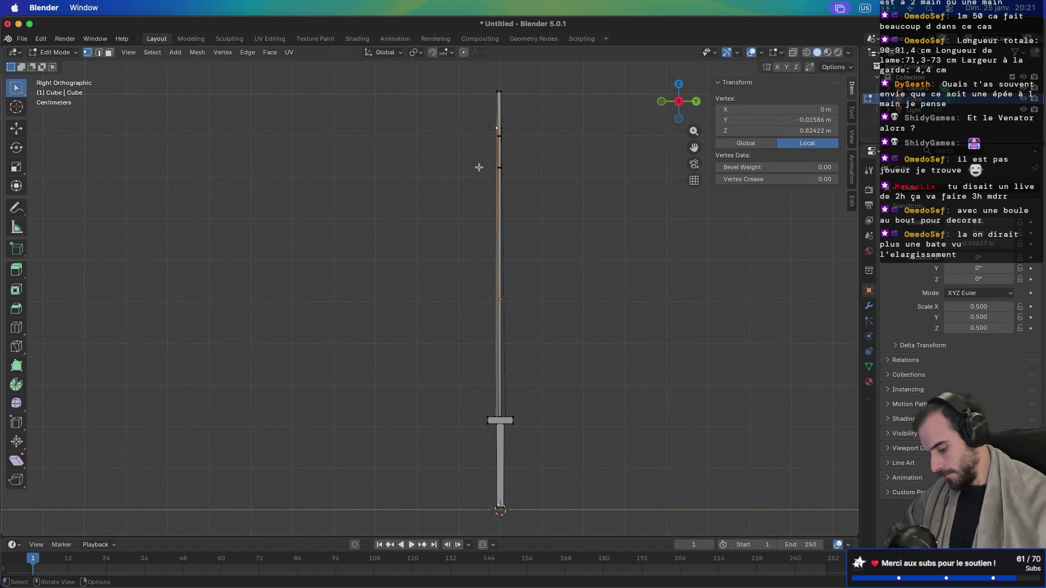
{"action": "key", "text": "g"}
{"action": "key", "text": "y"}
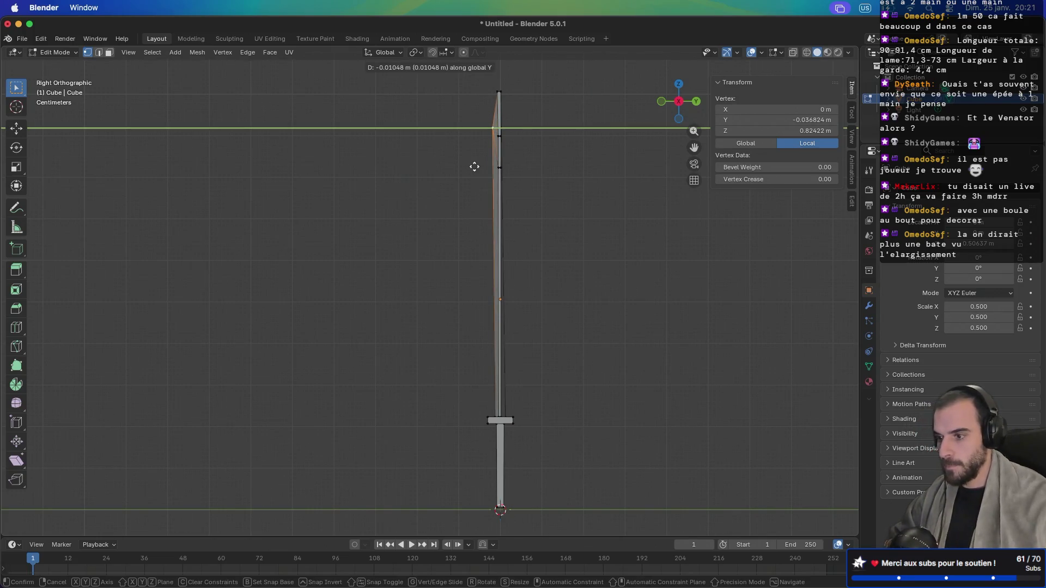
{"action": "left_click", "coordinate": [475, 166]}
Step: Select a second vertex near the blade tip and delete the stray vertex
{"action": "mouse_move", "coordinate": [474, 166]}
{"action": "left_mouse_down"}
{"action": "mouse_move", "coordinate": [523, 158]}
{"action": "mouse_move", "coordinate": [494, 156]}
{"action": "left_mouse_up"}
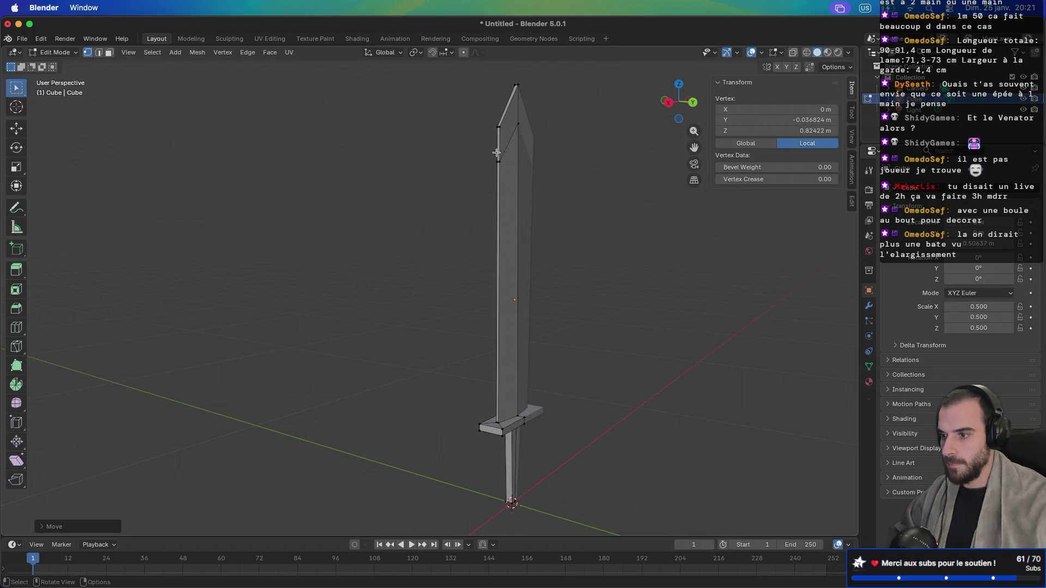
{"action": "left_click", "coordinate": [517, 126]}
{"action": "key", "text": "KP_1"}
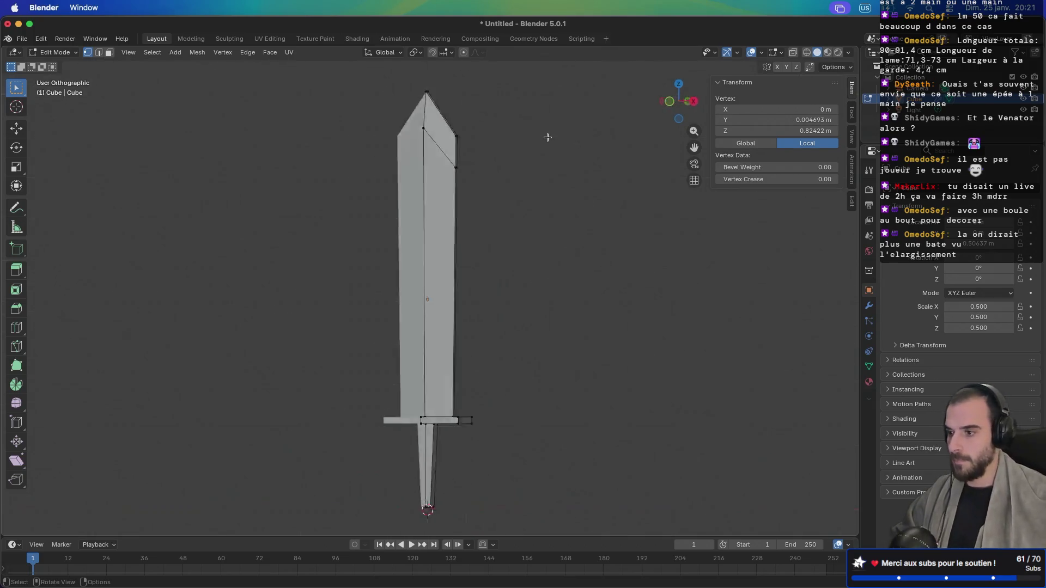
{"action": "key", "text": "KP_3"}
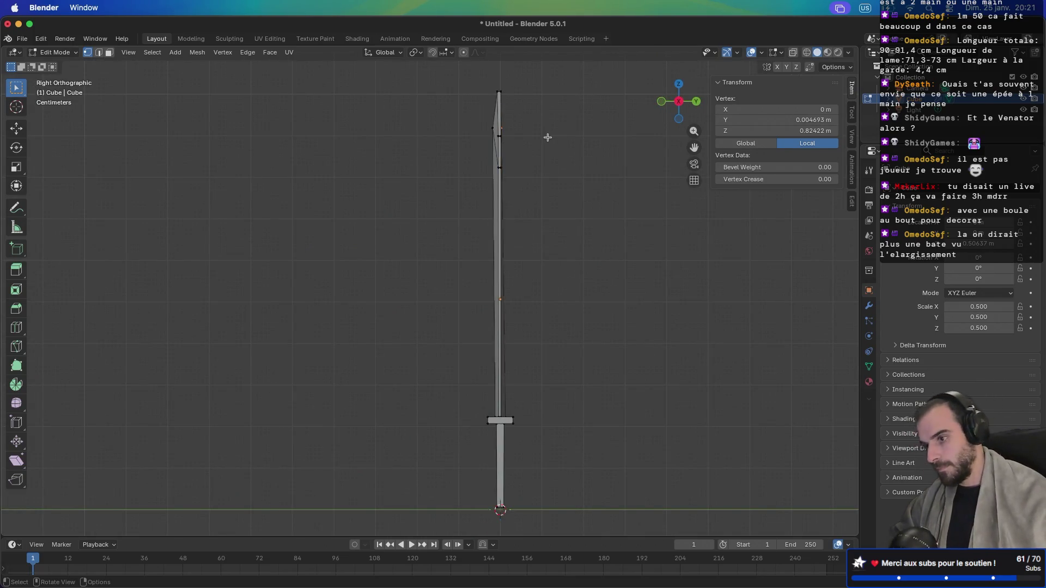
{"action": "left_click", "coordinate": [607, 186]}
{"action": "key", "text": "x"}
{"action": "left_click", "coordinate": [609, 189]}
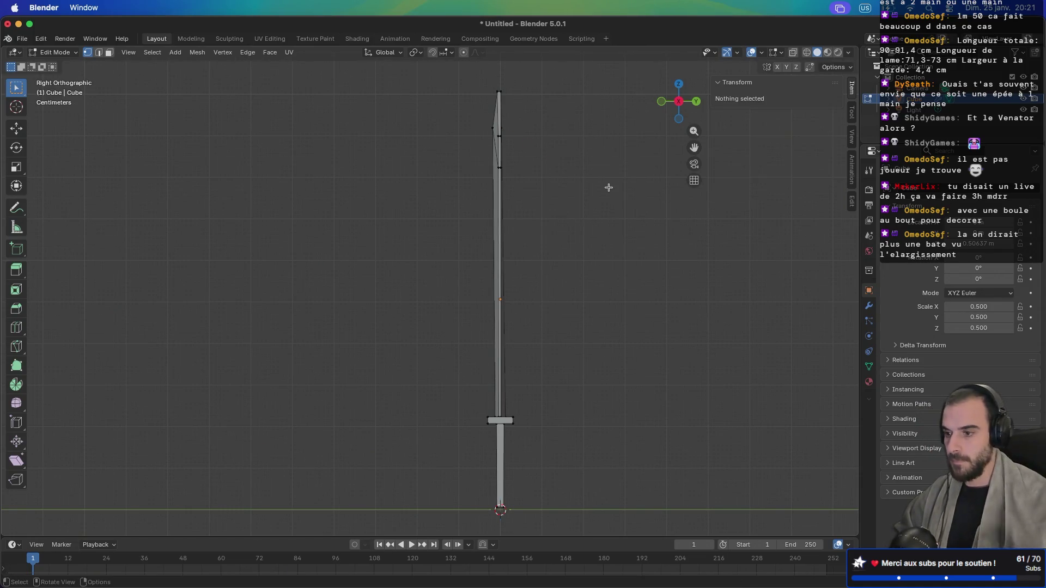
Step: Undo the deletion, move the tip vertex along Y, and return to Object Mode
{"action": "scroll", "coordinate": [608, 187], "scroll_direction": "left", "scroll_amount": 5}
{"action": "key", "text": "ctrl+z"}
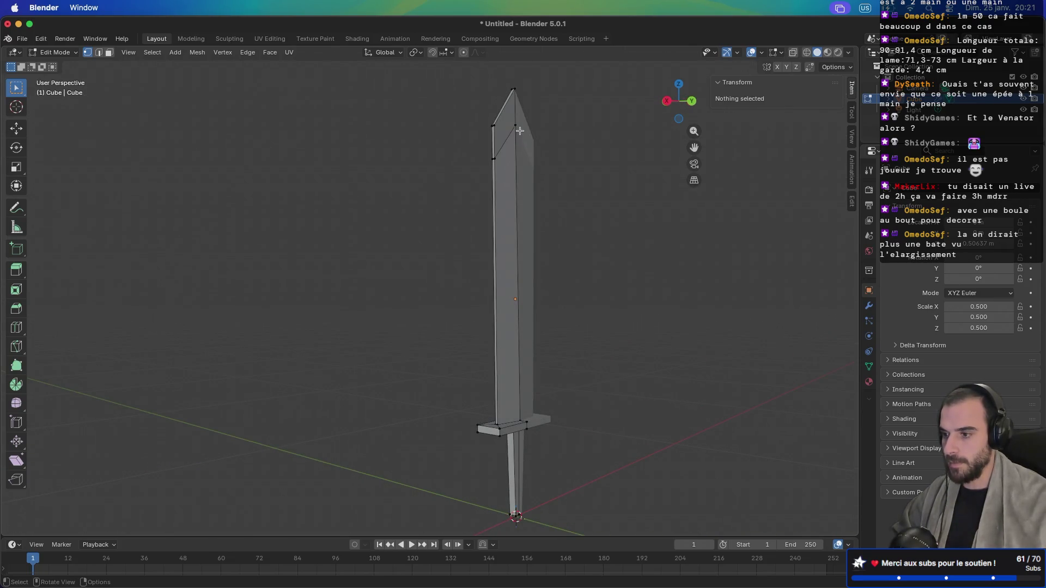
{"action": "key", "text": "KP_3"}
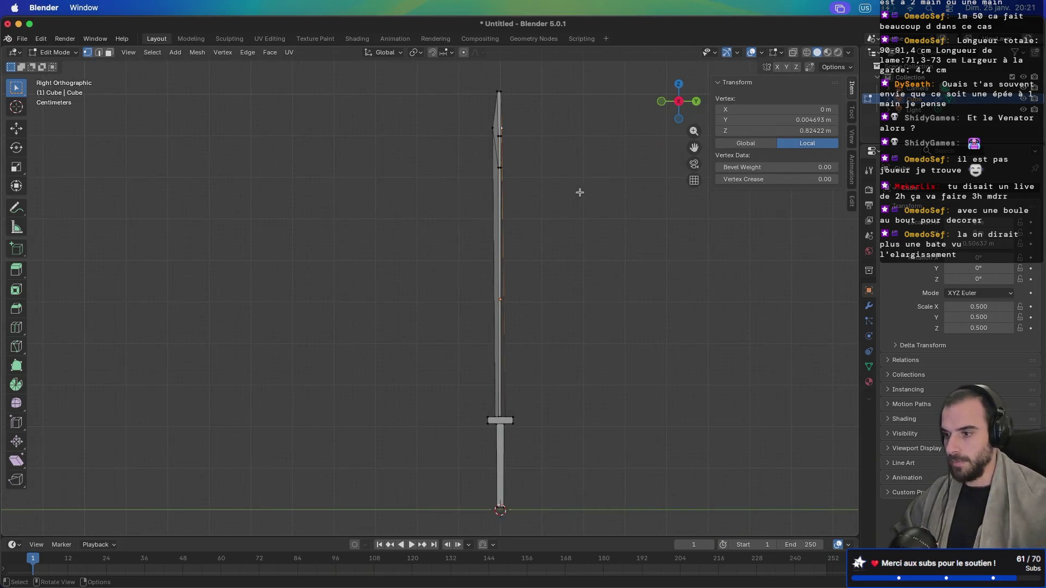
{"action": "key", "text": "g"}
{"action": "key", "text": "y"}
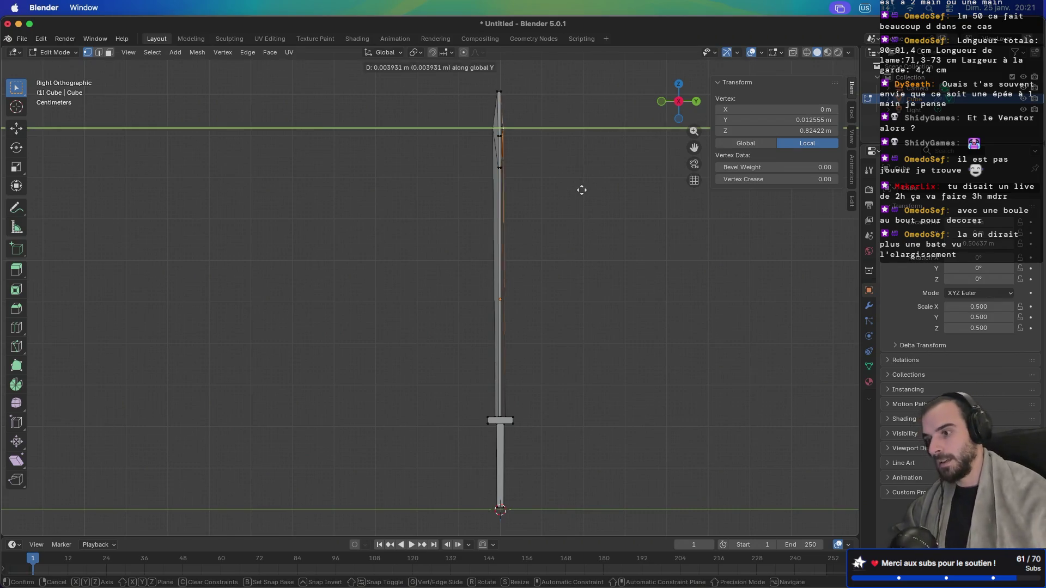
{"action": "left_click", "coordinate": [588, 189]}
{"action": "scroll", "coordinate": [588, 190], "scroll_direction": "left", "scroll_amount": 5}
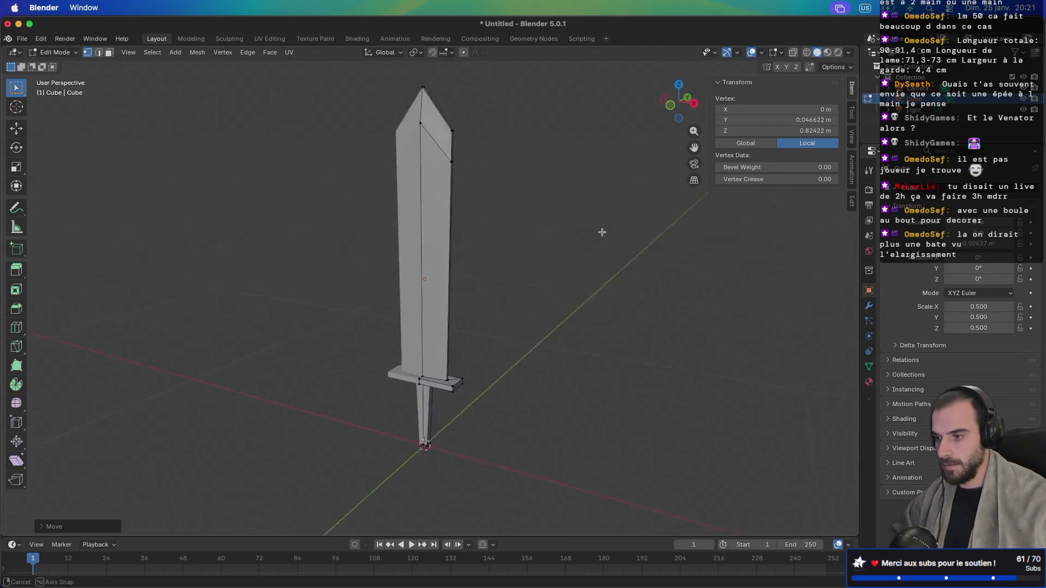
{"action": "key", "text": "Tab"}
{"action": "mouse_move", "coordinate": [533, 221]}
{"action": "left_mouse_down"}
{"action": "mouse_move", "coordinate": [485, 205]}
{"action": "mouse_move", "coordinate": [171, 205]}
{"action": "mouse_move", "coordinate": [480, 226]}
{"action": "mouse_move", "coordinate": [557, 207]}
{"action": "mouse_move", "coordinate": [490, 205]}
{"action": "mouse_move", "coordinate": [515, 202]}
{"action": "left_mouse_up"}
Step: Re-enter Edit Mode, cancel a started loop cut, and orbit down to the handle's bottom end
{"action": "scroll", "coordinate": [469, 215], "scroll_direction": "up", "scroll_amount": 4}
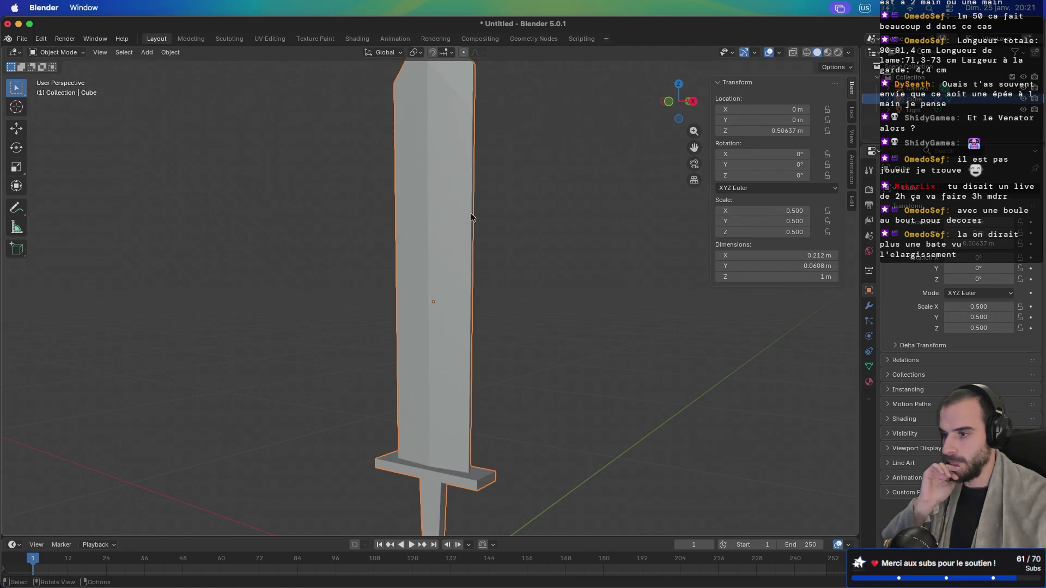
{"action": "scroll", "coordinate": [471, 213], "scroll_direction": "down", "scroll_amount": 1}
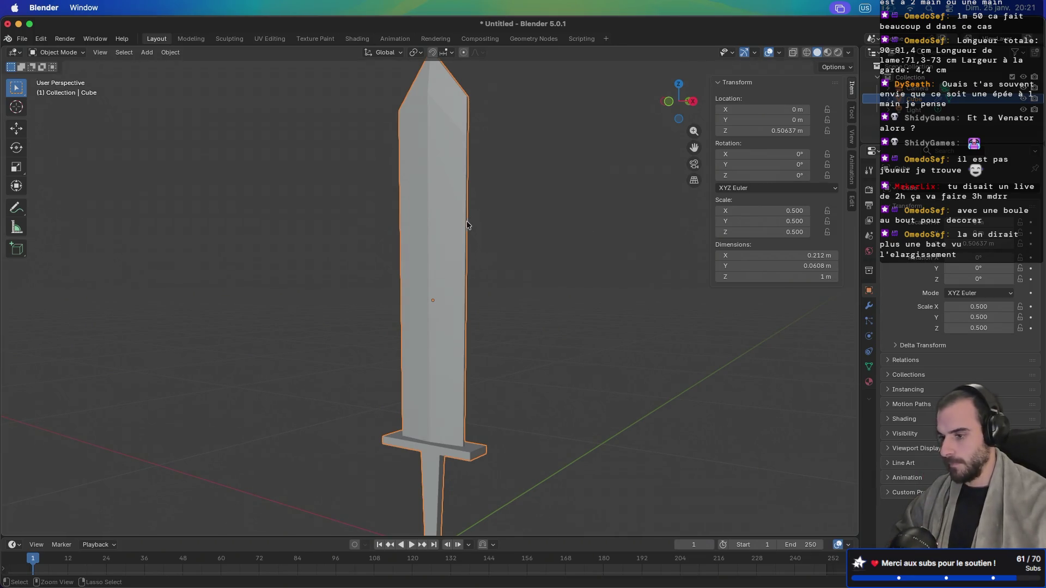
{"action": "key", "text": "Tab"}
{"action": "key", "text": "ctrl+r"}
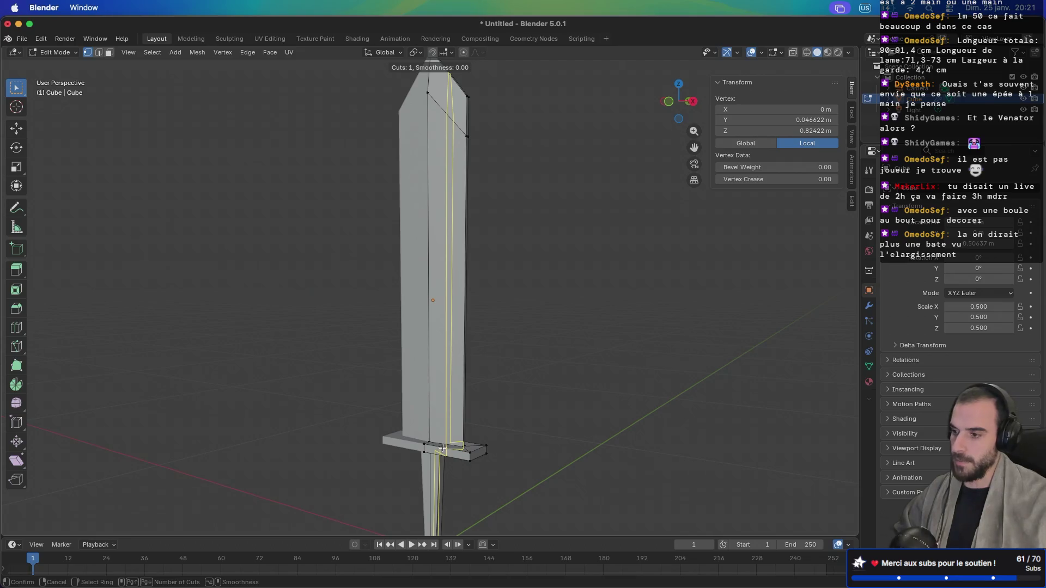
{"action": "right_click", "coordinate": [442, 452]}
{"action": "mouse_move", "coordinate": [505, 324]}
{"action": "left_mouse_down"}
{"action": "mouse_move", "coordinate": [639, 311]}
{"action": "mouse_move", "coordinate": [425, 311]}
{"action": "mouse_move", "coordinate": [665, 310]}
{"action": "mouse_move", "coordinate": [609, 299]}
{"action": "mouse_move", "coordinate": [498, 303]}
{"action": "mouse_move", "coordinate": [451, 264]}
{"action": "mouse_move", "coordinate": [498, 352]}
{"action": "mouse_move", "coordinate": [501, 275]}
{"action": "mouse_move", "coordinate": [516, 327]}
{"action": "left_mouse_up"}
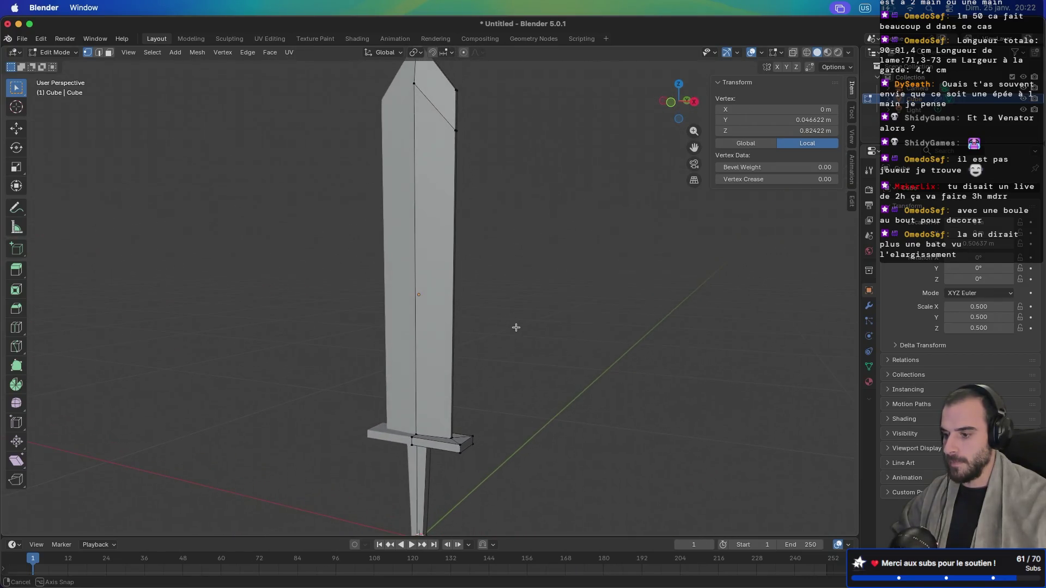
{"action": "mouse_move", "coordinate": [493, 364]}
{"action": "left_mouse_down"}
{"action": "mouse_move", "coordinate": [474, 395]}
{"action": "mouse_move", "coordinate": [472, 327]}
{"action": "mouse_move", "coordinate": [461, 361]}
{"action": "mouse_move", "coordinate": [510, 375]}
{"action": "mouse_move", "coordinate": [528, 437]}
{"action": "mouse_move", "coordinate": [542, 349]}
{"action": "left_mouse_up"}
Step: Loop-cut near the handle bottom, then widen the bottom faces horizontally with Shift+Z scaling
{"action": "key", "text": "ctrl+r"}
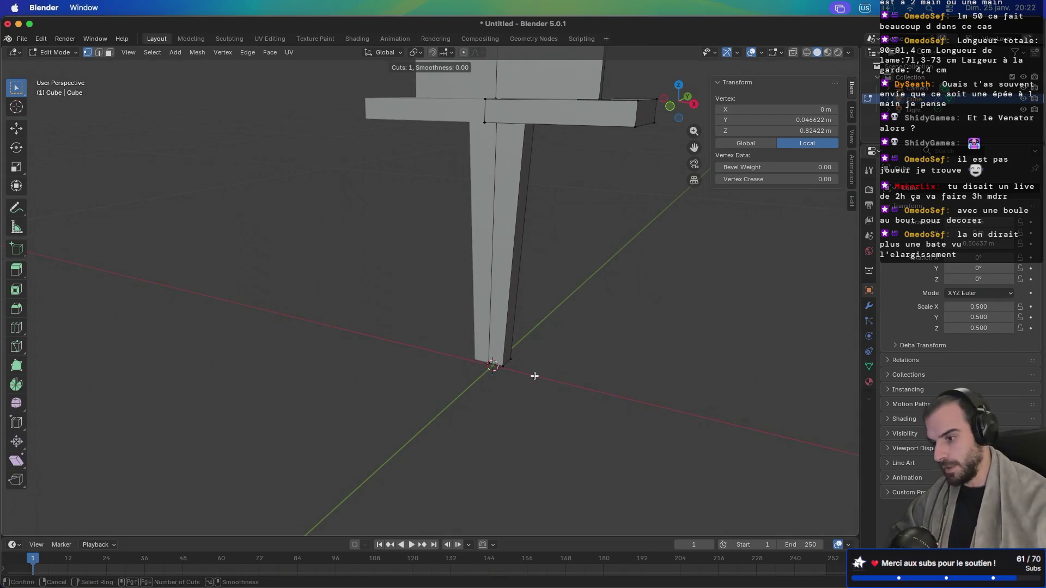
{"action": "left_click", "coordinate": [503, 349]}
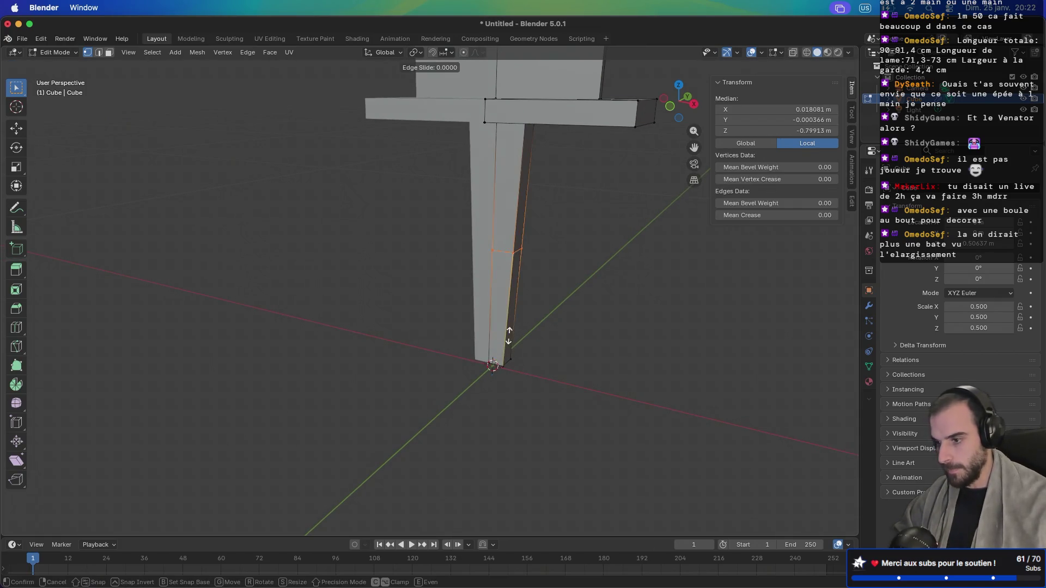
{"action": "left_click", "coordinate": [508, 431]}
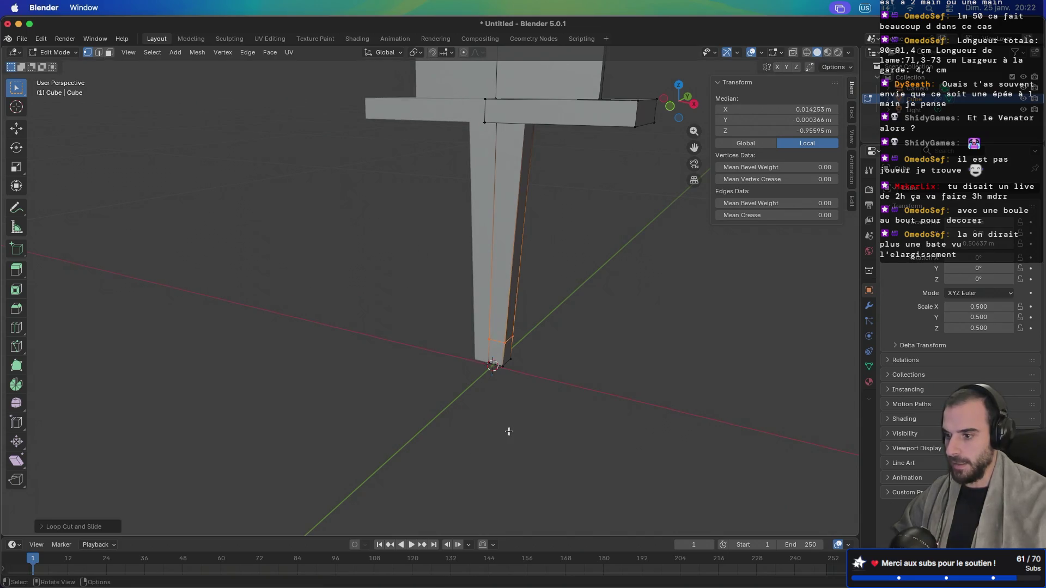
{"action": "left_click", "coordinate": [497, 355]}
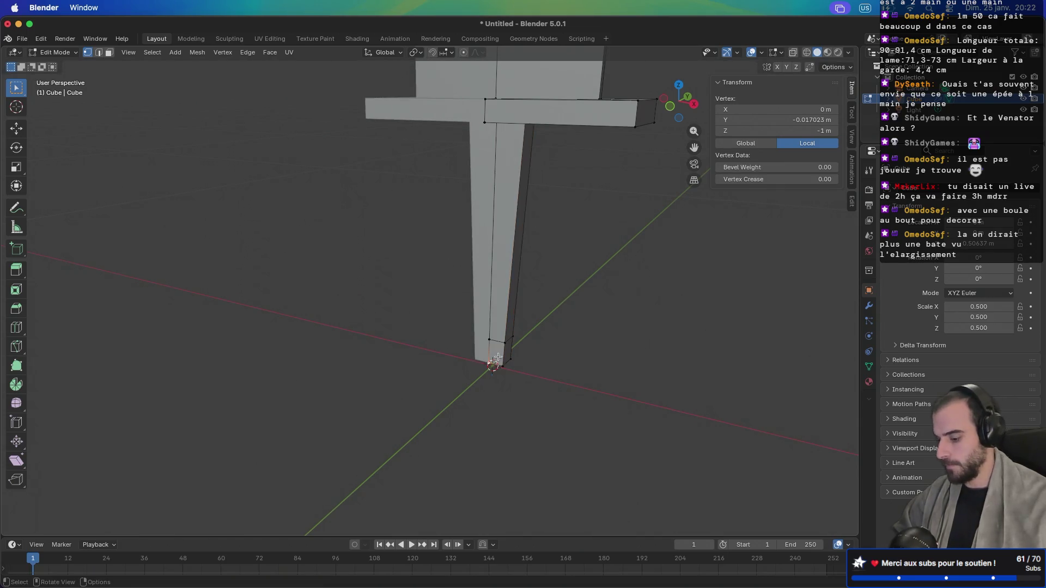
{"action": "key", "text": "3"}
{"action": "left_click", "coordinate": [499, 352]}
{"action": "left_click", "coordinate": [507, 353], "text": "ctrl"}
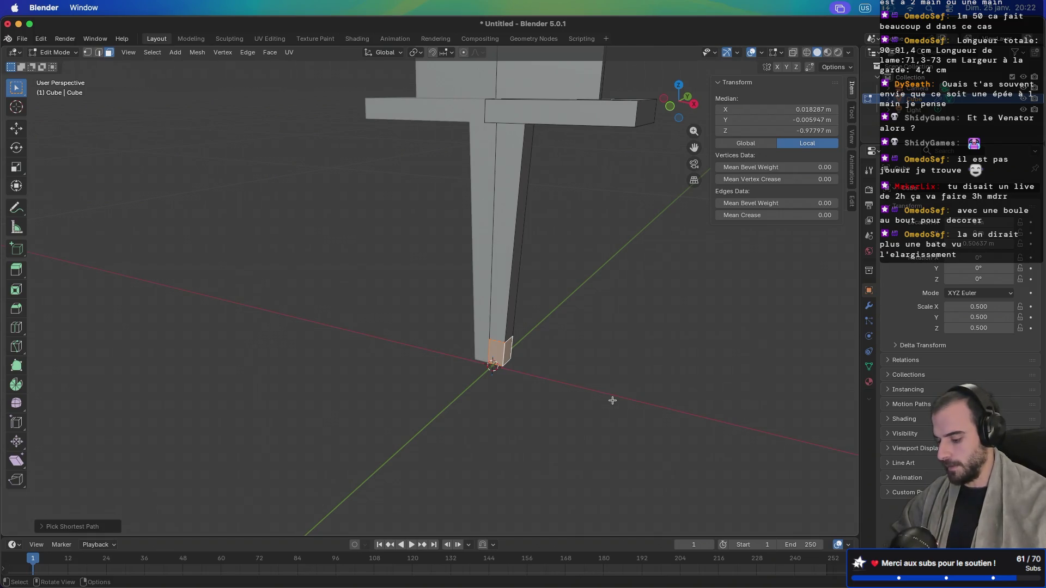
{"action": "key", "text": "s"}
{"action": "key", "text": "shift+z"}
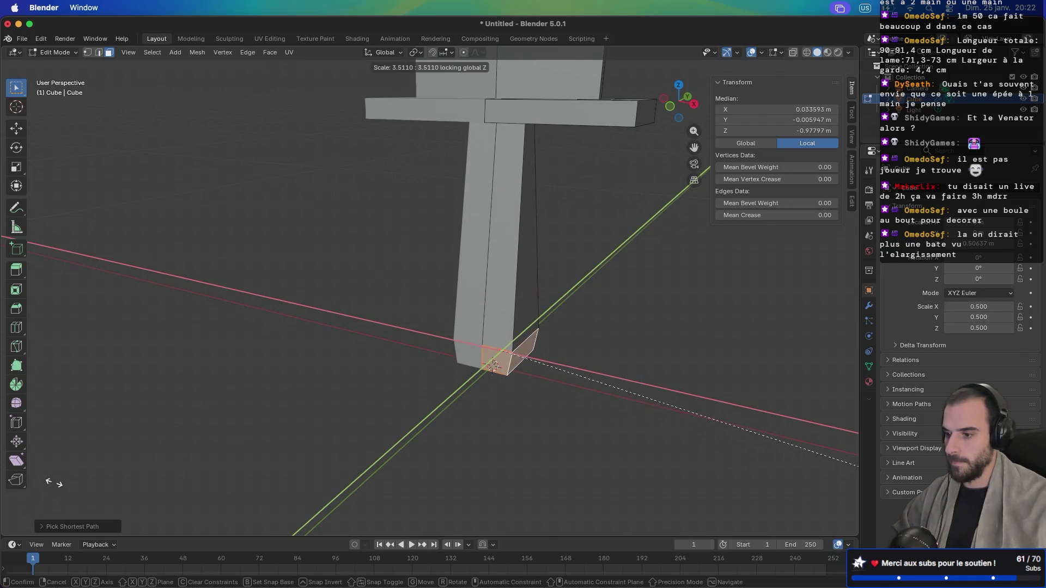
{"action": "left_click", "coordinate": [183, 452]}
Step: Add another loop just above the handle bottom and pinch it to about 0.57 scale
{"action": "left_click_drag", "start_coordinate": [311, 400], "coordinate": [346, 538]}
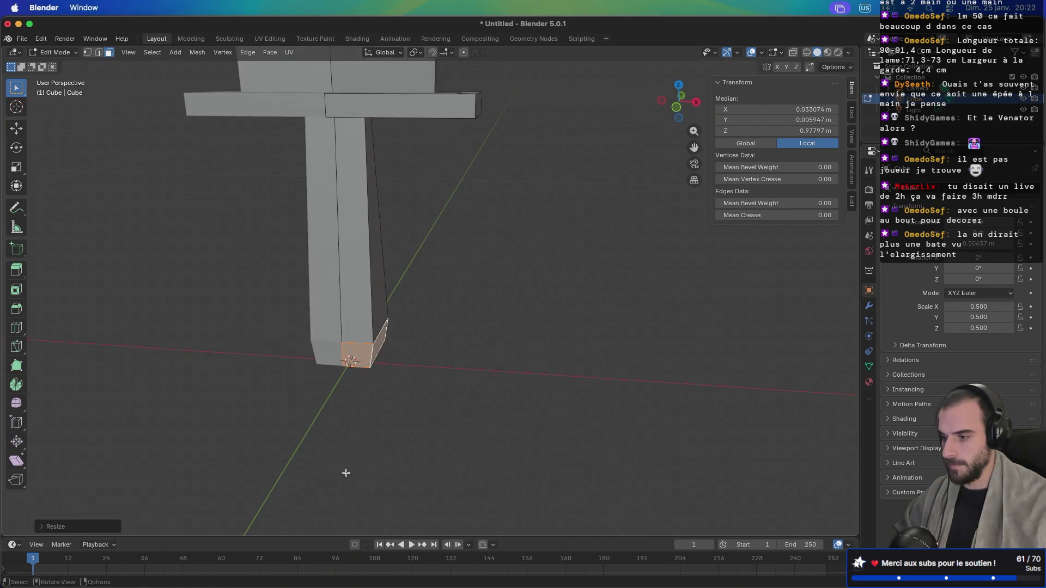
{"action": "left_click_drag", "start_coordinate": [346, 501], "coordinate": [360, 346]}
{"action": "scroll", "coordinate": [453, 287], "scroll_direction": "right", "scroll_amount": 3}
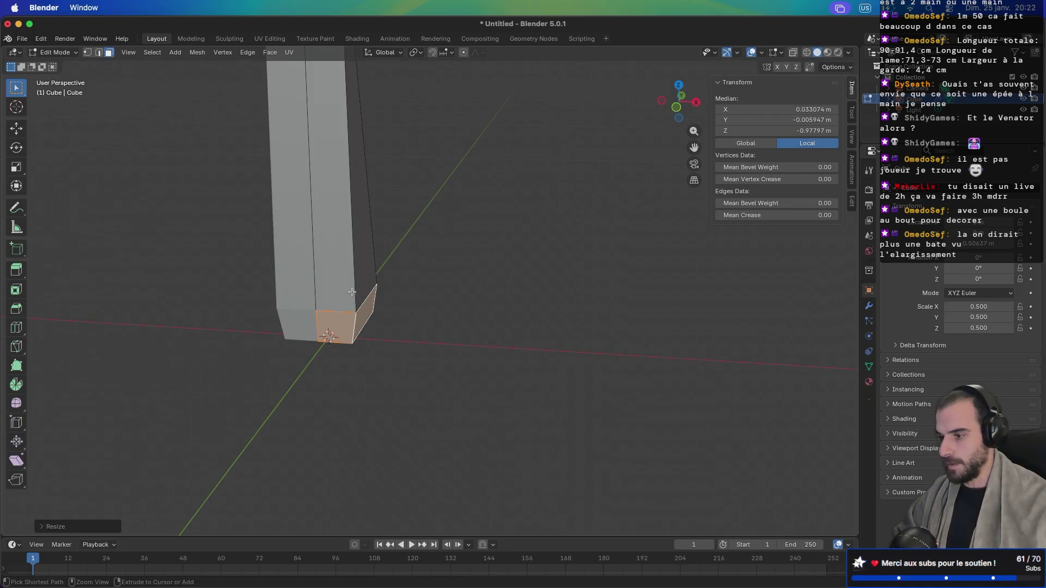
{"action": "key", "text": "ctrl+r"}
{"action": "left_click", "coordinate": [352, 257]}
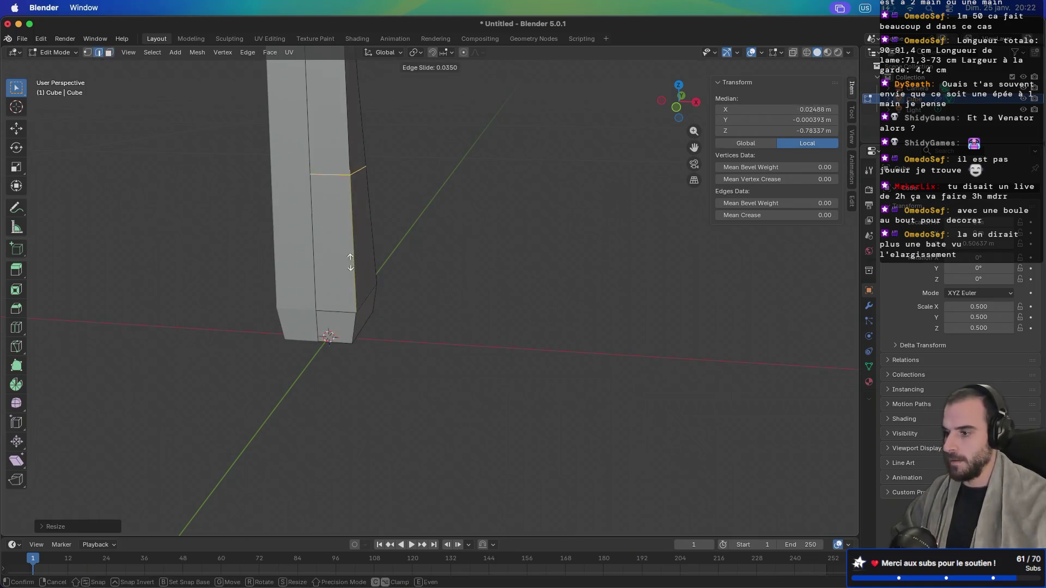
{"action": "left_click", "coordinate": [352, 452]}
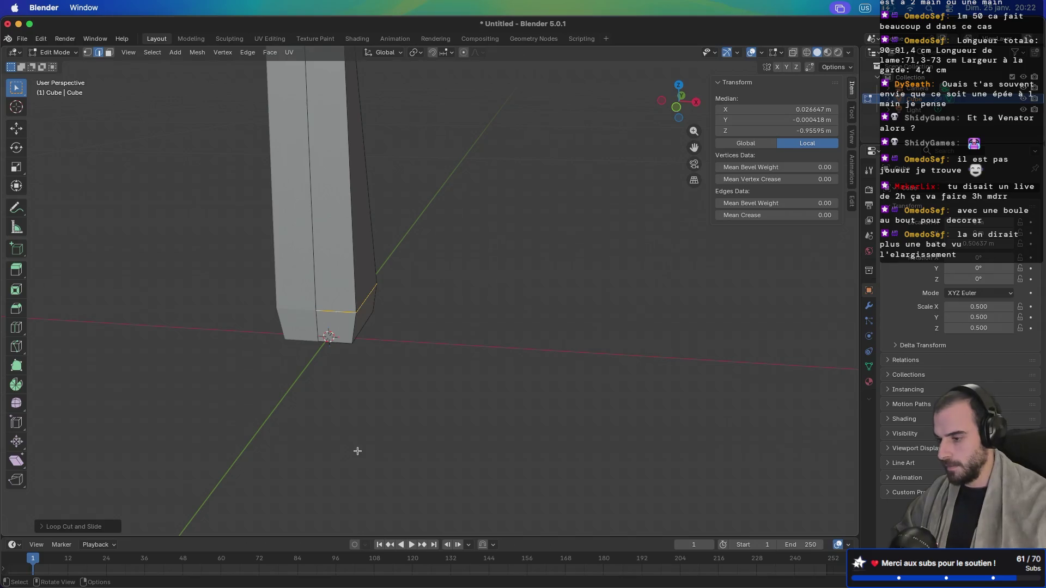
{"action": "key", "text": "s"}
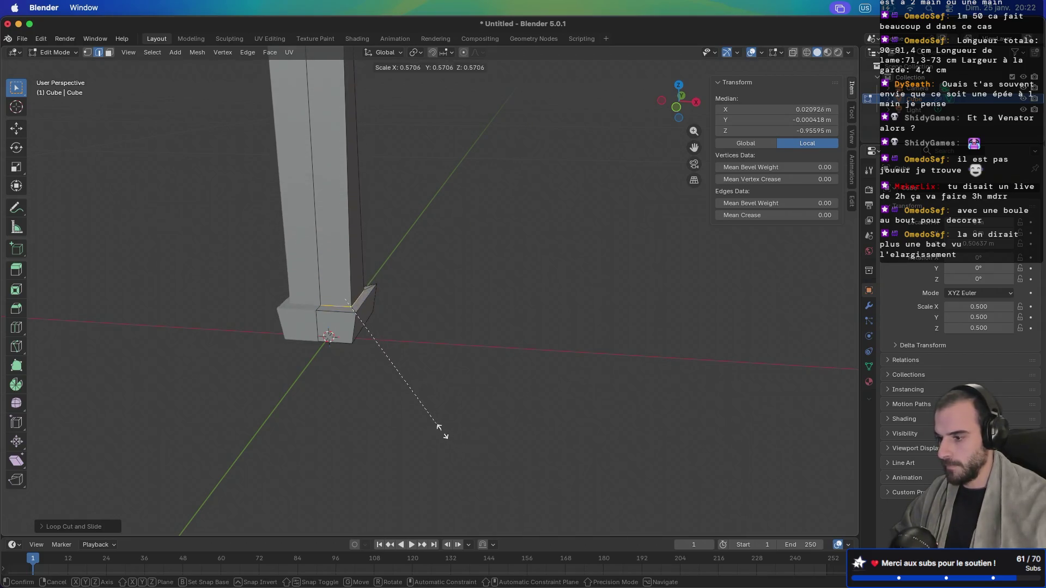
{"action": "left_click", "coordinate": [420, 418]}
{"action": "scroll", "coordinate": [358, 361], "scroll_direction": "up", "scroll_amount": 5}
{"action": "scroll", "coordinate": [296, 407], "scroll_direction": "down", "scroll_amount": 5}
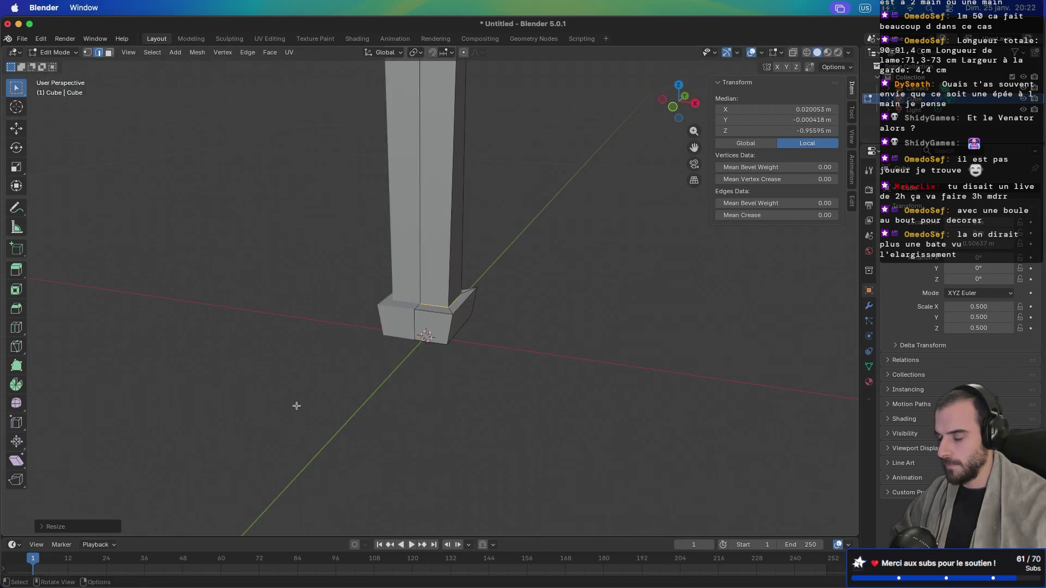
Step: Undo the handle-bottom widening so the grip ends in a small square face
{"action": "scroll", "coordinate": [364, 386], "scroll_direction": "up", "scroll_amount": 3}
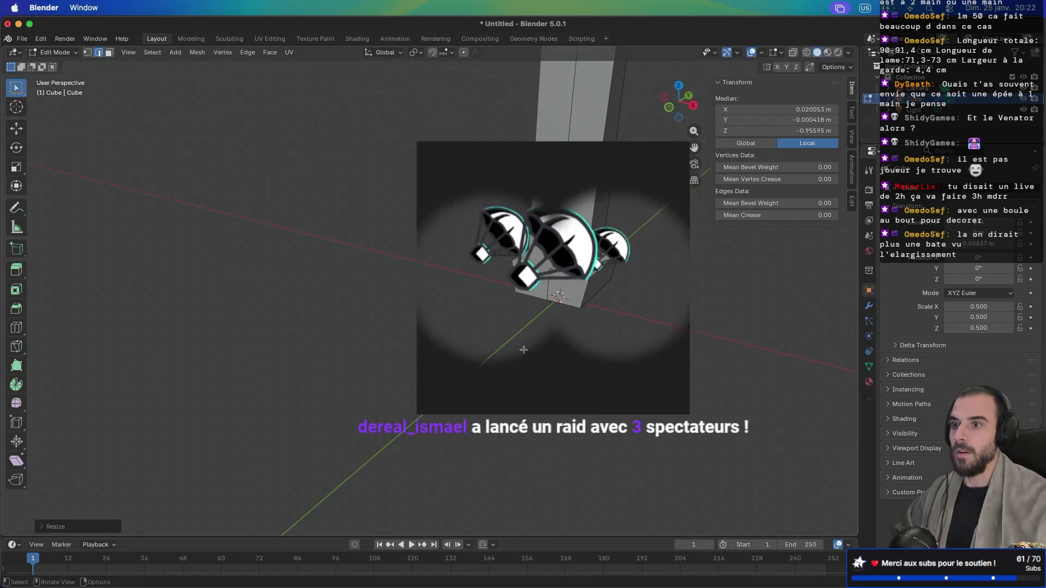
{"action": "scroll", "coordinate": [545, 273], "scroll_direction": "right", "scroll_amount": 3}
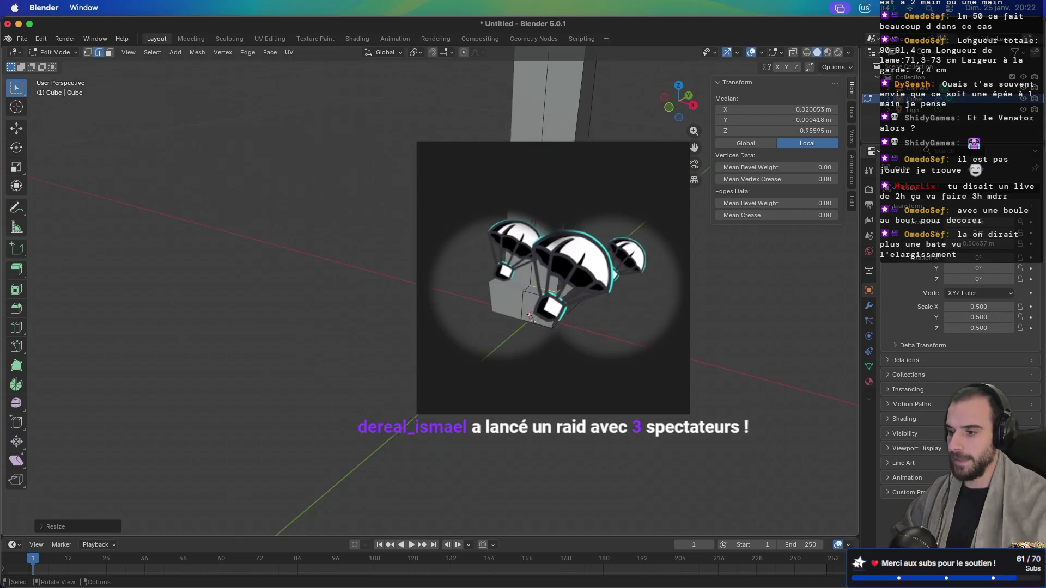
{"action": "scroll", "coordinate": [633, 333], "scroll_direction": "left", "scroll_amount": 10}
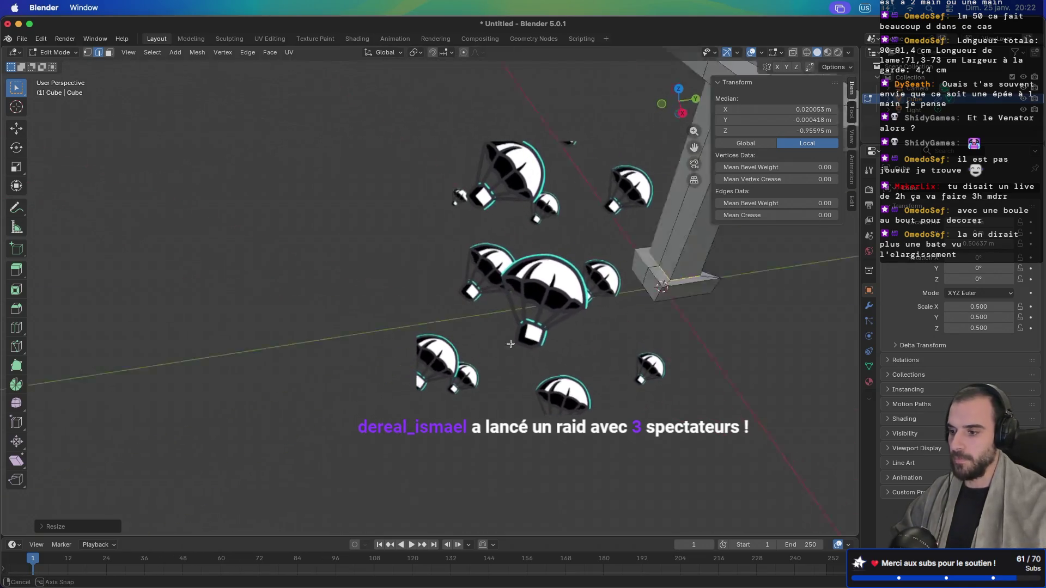
{"action": "scroll", "coordinate": [340, 190], "scroll_direction": "right", "scroll_amount": 8}
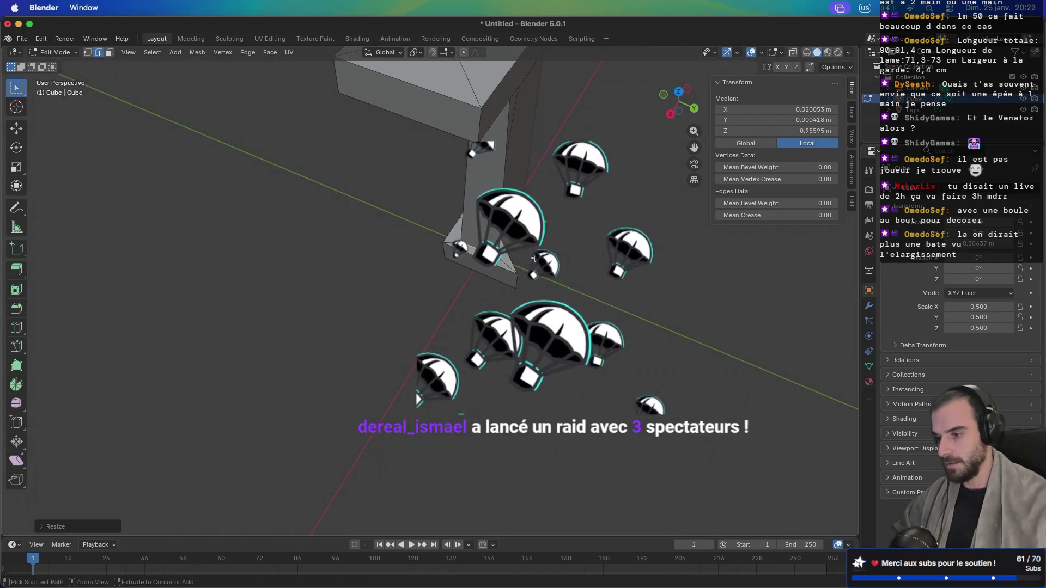
{"action": "key", "text": "ctrl+z"}
{"action": "key", "text": "ctrl+z"}
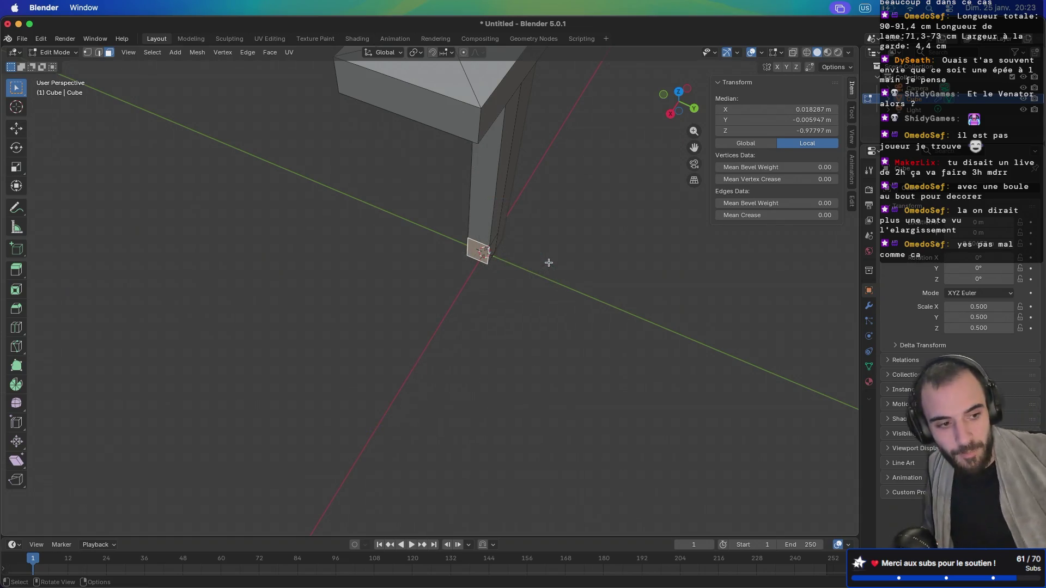
{"action": "scroll", "coordinate": [549, 263], "scroll_direction": "left", "scroll_amount": 2}
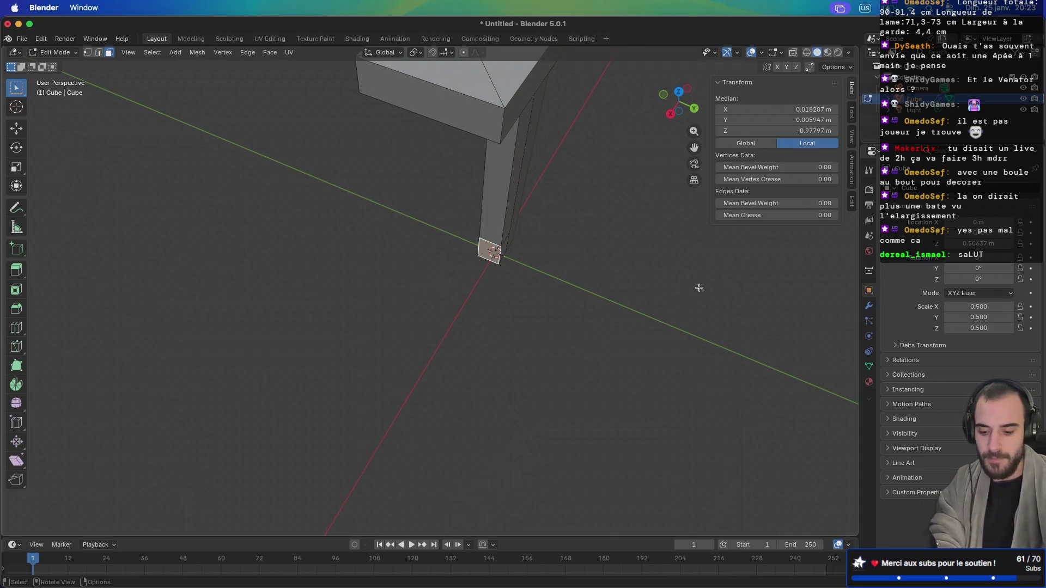
Step: Select the handle's bottom end face and widen it horizontally, keeping height unchanged
{"action": "scroll", "coordinate": [664, 311], "scroll_direction": "down", "scroll_amount": 10}
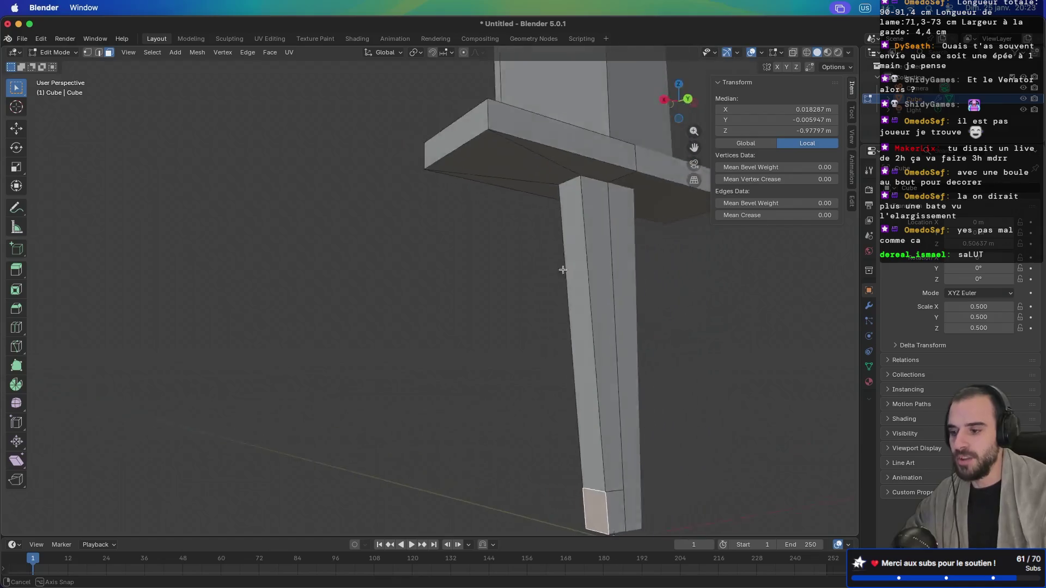
{"action": "left_click", "coordinate": [523, 424]}
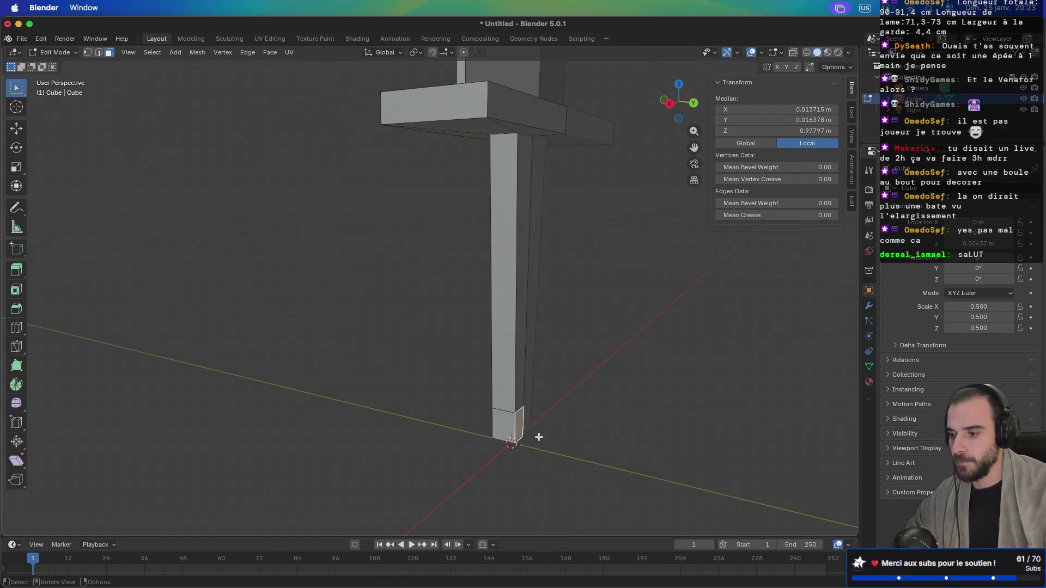
{"action": "left_click", "coordinate": [521, 429]}
{"action": "left_click", "coordinate": [513, 427]}
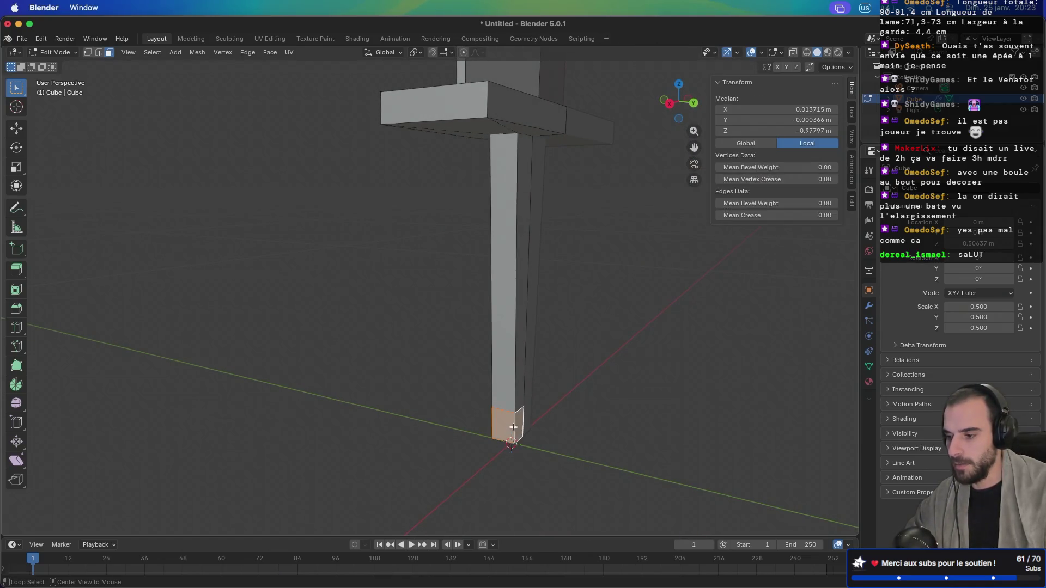
{"action": "scroll", "coordinate": [518, 415], "scroll_direction": "right", "scroll_amount": 10}
{"action": "scroll", "coordinate": [583, 405], "scroll_direction": "right", "scroll_amount": 15}
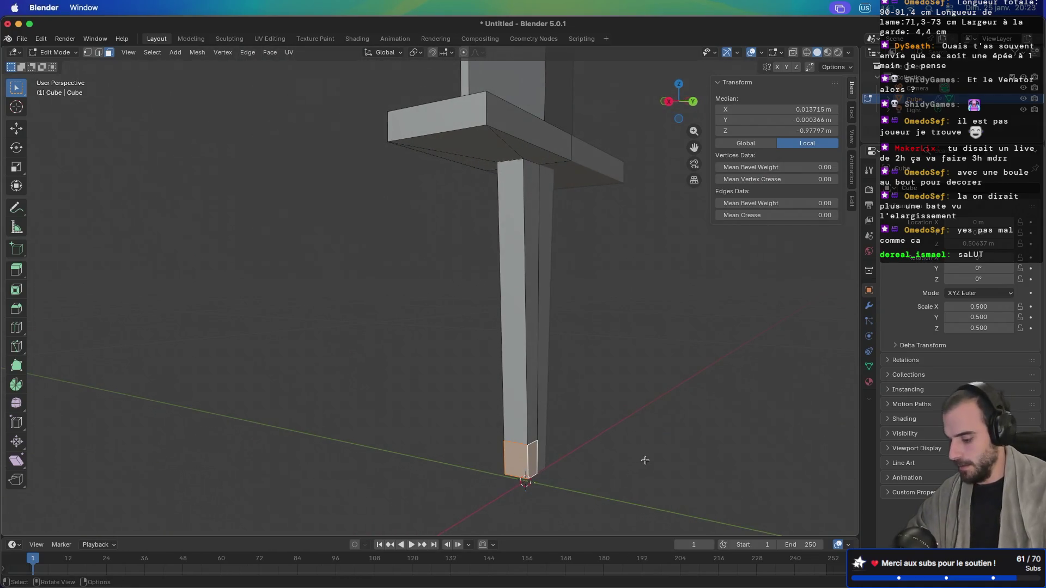
{"action": "key", "text": "s"}
{"action": "key", "text": "shift+z"}
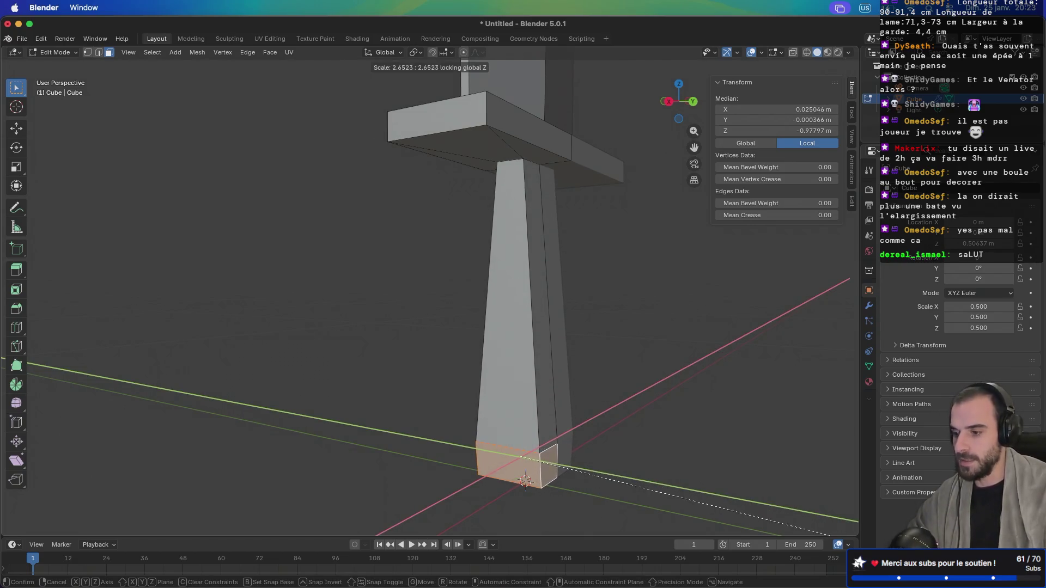
{"action": "left_click", "coordinate": [761, 516]}
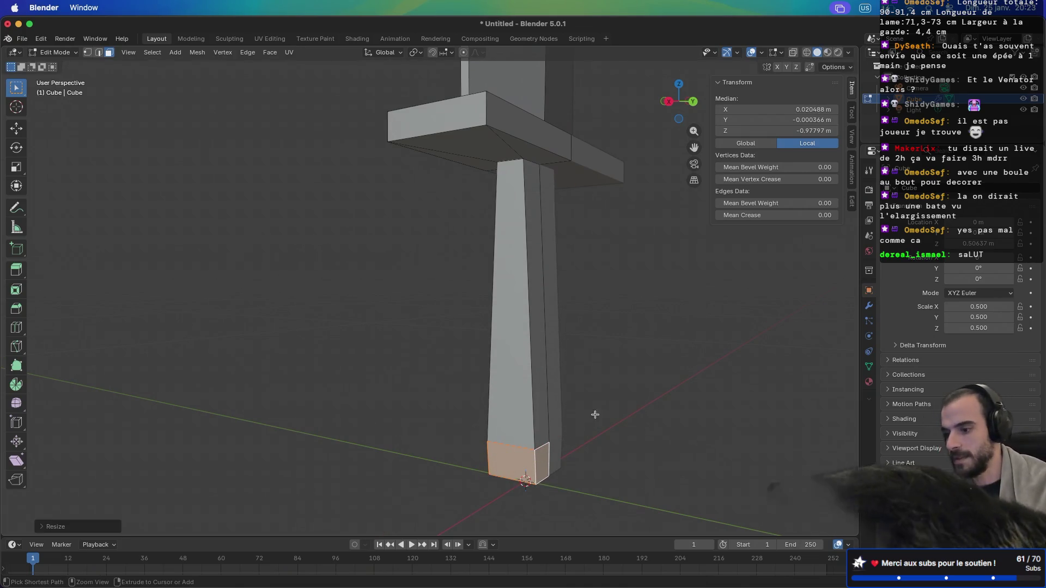
Step: Add a loop just above the widened end and shrink it to handle width, leaving a pommel block
{"action": "key", "text": "2"}
{"action": "key", "text": "g"}
{"action": "key", "text": "g"}
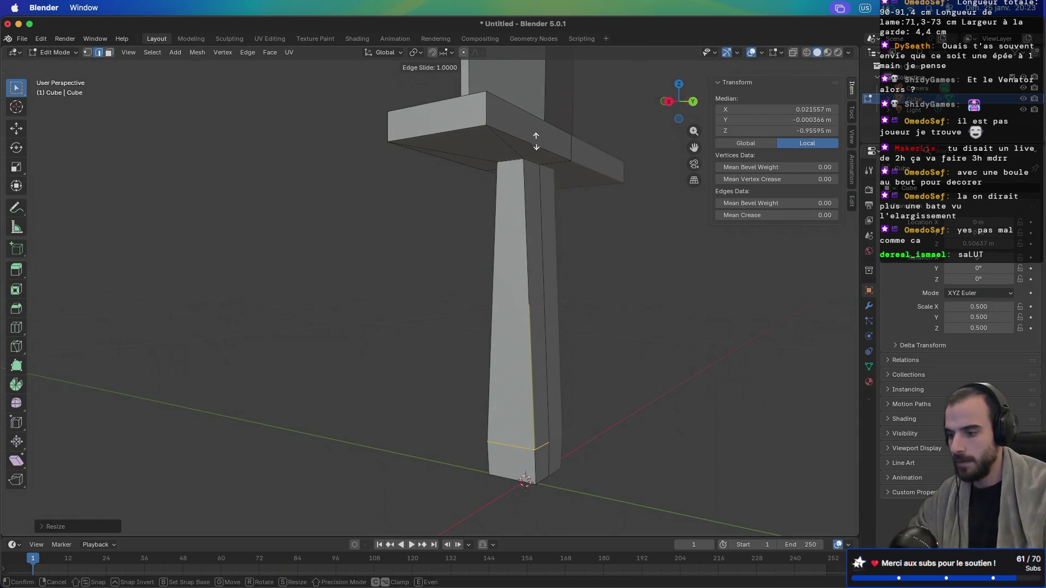
{"action": "left_click", "coordinate": [535, 139]}
{"action": "key", "text": "s"}
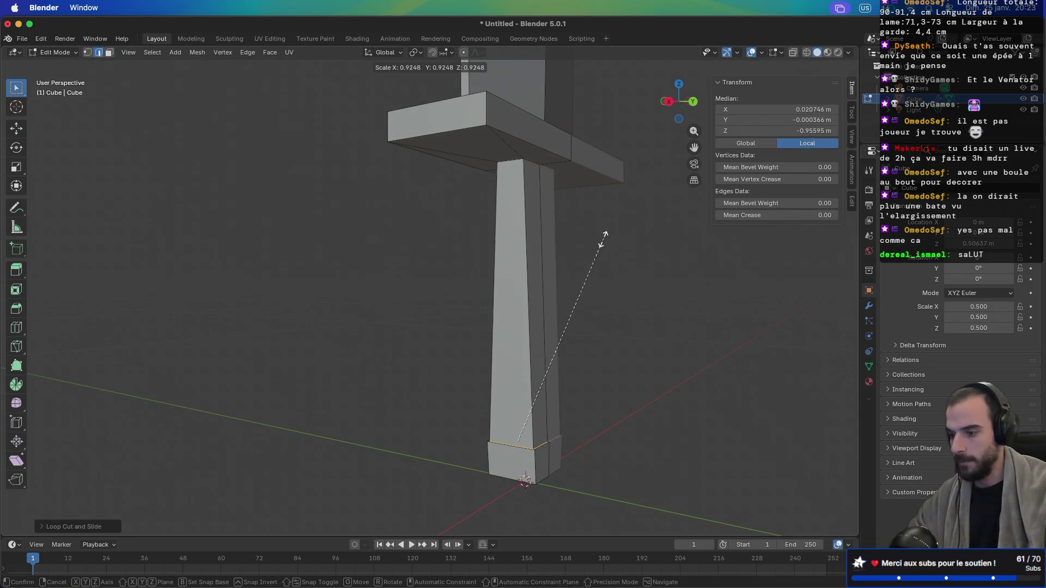
{"action": "left_click", "coordinate": [553, 338]}
{"action": "scroll", "coordinate": [404, 296], "scroll_direction": "right", "scroll_amount": 5}
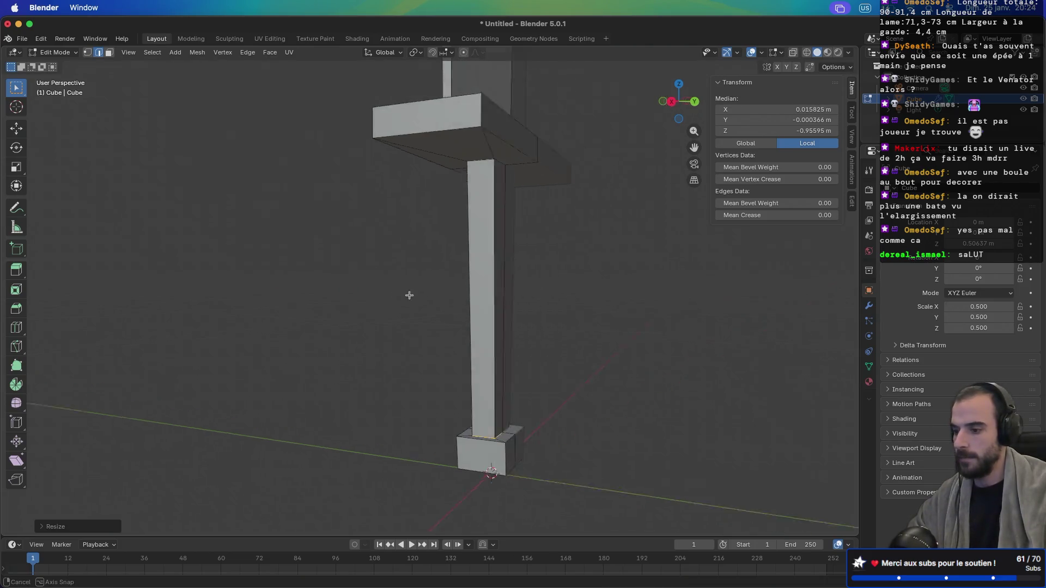
{"action": "scroll", "coordinate": [505, 301], "scroll_direction": "right", "scroll_amount": 5}
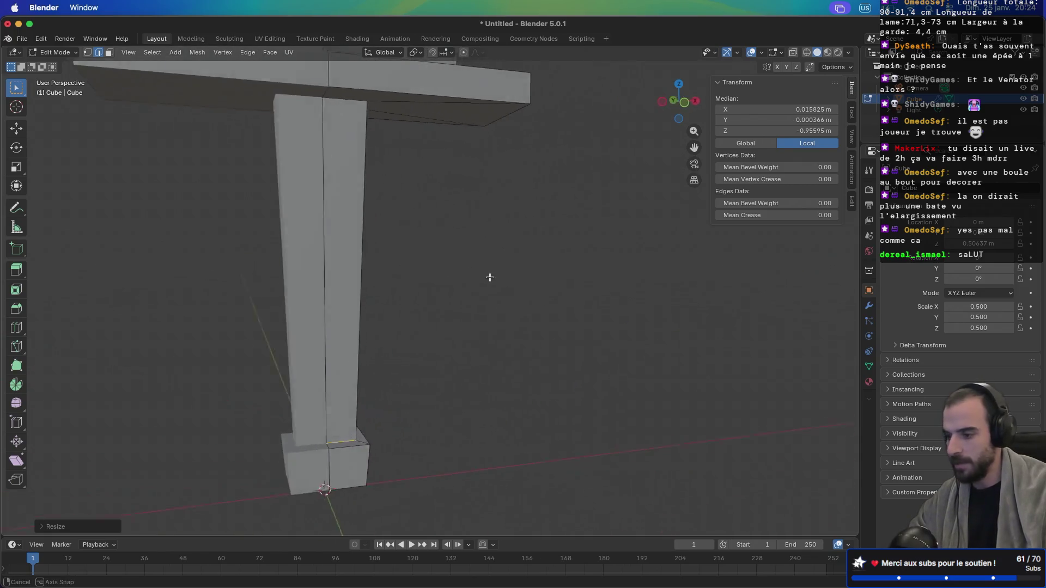
{"action": "scroll", "coordinate": [469, 269], "scroll_direction": "right", "scroll_amount": 3}
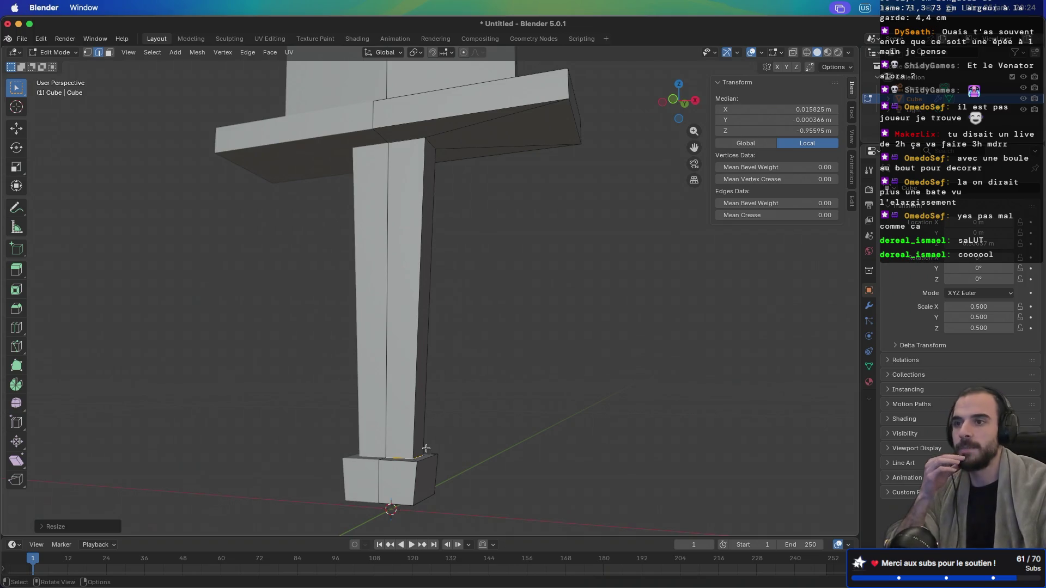
{"action": "scroll", "coordinate": [471, 438], "scroll_direction": "right", "scroll_amount": 5}
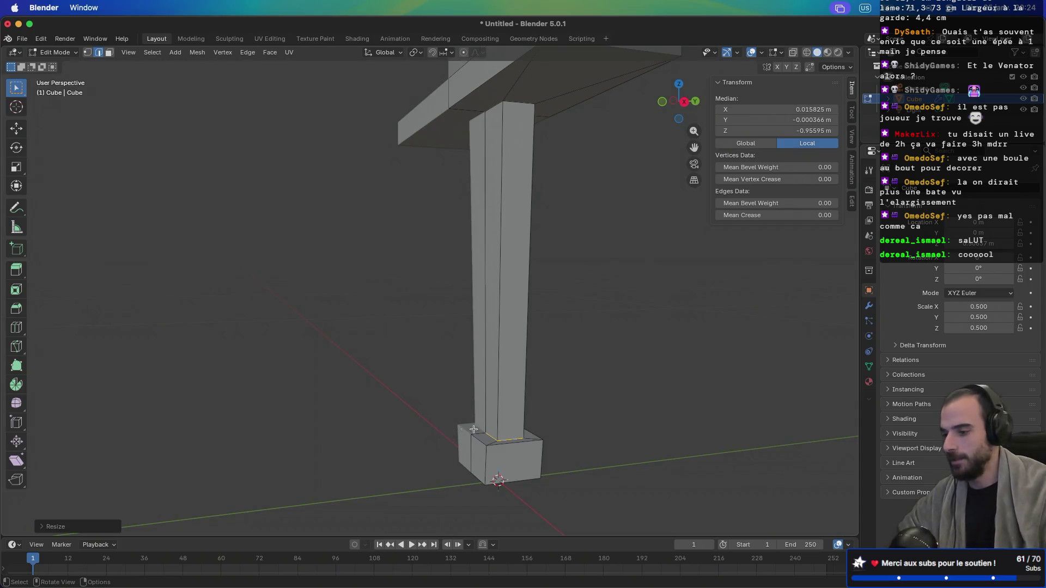
{"action": "scroll", "coordinate": [421, 417], "scroll_direction": "down", "scroll_amount": 3}
{"action": "scroll", "coordinate": [528, 385], "scroll_direction": "down", "scroll_amount": 3}
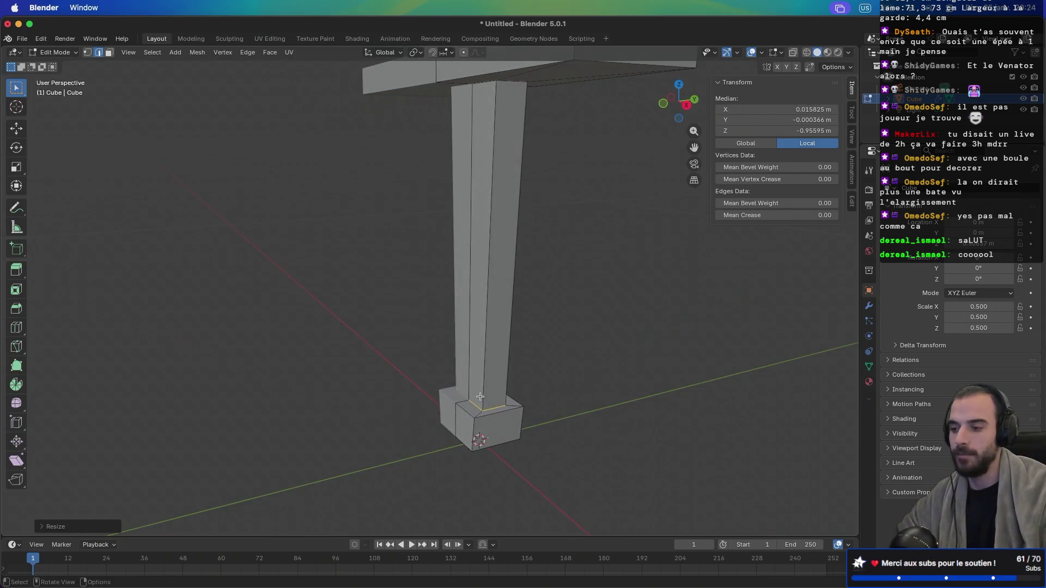
{"action": "scroll", "coordinate": [511, 387], "scroll_direction": "down", "scroll_amount": 5}
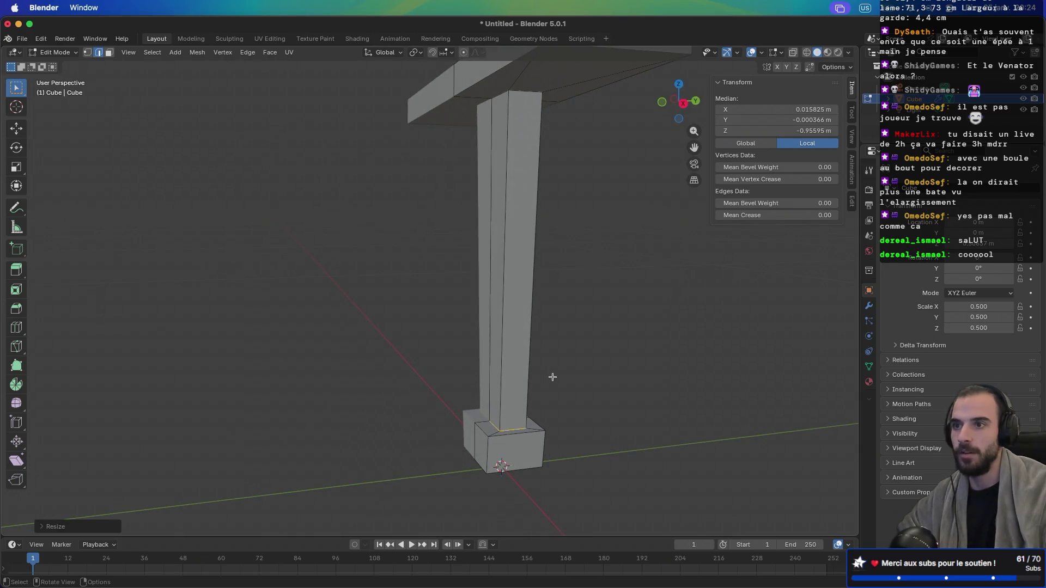
{"action": "scroll", "coordinate": [557, 380], "scroll_direction": "up", "scroll_amount": 5}
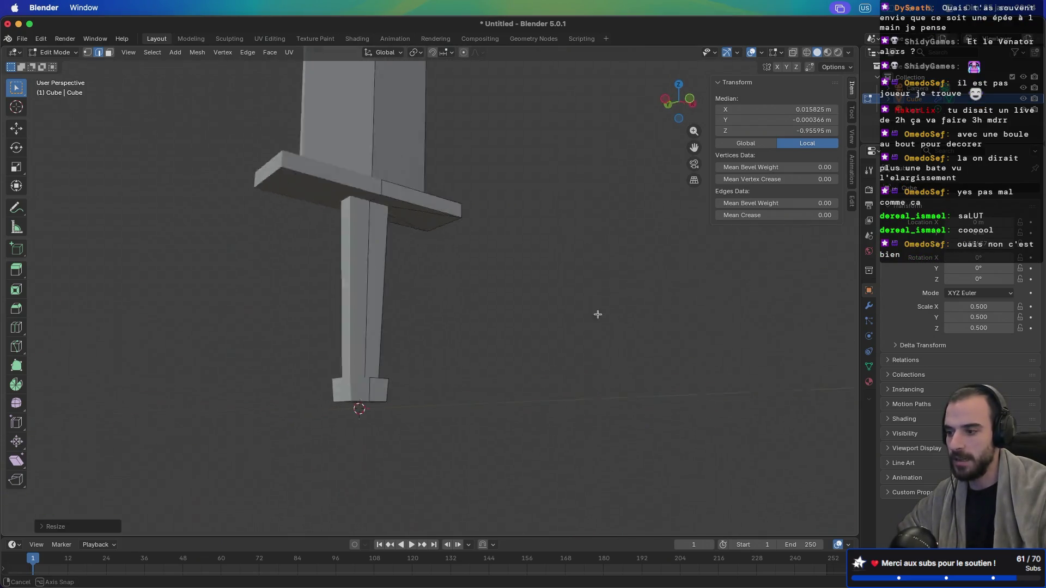
Step: In vertex mode, select the edge loop at the blade's base above the crossguard
{"action": "mouse_move", "coordinate": [504, 337]}
{"action": "left_mouse_down"}
{"action": "mouse_move", "coordinate": [479, 378]}
{"action": "mouse_move", "coordinate": [533, 325]}
{"action": "mouse_move", "coordinate": [481, 331]}
{"action": "mouse_move", "coordinate": [454, 494]}
{"action": "mouse_move", "coordinate": [432, 381]}
{"action": "mouse_move", "coordinate": [411, 378]}
{"action": "mouse_move", "coordinate": [431, 447]}
{"action": "mouse_move", "coordinate": [425, 467]}
{"action": "mouse_move", "coordinate": [480, 324]}
{"action": "left_mouse_up"}
{"action": "scroll", "coordinate": [534, 325], "scroll_direction": "down", "scroll_amount": 5}
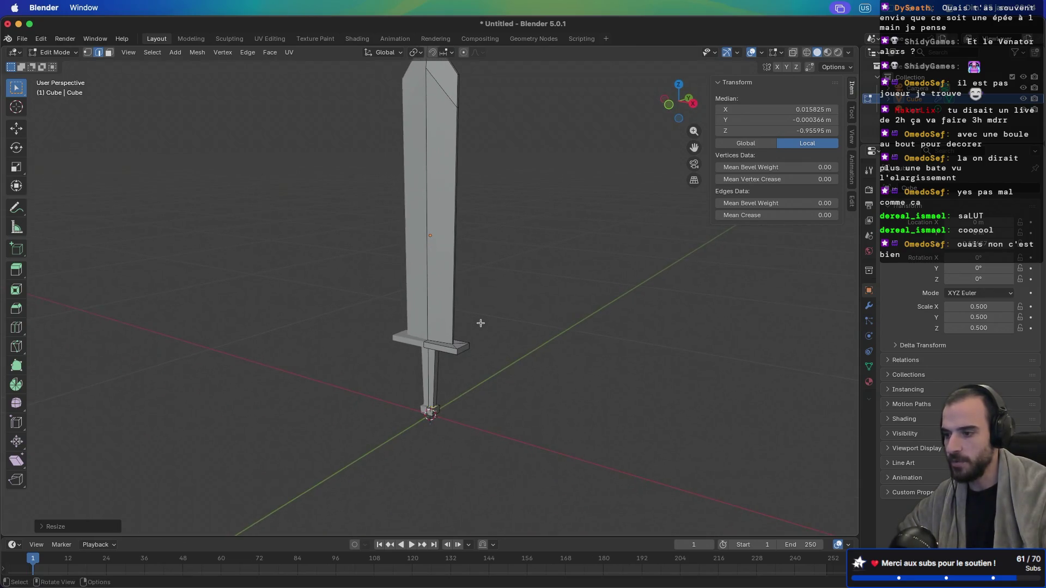
{"action": "scroll", "coordinate": [480, 323], "scroll_direction": "up", "scroll_amount": 1}
{"action": "scroll", "coordinate": [480, 318], "scroll_direction": "up", "scroll_amount": 5}
{"action": "left_click_drag", "start_coordinate": [537, 432], "coordinate": [492, 430]}
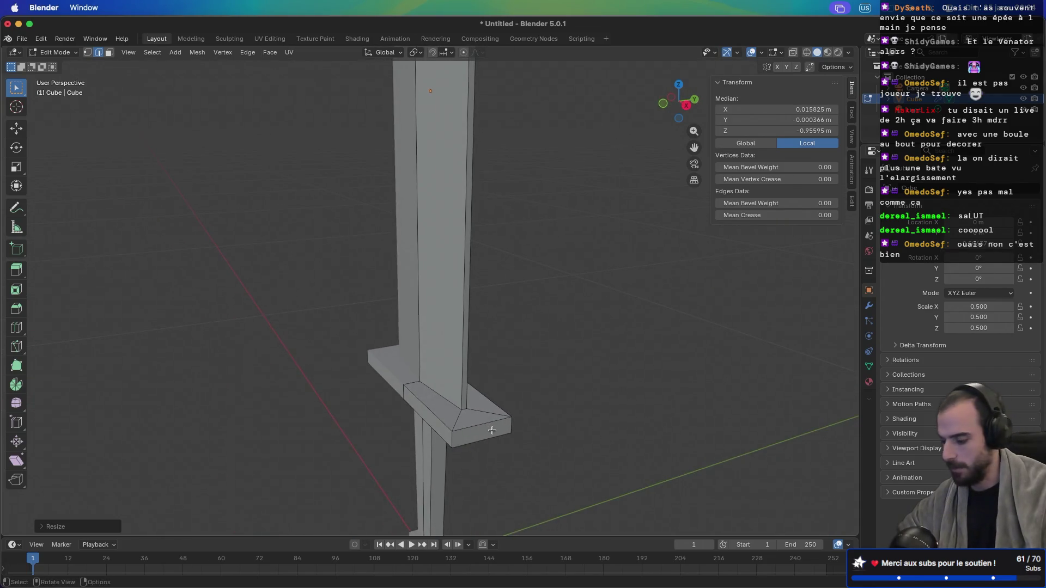
{"action": "key", "text": "1"}
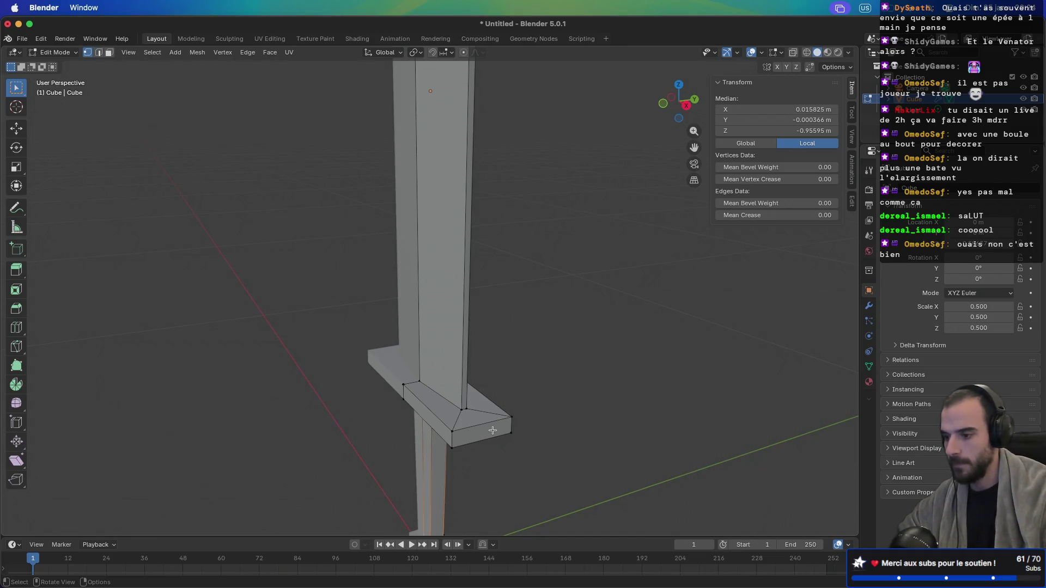
{"action": "left_click", "coordinate": [466, 404], "text": "alt"}
Step: In front view, move the blade's base loop about 0.039 m inward along X
{"action": "left_click_drag", "start_coordinate": [474, 419], "coordinate": [433, 418]}
{"action": "key", "text": "KP_1"}
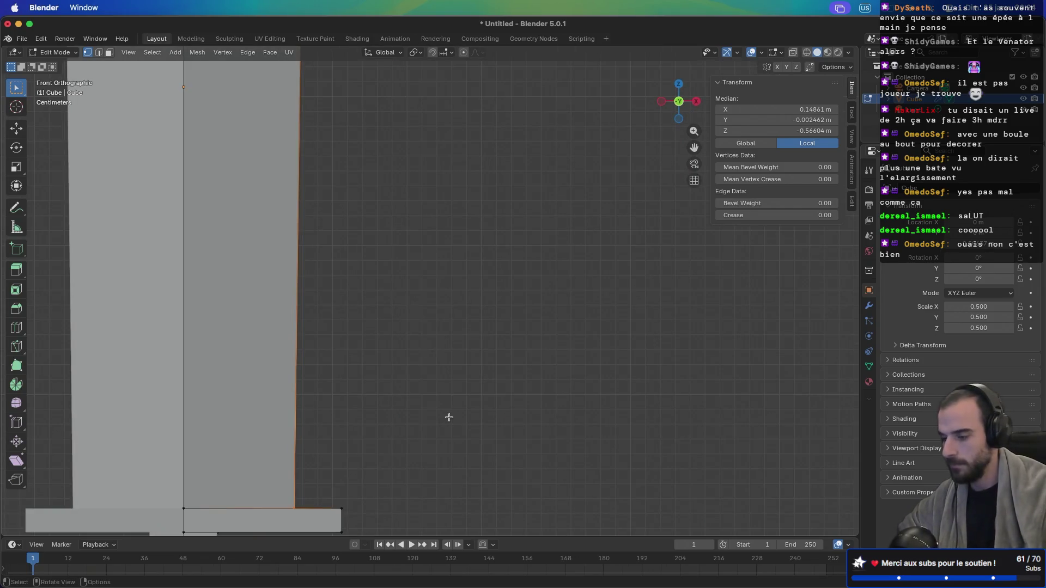
{"action": "scroll", "coordinate": [449, 417], "scroll_direction": "down", "scroll_amount": 5}
{"action": "key", "text": "g"}
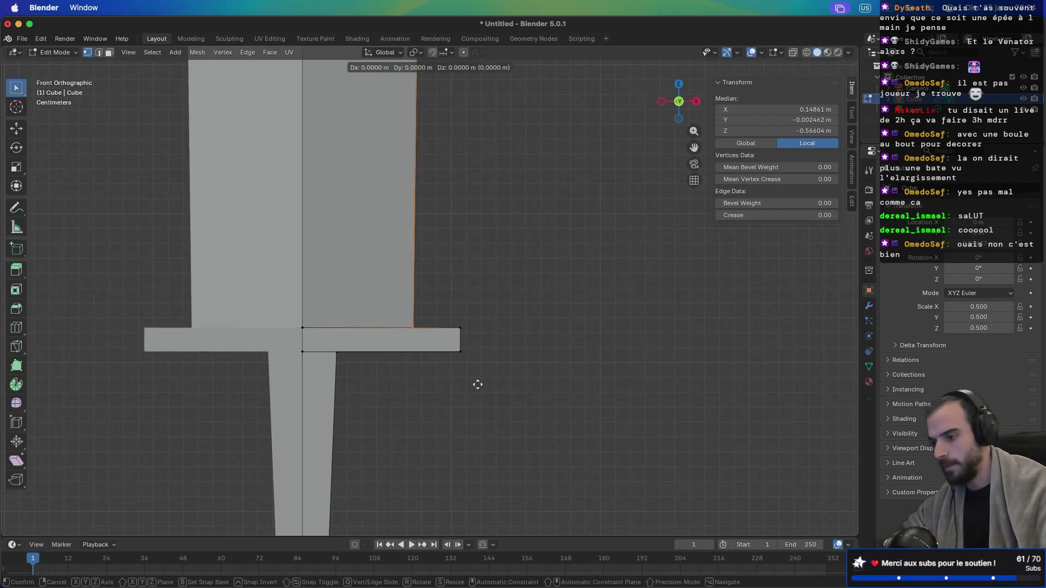
{"action": "key", "text": "x"}
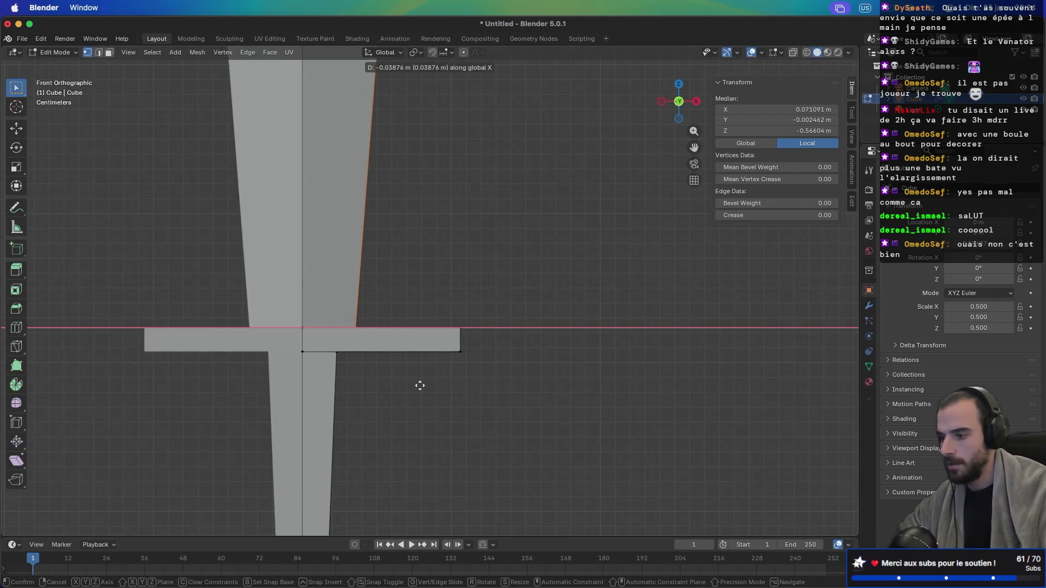
{"action": "left_click", "coordinate": [420, 386]}
{"action": "scroll", "coordinate": [485, 329], "scroll_direction": "down", "scroll_amount": 7}
{"action": "mouse_move", "coordinate": [519, 381]}
{"action": "left_mouse_down"}
{"action": "mouse_move", "coordinate": [423, 381]}
{"action": "mouse_move", "coordinate": [638, 364]}
{"action": "mouse_move", "coordinate": [602, 367]}
{"action": "mouse_move", "coordinate": [490, 434]}
{"action": "mouse_move", "coordinate": [440, 376]}
{"action": "mouse_move", "coordinate": [418, 282]}
{"action": "left_mouse_up"}
{"action": "left_click", "coordinate": [421, 176]}
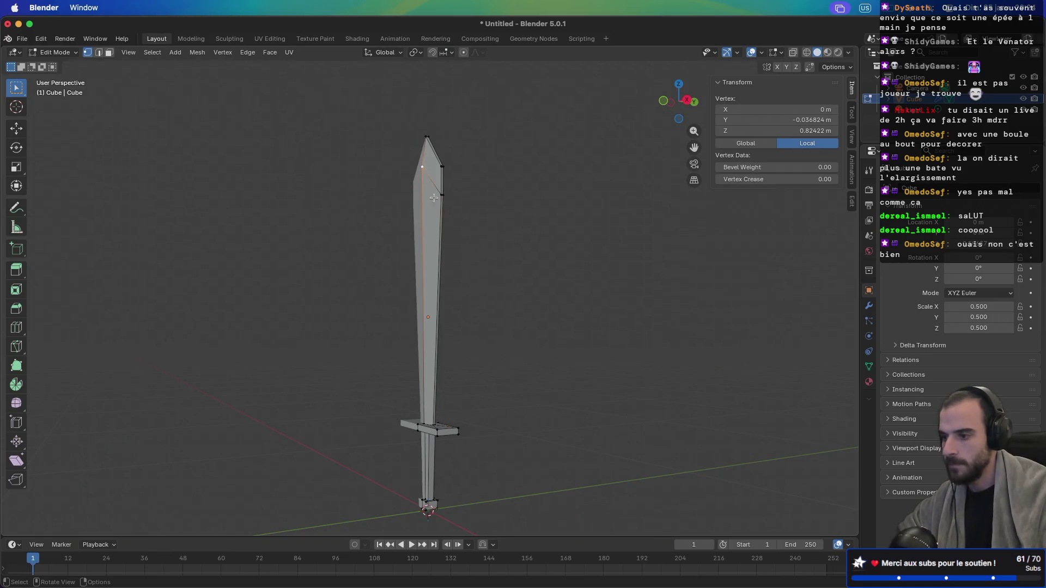
{"action": "key", "text": "g"}
{"action": "key", "text": "g"}
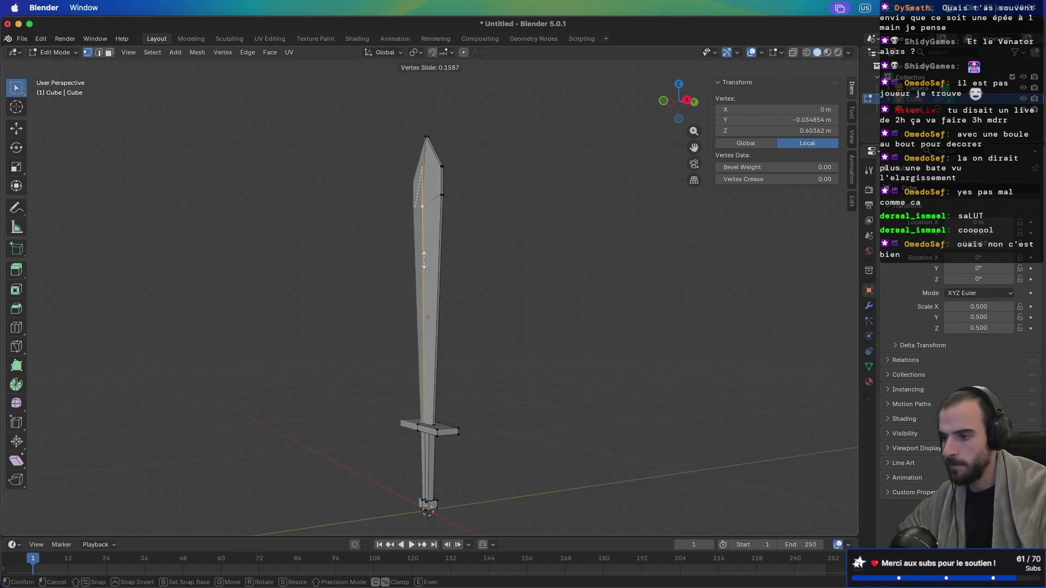
{"action": "left_click", "coordinate": [424, 250]}
{"action": "mouse_move", "coordinate": [431, 251]}
{"action": "left_mouse_down"}
{"action": "mouse_move", "coordinate": [616, 253]}
{"action": "mouse_move", "coordinate": [493, 252]}
{"action": "mouse_move", "coordinate": [422, 214]}
{"action": "left_mouse_up"}
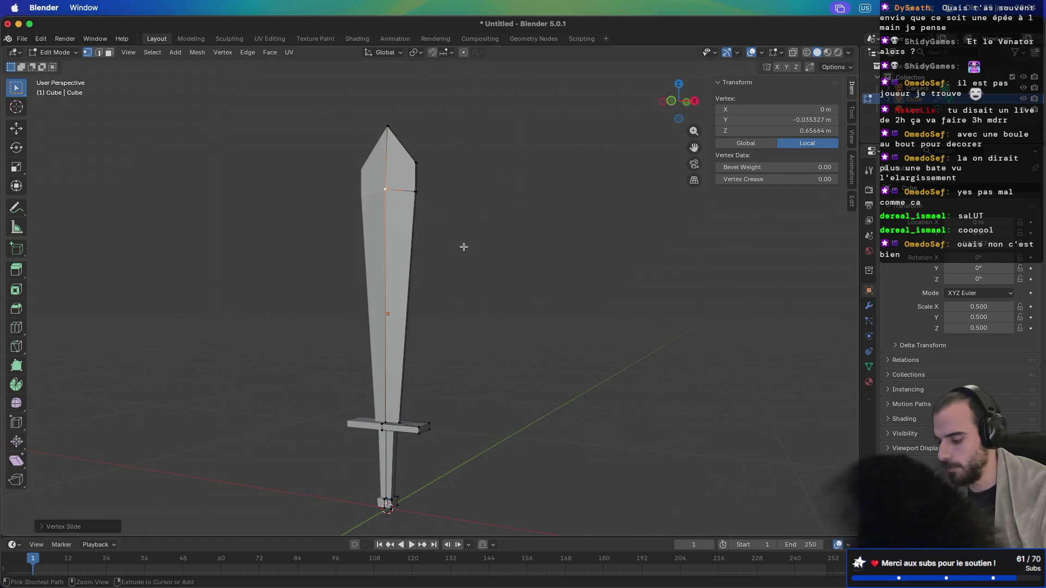
{"action": "key", "text": "ctrl+z"}
{"action": "mouse_move", "coordinate": [467, 243]}
{"action": "left_mouse_down"}
{"action": "mouse_move", "coordinate": [354, 252]}
{"action": "mouse_move", "coordinate": [407, 250]}
{"action": "mouse_move", "coordinate": [367, 257]}
{"action": "mouse_move", "coordinate": [355, 252]}
{"action": "mouse_move", "coordinate": [364, 236]}
{"action": "mouse_move", "coordinate": [327, 254]}
{"action": "mouse_move", "coordinate": [238, 243]}
{"action": "mouse_move", "coordinate": [479, 245]}
{"action": "mouse_move", "coordinate": [409, 230]}
{"action": "mouse_move", "coordinate": [465, 290]}
{"action": "mouse_move", "coordinate": [416, 295]}
{"action": "left_mouse_up"}
{"action": "scroll", "coordinate": [406, 250], "scroll_direction": "up", "scroll_amount": 6}
{"action": "scroll", "coordinate": [478, 246], "scroll_direction": "down", "scroll_amount": 5}
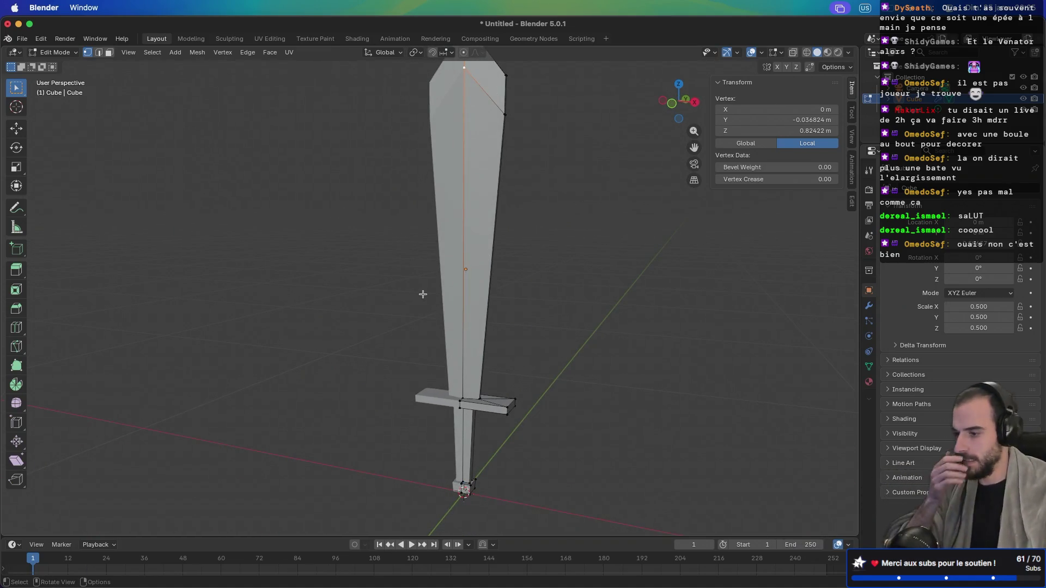
{"action": "mouse_move", "coordinate": [390, 379]}
{"action": "left_mouse_down"}
{"action": "mouse_move", "coordinate": [397, 377]}
{"action": "mouse_move", "coordinate": [355, 418]}
{"action": "mouse_move", "coordinate": [344, 415]}
{"action": "left_mouse_up"}
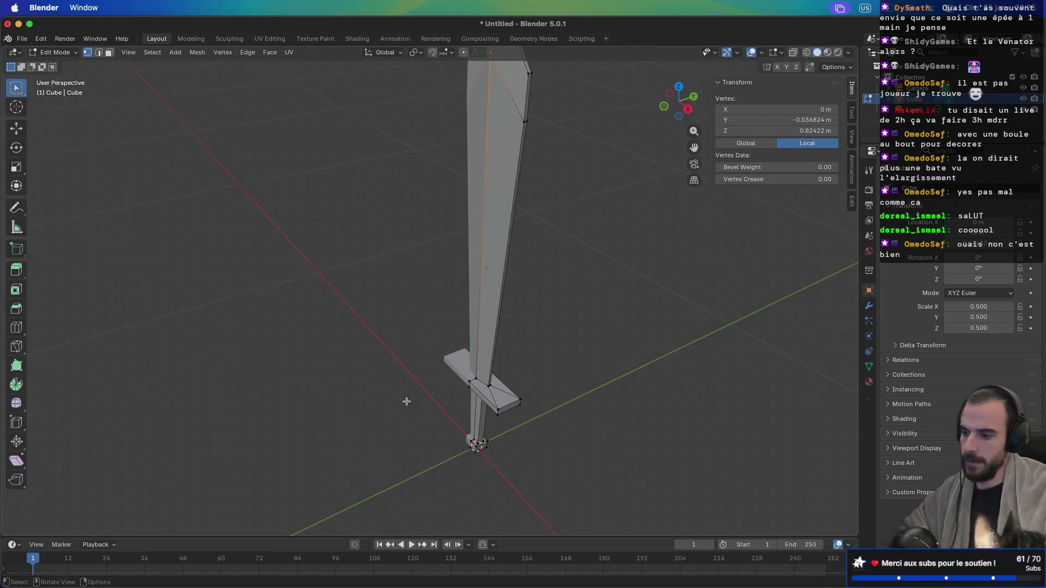
{"action": "left_click", "coordinate": [497, 408], "text": "alt"}
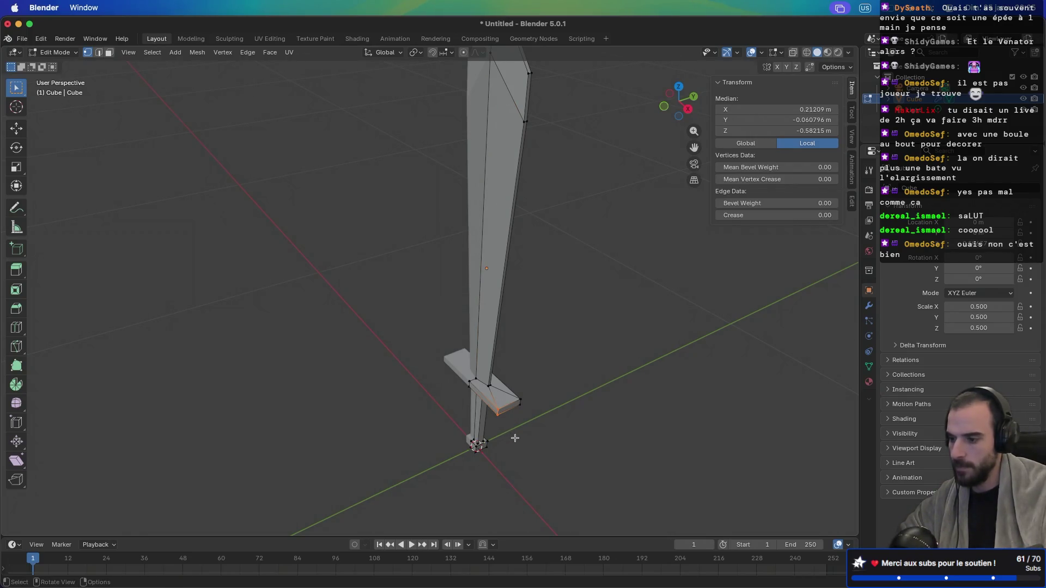
{"action": "left_click", "coordinate": [517, 412], "text": "alt"}
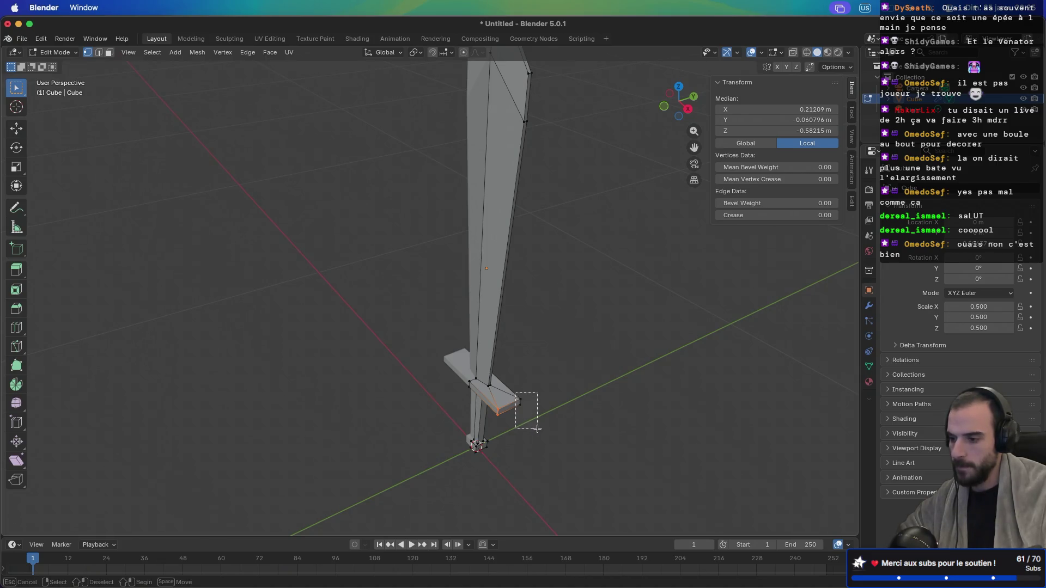
{"action": "key", "text": "s"}
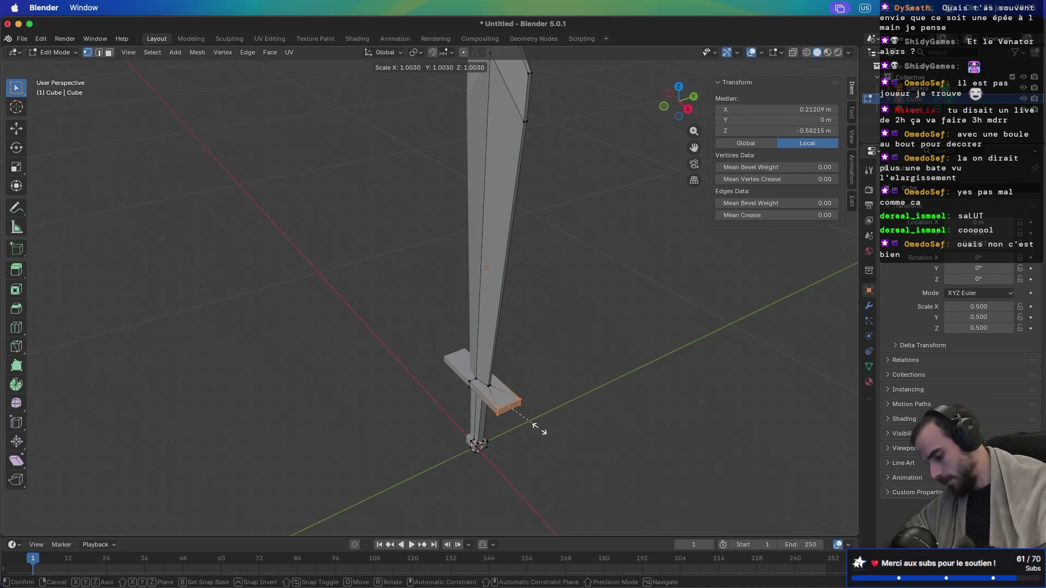
{"action": "key", "text": "y"}
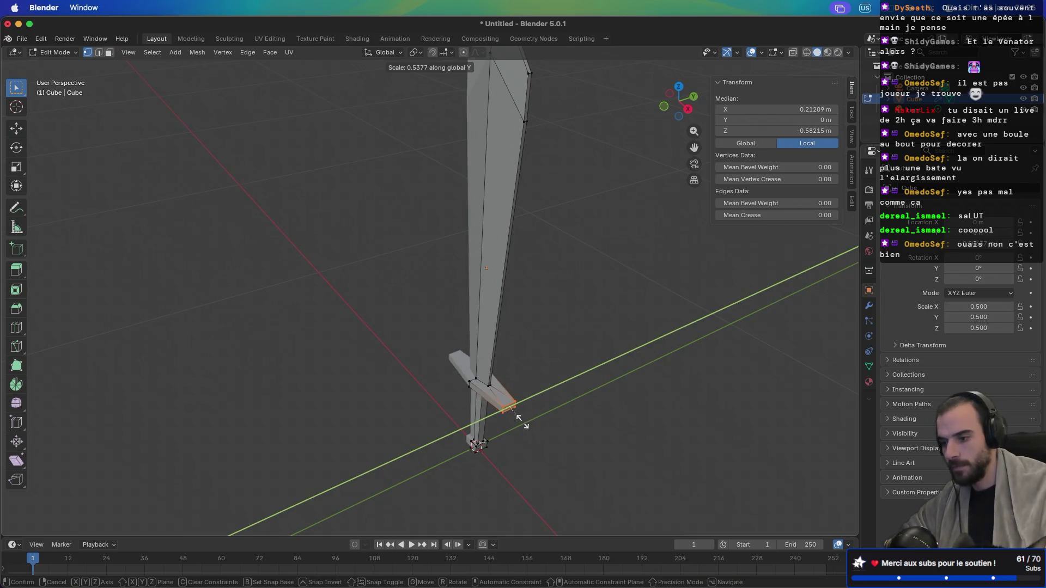
{"action": "left_click", "coordinate": [519, 420]}
{"action": "mouse_move", "coordinate": [503, 430]}
{"action": "left_mouse_down"}
{"action": "mouse_move", "coordinate": [607, 402]}
{"action": "mouse_move", "coordinate": [665, 357]}
{"action": "mouse_move", "coordinate": [439, 392]}
{"action": "mouse_move", "coordinate": [410, 411]}
{"action": "mouse_move", "coordinate": [378, 399]}
{"action": "left_mouse_up"}
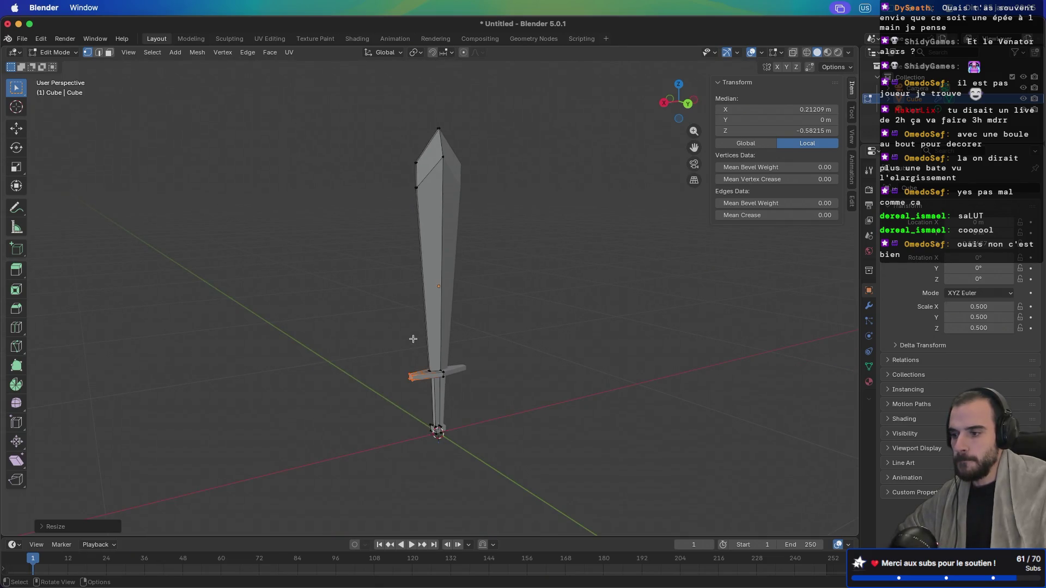
{"action": "mouse_move", "coordinate": [413, 339]}
{"action": "left_mouse_down"}
{"action": "mouse_move", "coordinate": [419, 355]}
{"action": "mouse_move", "coordinate": [329, 353]}
{"action": "mouse_move", "coordinate": [406, 344]}
{"action": "mouse_move", "coordinate": [277, 352]}
{"action": "mouse_move", "coordinate": [376, 341]}
{"action": "mouse_move", "coordinate": [374, 327]}
{"action": "mouse_move", "coordinate": [403, 333]}
{"action": "left_mouse_up"}
{"action": "key", "text": "Tab"}
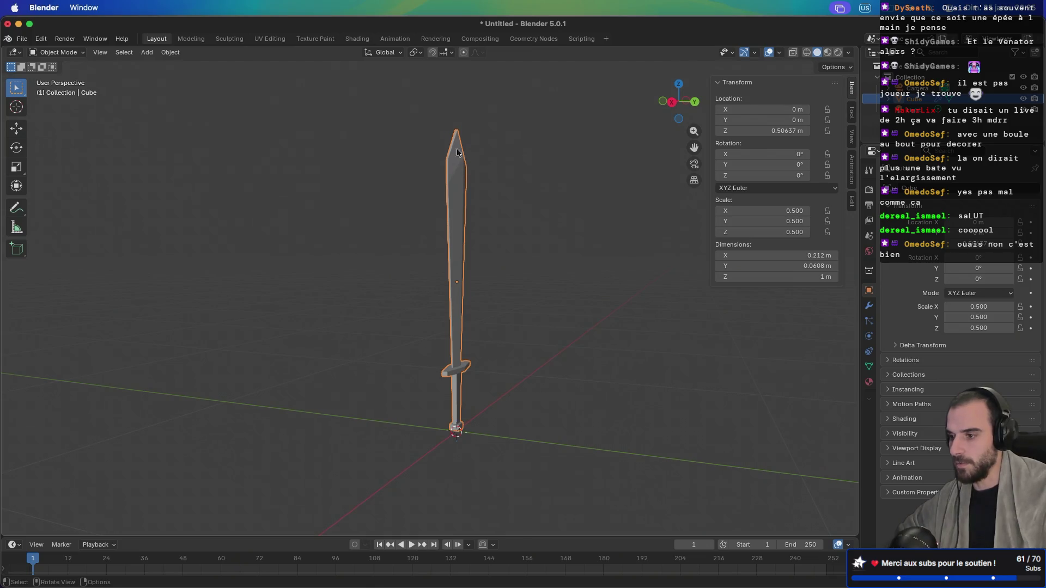
Step: In Edit Mode, dissolve the selected edges along the blade after undoing a vertex dissolve
{"action": "mouse_move", "coordinate": [495, 225]}
{"action": "left_mouse_down"}
{"action": "mouse_move", "coordinate": [495, 250]}
{"action": "mouse_move", "coordinate": [348, 257]}
{"action": "mouse_move", "coordinate": [558, 231]}
{"action": "mouse_move", "coordinate": [346, 258]}
{"action": "mouse_move", "coordinate": [468, 252]}
{"action": "left_mouse_up"}
{"action": "key", "text": "Tab"}
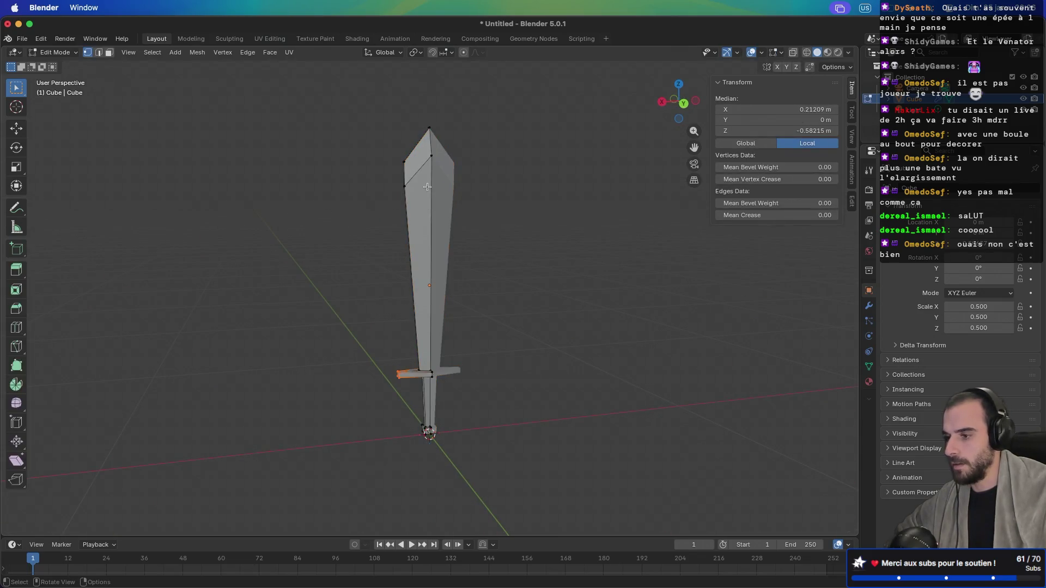
{"action": "left_click_drag", "start_coordinate": [421, 169], "coordinate": [564, 201]}
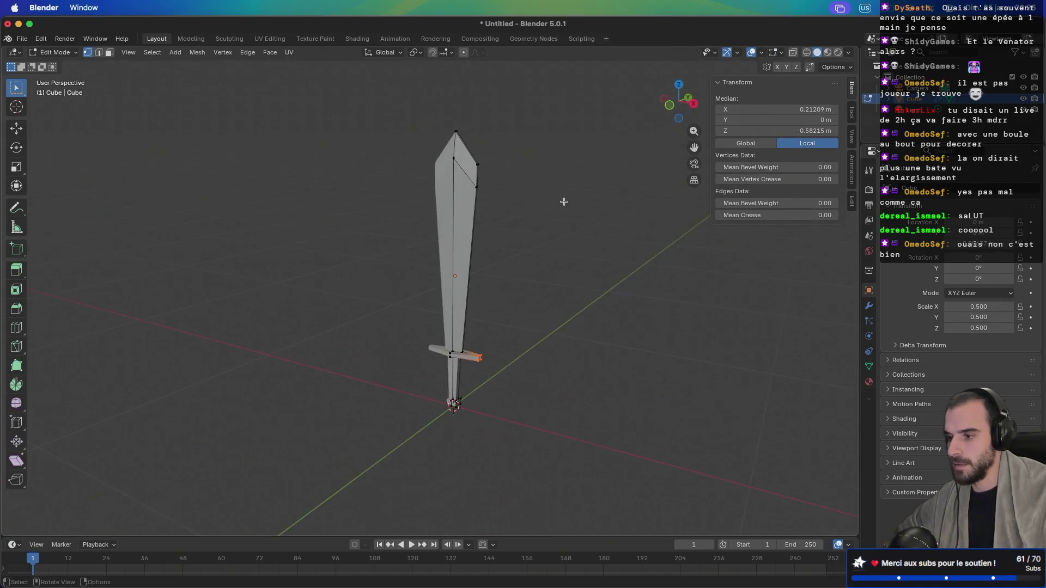
{"action": "left_click", "coordinate": [469, 176]}
{"action": "right_click", "coordinate": [469, 180]}
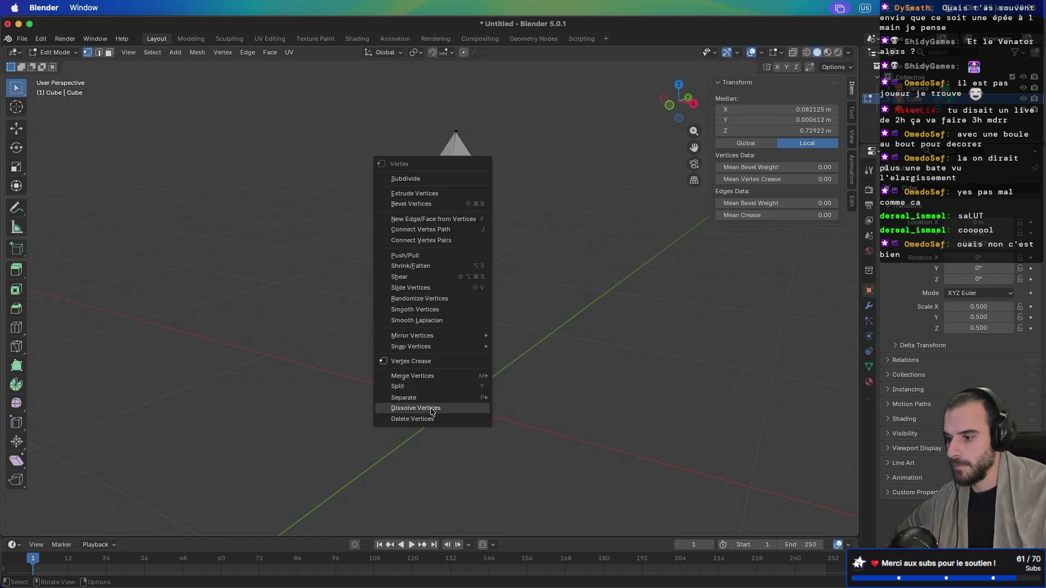
{"action": "left_click", "coordinate": [431, 408]}
{"action": "mouse_move", "coordinate": [537, 338]}
{"action": "left_mouse_down"}
{"action": "mouse_move", "coordinate": [497, 312]}
{"action": "mouse_move", "coordinate": [369, 315]}
{"action": "mouse_move", "coordinate": [592, 321]}
{"action": "mouse_move", "coordinate": [516, 290]}
{"action": "mouse_move", "coordinate": [537, 300]}
{"action": "mouse_move", "coordinate": [447, 297]}
{"action": "mouse_move", "coordinate": [518, 298]}
{"action": "left_mouse_up"}
{"action": "key", "text": "super+z"}
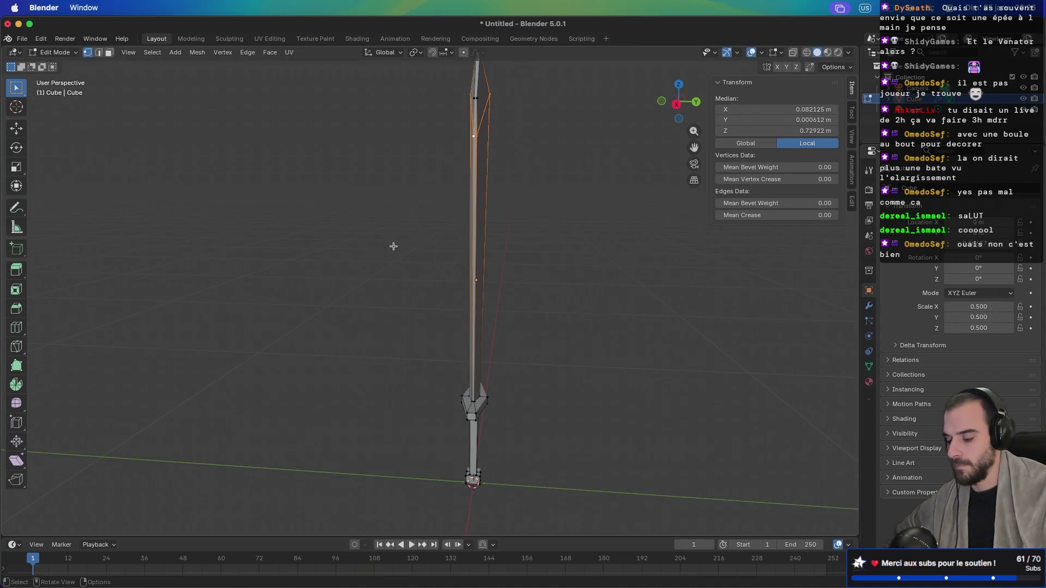
{"action": "key", "text": "x"}
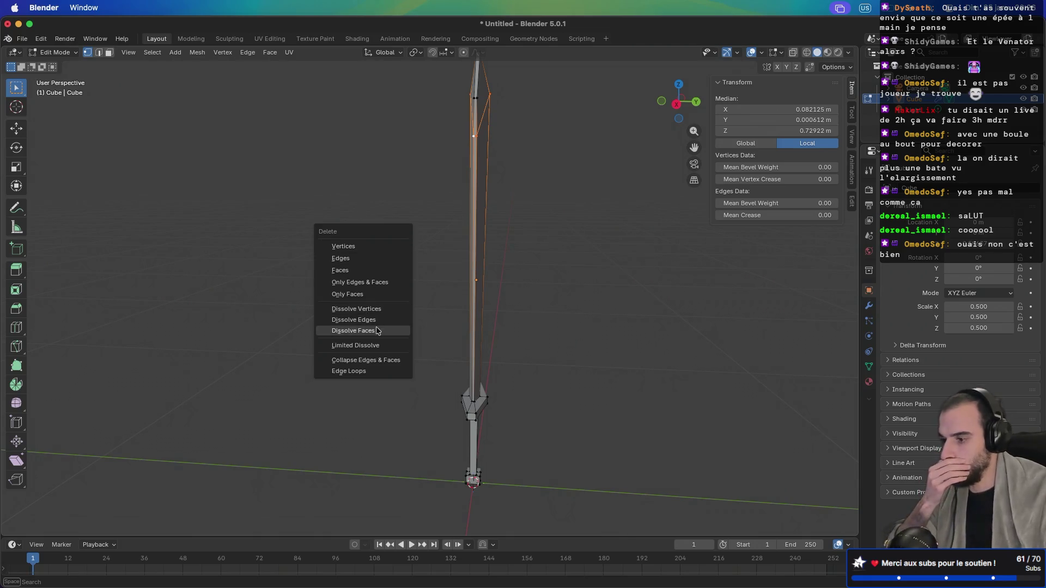
{"action": "left_click", "coordinate": [380, 327]}
{"action": "mouse_move", "coordinate": [378, 320]}
{"action": "left_mouse_down"}
{"action": "mouse_move", "coordinate": [516, 306]}
{"action": "mouse_move", "coordinate": [336, 311]}
{"action": "mouse_move", "coordinate": [414, 303]}
{"action": "mouse_move", "coordinate": [518, 369]}
{"action": "mouse_move", "coordinate": [532, 306]}
{"action": "mouse_move", "coordinate": [402, 304]}
{"action": "left_mouse_up"}
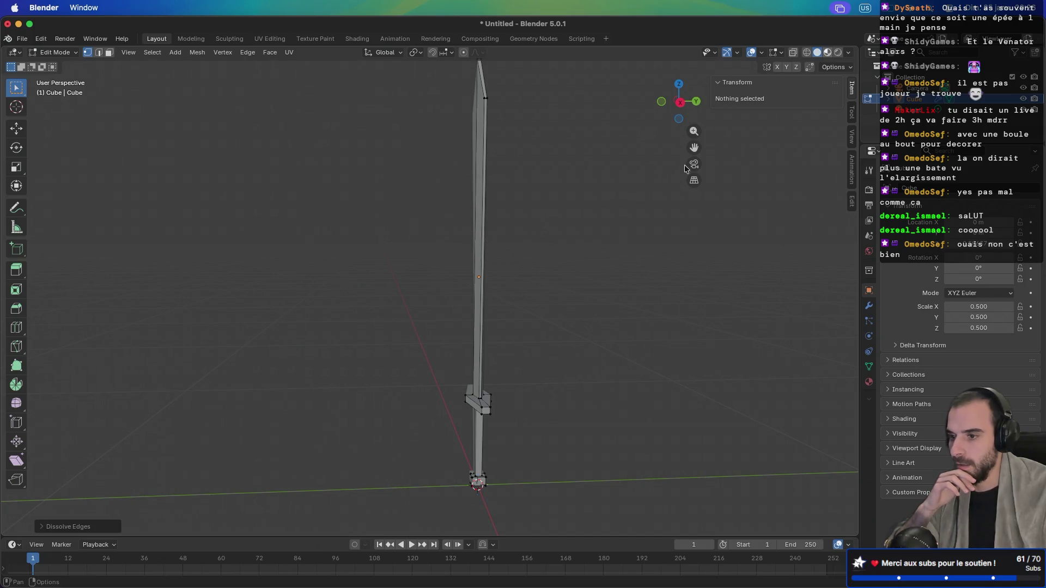
Step: Set the viewport to Material Preview shading and return to Object Mode
{"action": "left_click", "coordinate": [827, 52]}
{"action": "mouse_move", "coordinate": [708, 120]}
{"action": "left_mouse_down"}
{"action": "mouse_move", "coordinate": [650, 180]}
{"action": "mouse_move", "coordinate": [778, 103]}
{"action": "left_mouse_up"}
{"action": "left_click", "coordinate": [817, 53]}
{"action": "scroll", "coordinate": [609, 215], "scroll_direction": "down", "scroll_amount": 5}
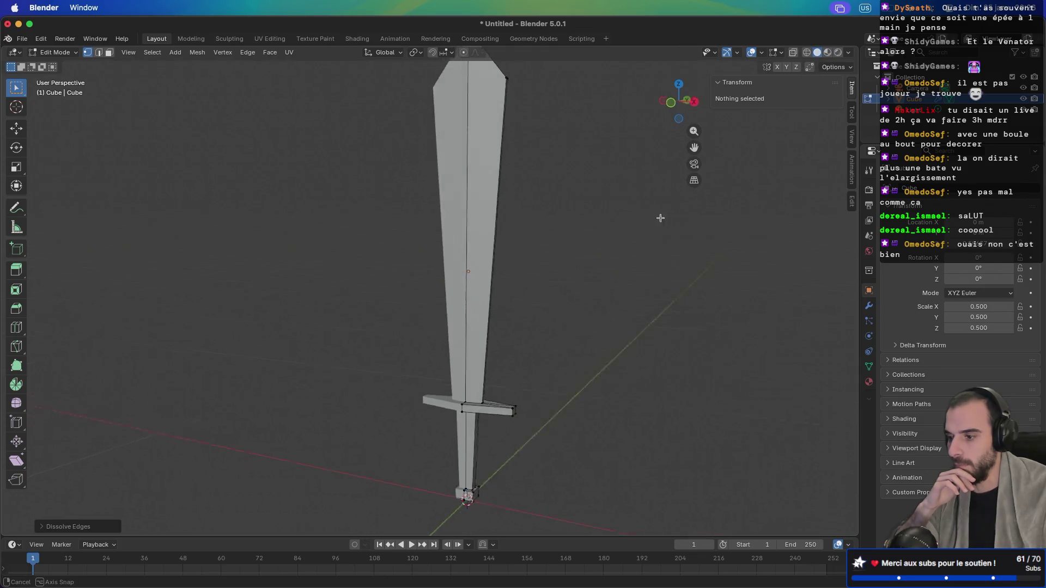
{"action": "left_click", "coordinate": [827, 53]}
{"action": "left_click_drag", "start_coordinate": [551, 205], "coordinate": [613, 206]}
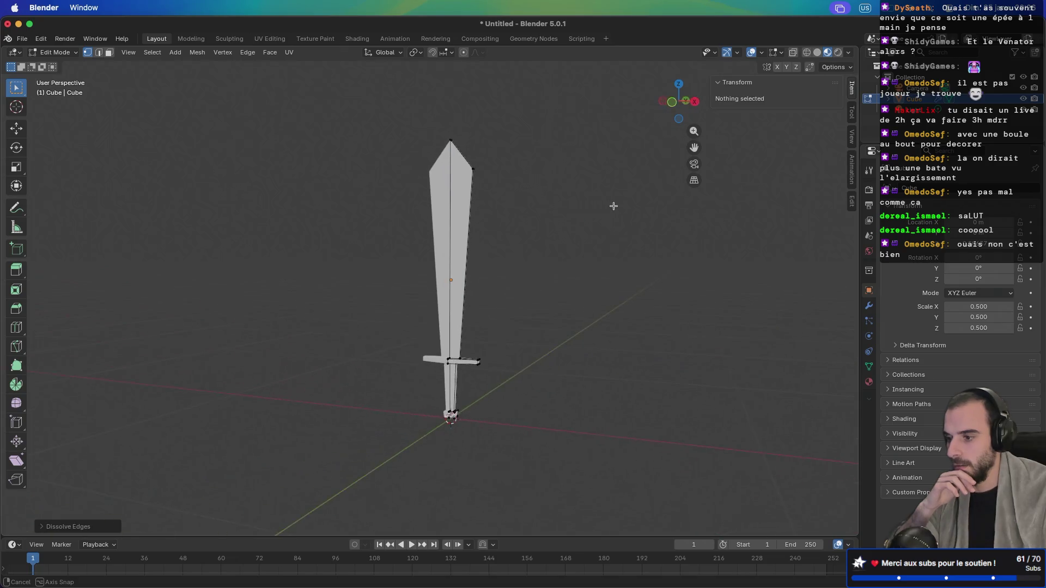
{"action": "key", "text": "Tab"}
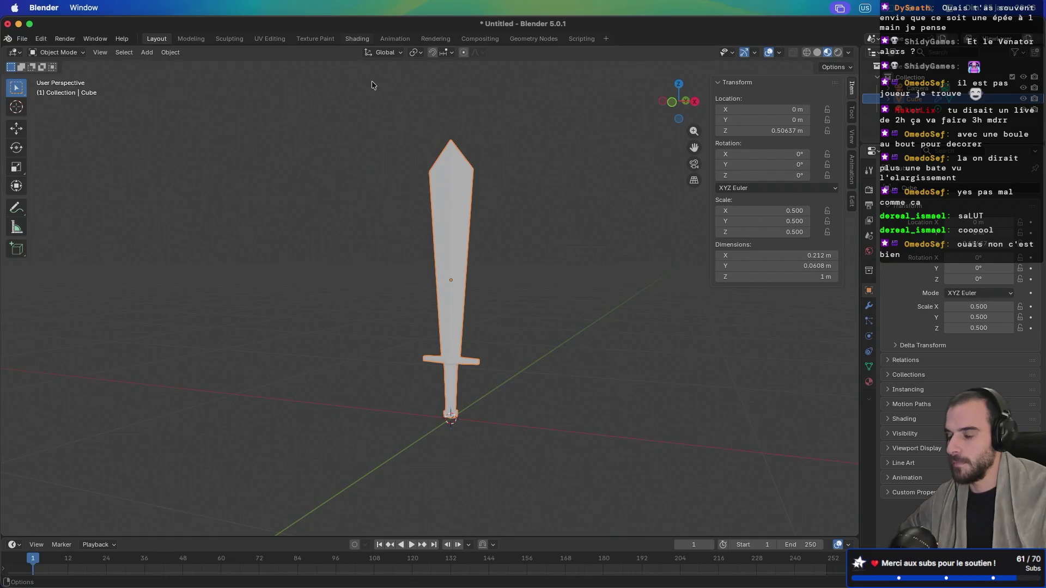
Step: Pass through the Shading and Modeling workspaces and return to Layout, framing the sword
{"action": "left_click", "coordinate": [357, 38]}
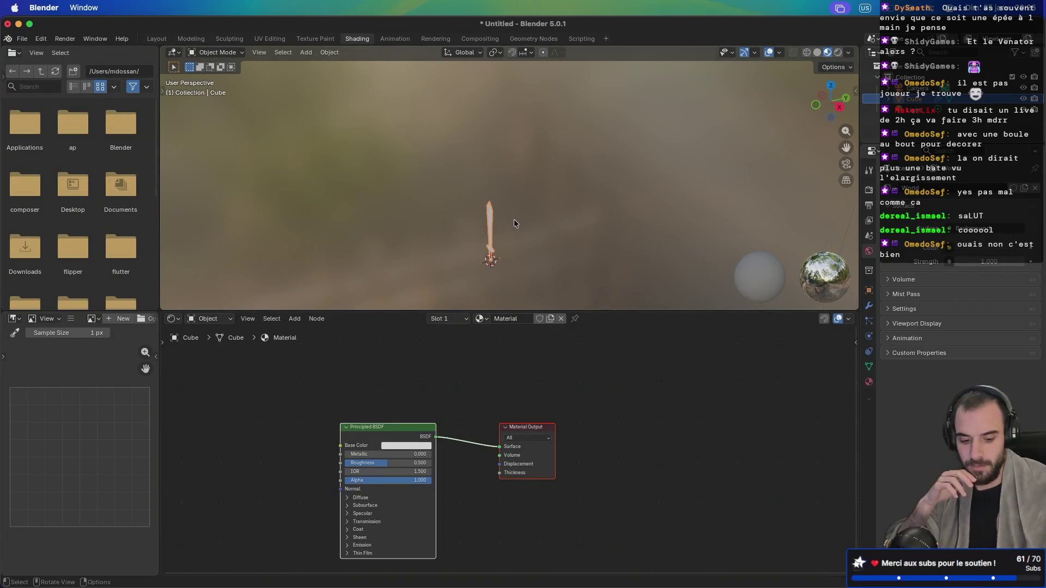
{"action": "key", "text": "KP_Decimal"}
{"action": "mouse_move", "coordinate": [562, 211]}
{"action": "left_mouse_down"}
{"action": "mouse_move", "coordinate": [658, 214]}
{"action": "mouse_move", "coordinate": [735, 199]}
{"action": "mouse_move", "coordinate": [513, 178]}
{"action": "mouse_move", "coordinate": [657, 187]}
{"action": "mouse_move", "coordinate": [623, 191]}
{"action": "left_mouse_up"}
{"action": "left_click", "coordinate": [191, 39]}
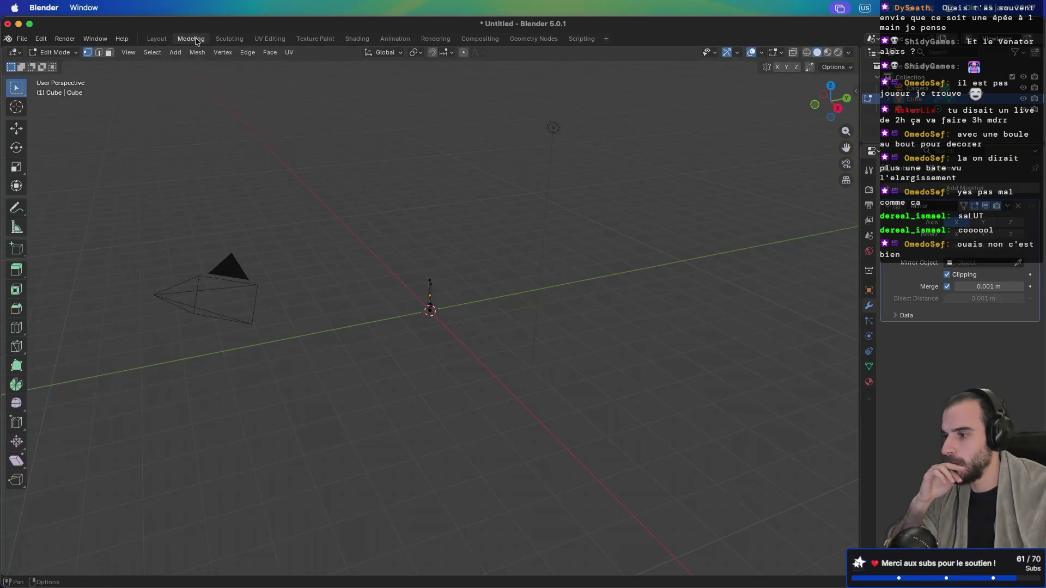
{"action": "left_click", "coordinate": [156, 39]}
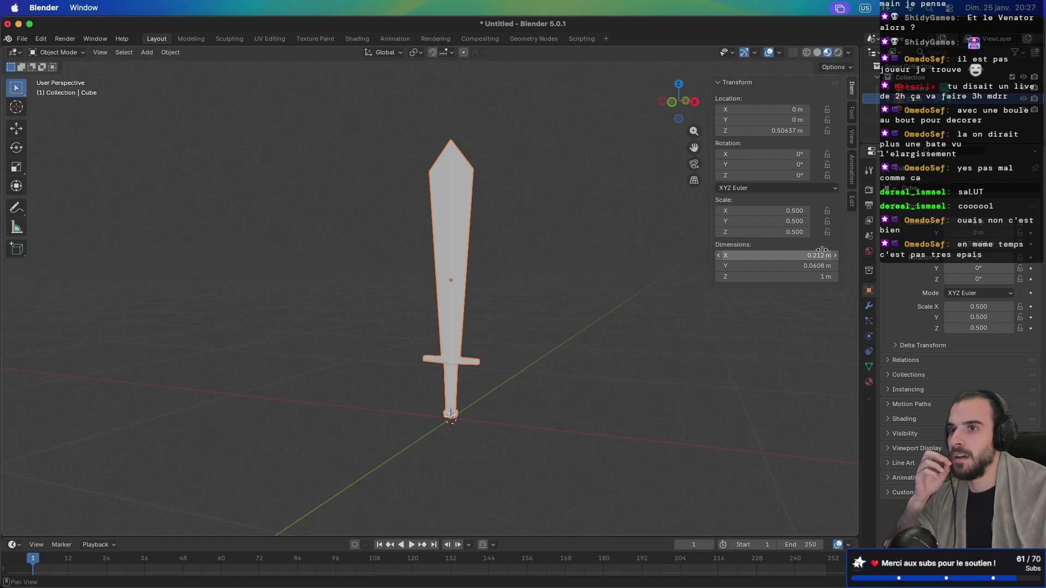
Step: Put the sword into Edit Mode and set the viewport to Solid shading
{"action": "scroll", "coordinate": [563, 414], "scroll_direction": "up", "scroll_amount": 4}
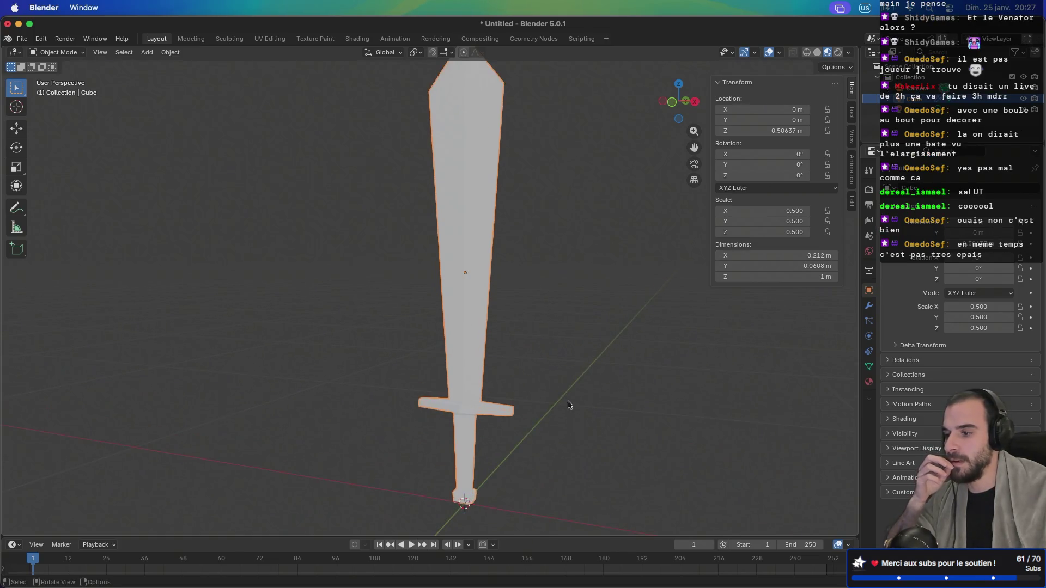
{"action": "mouse_move", "coordinate": [626, 381]}
{"action": "left_mouse_down"}
{"action": "mouse_move", "coordinate": [538, 376]}
{"action": "mouse_move", "coordinate": [507, 299]}
{"action": "mouse_move", "coordinate": [775, 299]}
{"action": "mouse_move", "coordinate": [681, 322]}
{"action": "mouse_move", "coordinate": [624, 362]}
{"action": "mouse_move", "coordinate": [608, 346]}
{"action": "left_mouse_up"}
{"action": "left_click_drag", "start_coordinate": [578, 305], "coordinate": [579, 266]}
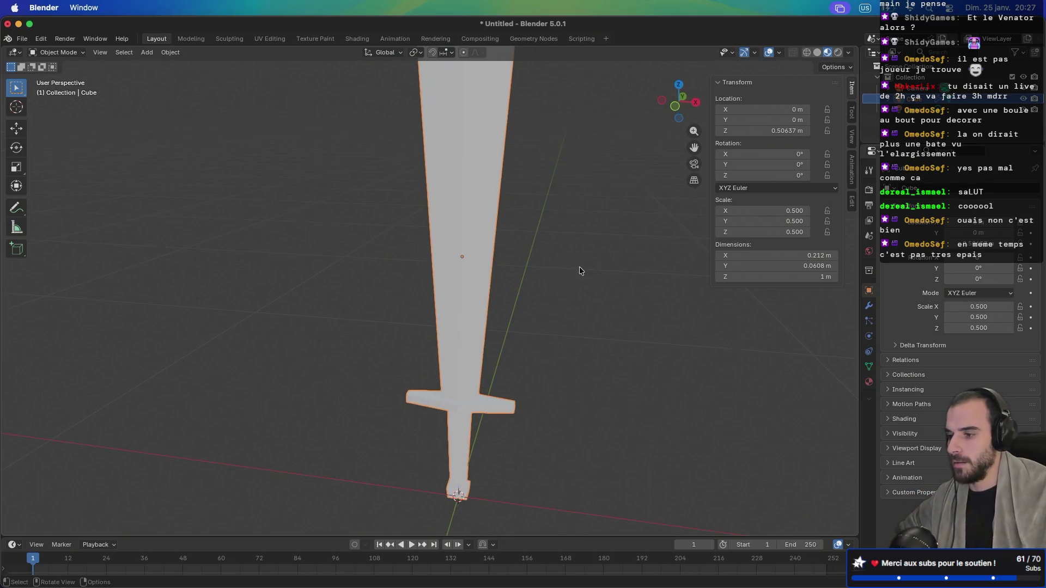
{"action": "key", "text": "Tab"}
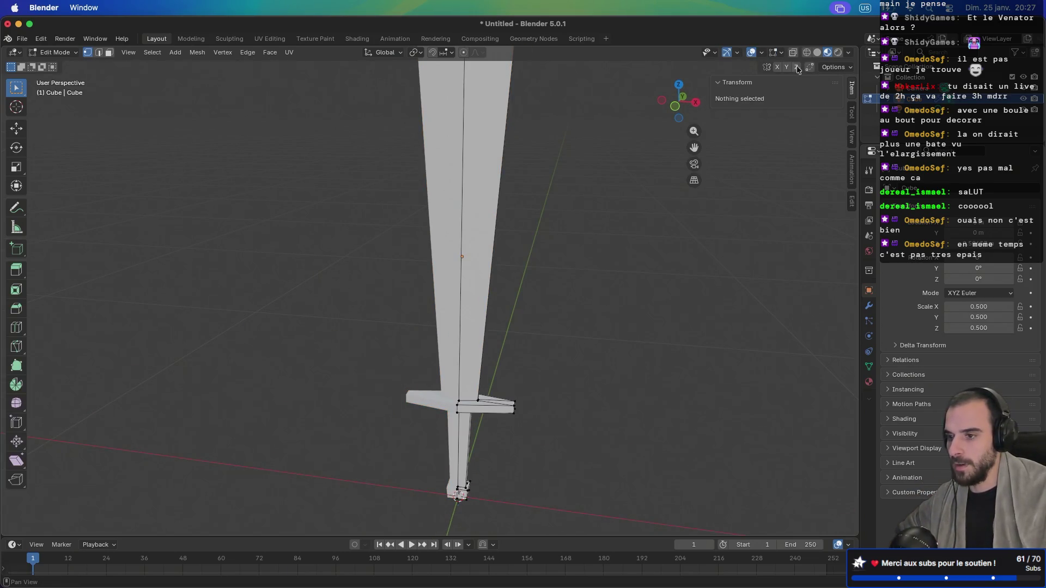
{"action": "left_click", "coordinate": [816, 53]}
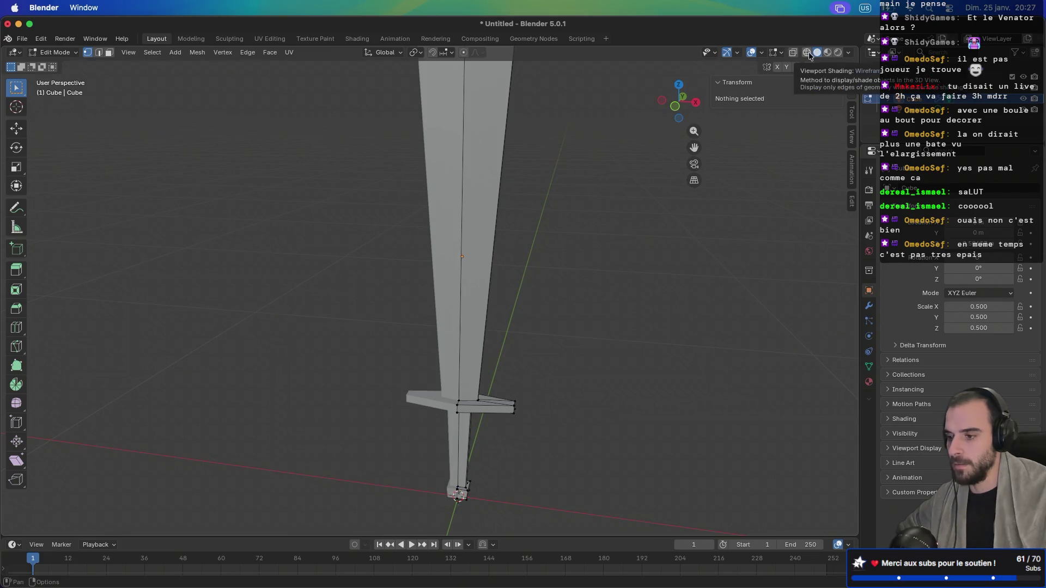
{"action": "left_click", "coordinate": [809, 51]}
{"action": "left_click", "coordinate": [815, 53]}
{"action": "mouse_move", "coordinate": [642, 245]}
{"action": "left_mouse_down"}
{"action": "mouse_move", "coordinate": [607, 269]}
{"action": "mouse_move", "coordinate": [518, 275]}
{"action": "mouse_move", "coordinate": [518, 316]}
{"action": "left_mouse_up"}
{"action": "mouse_move", "coordinate": [510, 265]}
{"action": "left_mouse_down"}
{"action": "mouse_move", "coordinate": [621, 224]}
{"action": "mouse_move", "coordinate": [598, 224]}
{"action": "mouse_move", "coordinate": [577, 294]}
{"action": "left_mouse_up"}
Step: Add a lengthwise loop cut down the middle of the blade with Ctrl+R
{"action": "scroll", "coordinate": [508, 320], "scroll_direction": "up", "scroll_amount": 3}
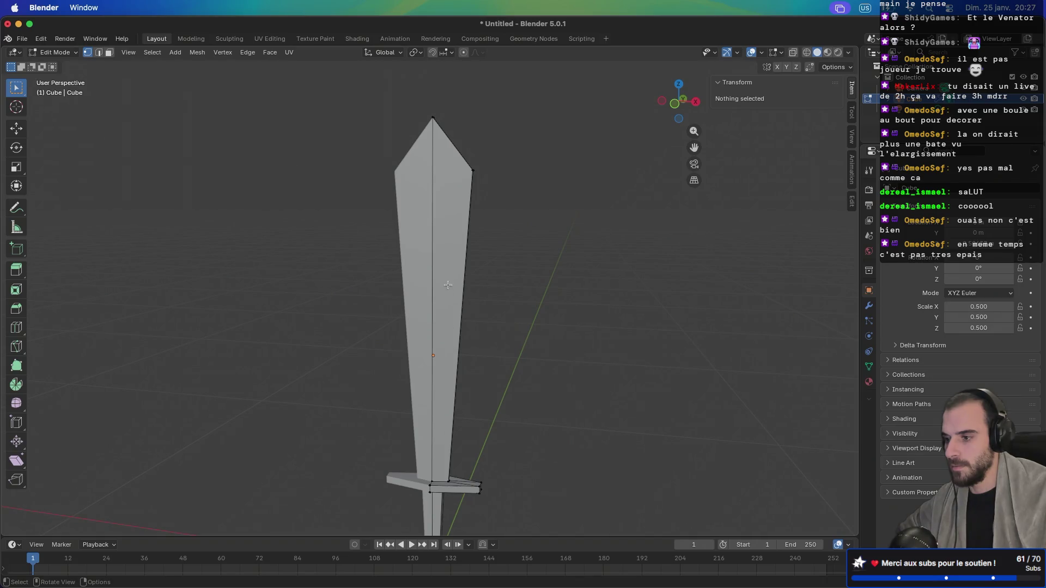
{"action": "key", "text": "ctrl+r"}
{"action": "left_click", "coordinate": [448, 325]}
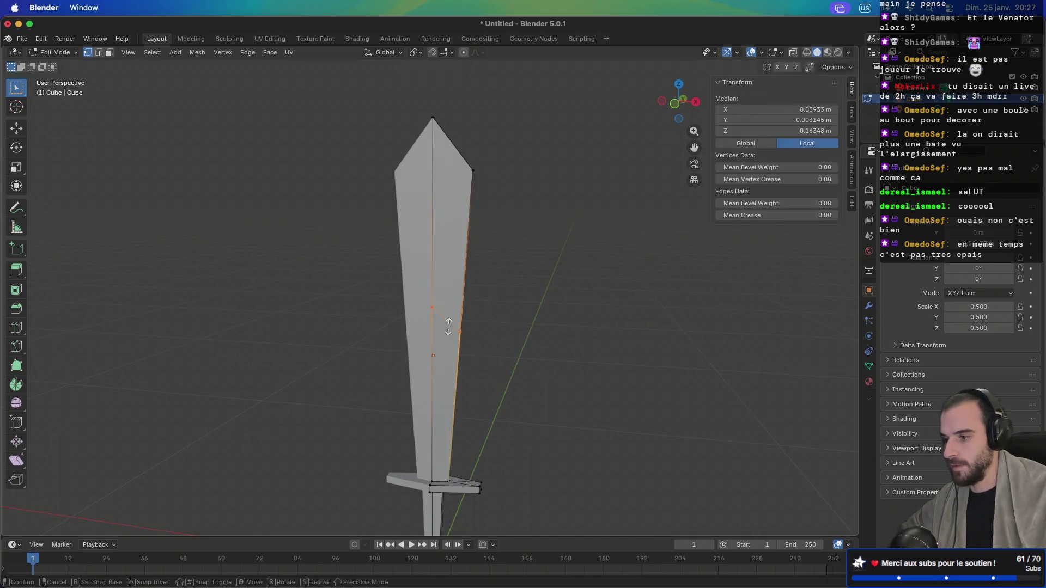
{"action": "left_click_drag", "start_coordinate": [447, 326], "coordinate": [451, 296]}
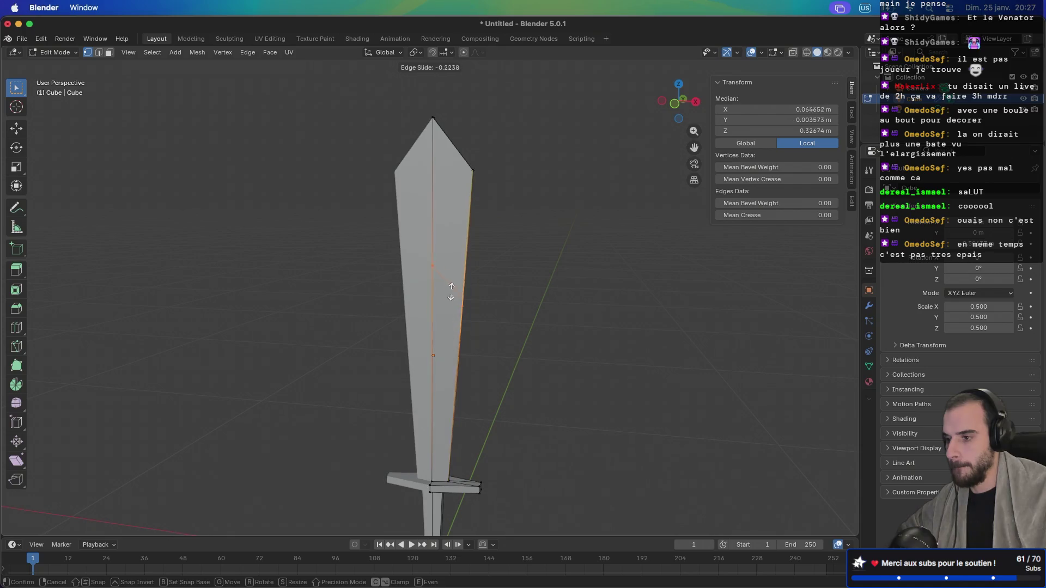
{"action": "left_click_drag", "start_coordinate": [453, 206], "coordinate": [452, 323]}
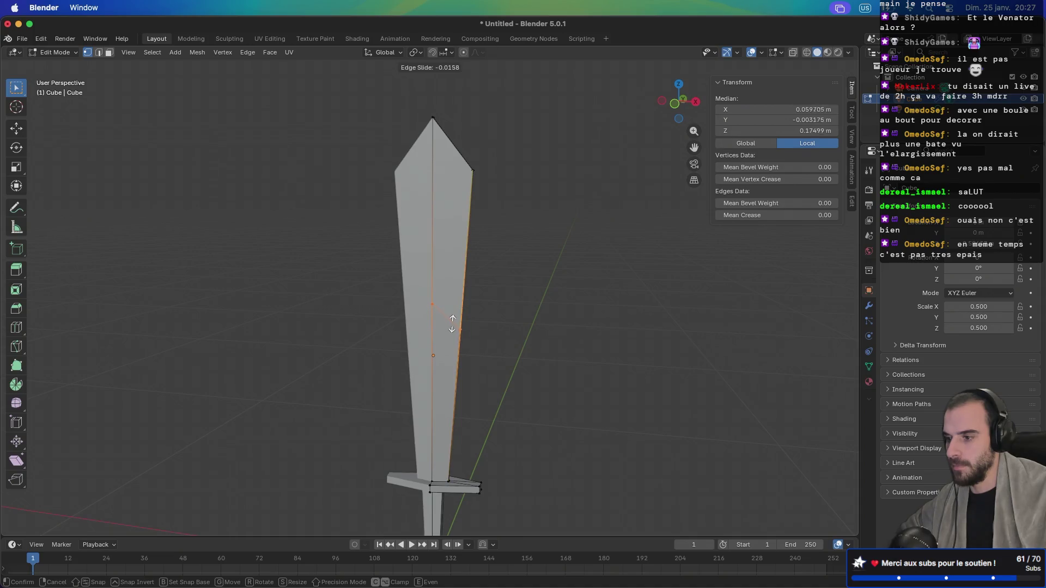
{"action": "left_click", "coordinate": [456, 219]}
Step: Try moving a single blade vertex lower down the blade, then undo it
{"action": "scroll", "coordinate": [561, 265], "scroll_direction": "left", "scroll_amount": 5}
{"action": "scroll", "coordinate": [477, 237], "scroll_direction": "down", "scroll_amount": 3}
{"action": "scroll", "coordinate": [474, 251], "scroll_direction": "left", "scroll_amount": 5}
{"action": "scroll", "coordinate": [550, 246], "scroll_direction": "left", "scroll_amount": 5}
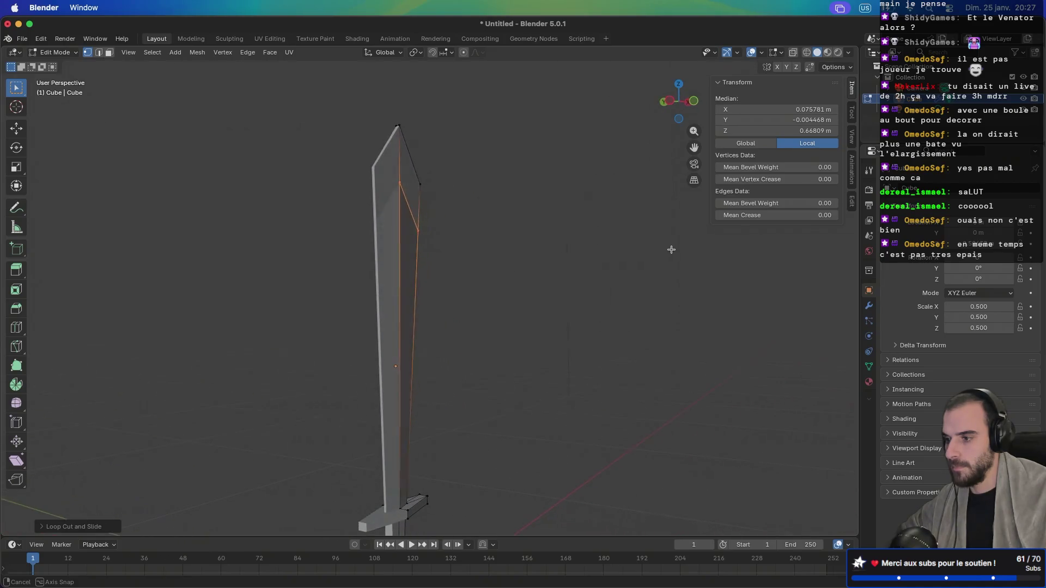
{"action": "scroll", "coordinate": [671, 250], "scroll_direction": "left", "scroll_amount": 8}
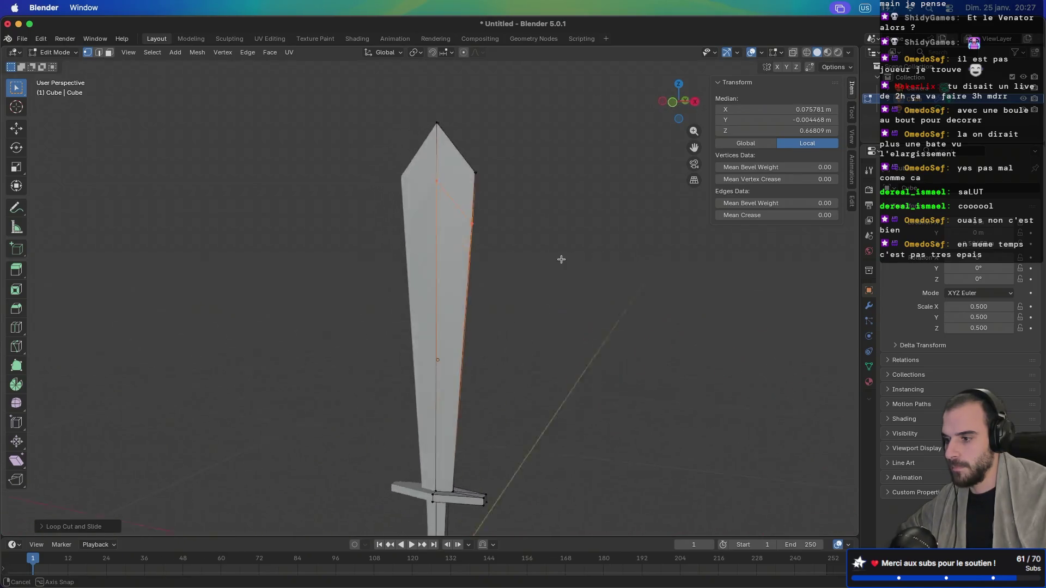
{"action": "scroll", "coordinate": [564, 259], "scroll_direction": "left", "scroll_amount": 4}
{"action": "left_click", "coordinate": [455, 179]}
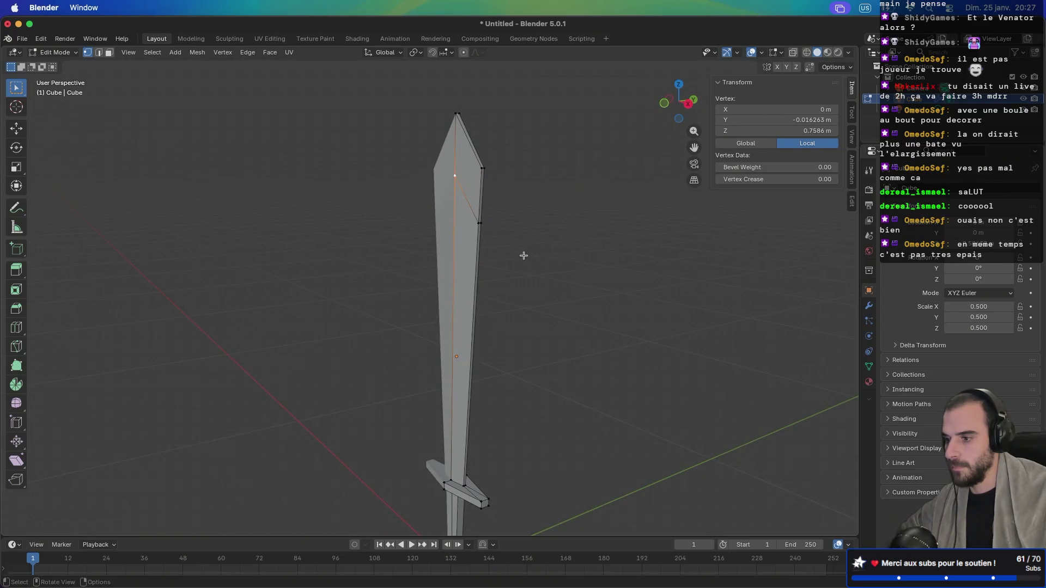
{"action": "key", "text": "g"}
{"action": "key", "text": "g"}
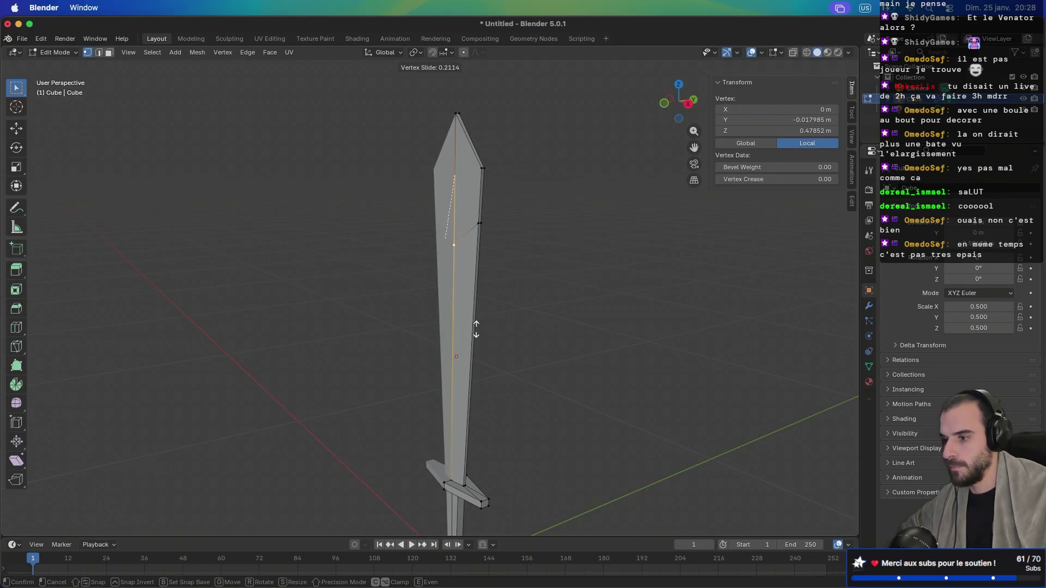
{"action": "left_click", "coordinate": [497, 317]}
{"action": "scroll", "coordinate": [497, 318], "scroll_direction": "left", "scroll_amount": 5}
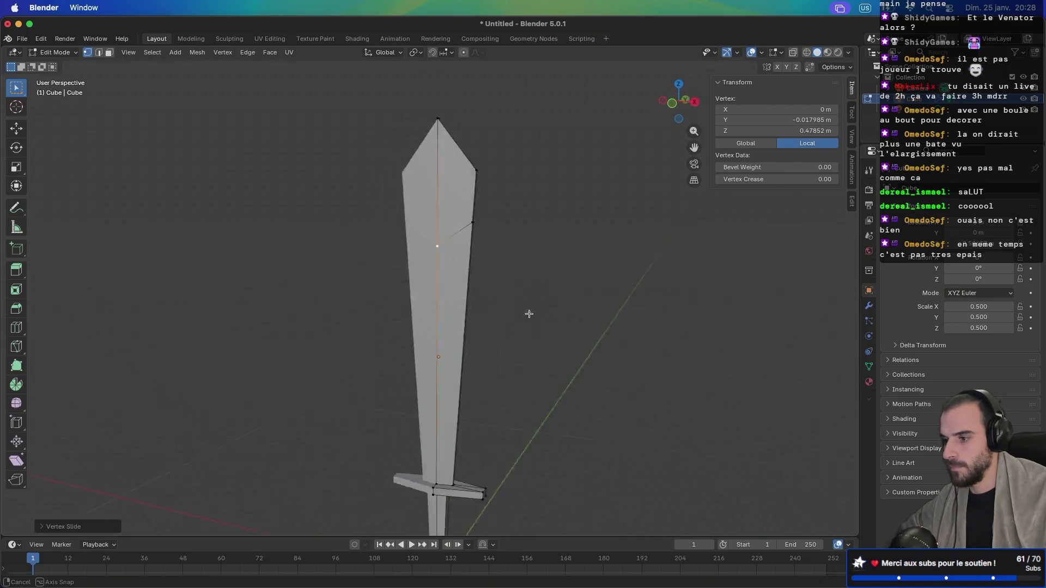
{"action": "key", "text": "super+z"}
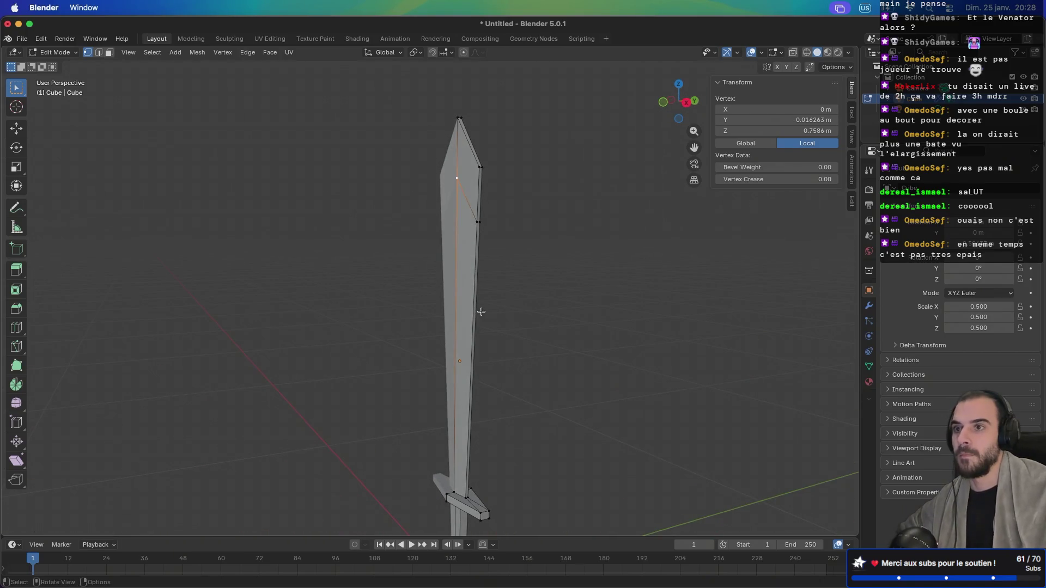
{"action": "scroll", "coordinate": [467, 295], "scroll_direction": "left", "scroll_amount": 3}
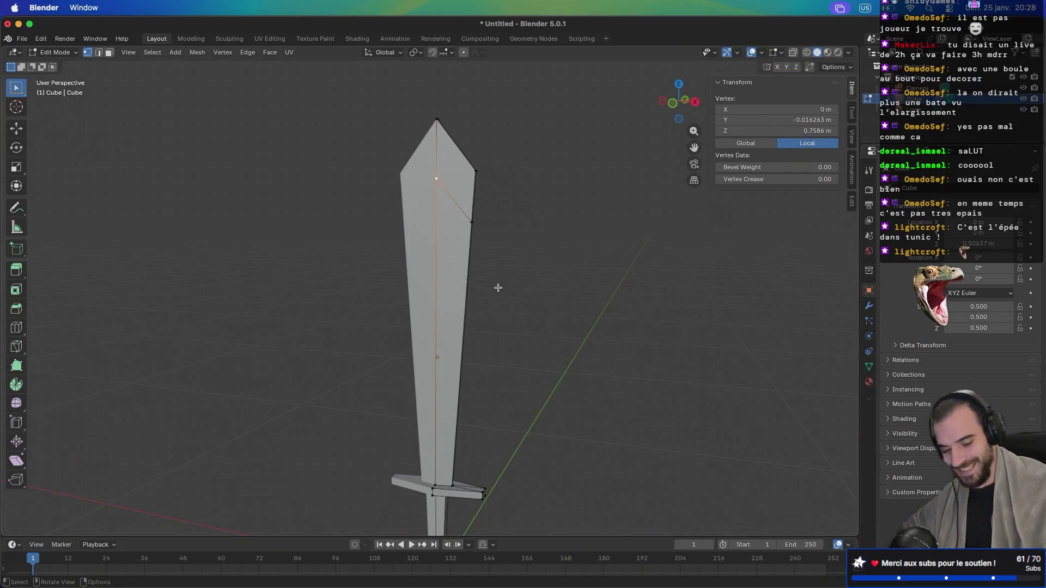
Step: In Right Ortho view, push a blade-tip vertex outward along Y
{"action": "key", "text": "KP_3"}
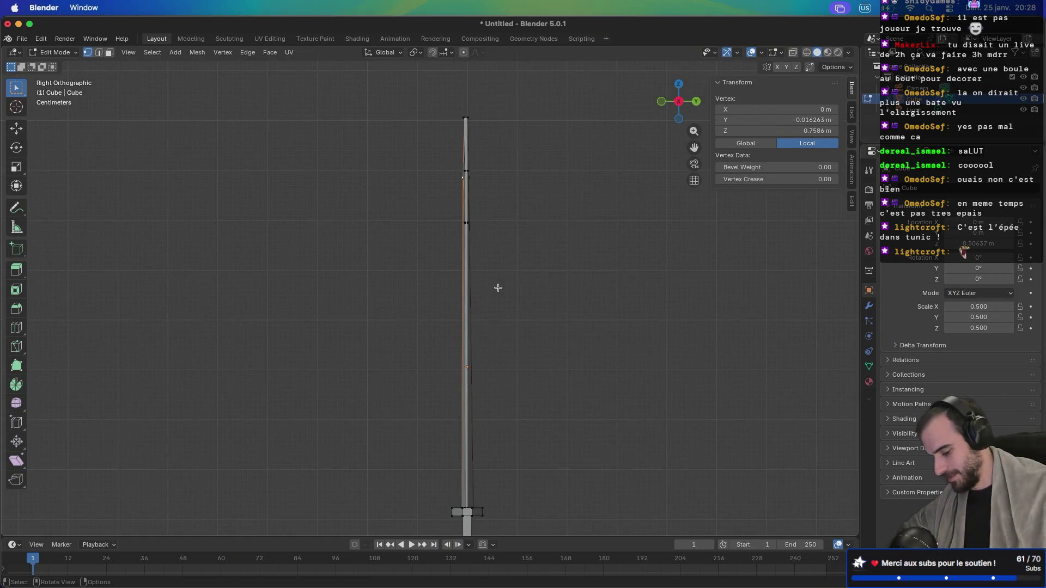
{"action": "key", "text": "g"}
{"action": "key", "text": "y"}
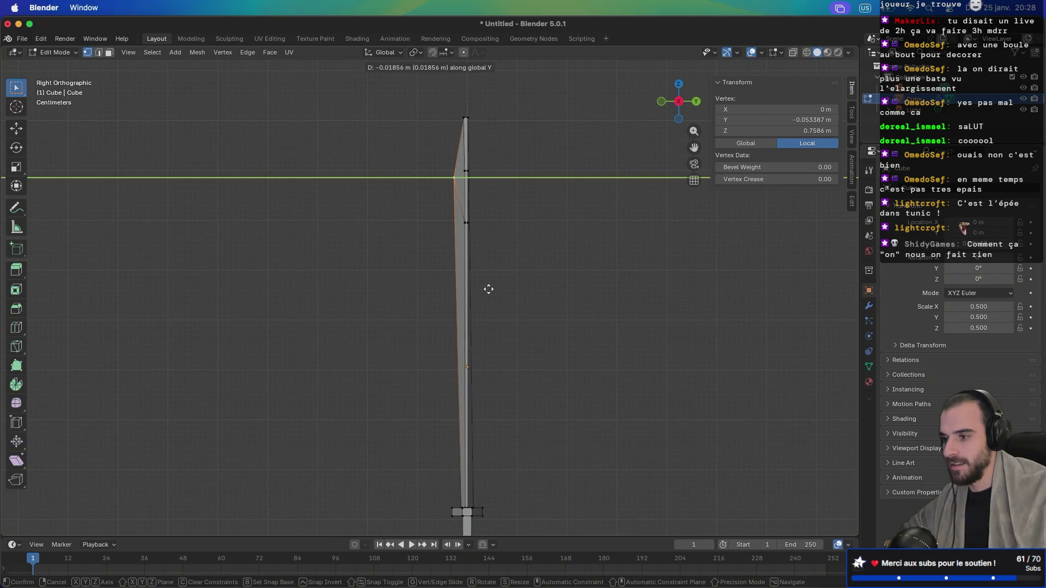
{"action": "left_click", "coordinate": [489, 289]}
{"action": "scroll", "coordinate": [488, 289], "scroll_direction": "left", "scroll_amount": 5}
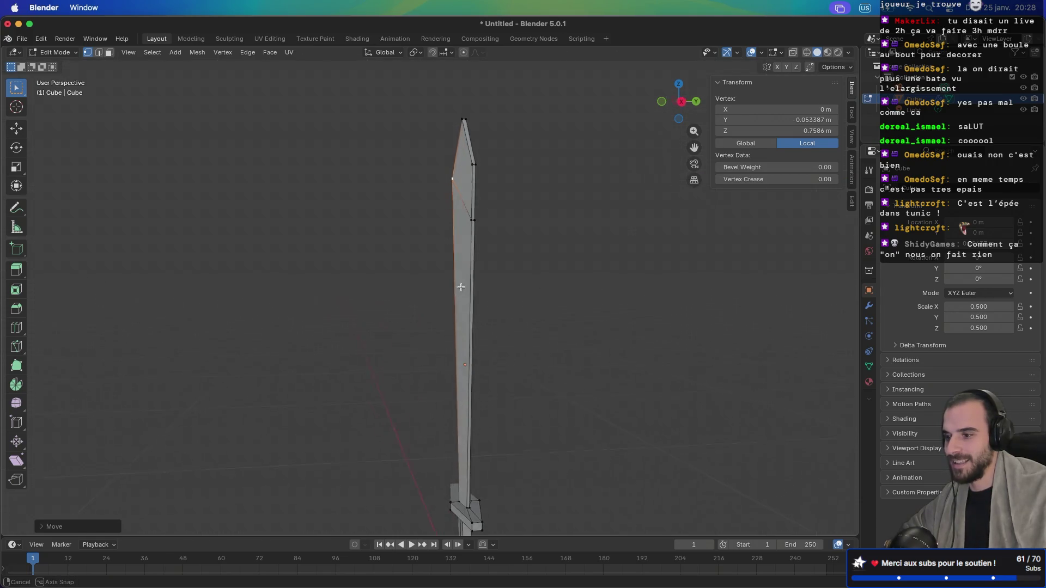
Step: Push a second tip vertex outward along Y on the other side
{"action": "mouse_move", "coordinate": [490, 290]}
{"action": "left_mouse_down"}
{"action": "mouse_move", "coordinate": [418, 290]}
{"action": "mouse_move", "coordinate": [428, 243]}
{"action": "left_mouse_up"}
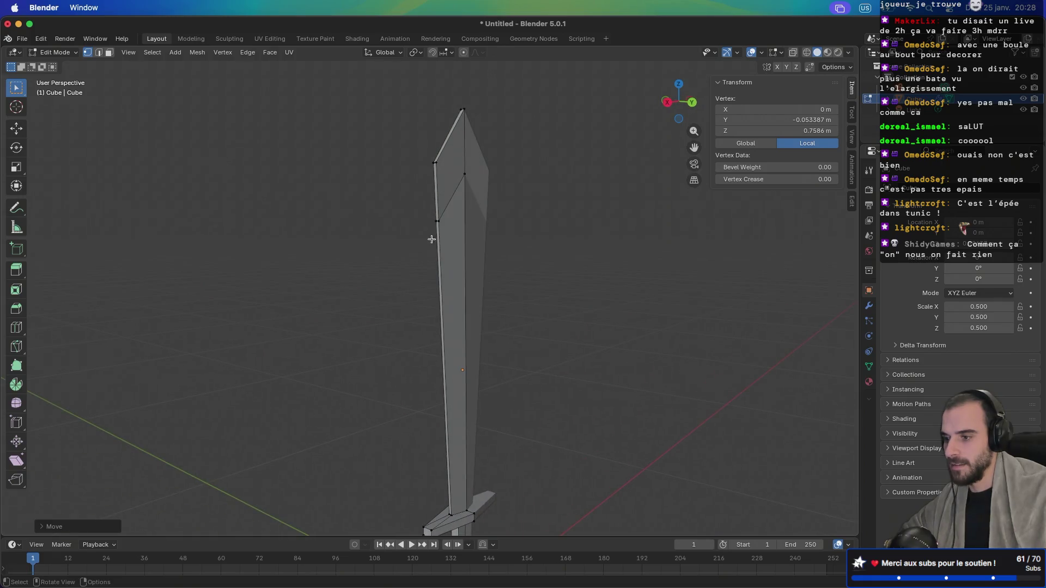
{"action": "left_click", "coordinate": [472, 183]}
{"action": "scroll", "coordinate": [472, 182], "scroll_direction": "right", "scroll_amount": 5}
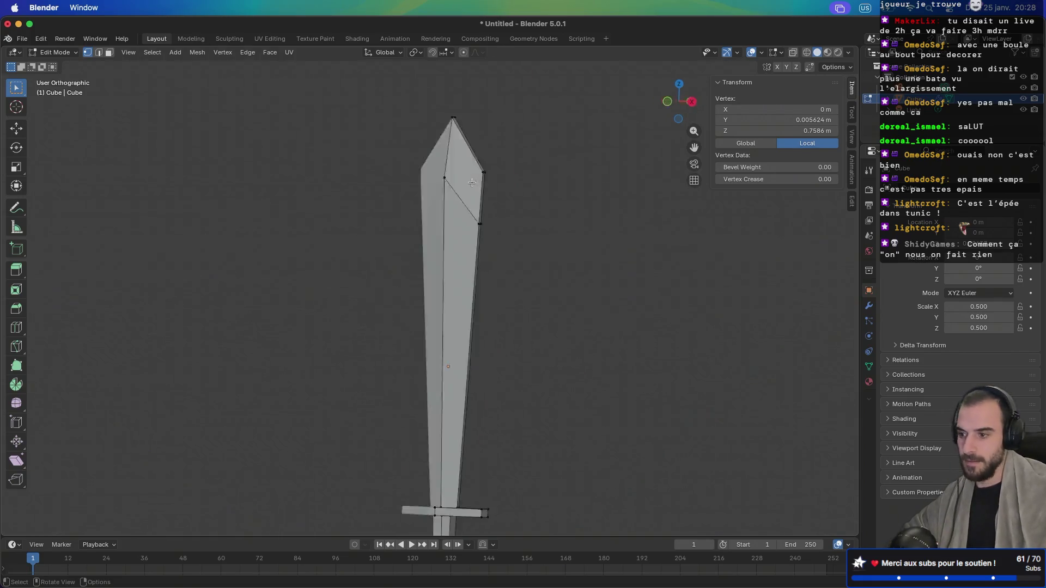
{"action": "key", "text": "g"}
{"action": "key", "text": "y"}
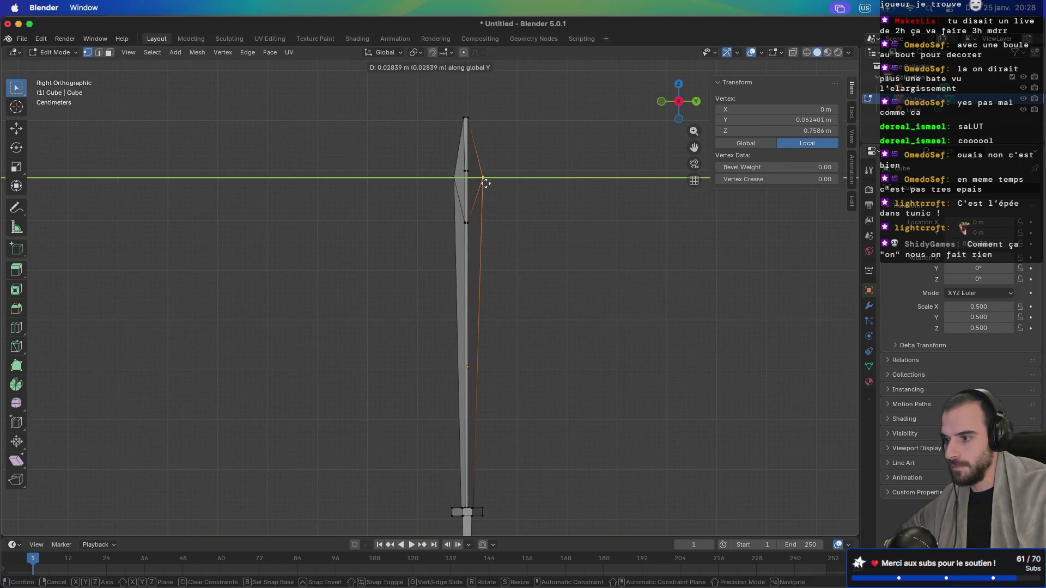
{"action": "left_click", "coordinate": [485, 184]}
Step: Inspect the diamond-shaped tip up close, then return to Object Mode
{"action": "scroll", "coordinate": [485, 183], "scroll_direction": "right", "scroll_amount": 5}
{"action": "scroll", "coordinate": [641, 199], "scroll_direction": "right", "scroll_amount": 10}
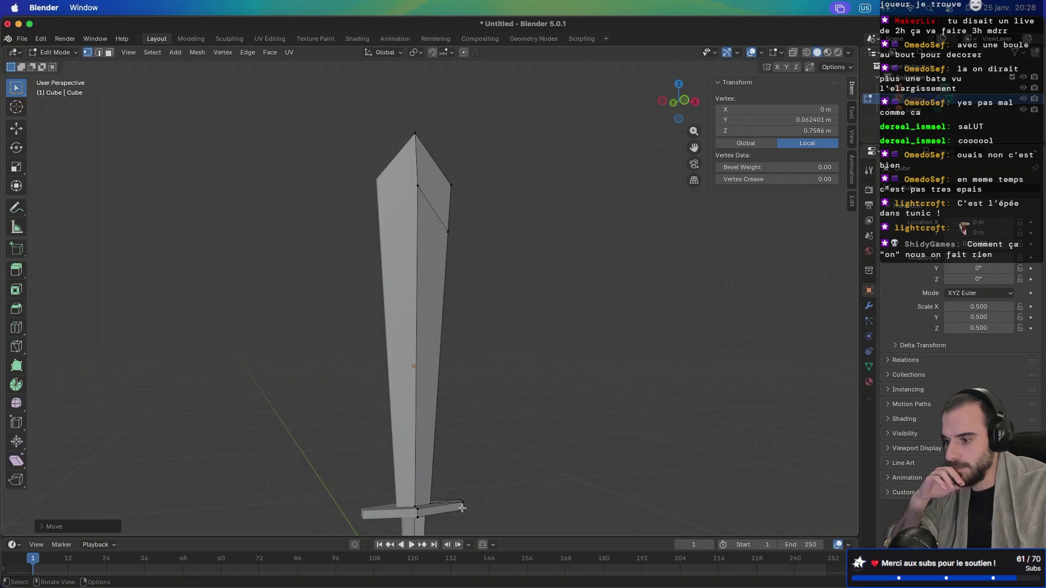
{"action": "scroll", "coordinate": [466, 406], "scroll_direction": "down", "scroll_amount": 5}
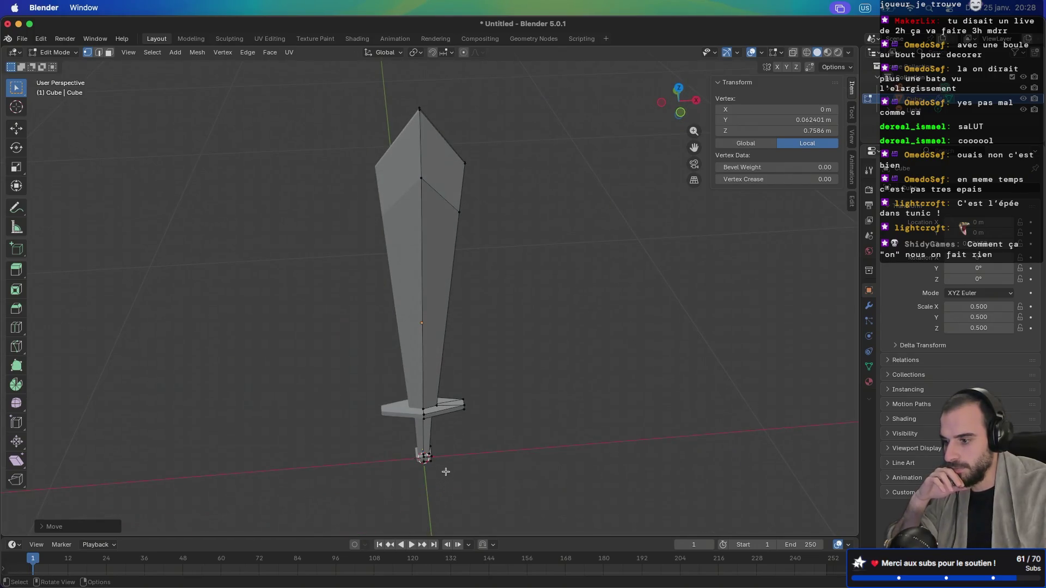
{"action": "mouse_move", "coordinate": [428, 457]}
{"action": "left_mouse_down"}
{"action": "mouse_move", "coordinate": [392, 367]}
{"action": "mouse_move", "coordinate": [362, 399]}
{"action": "left_mouse_up"}
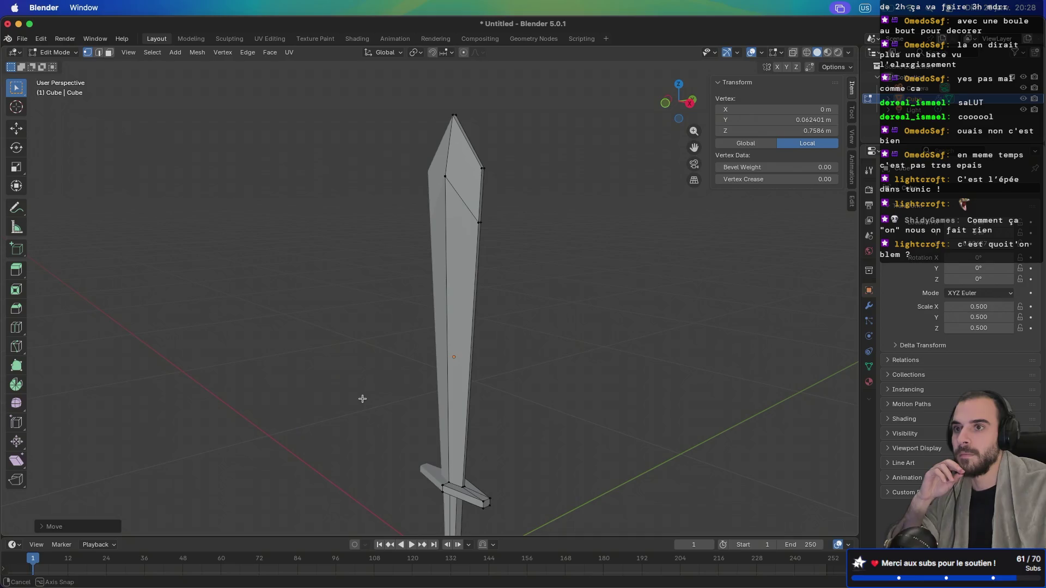
{"action": "mouse_move", "coordinate": [362, 398]}
{"action": "left_mouse_down"}
{"action": "mouse_move", "coordinate": [385, 397]}
{"action": "mouse_move", "coordinate": [370, 390]}
{"action": "left_mouse_up"}
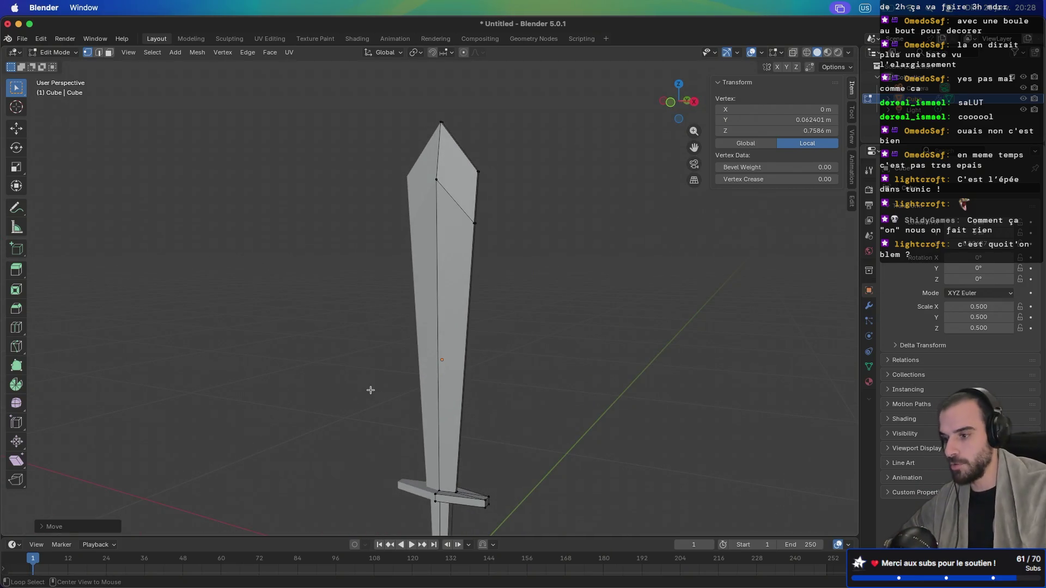
{"action": "key", "text": "Tab"}
{"action": "mouse_move", "coordinate": [488, 373]}
{"action": "left_mouse_down"}
{"action": "mouse_move", "coordinate": [559, 366]}
{"action": "mouse_move", "coordinate": [461, 342]}
{"action": "left_mouse_up"}
Step: Orbit around the finished sword from several angles, then reenter Edit Mode
{"action": "mouse_move", "coordinate": [455, 207]}
{"action": "left_mouse_down"}
{"action": "mouse_move", "coordinate": [415, 234]}
{"action": "mouse_move", "coordinate": [540, 222]}
{"action": "mouse_move", "coordinate": [436, 187]}
{"action": "left_mouse_up"}
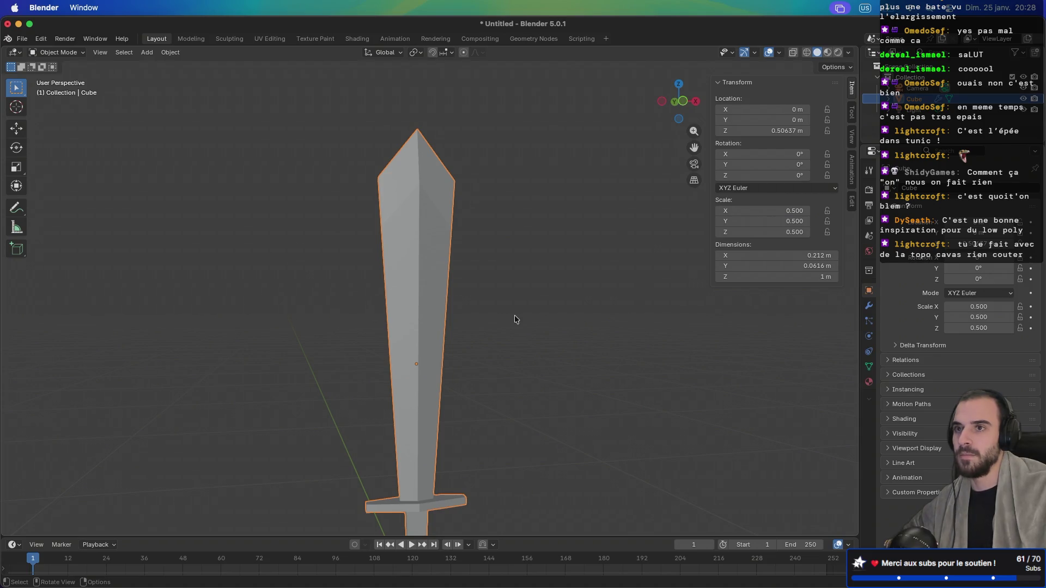
{"action": "mouse_move", "coordinate": [537, 325]}
{"action": "left_mouse_down"}
{"action": "mouse_move", "coordinate": [501, 347]}
{"action": "mouse_move", "coordinate": [501, 362]}
{"action": "mouse_move", "coordinate": [569, 349]}
{"action": "left_mouse_up"}
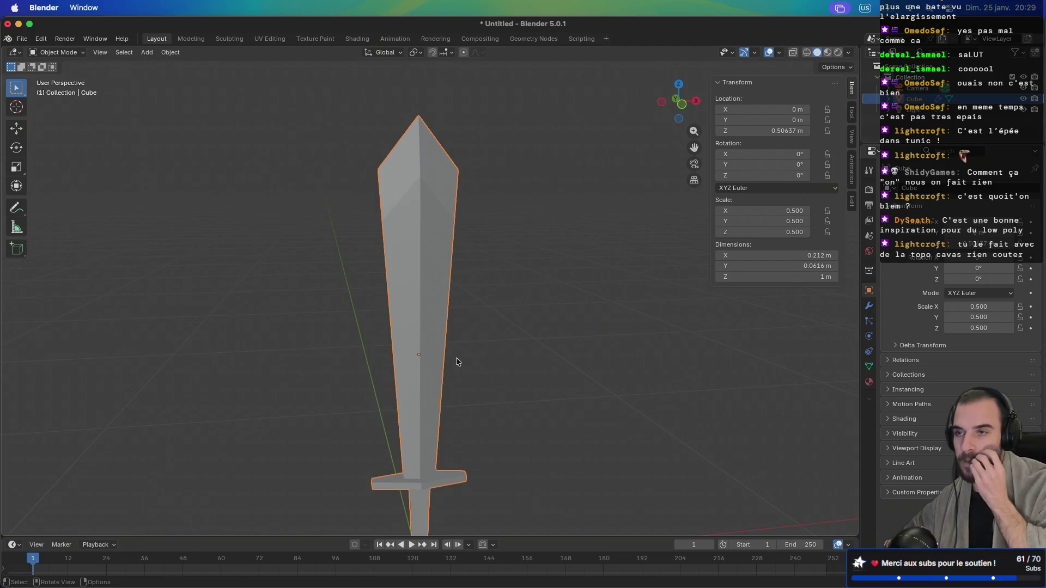
{"action": "left_click_drag", "start_coordinate": [472, 362], "coordinate": [474, 376]}
{"action": "key", "text": "Tab"}
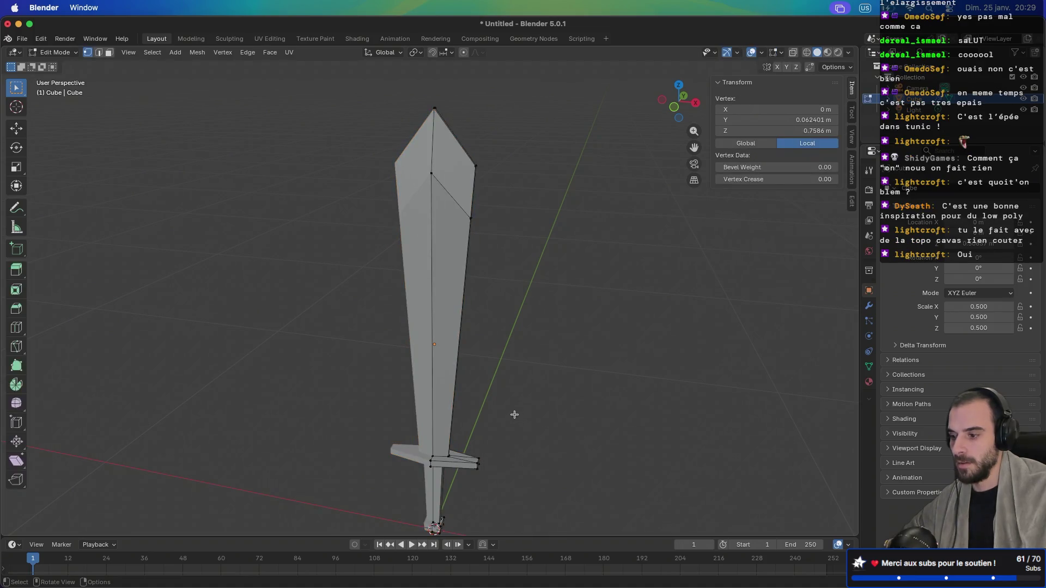
Step: Place a lengthwise loop cut down the blade
{"action": "scroll", "coordinate": [523, 454], "scroll_direction": "up", "scroll_amount": 2}
{"action": "scroll", "coordinate": [523, 454], "scroll_direction": "up", "scroll_amount": 3}
{"action": "scroll", "coordinate": [518, 456], "scroll_direction": "down", "scroll_amount": 4}
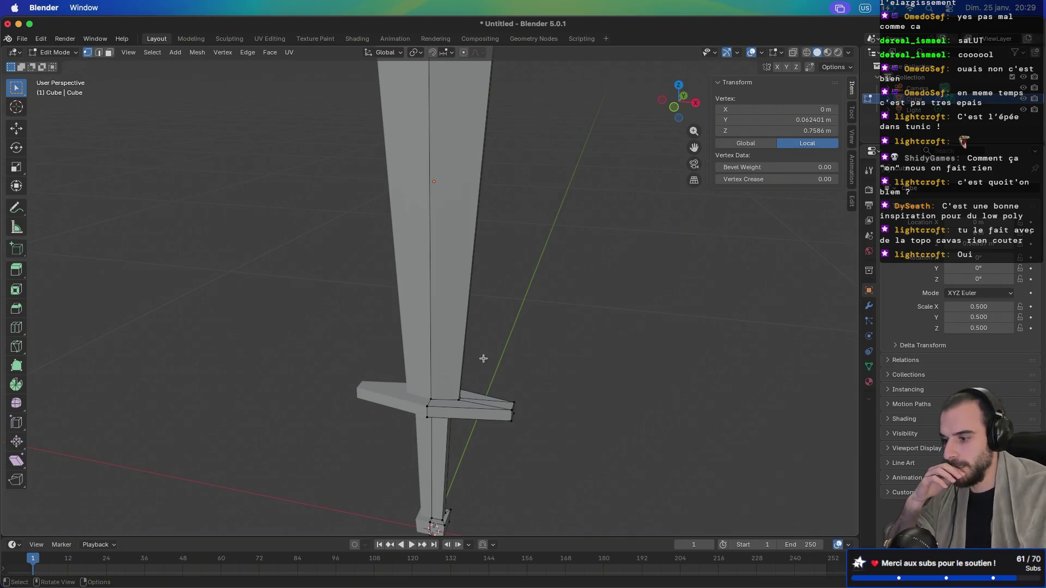
{"action": "left_click_drag", "start_coordinate": [484, 354], "coordinate": [488, 329]}
{"action": "scroll", "coordinate": [487, 329], "scroll_direction": "down", "scroll_amount": 2}
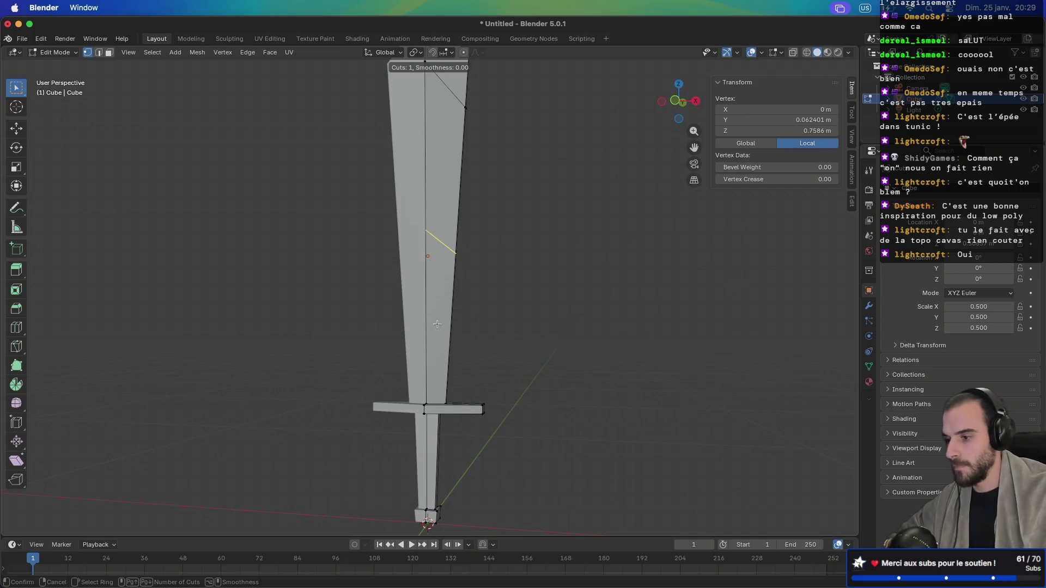
{"action": "left_click", "coordinate": [443, 416]}
{"action": "left_click", "coordinate": [455, 388]}
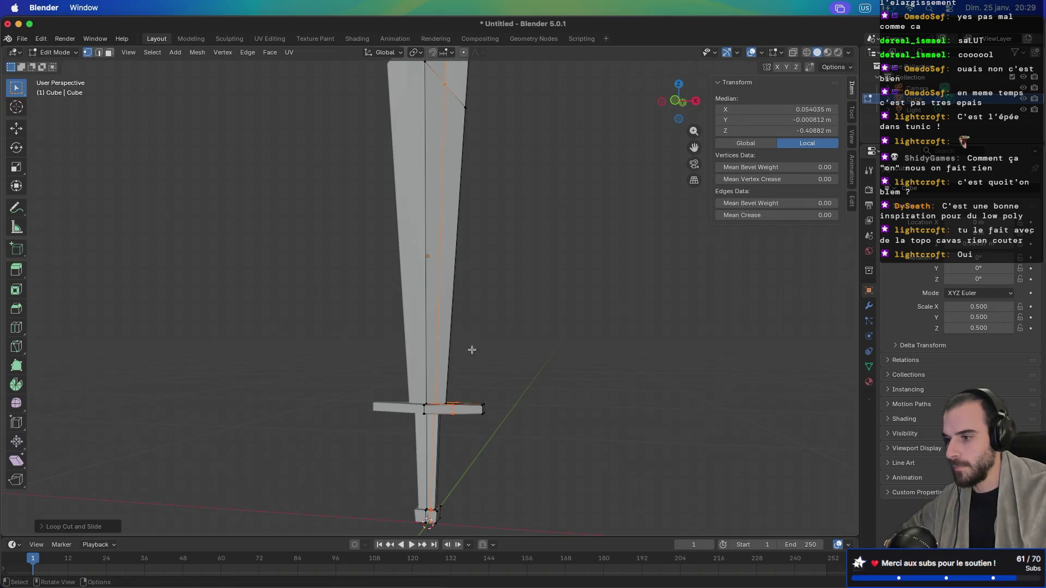
{"action": "scroll", "coordinate": [546, 309], "scroll_direction": "down", "scroll_amount": 5}
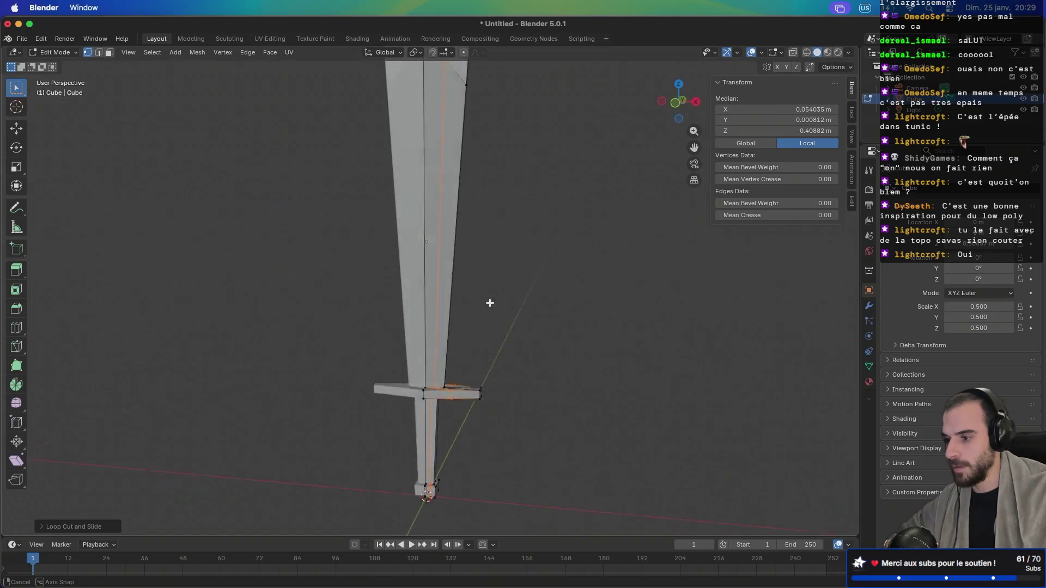
{"action": "scroll", "coordinate": [500, 264], "scroll_direction": "left", "scroll_amount": 5}
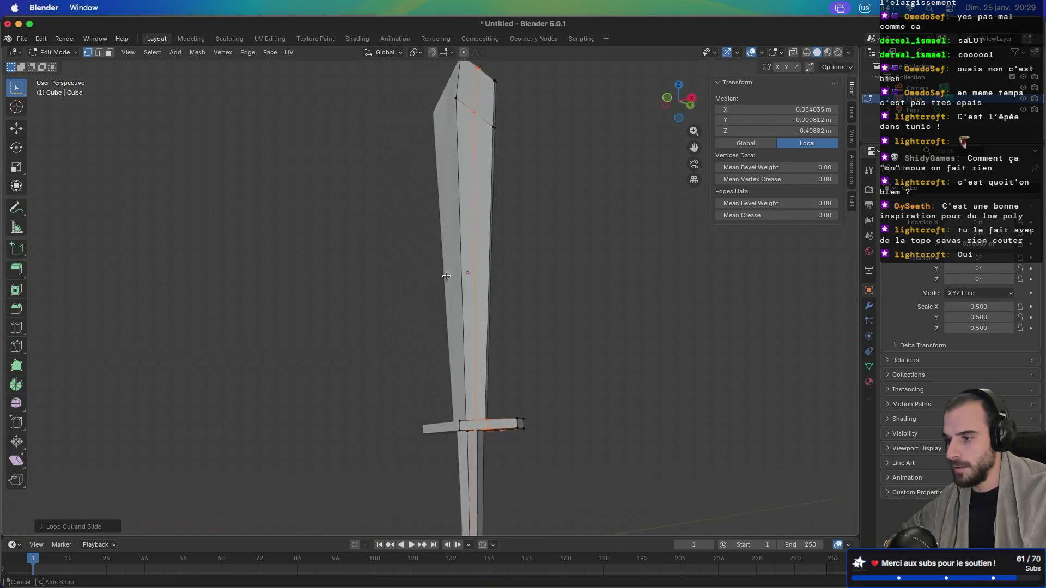
{"action": "scroll", "coordinate": [446, 282], "scroll_direction": "left", "scroll_amount": 3}
Step: Select the blade's centre edge path and scale it about 1.21 along Y
{"action": "key", "text": "2"}
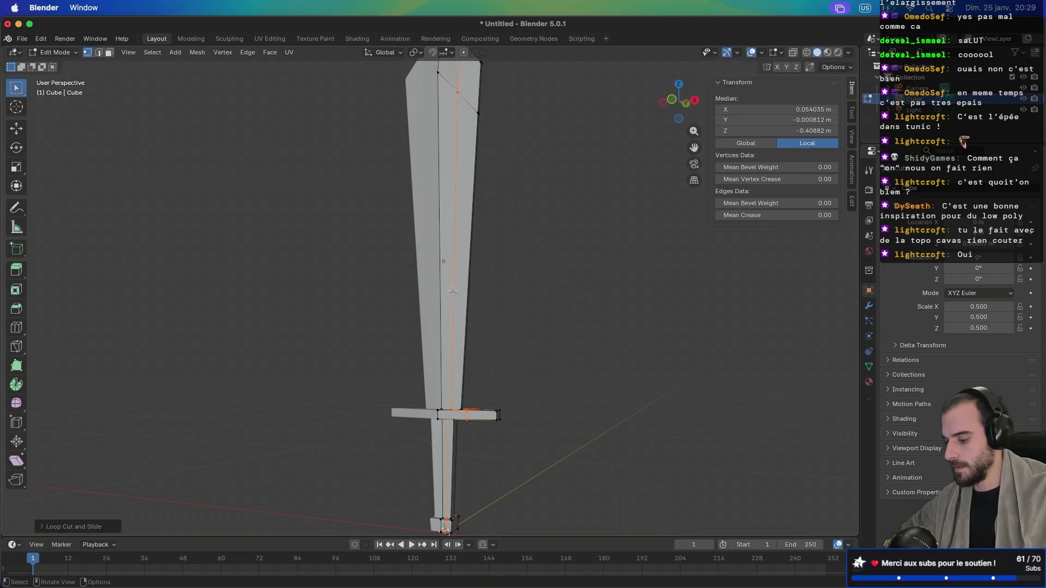
{"action": "left_click", "coordinate": [453, 291]}
{"action": "scroll", "coordinate": [452, 277], "scroll_direction": "left", "scroll_amount": 5}
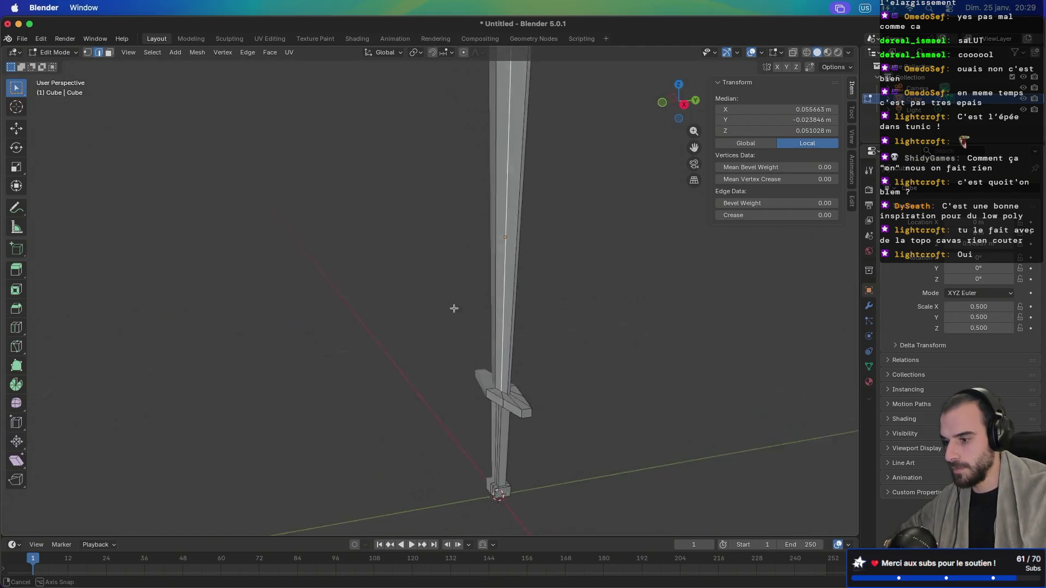
{"action": "scroll", "coordinate": [472, 308], "scroll_direction": "right", "scroll_amount": 5}
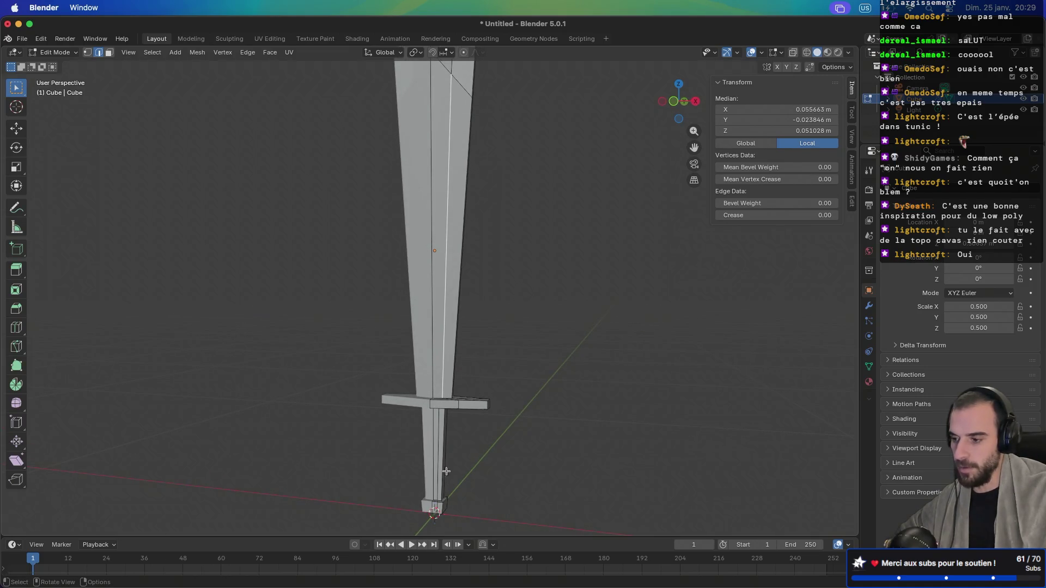
{"action": "left_click_drag", "start_coordinate": [486, 359], "coordinate": [430, 427]}
{"action": "key", "text": "KP_3"}
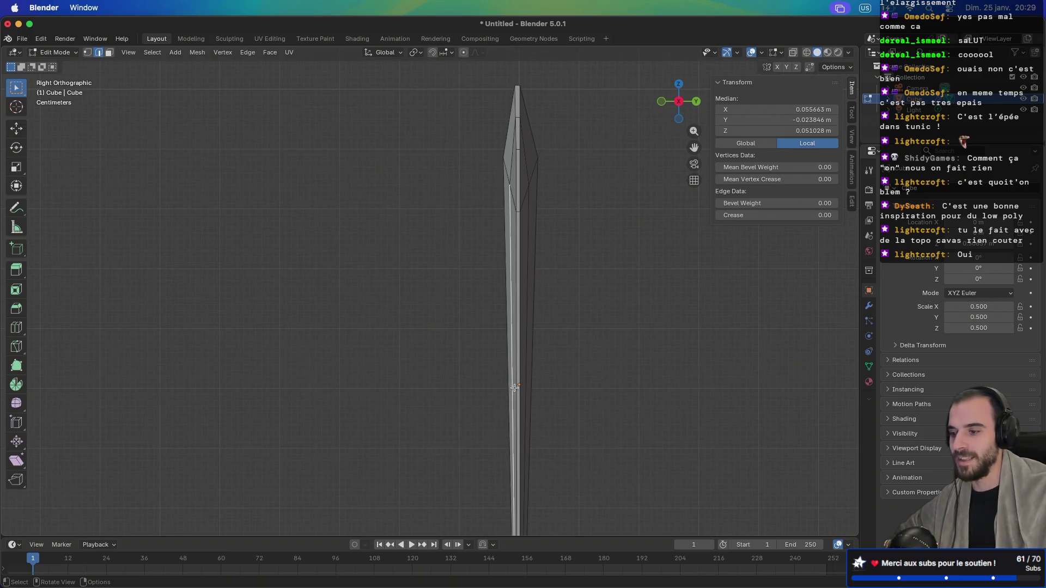
{"action": "left_click", "coordinate": [529, 348], "text": "ctrl"}
{"action": "mouse_move", "coordinate": [529, 348]}
{"action": "left_mouse_down"}
{"action": "mouse_move", "coordinate": [548, 379]}
{"action": "mouse_move", "coordinate": [607, 381]}
{"action": "mouse_move", "coordinate": [502, 368]}
{"action": "left_mouse_up"}
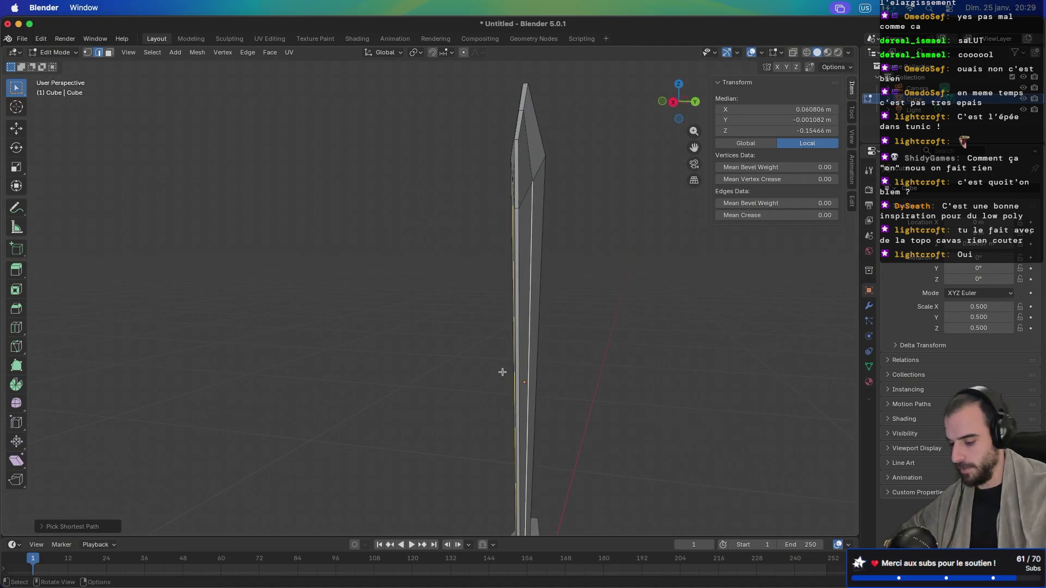
{"action": "key", "text": "s"}
{"action": "key", "text": "y"}
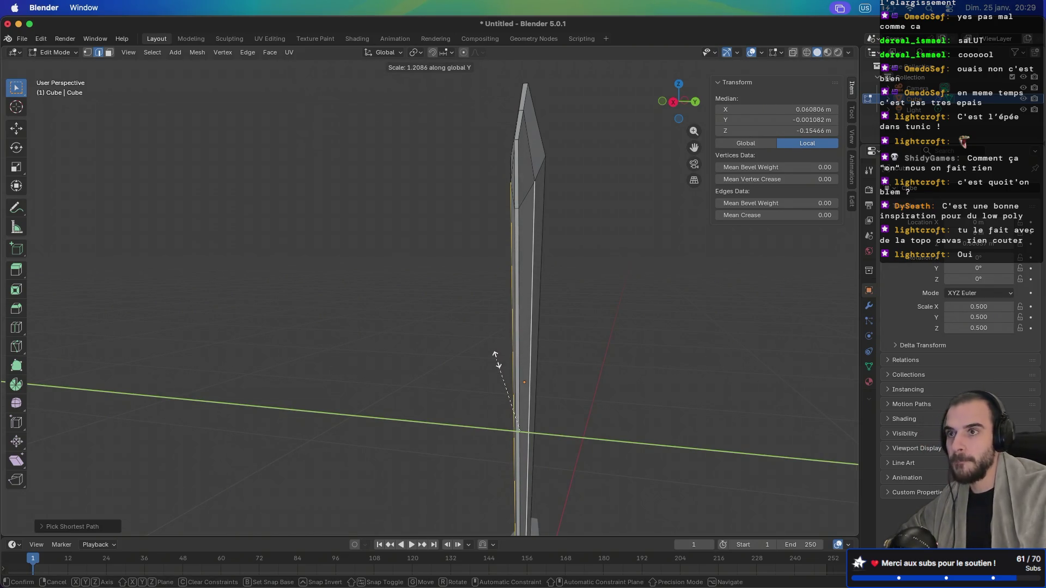
{"action": "left_click", "coordinate": [495, 358]}
{"action": "mouse_move", "coordinate": [434, 362]}
{"action": "left_mouse_down"}
{"action": "mouse_move", "coordinate": [580, 371]}
{"action": "mouse_move", "coordinate": [518, 315]}
{"action": "mouse_move", "coordinate": [541, 360]}
{"action": "mouse_move", "coordinate": [394, 348]}
{"action": "mouse_move", "coordinate": [572, 347]}
{"action": "mouse_move", "coordinate": [452, 340]}
{"action": "mouse_move", "coordinate": [525, 343]}
{"action": "left_mouse_up"}
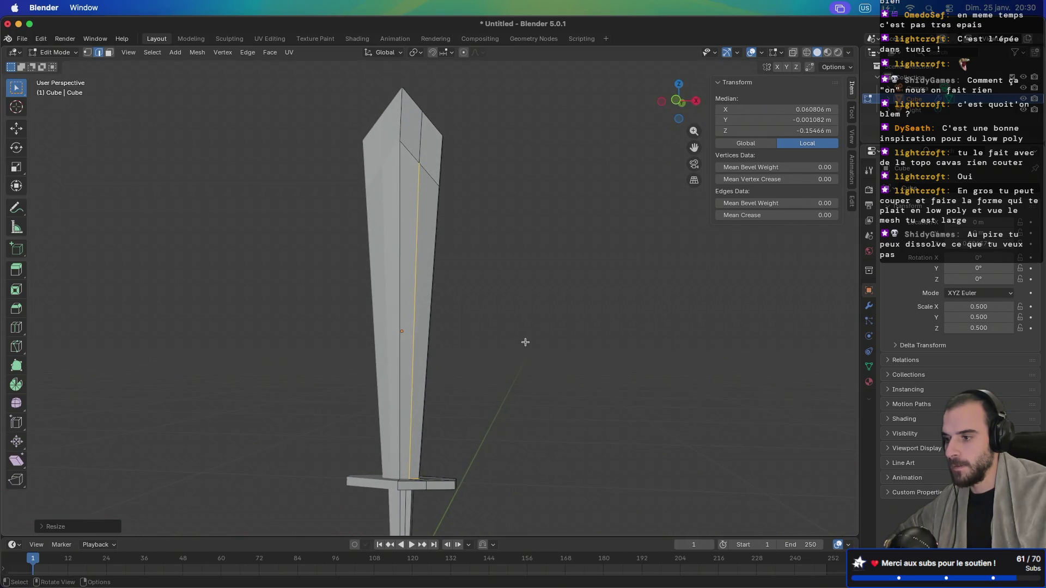
Step: Edge-slide the blade tip's right edge inward and check the point from several angles
{"action": "scroll", "coordinate": [486, 287], "scroll_direction": "up", "scroll_amount": 5}
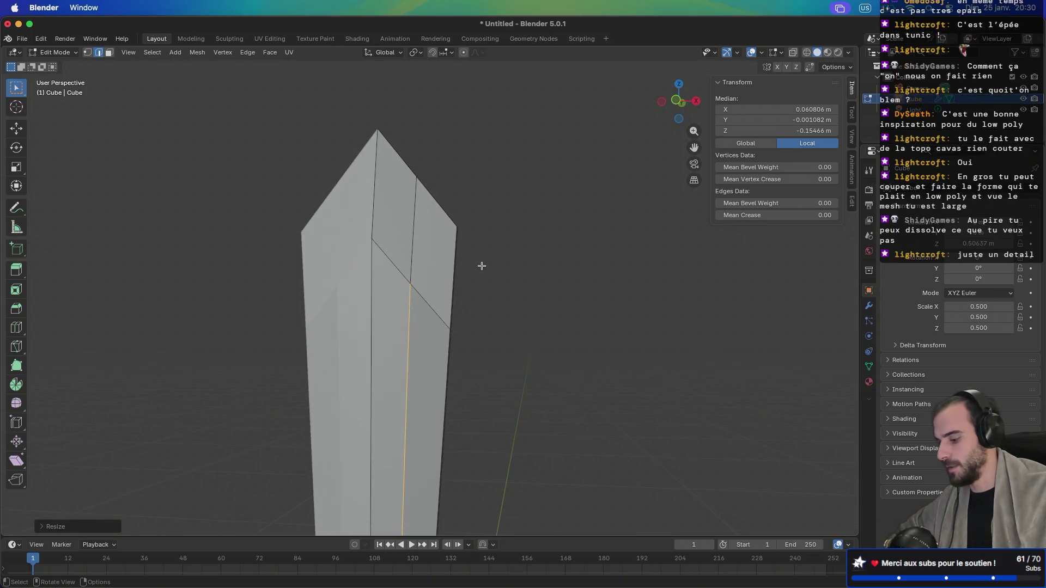
{"action": "key", "text": "g"}
{"action": "key", "text": "g"}
{"action": "left_click", "coordinate": [484, 357]}
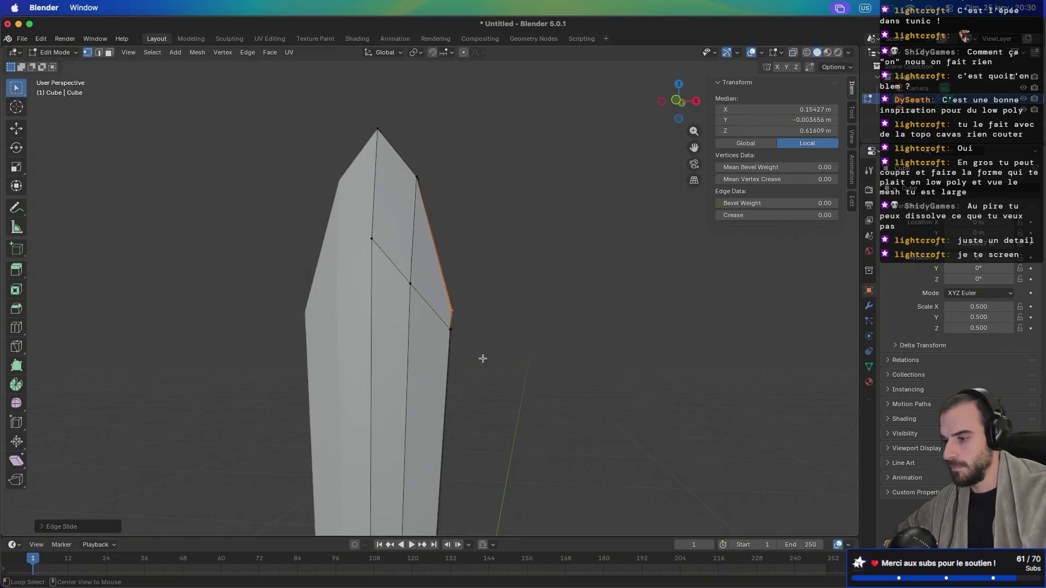
{"action": "scroll", "coordinate": [484, 380], "scroll_direction": "down", "scroll_amount": 4}
{"action": "scroll", "coordinate": [490, 374], "scroll_direction": "down", "scroll_amount": 3}
{"action": "mouse_move", "coordinate": [490, 334]}
{"action": "left_mouse_down"}
{"action": "mouse_move", "coordinate": [593, 346]}
{"action": "mouse_move", "coordinate": [492, 327]}
{"action": "left_mouse_up"}
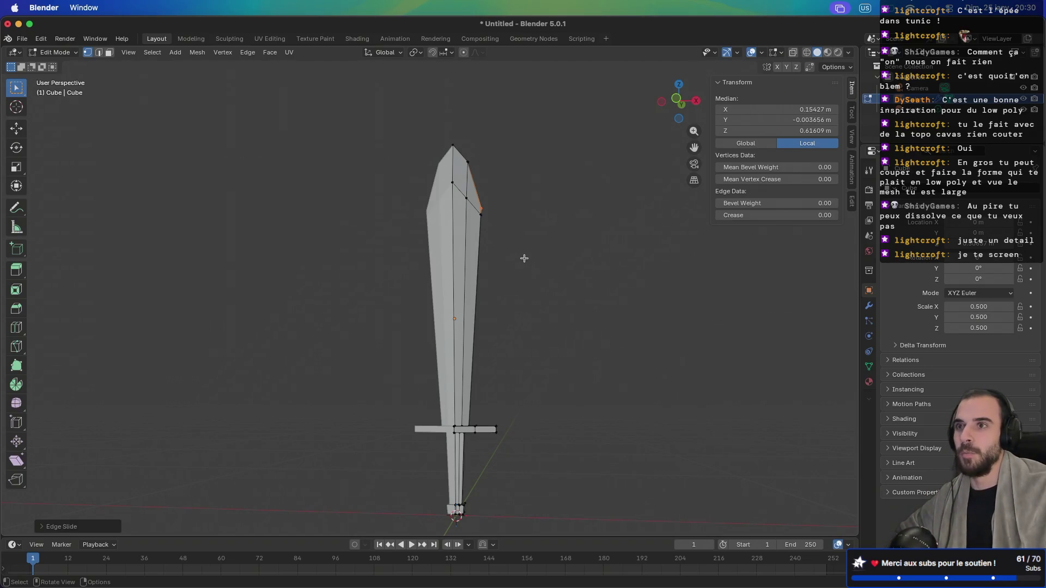
{"action": "left_click_drag", "start_coordinate": [553, 249], "coordinate": [440, 276]}
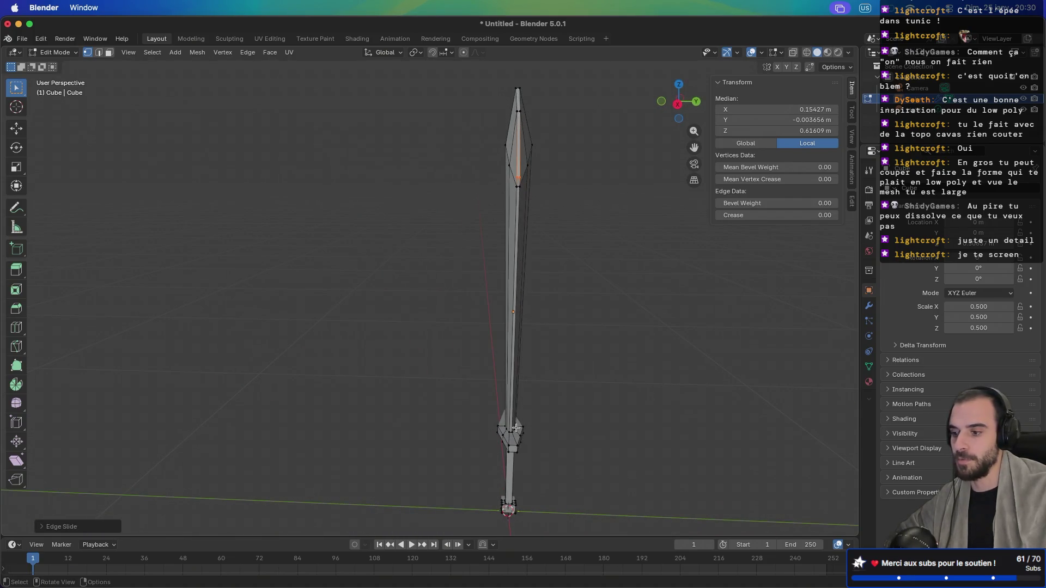
{"action": "mouse_move", "coordinate": [501, 445]}
{"action": "left_mouse_down"}
{"action": "mouse_move", "coordinate": [491, 451]}
{"action": "mouse_move", "coordinate": [538, 467]}
{"action": "left_mouse_up"}
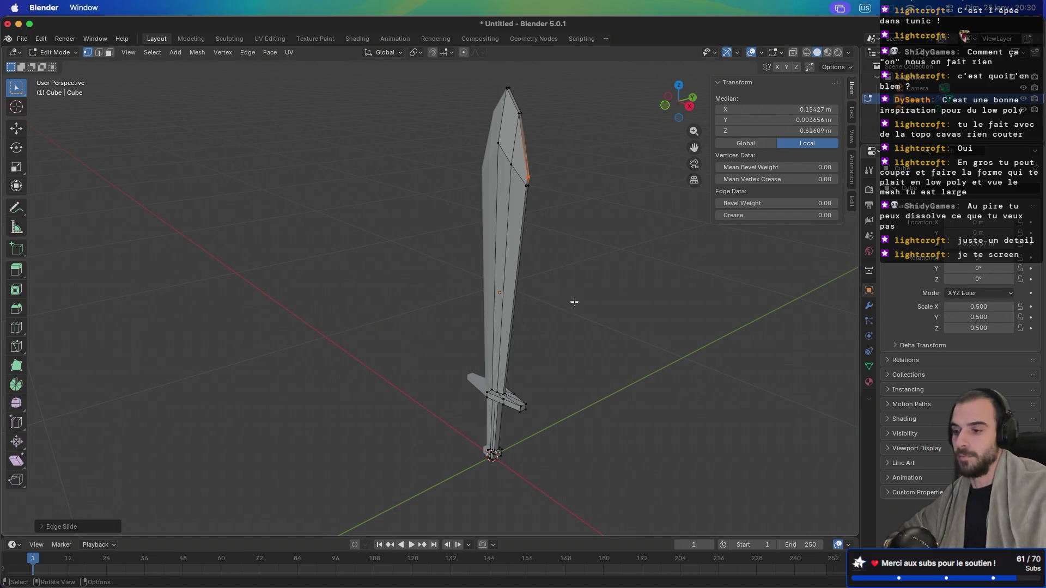
{"action": "mouse_move", "coordinate": [615, 231]}
{"action": "left_mouse_down"}
{"action": "mouse_move", "coordinate": [610, 196]}
{"action": "mouse_move", "coordinate": [664, 189]}
{"action": "mouse_move", "coordinate": [515, 201]}
{"action": "left_mouse_up"}
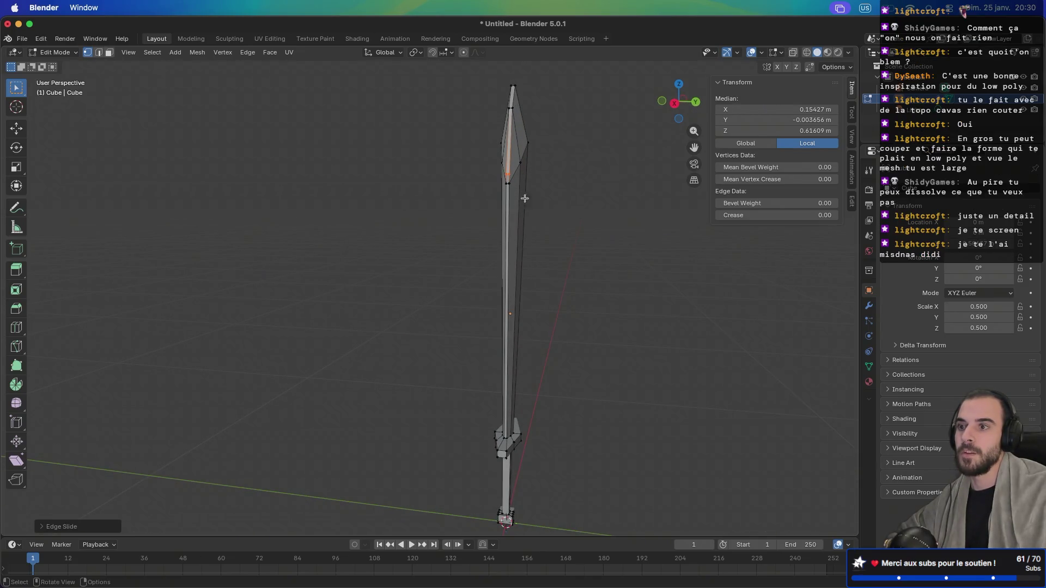
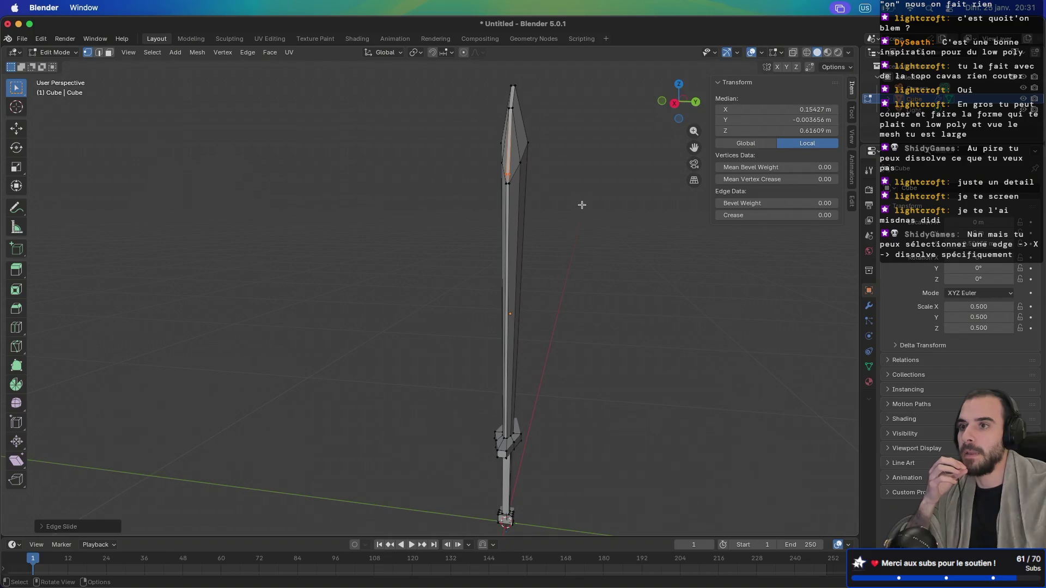
Step: Frame the blade tip and select its right edge
{"action": "scroll", "coordinate": [538, 206], "scroll_direction": "left", "scroll_amount": 10}
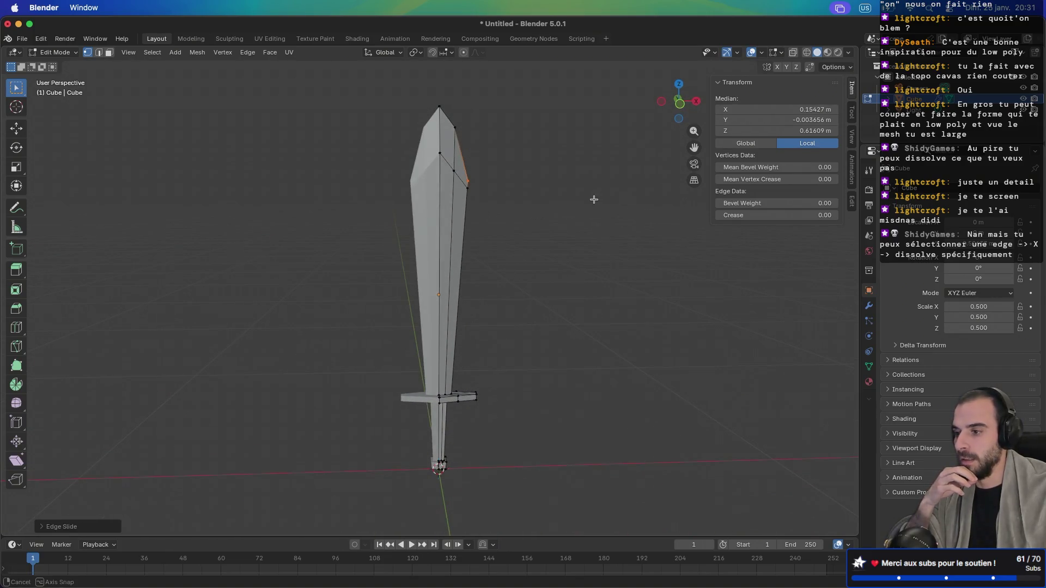
{"action": "scroll", "coordinate": [494, 149], "scroll_direction": "up", "scroll_amount": 5}
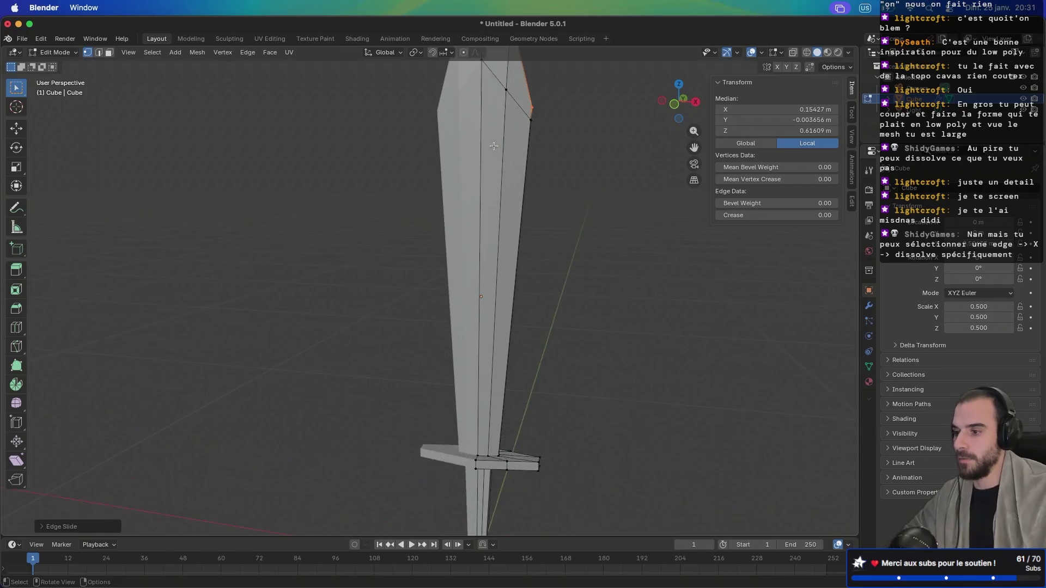
{"action": "mouse_move", "coordinate": [495, 149]}
{"action": "left_mouse_down"}
{"action": "mouse_move", "coordinate": [524, 267]}
{"action": "mouse_move", "coordinate": [548, 218]}
{"action": "mouse_move", "coordinate": [533, 218]}
{"action": "mouse_move", "coordinate": [561, 132]}
{"action": "left_mouse_up"}
{"action": "scroll", "coordinate": [561, 133], "scroll_direction": "down", "scroll_amount": 5}
{"action": "scroll", "coordinate": [533, 171], "scroll_direction": "up", "scroll_amount": 5}
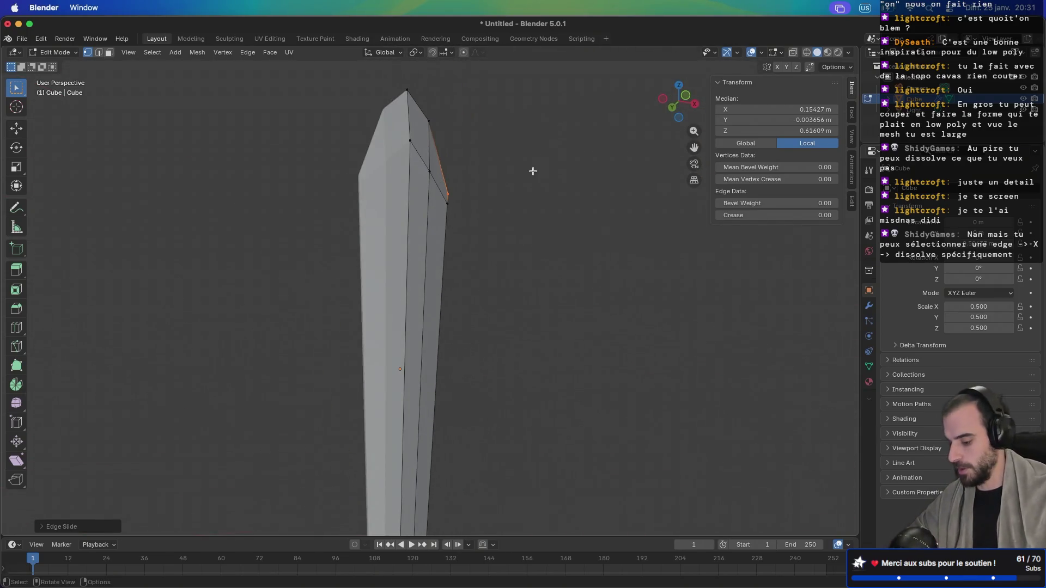
{"action": "left_click", "coordinate": [509, 272]}
{"action": "mouse_move", "coordinate": [527, 251]}
{"action": "left_mouse_down"}
{"action": "mouse_move", "coordinate": [511, 253]}
{"action": "mouse_move", "coordinate": [519, 225]}
{"action": "left_mouse_up"}
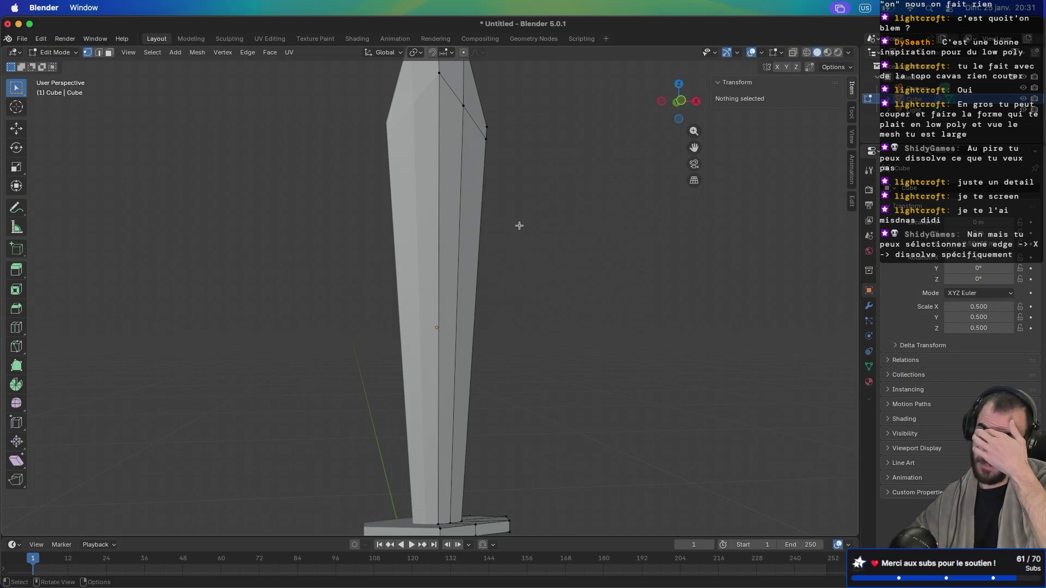
{"action": "scroll", "coordinate": [536, 198], "scroll_direction": "down", "scroll_amount": 3}
{"action": "mouse_move", "coordinate": [537, 198]}
{"action": "left_mouse_down"}
{"action": "mouse_move", "coordinate": [542, 185]}
{"action": "mouse_move", "coordinate": [534, 213]}
{"action": "left_mouse_up"}
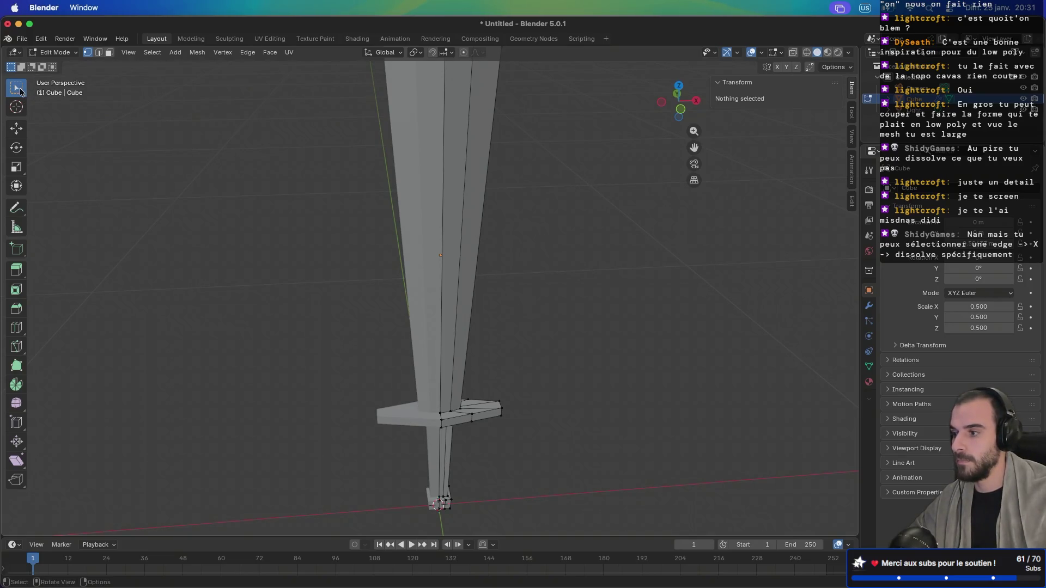
{"action": "scroll", "coordinate": [325, 169], "scroll_direction": "up", "scroll_amount": 3}
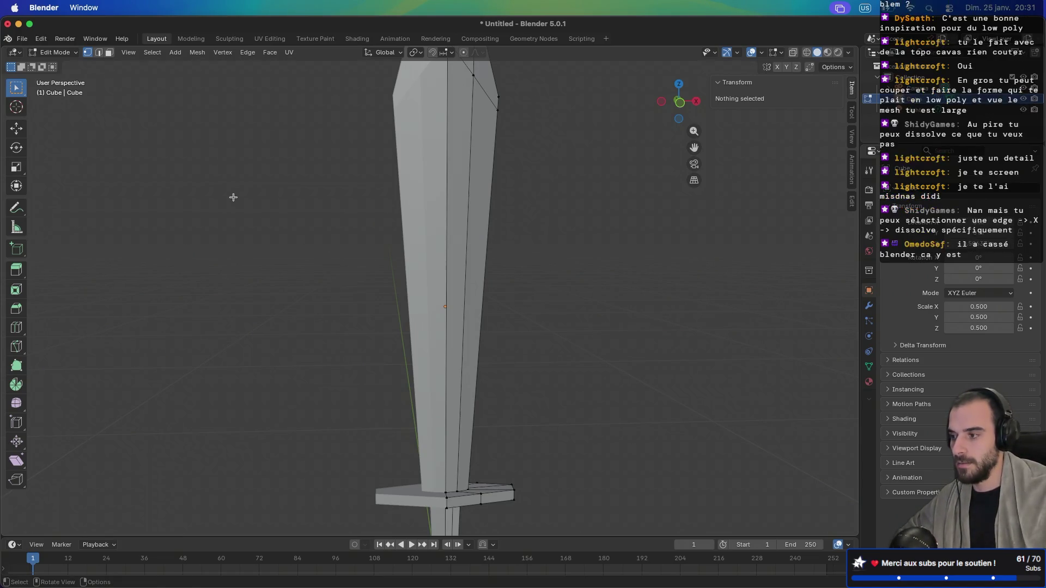
{"action": "mouse_move", "coordinate": [259, 180]}
{"action": "left_mouse_down"}
{"action": "mouse_move", "coordinate": [270, 228]}
{"action": "mouse_move", "coordinate": [291, 241]}
{"action": "mouse_move", "coordinate": [292, 190]}
{"action": "left_mouse_up"}
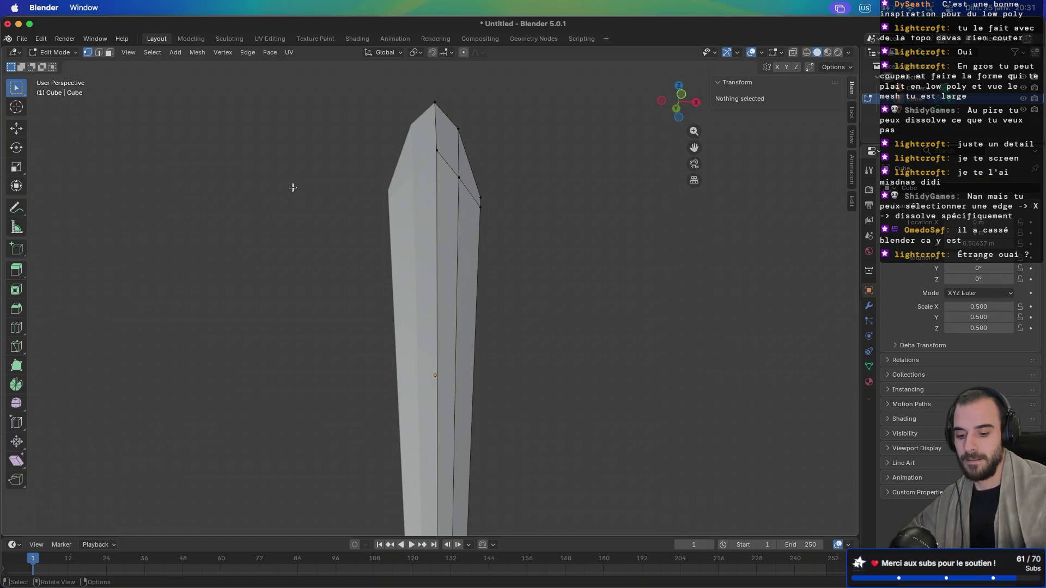
{"action": "mouse_move", "coordinate": [341, 201]}
{"action": "left_mouse_down"}
{"action": "mouse_move", "coordinate": [343, 256]}
{"action": "mouse_move", "coordinate": [358, 186]}
{"action": "left_mouse_up"}
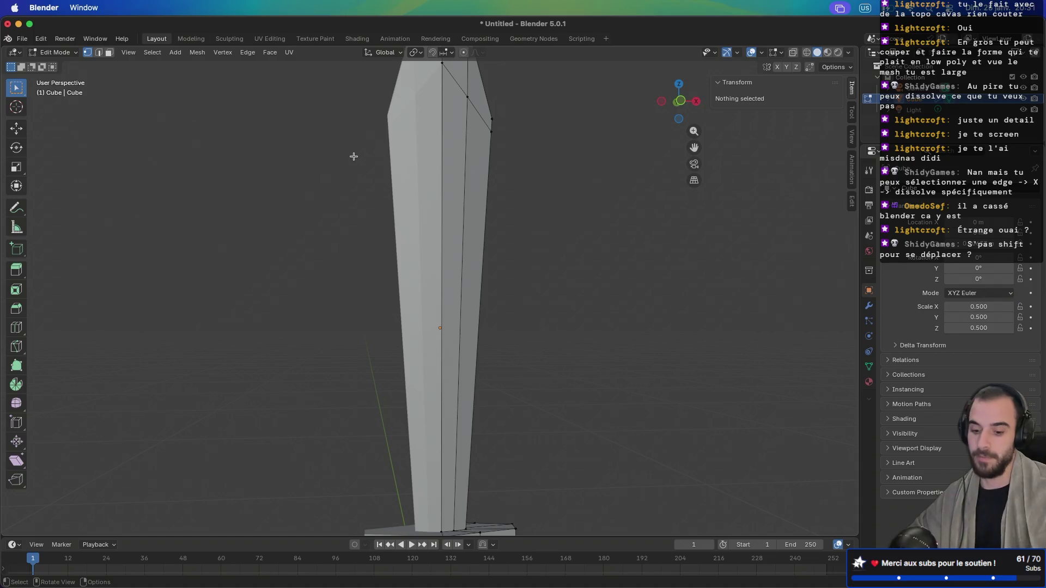
{"action": "mouse_move", "coordinate": [353, 156]}
{"action": "left_mouse_down"}
{"action": "mouse_move", "coordinate": [364, 231]}
{"action": "mouse_move", "coordinate": [353, 201]}
{"action": "mouse_move", "coordinate": [374, 194]}
{"action": "mouse_move", "coordinate": [361, 306]}
{"action": "left_mouse_up"}
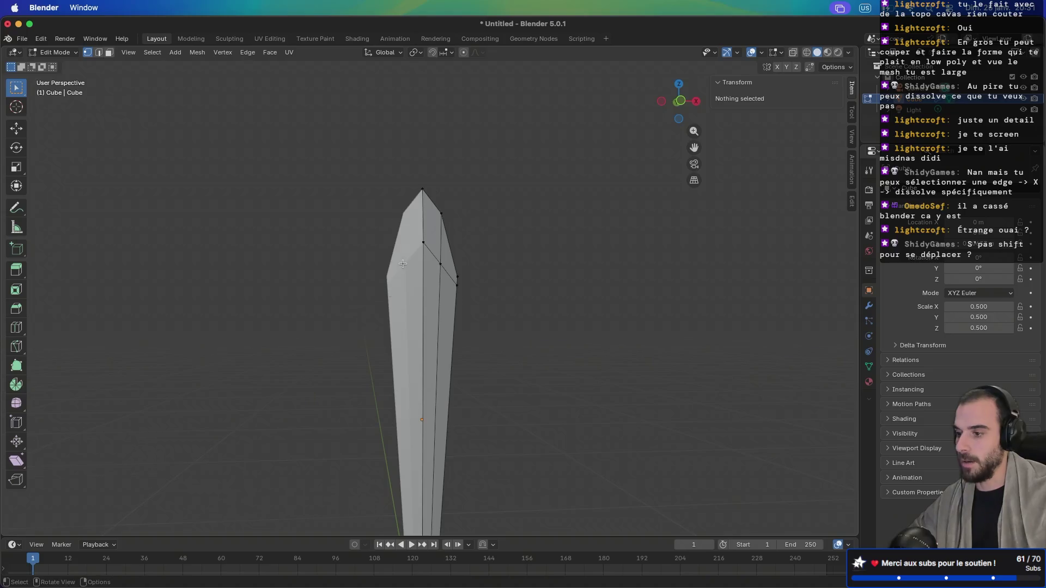
{"action": "scroll", "coordinate": [393, 316], "scroll_direction": "up", "scroll_amount": 6}
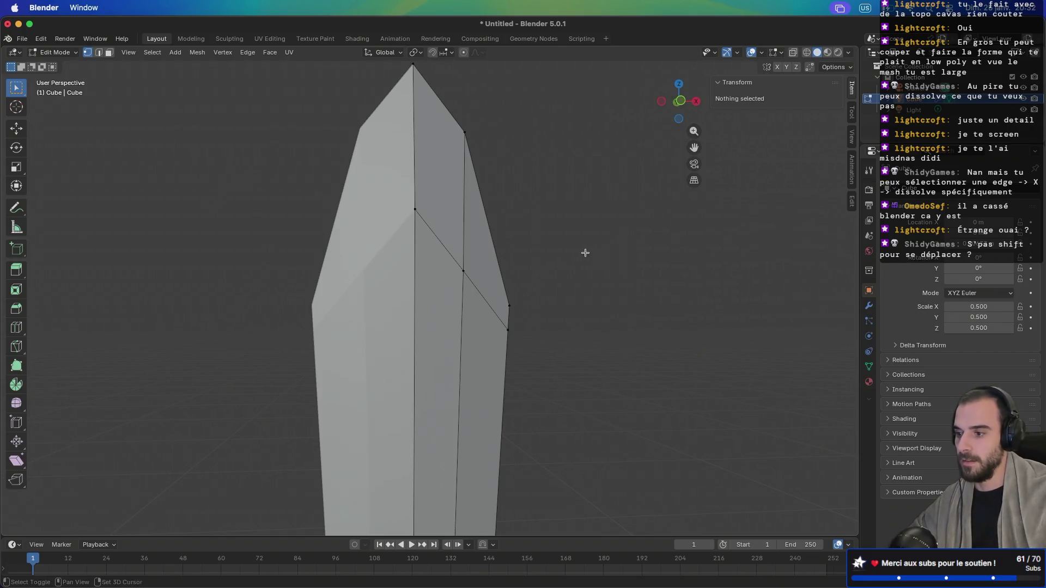
{"action": "left_click_drag", "start_coordinate": [583, 250], "coordinate": [499, 260]}
{"action": "scroll", "coordinate": [500, 261], "scroll_direction": "left", "scroll_amount": 5}
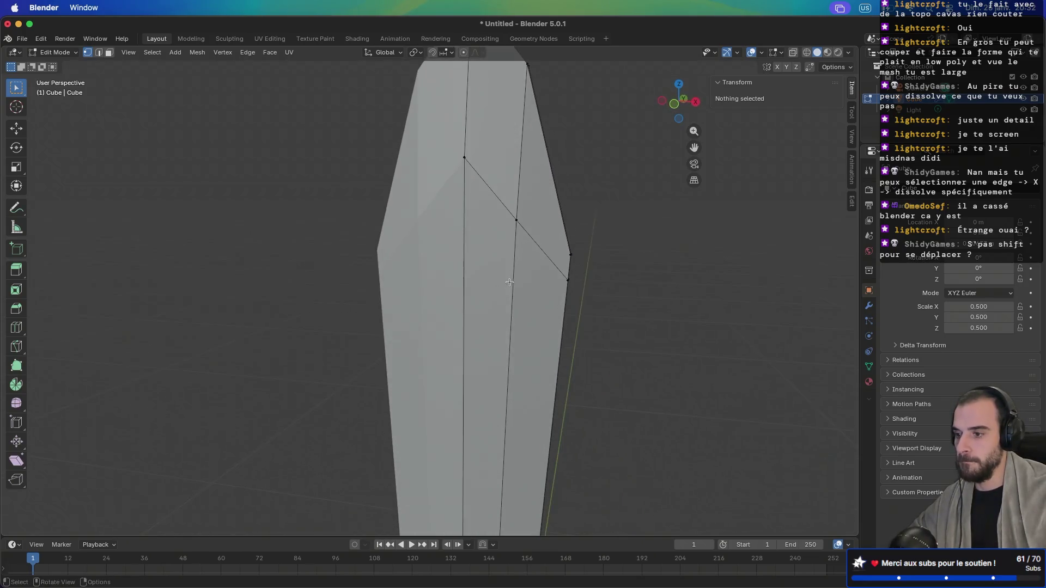
{"action": "left_click", "coordinate": [576, 244]}
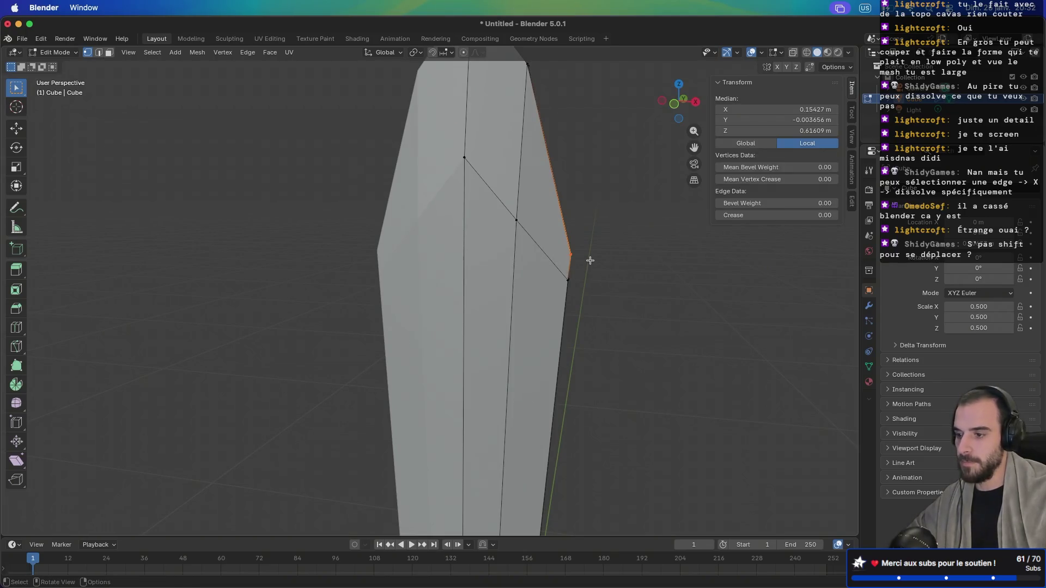
{"action": "key", "text": "ctrl+z"}
{"action": "key", "text": "ctrl+z"}
{"action": "key", "text": "ctrl+z"}
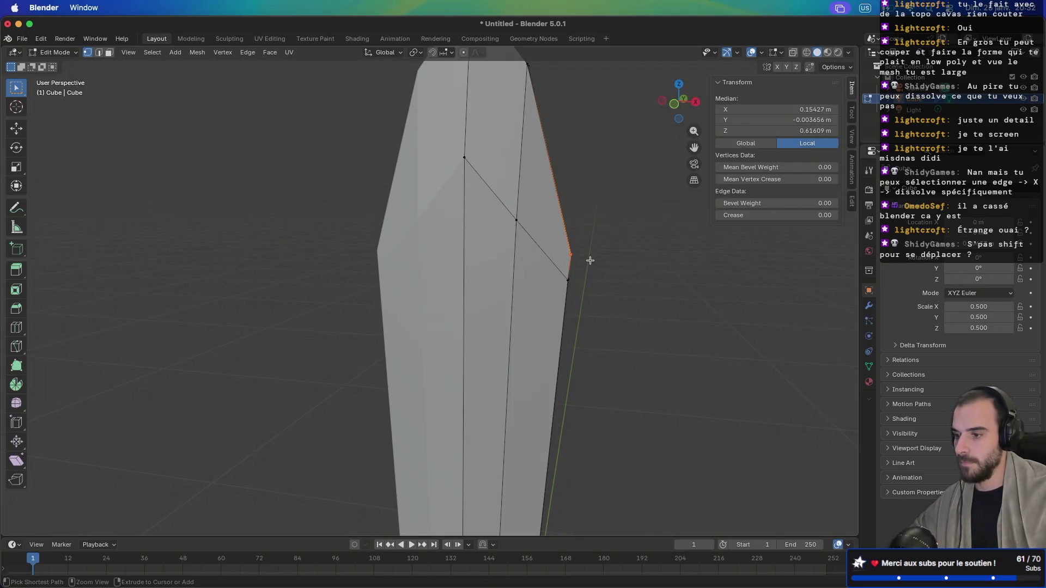
Step: Add a trial loop cut across the blade tip, then cancel and undo it
{"action": "scroll", "coordinate": [573, 229], "scroll_direction": "up", "scroll_amount": 5}
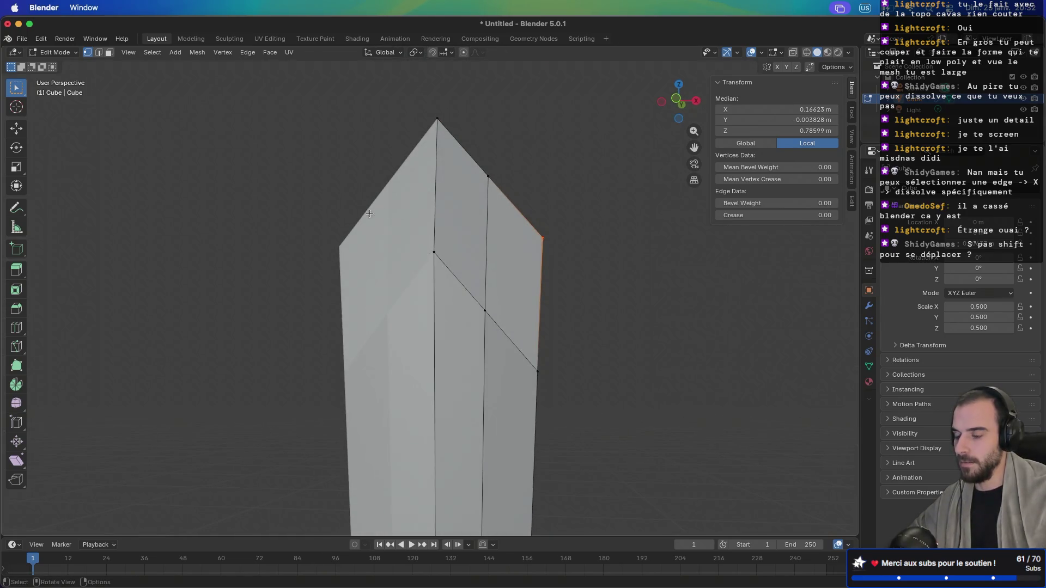
{"action": "key", "text": "ctrl+r"}
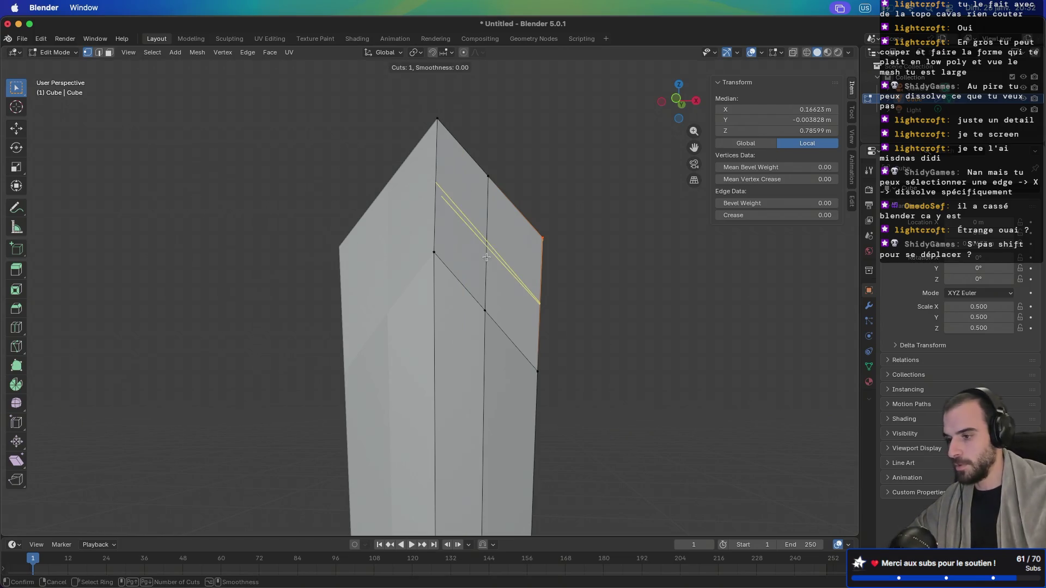
{"action": "left_click", "coordinate": [484, 252]}
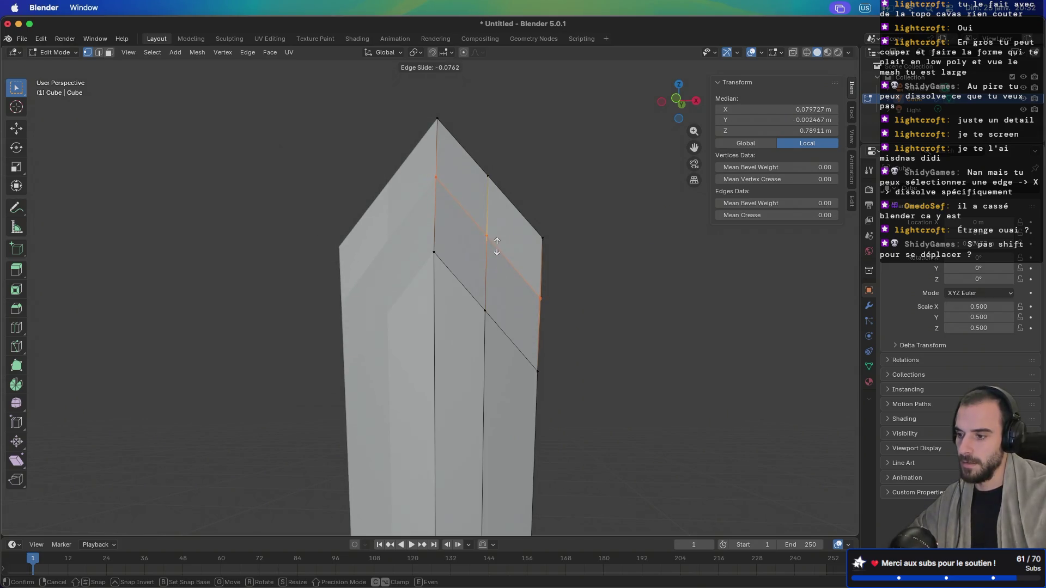
{"action": "right_click", "coordinate": [497, 246]}
{"action": "key", "text": "ctrl+z"}
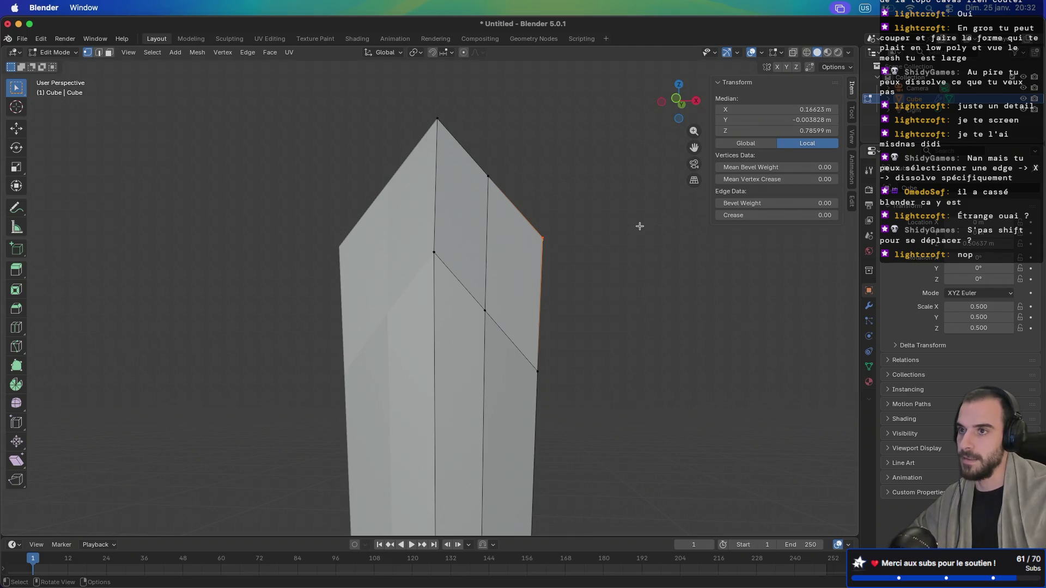
Step: Start a freehand Knife cut across the blade's front face near the tip
{"action": "scroll", "coordinate": [626, 226], "scroll_direction": "left", "scroll_amount": 5}
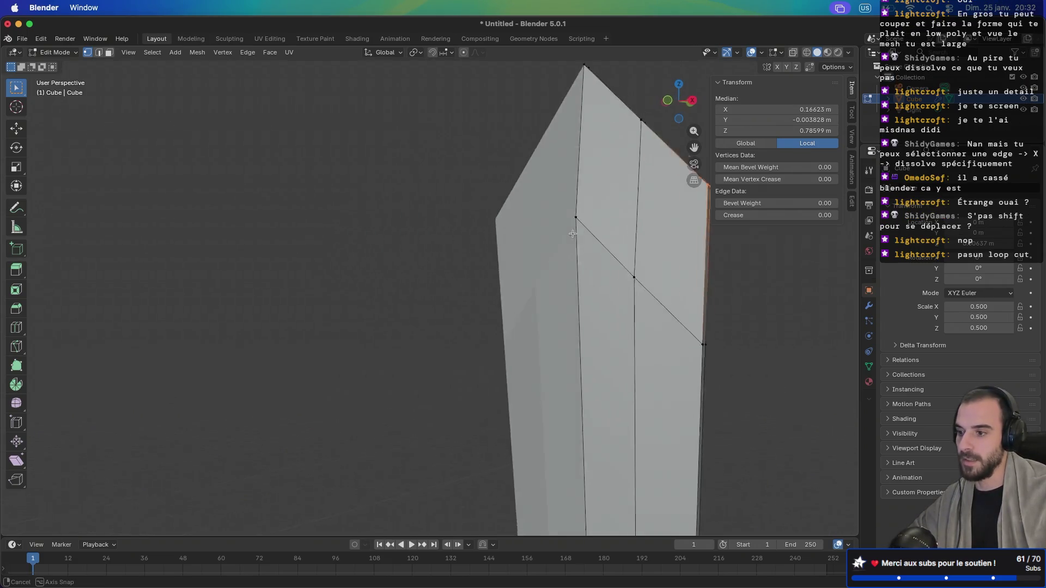
{"action": "scroll", "coordinate": [609, 237], "scroll_direction": "right", "scroll_amount": 5}
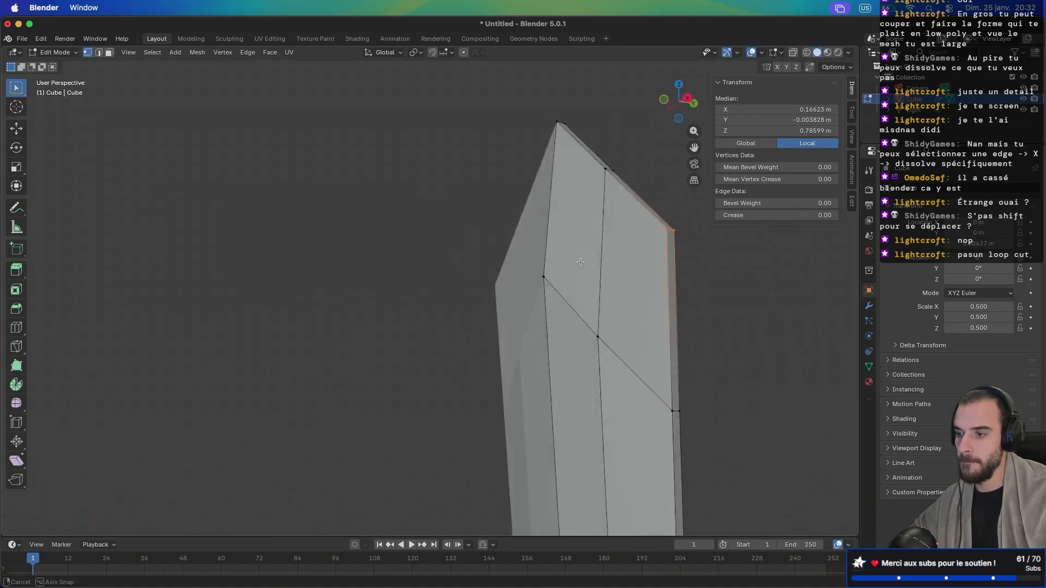
{"action": "scroll", "coordinate": [602, 260], "scroll_direction": "down", "scroll_amount": 5}
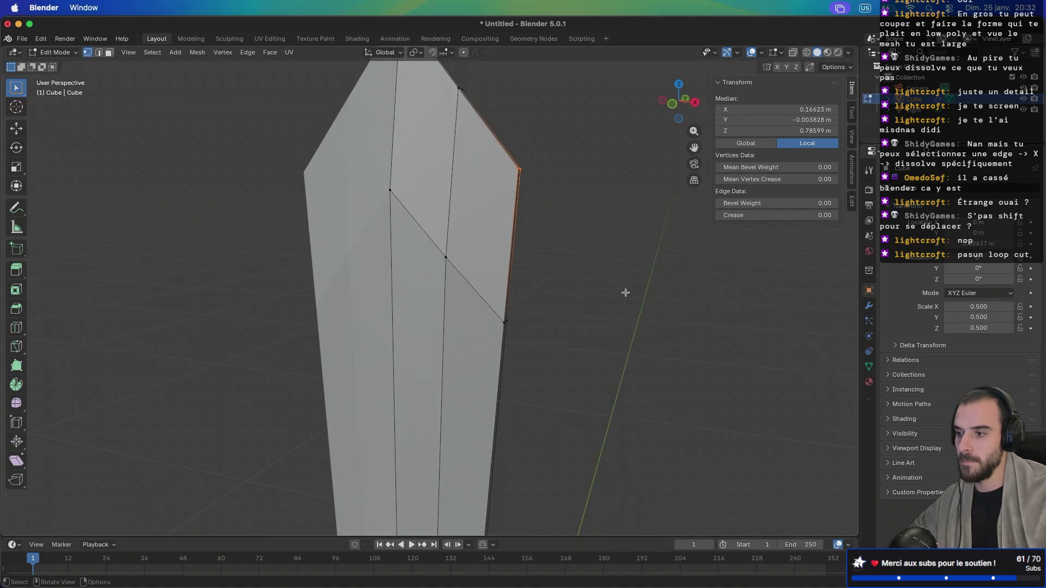
{"action": "scroll", "coordinate": [590, 258], "scroll_direction": "down", "scroll_amount": 2}
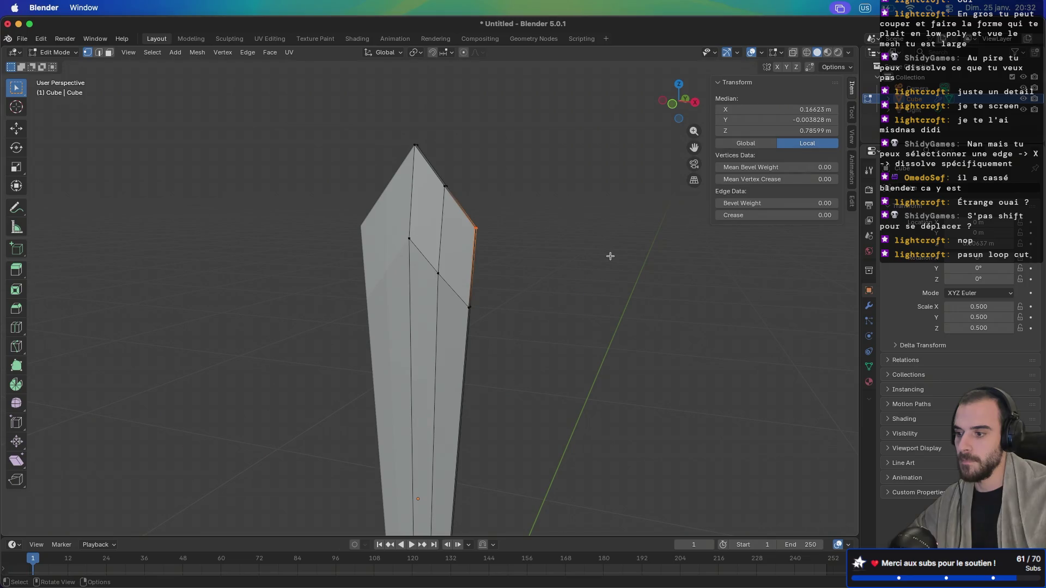
{"action": "scroll", "coordinate": [610, 256], "scroll_direction": "left", "scroll_amount": 5}
{"action": "scroll", "coordinate": [533, 254], "scroll_direction": "left", "scroll_amount": 5}
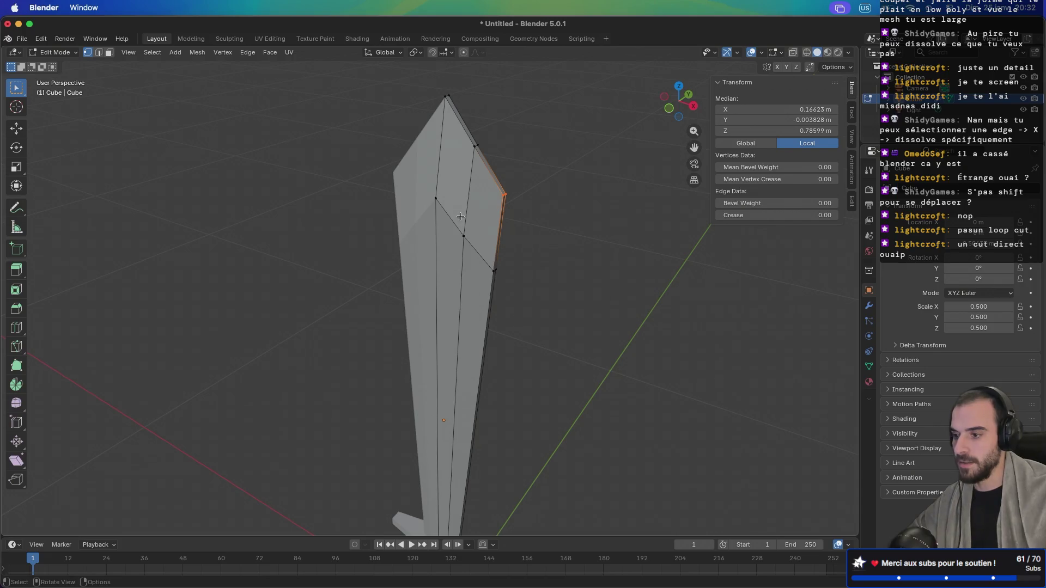
{"action": "scroll", "coordinate": [469, 226], "scroll_direction": "right", "scroll_amount": 5}
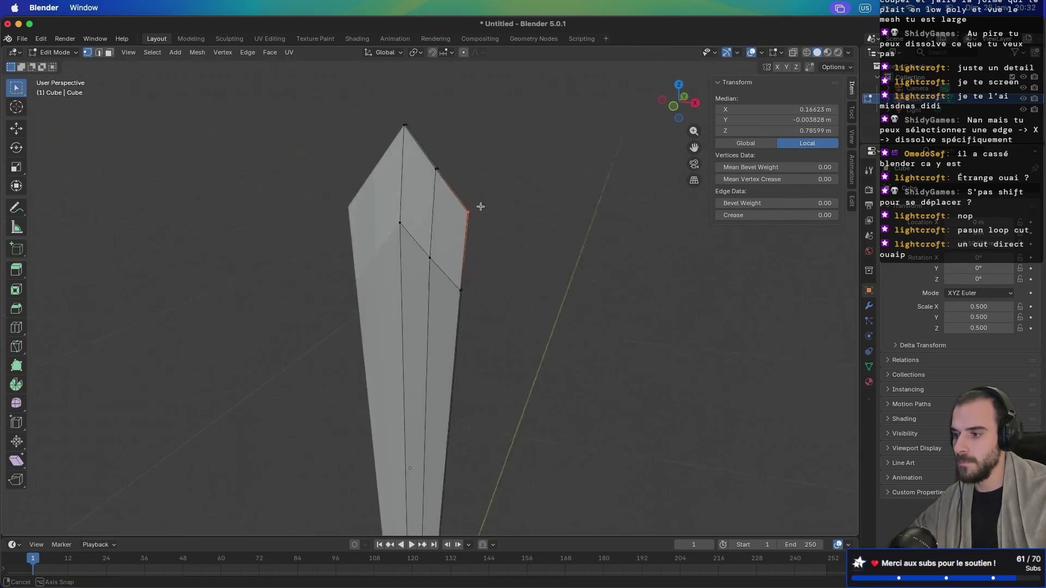
{"action": "scroll", "coordinate": [412, 250], "scroll_direction": "right", "scroll_amount": 3}
{"action": "scroll", "coordinate": [411, 250], "scroll_direction": "up", "scroll_amount": 5}
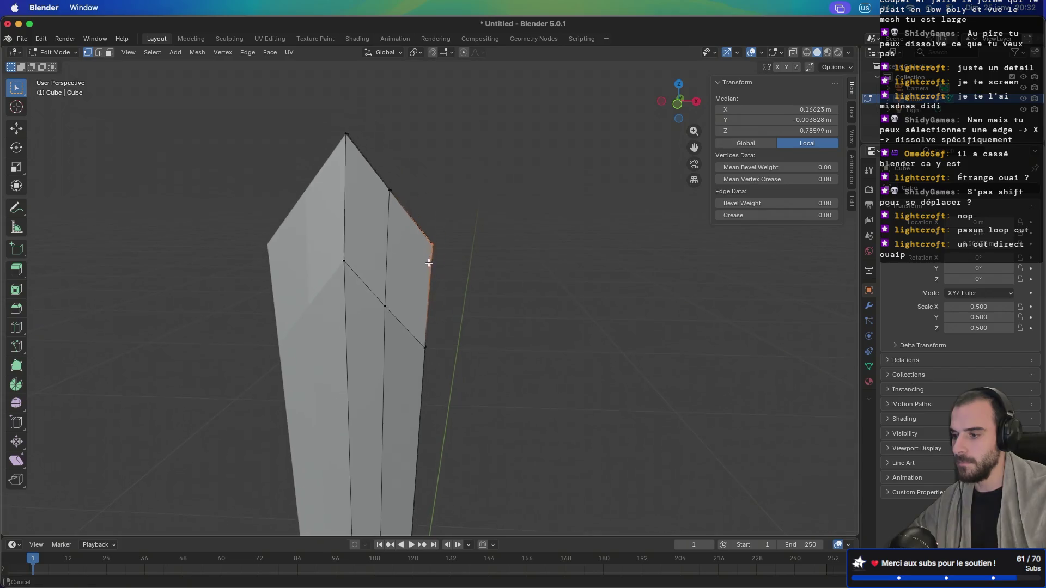
{"action": "key", "text": "k"}
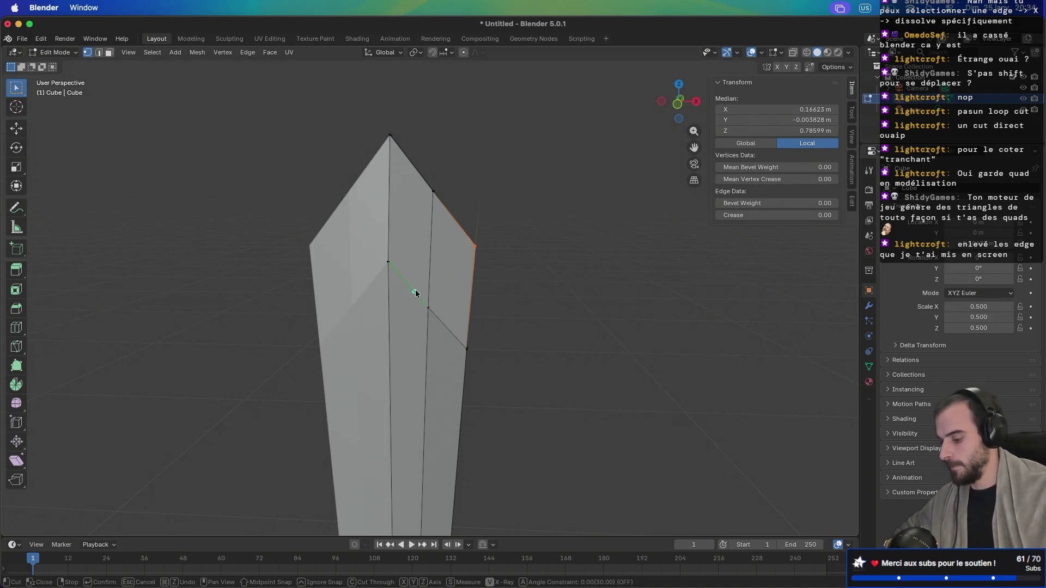
Step: Discard the freehand knife cut and select the extra edges on the blade tip
{"action": "left_click", "coordinate": [23, 95]}
{"action": "right_click", "coordinate": [249, 252]}
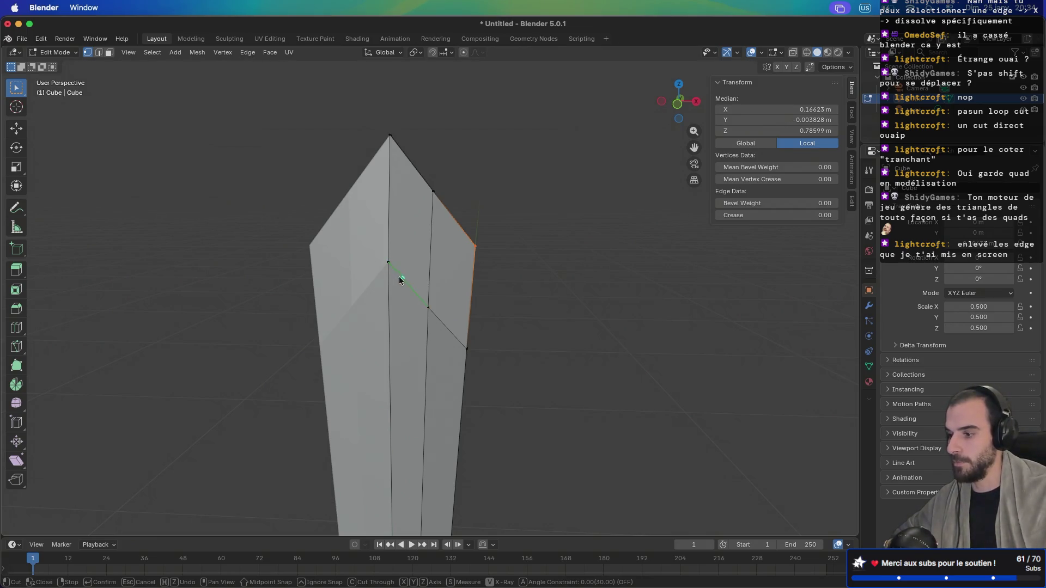
{"action": "key", "text": "Return"}
{"action": "left_click", "coordinate": [425, 303], "text": "alt"}
Step: Dissolve the selected diagonal blade-tip edges and begin a new knife cut
{"action": "key", "text": "x"}
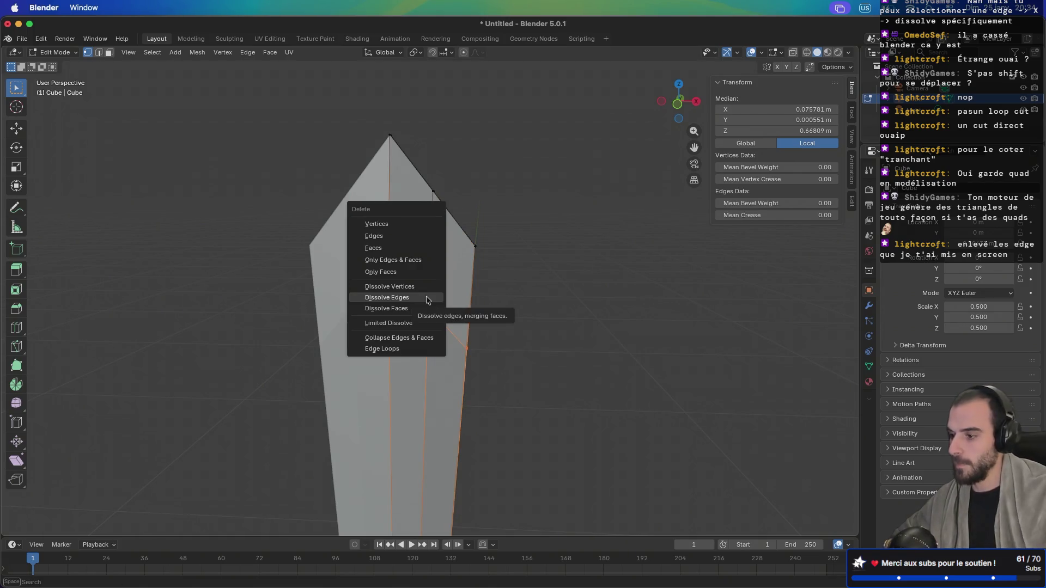
{"action": "left_click", "coordinate": [428, 299]}
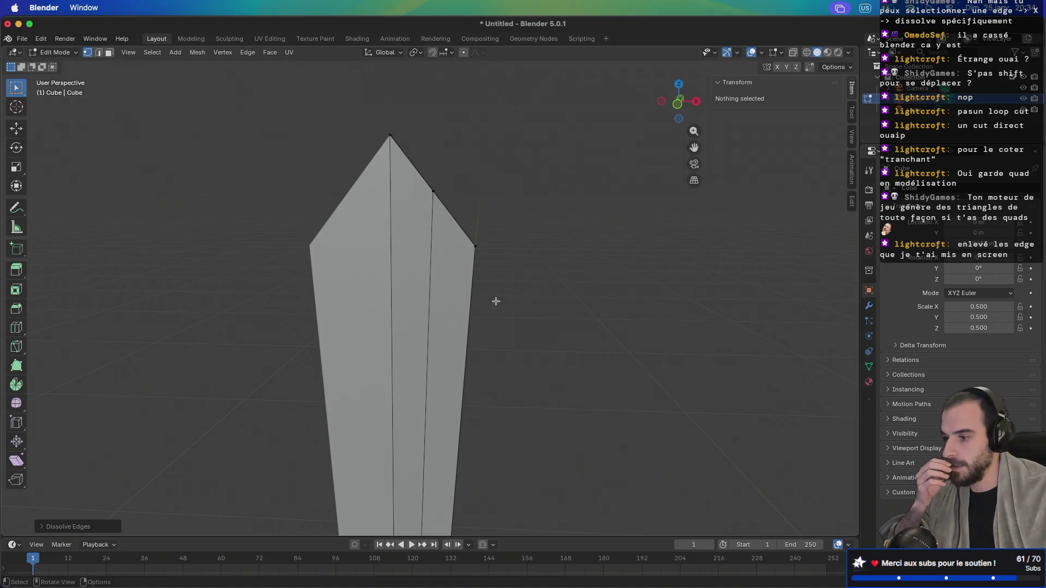
{"action": "scroll", "coordinate": [496, 301], "scroll_direction": "down", "scroll_amount": 5}
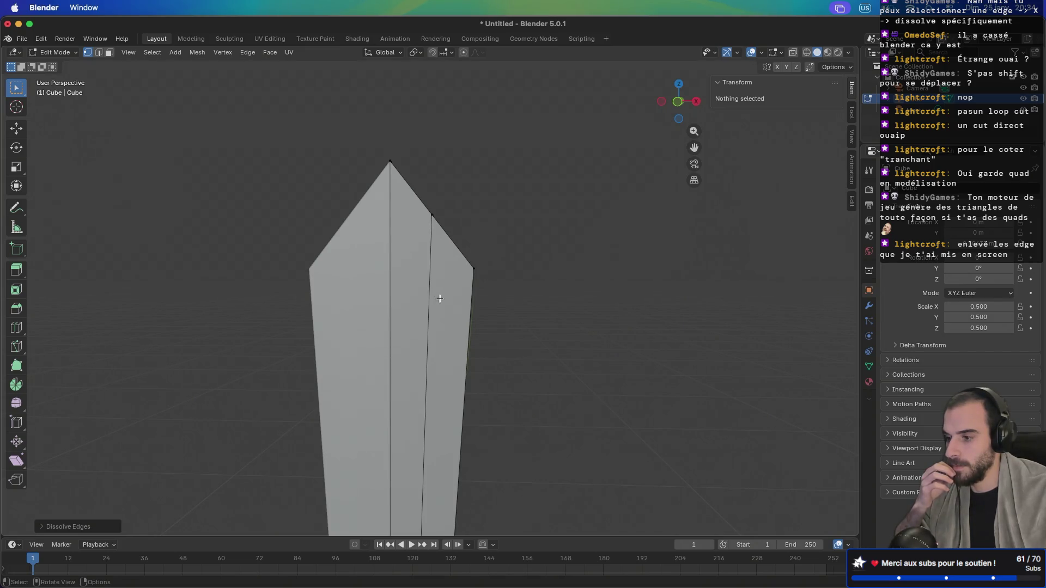
{"action": "key", "text": "k"}
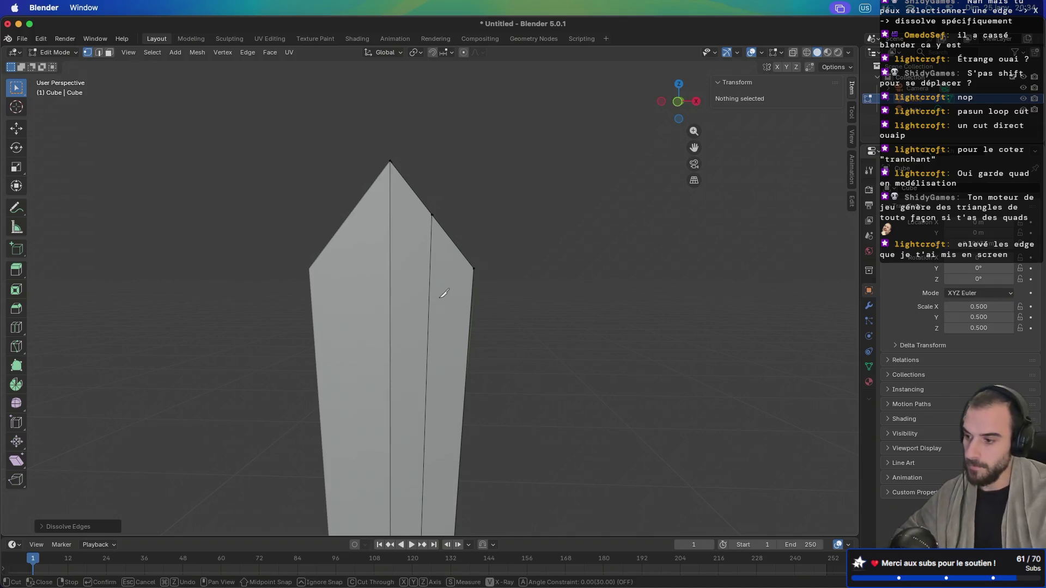
{"action": "left_click", "coordinate": [390, 294]}
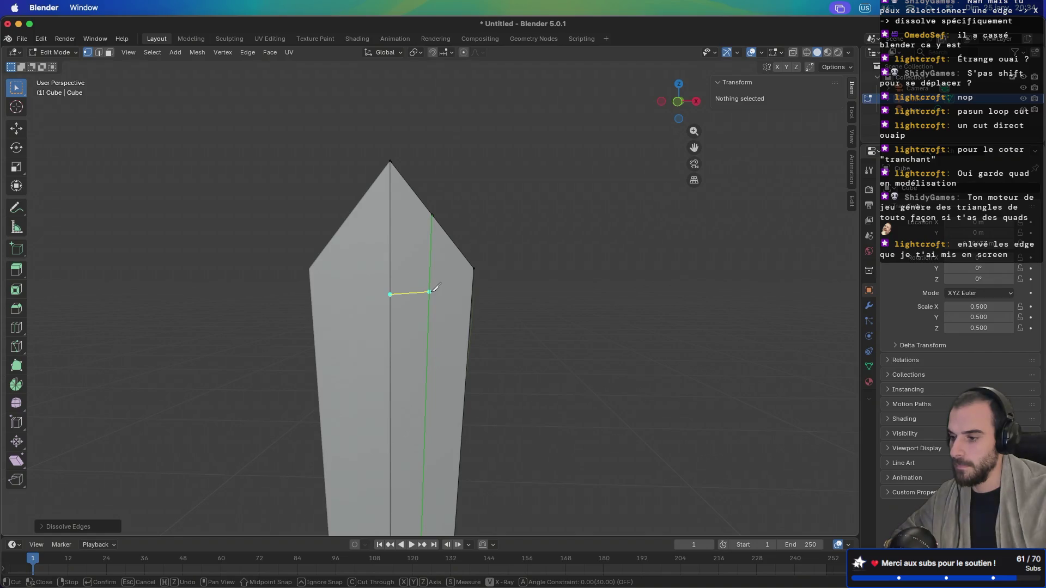
{"action": "key", "text": "Escape"}
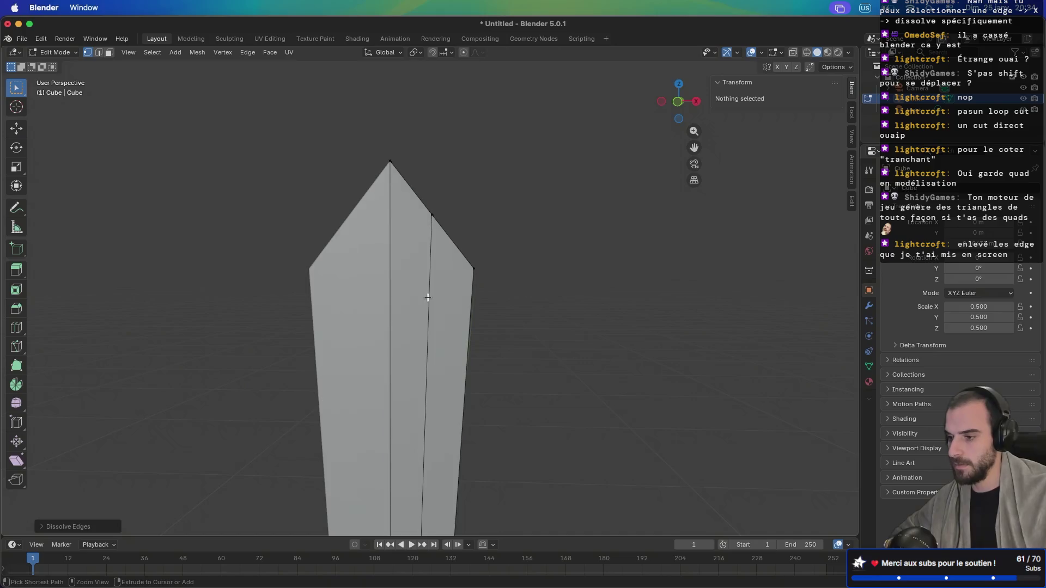
{"action": "key", "text": "ctrl+z"}
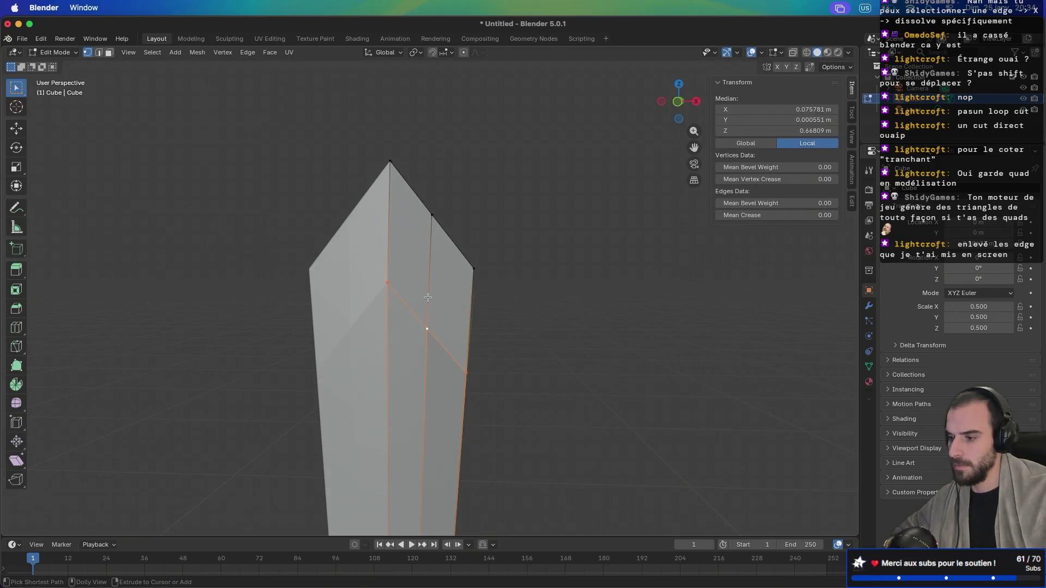
{"action": "key", "text": "ctrl+z"}
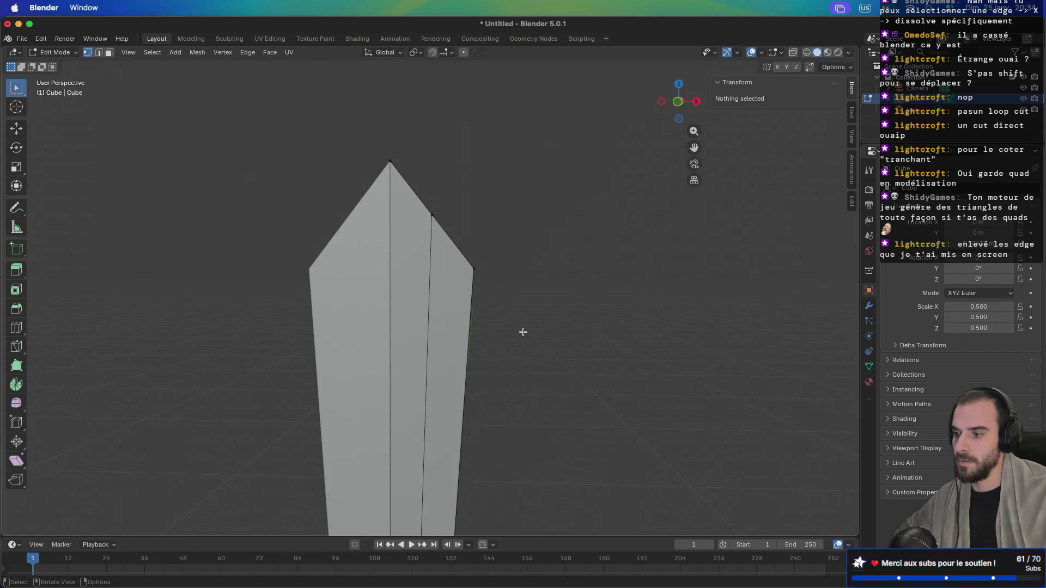
{"action": "mouse_move", "coordinate": [399, 314]}
{"action": "left_mouse_down"}
{"action": "mouse_move", "coordinate": [322, 325]}
{"action": "mouse_move", "coordinate": [462, 323]}
{"action": "left_mouse_up"}
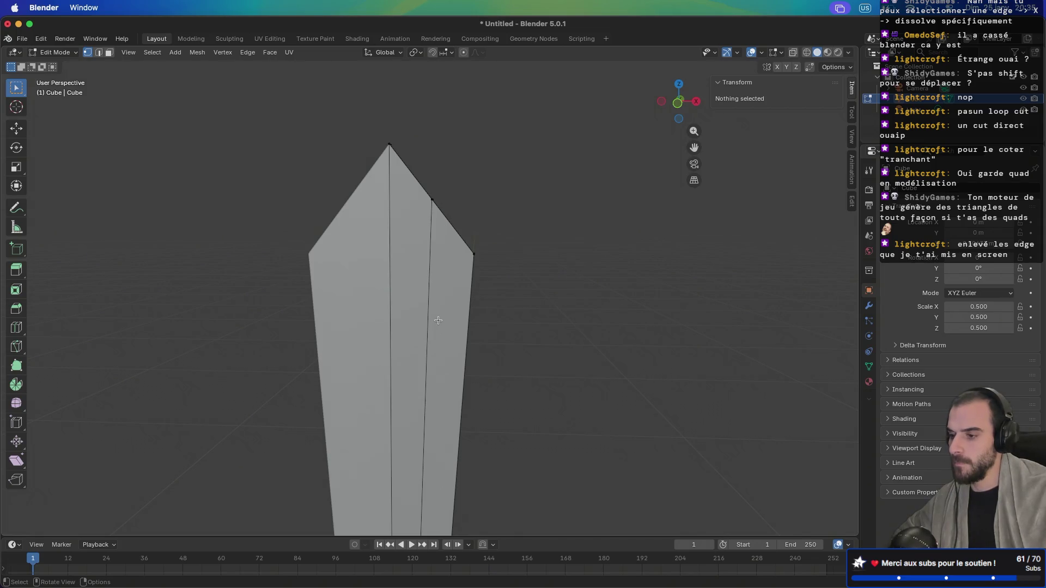
{"action": "scroll", "coordinate": [438, 320], "scroll_direction": "down", "scroll_amount": 6}
{"action": "mouse_move", "coordinate": [438, 321]}
{"action": "left_mouse_down"}
{"action": "mouse_move", "coordinate": [453, 383]}
{"action": "mouse_move", "coordinate": [463, 168]}
{"action": "mouse_move", "coordinate": [480, 215]}
{"action": "mouse_move", "coordinate": [368, 198]}
{"action": "mouse_move", "coordinate": [444, 204]}
{"action": "mouse_move", "coordinate": [455, 235]}
{"action": "left_mouse_up"}
{"action": "scroll", "coordinate": [493, 341], "scroll_direction": "up", "scroll_amount": 2}
{"action": "scroll", "coordinate": [553, 395], "scroll_direction": "up", "scroll_amount": 2}
{"action": "scroll", "coordinate": [514, 482], "scroll_direction": "up", "scroll_amount": 2}
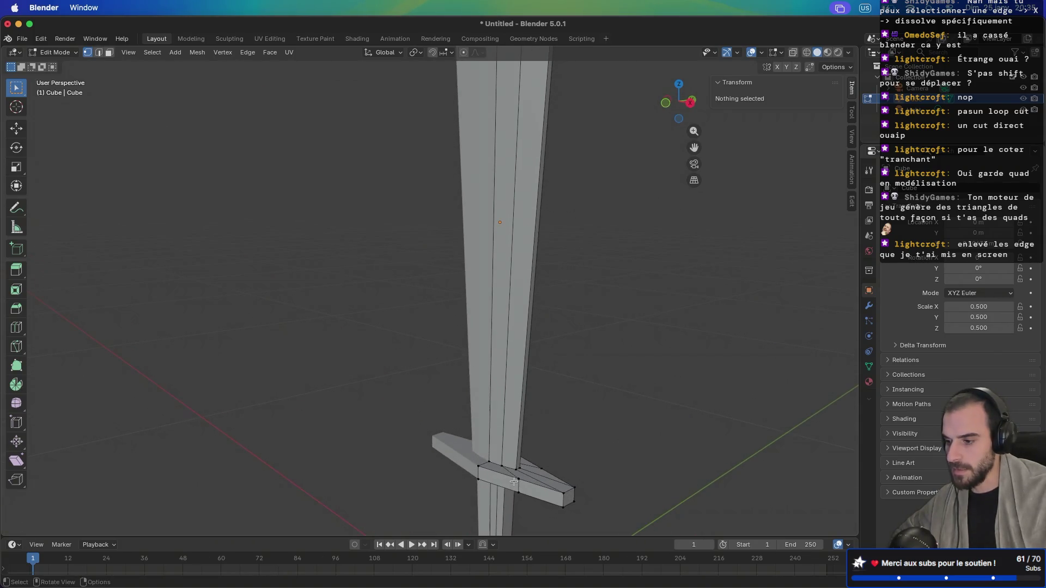
{"action": "scroll", "coordinate": [502, 459], "scroll_direction": "up", "scroll_amount": 8}
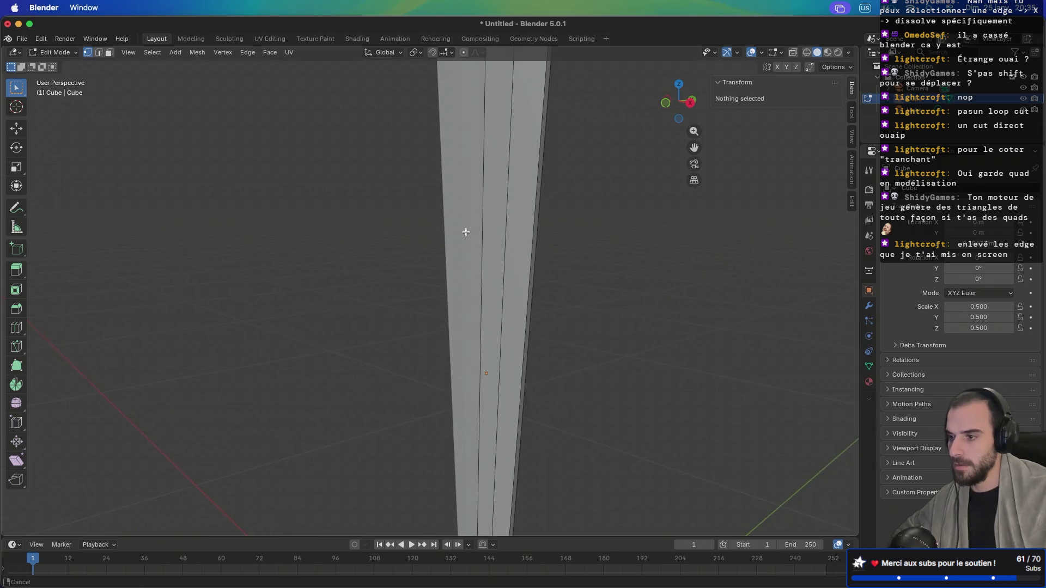
{"action": "scroll", "coordinate": [428, 444], "scroll_direction": "up", "scroll_amount": 4}
{"action": "scroll", "coordinate": [443, 265], "scroll_direction": "down", "scroll_amount": 1}
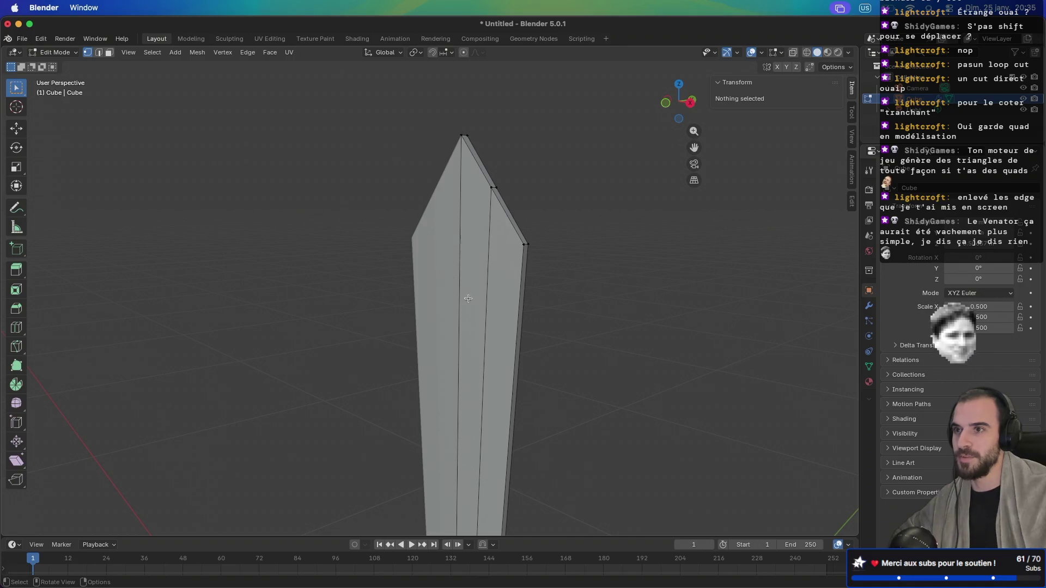
{"action": "scroll", "coordinate": [484, 327], "scroll_direction": "up", "scroll_amount": 5}
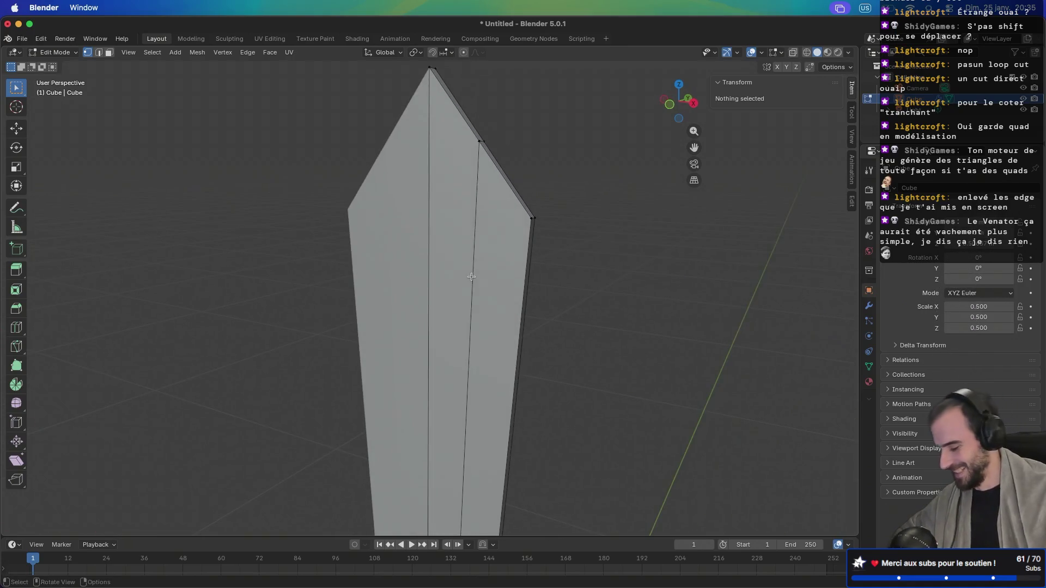
{"action": "key", "text": "ctrl+r"}
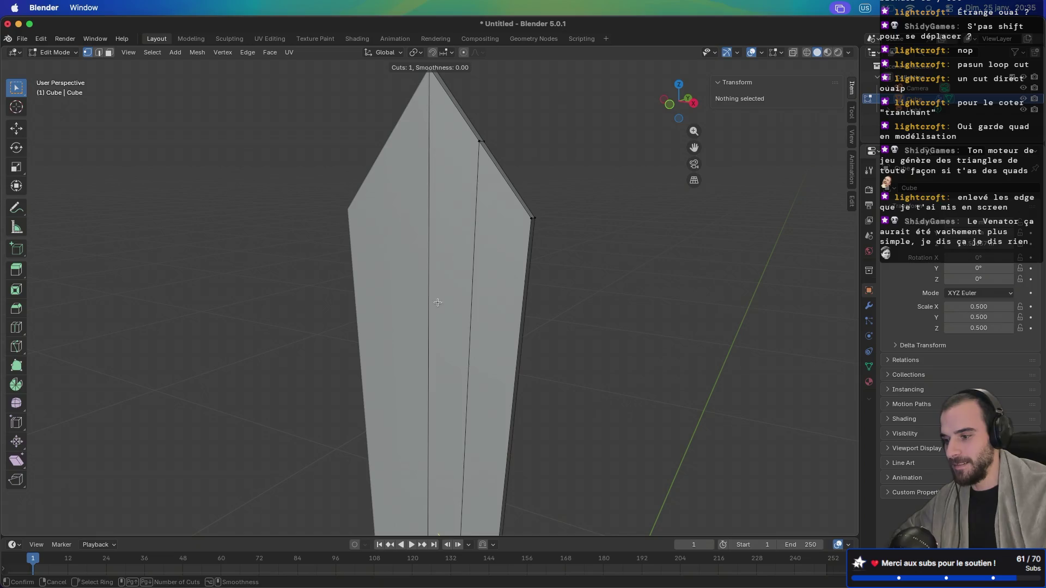
{"action": "key", "text": "Escape"}
{"action": "key", "text": "k"}
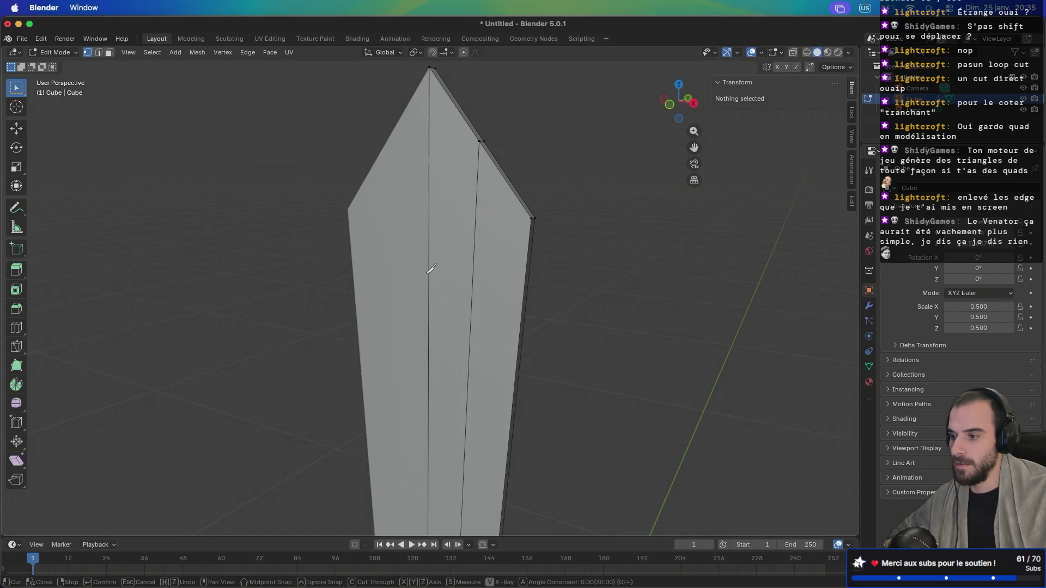
{"action": "left_click", "coordinate": [429, 263]}
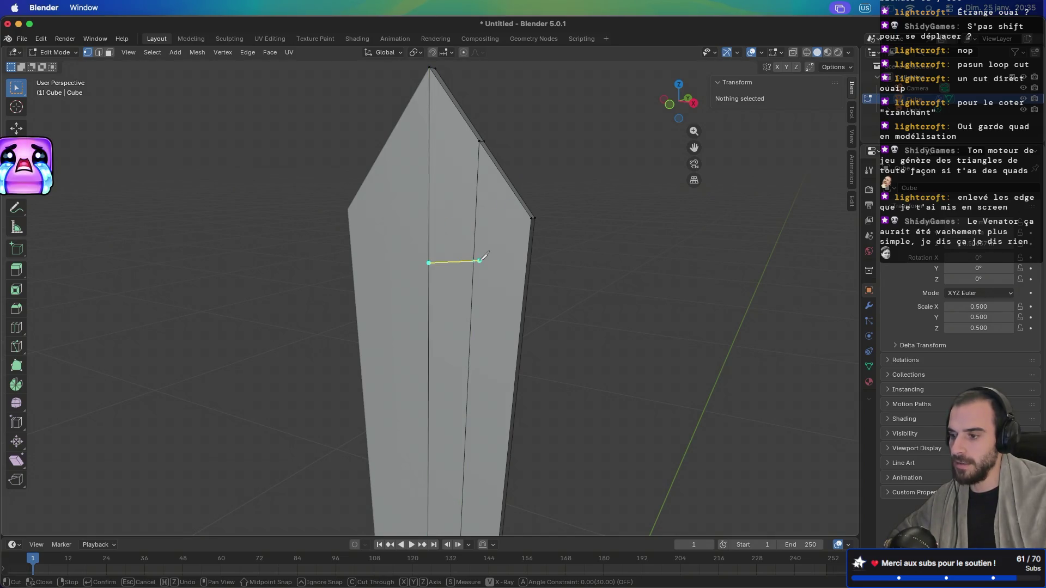
{"action": "left_click", "coordinate": [474, 261]}
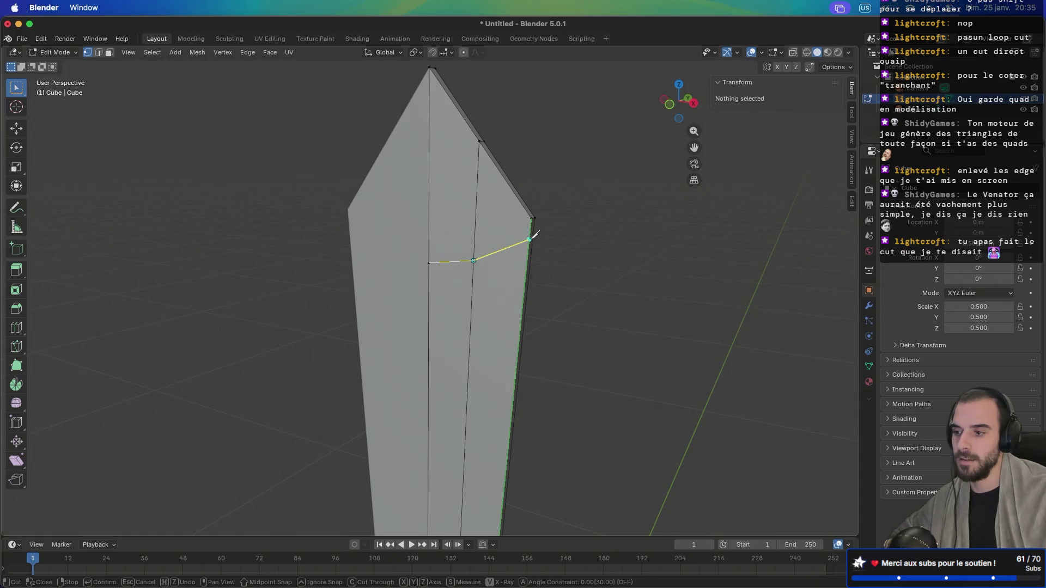
{"action": "key", "text": "Escape"}
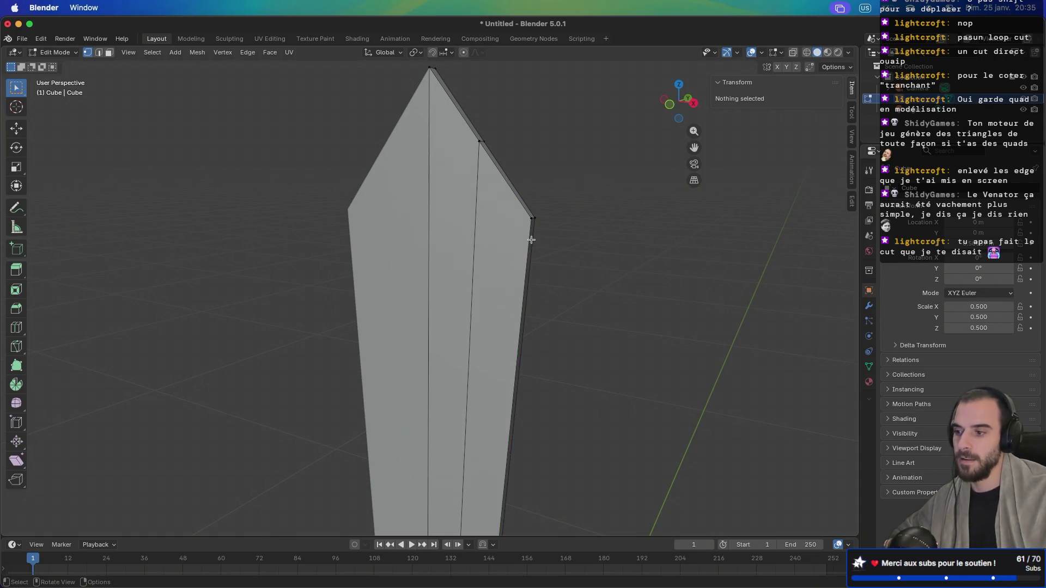
{"action": "left_click_drag", "start_coordinate": [607, 257], "coordinate": [543, 263]}
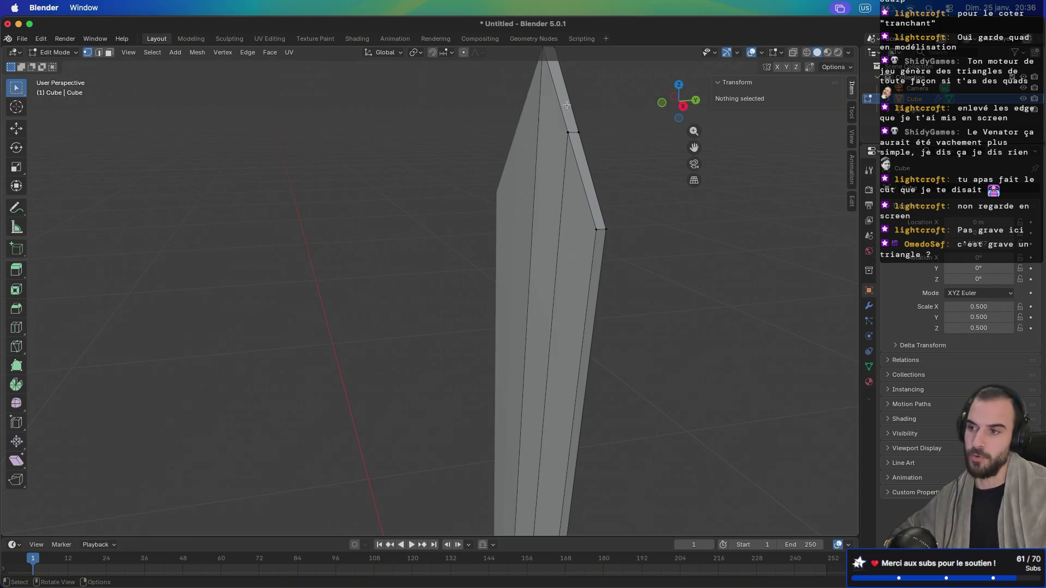
{"action": "mouse_move", "coordinate": [590, 95]}
{"action": "left_mouse_down"}
{"action": "mouse_move", "coordinate": [589, 158]}
{"action": "mouse_move", "coordinate": [522, 152]}
{"action": "mouse_move", "coordinate": [551, 157]}
{"action": "mouse_move", "coordinate": [584, 140]}
{"action": "left_mouse_up"}
{"action": "mouse_move", "coordinate": [407, 207]}
{"action": "left_mouse_down"}
{"action": "mouse_move", "coordinate": [345, 227]}
{"action": "mouse_move", "coordinate": [264, 220]}
{"action": "mouse_move", "coordinate": [417, 230]}
{"action": "left_mouse_up"}
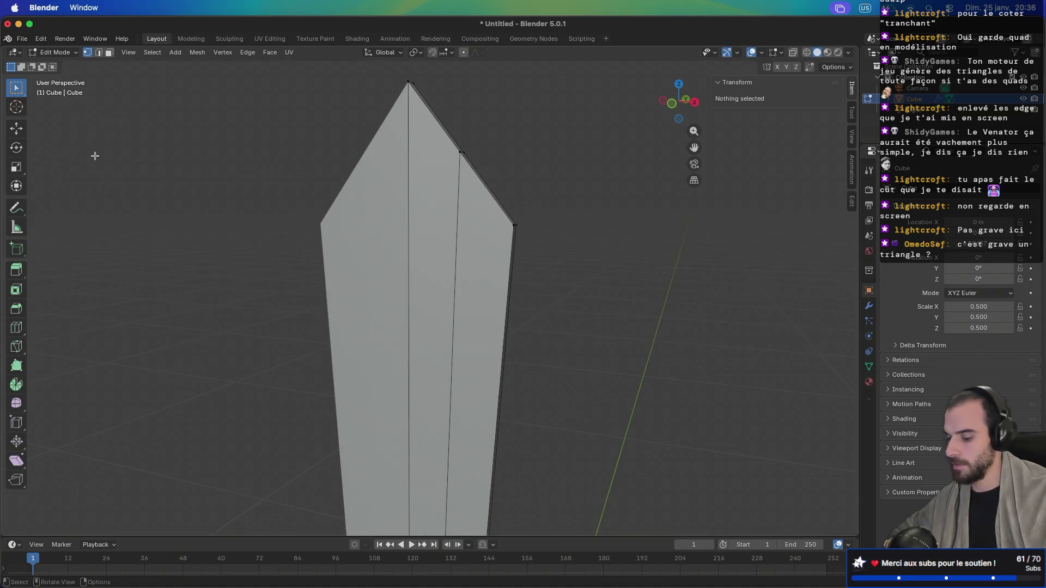
{"action": "key", "text": "k"}
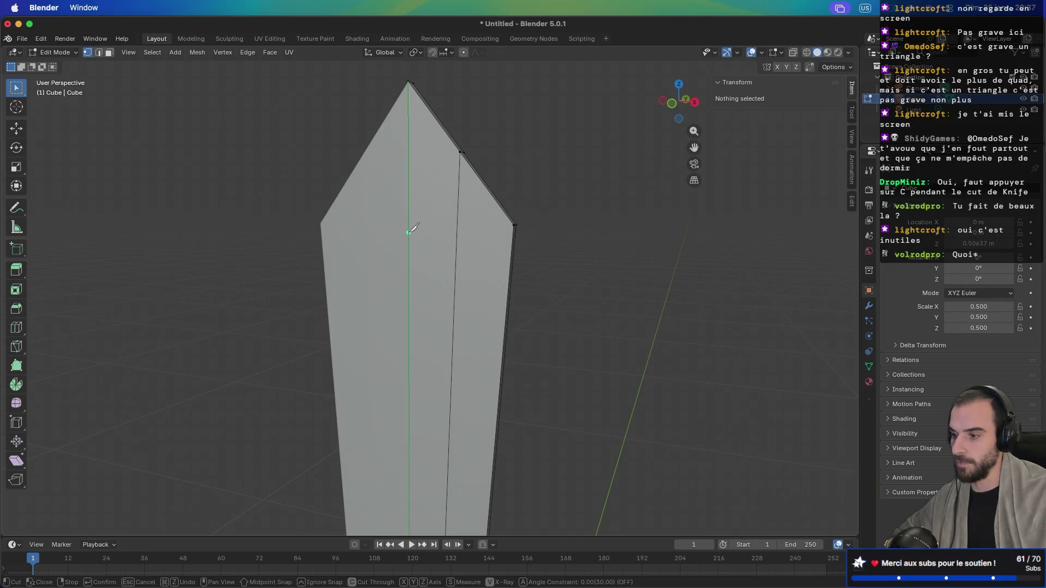
{"action": "left_click", "coordinate": [408, 231]}
{"action": "left_click", "coordinate": [513, 254]}
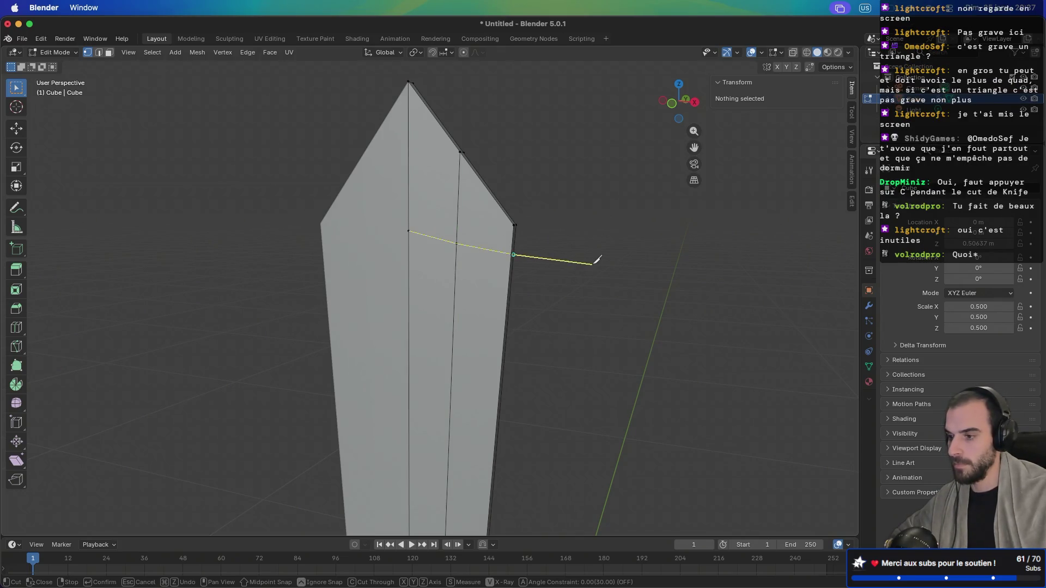
{"action": "key", "text": "Escape"}
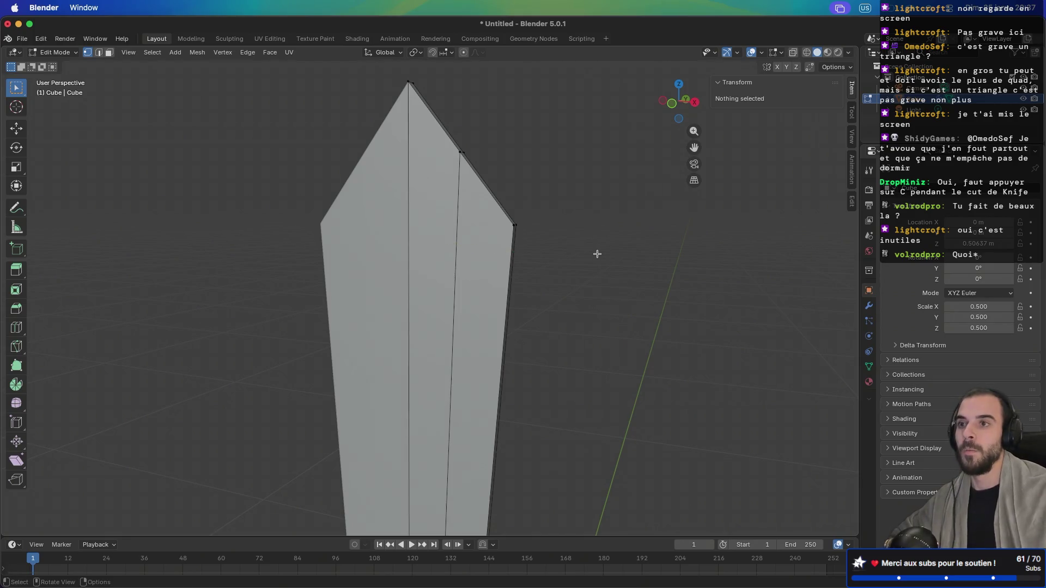
{"action": "scroll", "coordinate": [528, 345], "scroll_direction": "down", "scroll_amount": 5}
{"action": "scroll", "coordinate": [444, 246], "scroll_direction": "up", "scroll_amount": 8}
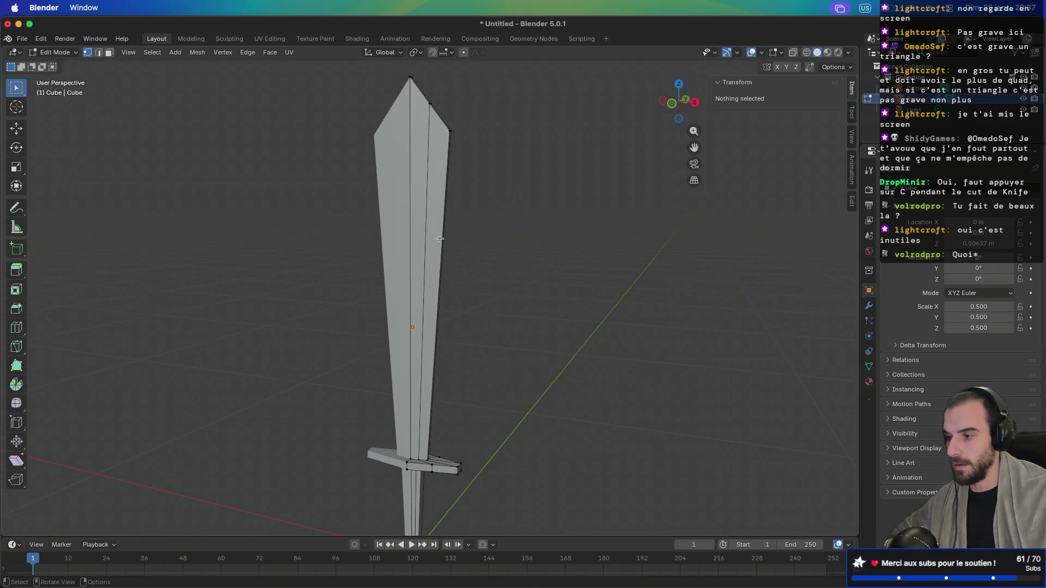
{"action": "scroll", "coordinate": [436, 218], "scroll_direction": "down", "scroll_amount": 4}
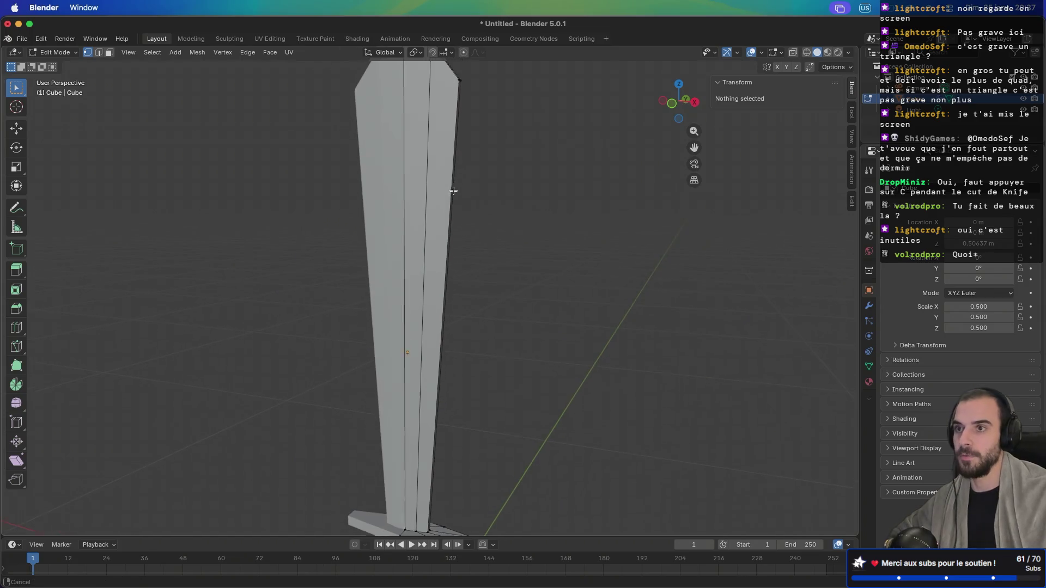
{"action": "scroll", "coordinate": [460, 249], "scroll_direction": "up", "scroll_amount": 3}
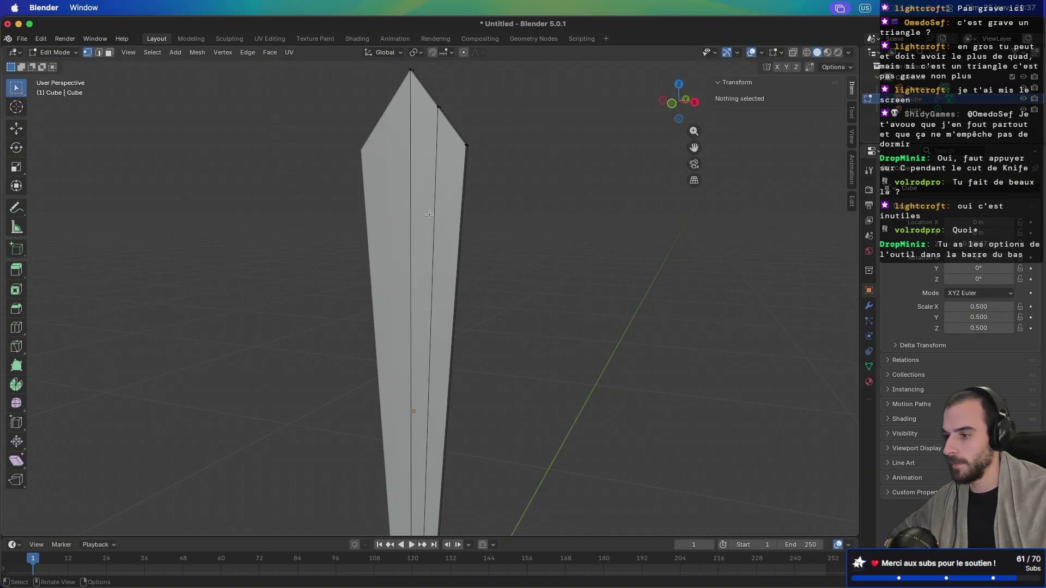
{"action": "key", "text": "k"}
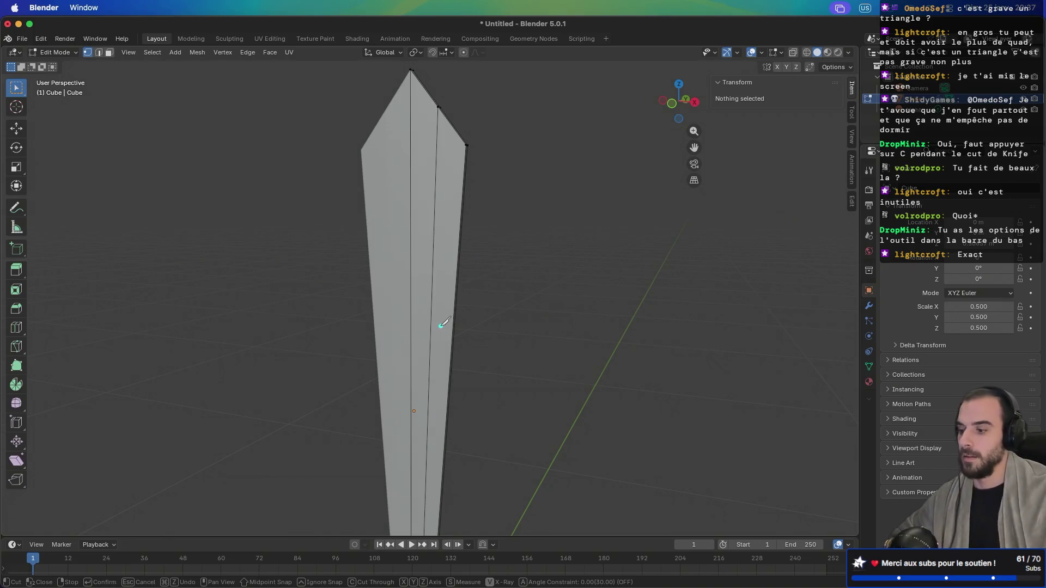
{"action": "key", "text": "Escape"}
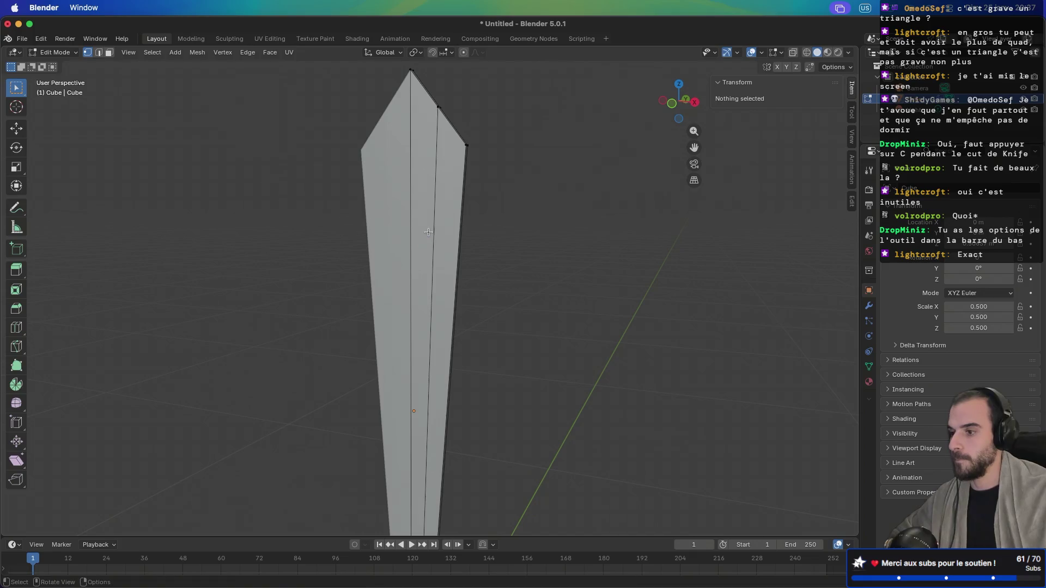
{"action": "key", "text": "ctrl"}
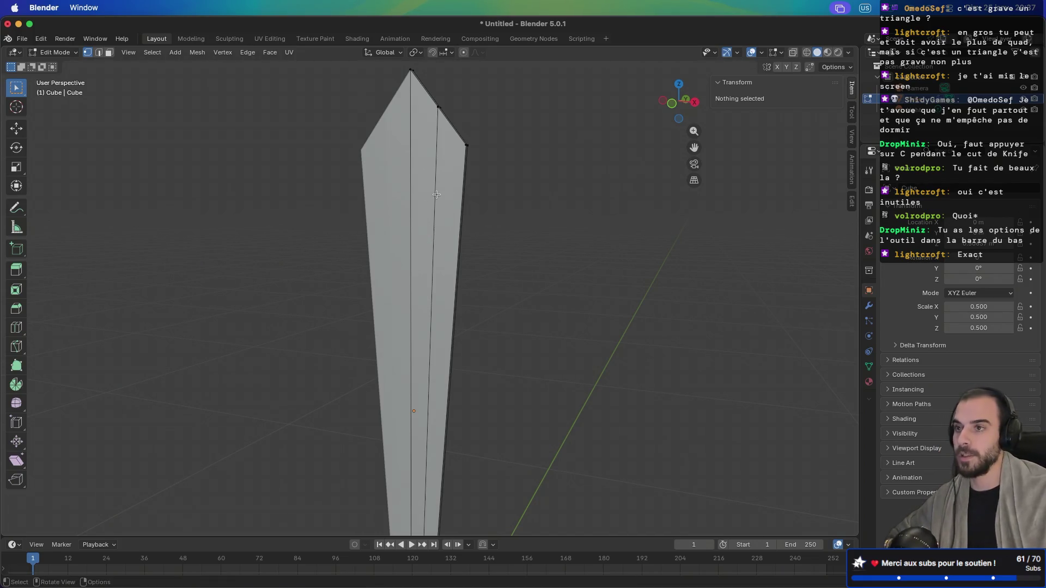
{"action": "key", "text": "ctrl"}
{"action": "key", "text": "2"}
{"action": "left_click", "coordinate": [436, 211], "text": "ctrl"}
Step: Select the edge loop near the crossguard, dissolve it, and view the blade tip
{"action": "mouse_move", "coordinate": [457, 278]}
{"action": "left_mouse_down"}
{"action": "mouse_move", "coordinate": [420, 351]}
{"action": "mouse_move", "coordinate": [443, 345]}
{"action": "left_mouse_up"}
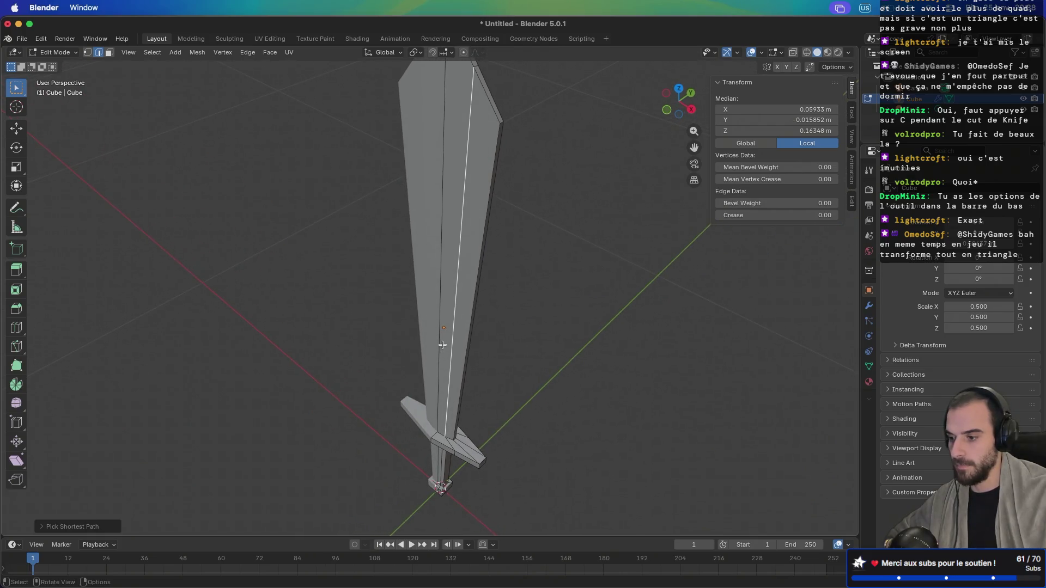
{"action": "left_click", "coordinate": [459, 298], "text": "ctrl"}
{"action": "key", "text": "ctrl+z"}
{"action": "left_click", "coordinate": [457, 290], "text": "alt"}
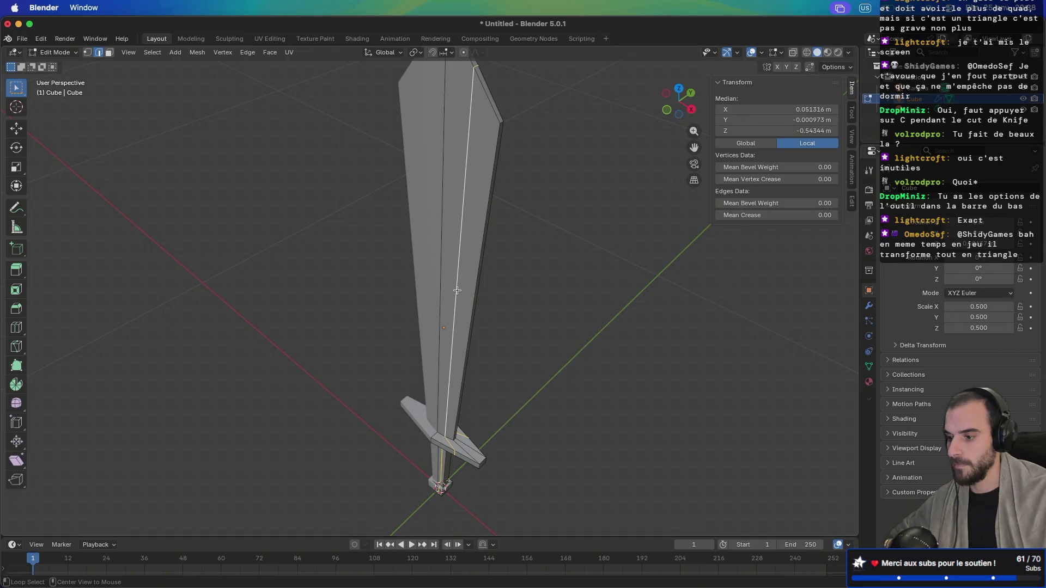
{"action": "key", "text": "x"}
{"action": "left_click", "coordinate": [475, 313]}
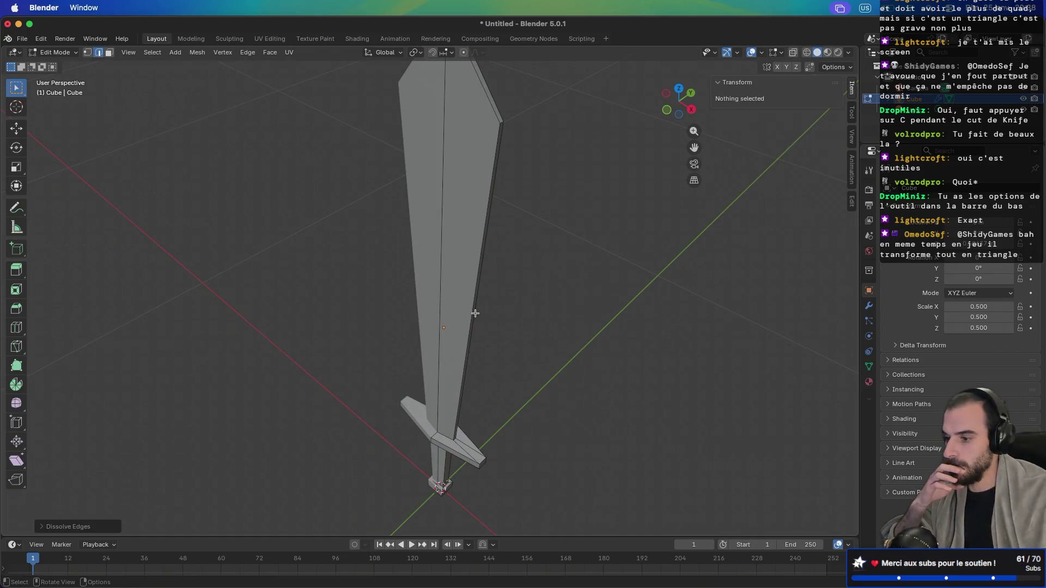
{"action": "mouse_move", "coordinate": [475, 313]}
{"action": "left_mouse_down"}
{"action": "mouse_move", "coordinate": [490, 287]}
{"action": "mouse_move", "coordinate": [509, 283]}
{"action": "mouse_move", "coordinate": [473, 298]}
{"action": "left_mouse_up"}
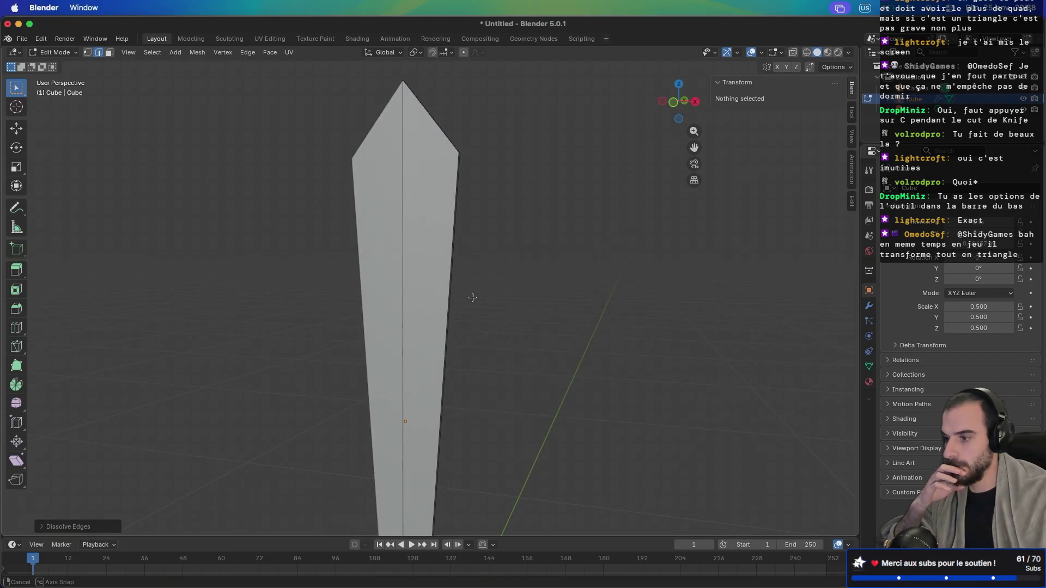
{"action": "scroll", "coordinate": [396, 198], "scroll_direction": "up", "scroll_amount": 3}
{"action": "left_click_drag", "start_coordinate": [434, 181], "coordinate": [410, 278]}
{"action": "scroll", "coordinate": [410, 277], "scroll_direction": "right", "scroll_amount": 3}
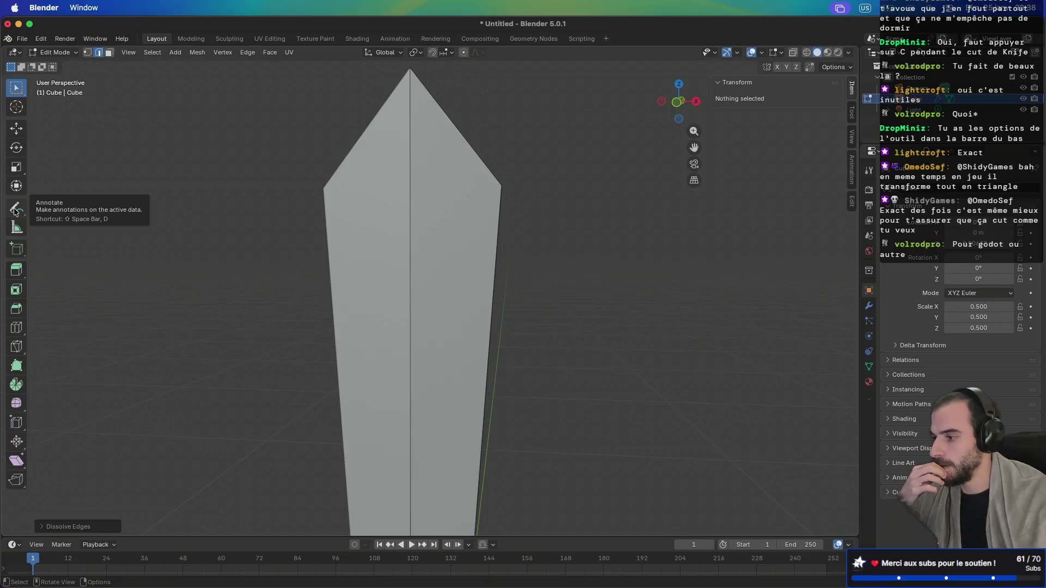
Step: Keep Knife as the active tool from the Knife/Bisect flyout, then start circle select
{"action": "left_click", "coordinate": [18, 352]}
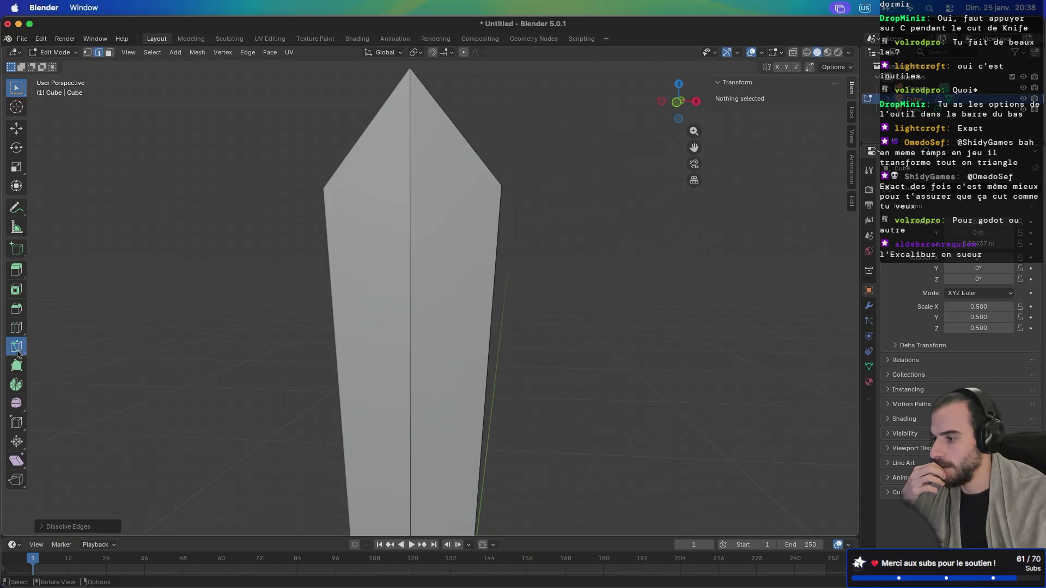
{"action": "left_click", "coordinate": [17, 352]}
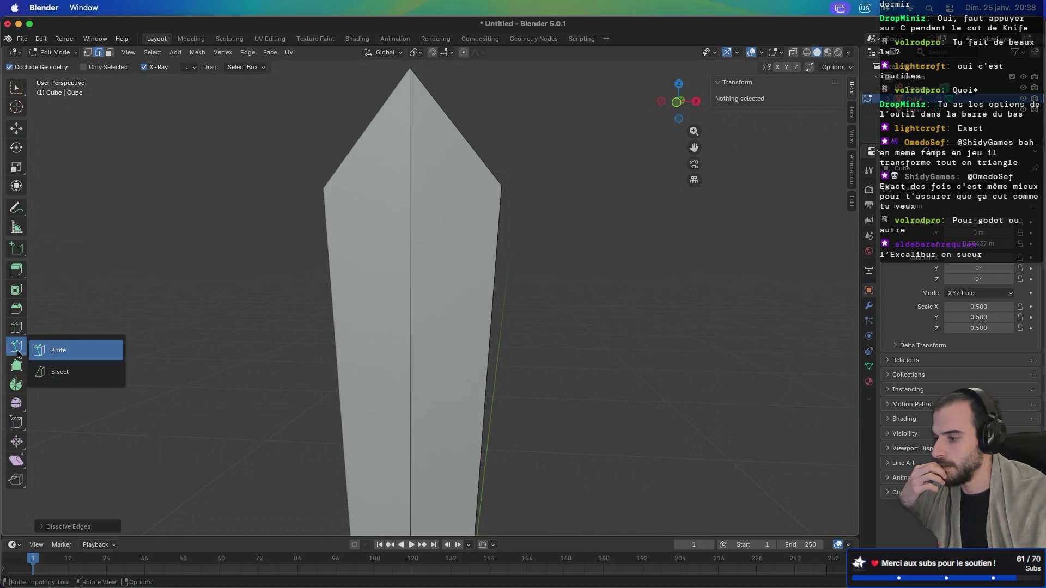
{"action": "left_click", "coordinate": [17, 353]}
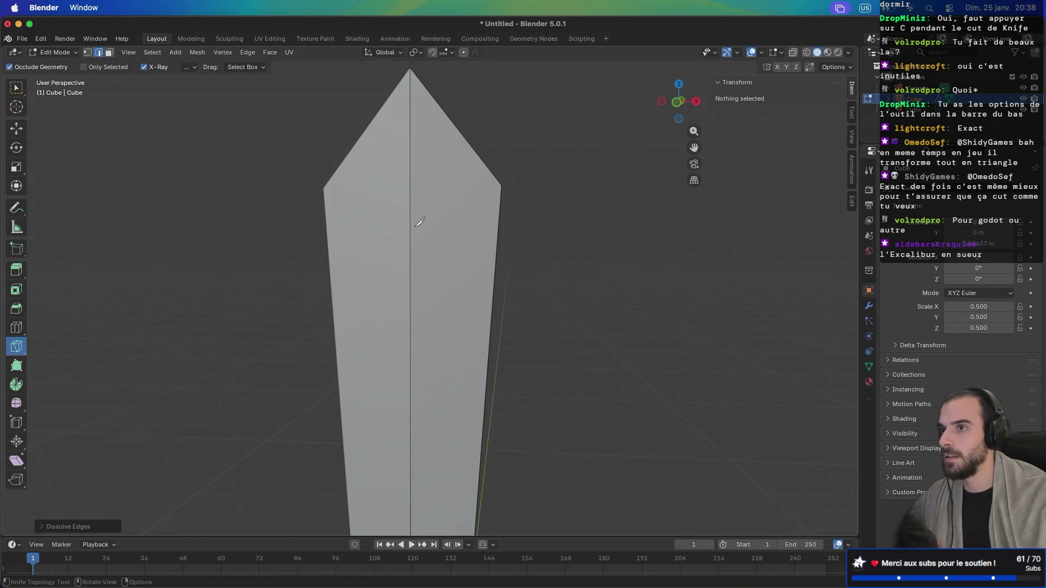
{"action": "key", "text": "c"}
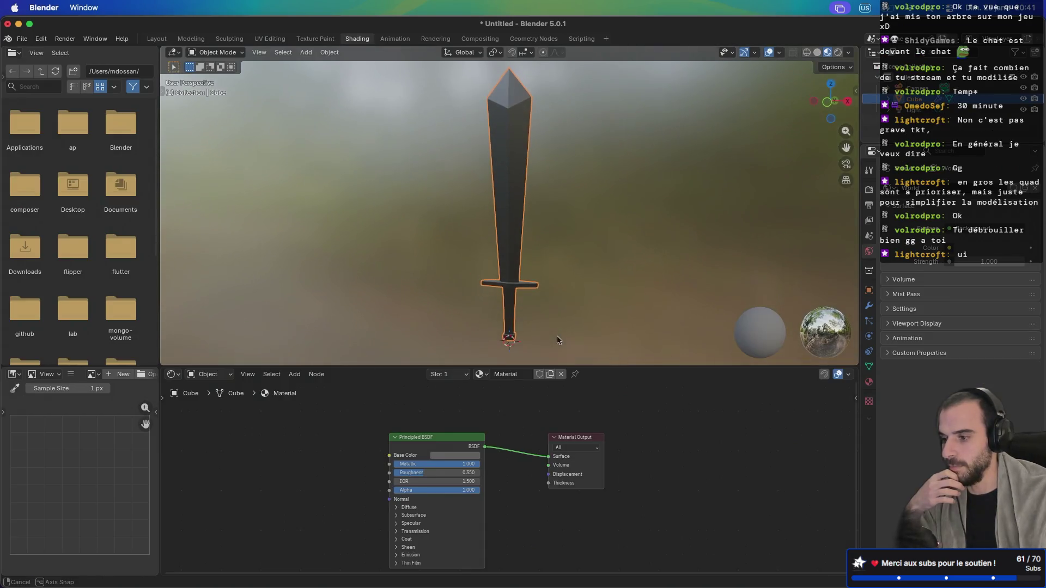
Step: Set the Principled BSDF Roughness to 0.4 and return to Edit Mode
{"action": "left_click", "coordinate": [442, 474]}
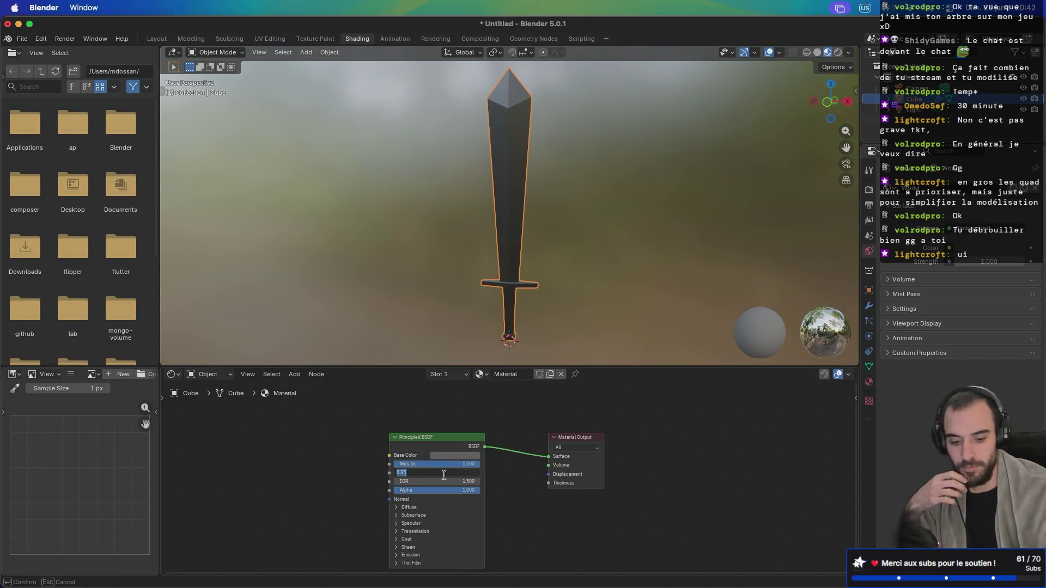
{"action": "type", "text": "0.5"}
{"action": "key", "text": "Return"}
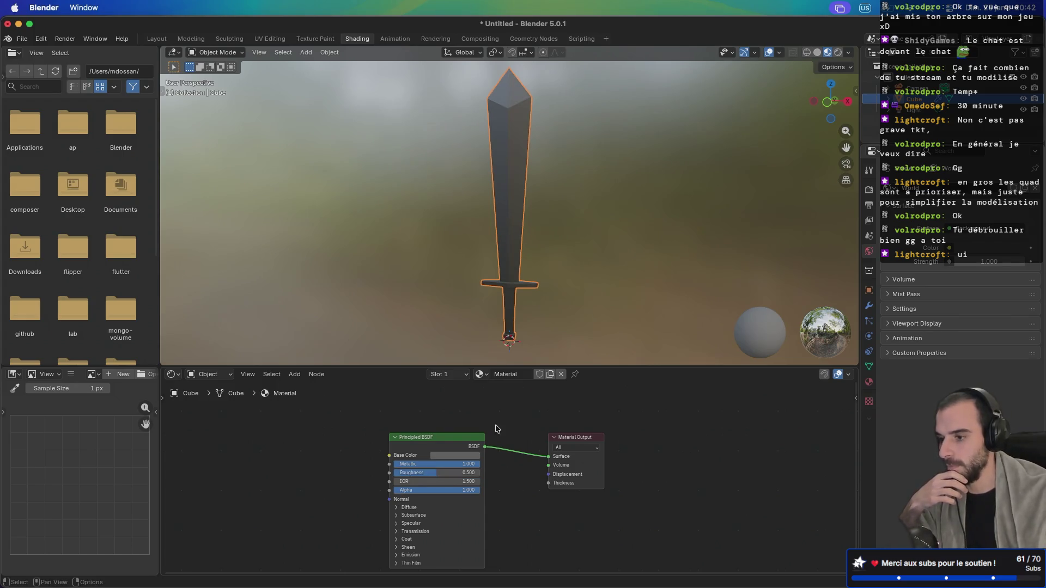
{"action": "left_click", "coordinate": [443, 474]}
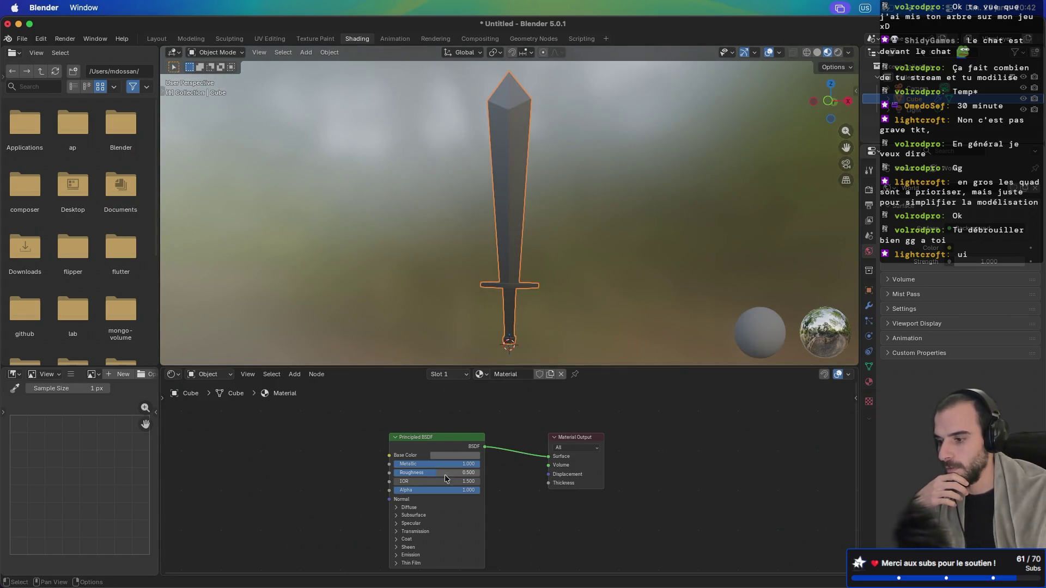
{"action": "type", "text": "0.4"}
{"action": "key", "text": "Return"}
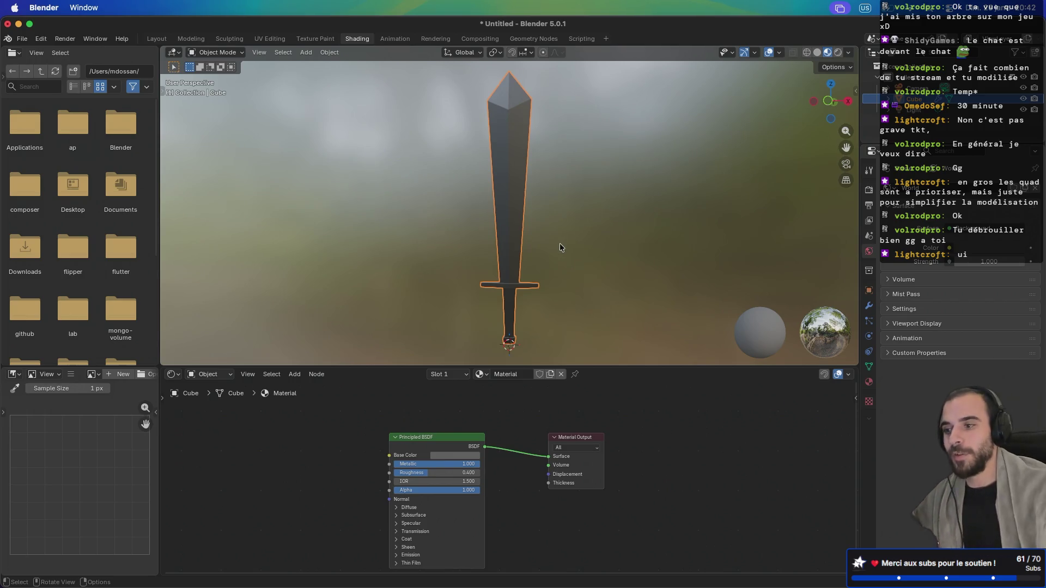
{"action": "mouse_move", "coordinate": [515, 182]}
{"action": "left_mouse_down"}
{"action": "mouse_move", "coordinate": [682, 210]}
{"action": "mouse_move", "coordinate": [440, 215]}
{"action": "mouse_move", "coordinate": [623, 217]}
{"action": "mouse_move", "coordinate": [582, 218]}
{"action": "mouse_move", "coordinate": [534, 260]}
{"action": "mouse_move", "coordinate": [534, 275]}
{"action": "mouse_move", "coordinate": [551, 181]}
{"action": "mouse_move", "coordinate": [571, 234]}
{"action": "mouse_move", "coordinate": [631, 221]}
{"action": "left_mouse_up"}
{"action": "key", "text": "Tab"}
Step: In face select mode, select the crossguard's top and end faces, then switch to Layout
{"action": "left_click_drag", "start_coordinate": [552, 247], "coordinate": [553, 237]}
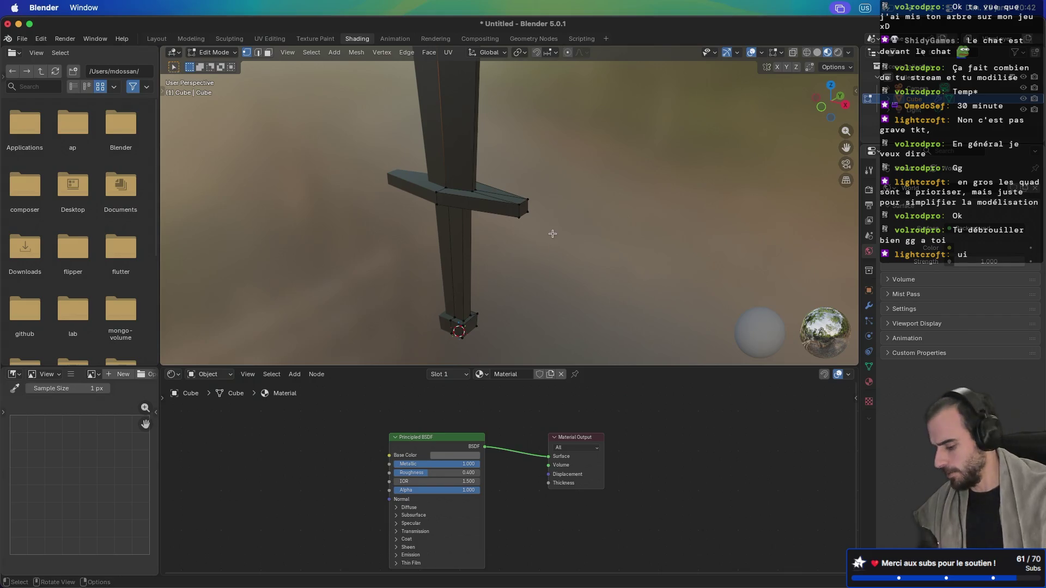
{"action": "key", "text": "3"}
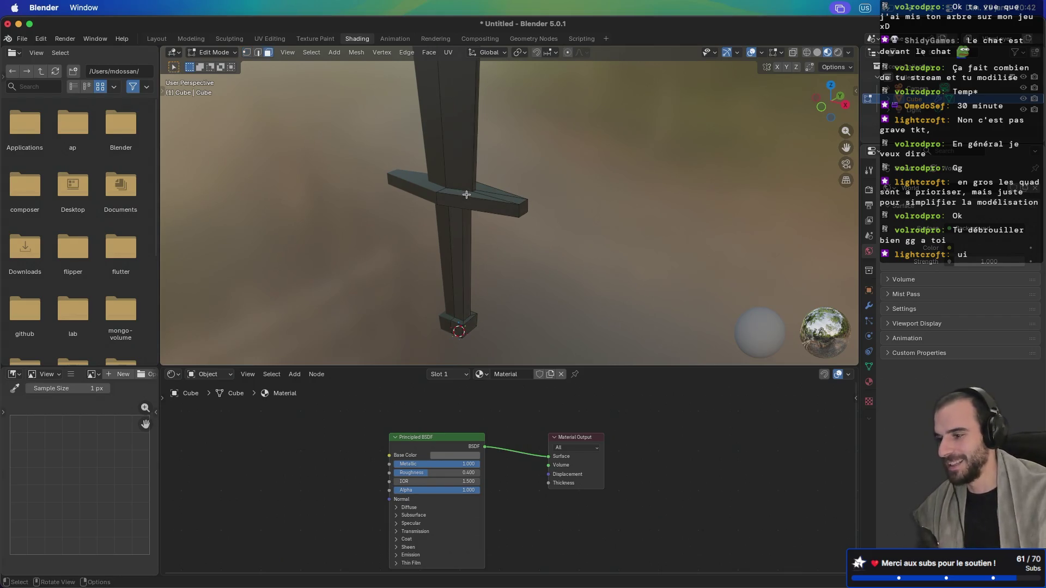
{"action": "left_click", "coordinate": [479, 200]}
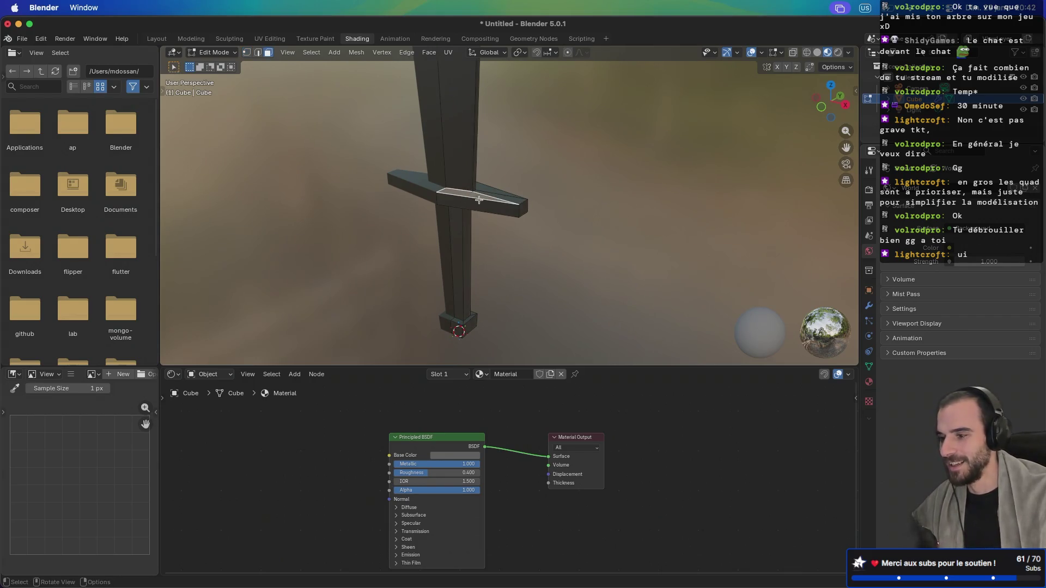
{"action": "left_click", "coordinate": [520, 210], "text": "ctrl"}
{"action": "mouse_move", "coordinate": [520, 210]}
{"action": "left_mouse_down"}
{"action": "mouse_move", "coordinate": [586, 203]}
{"action": "mouse_move", "coordinate": [458, 147]}
{"action": "mouse_move", "coordinate": [523, 170]}
{"action": "mouse_move", "coordinate": [503, 199]}
{"action": "mouse_move", "coordinate": [415, 208]}
{"action": "mouse_move", "coordinate": [637, 204]}
{"action": "left_mouse_up"}
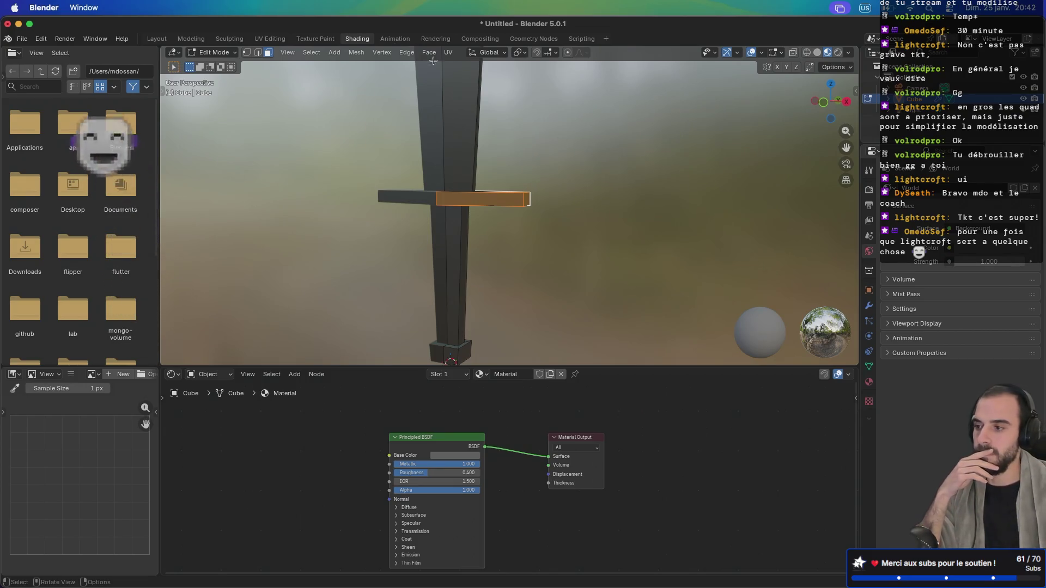
{"action": "left_click", "coordinate": [157, 40]}
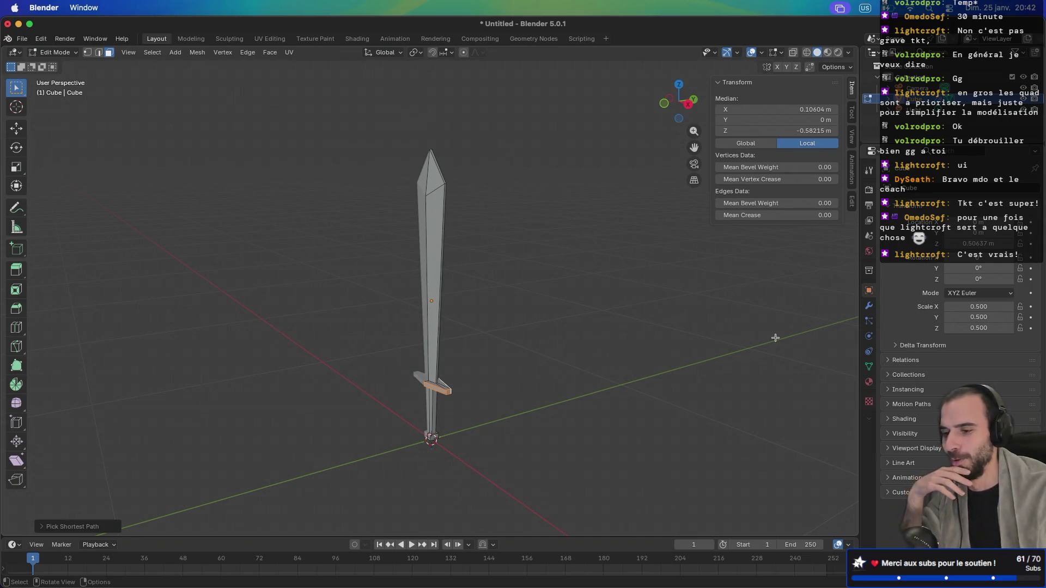
Step: Apply the Mirror modifier in Object Mode from the Modifier Properties
{"action": "left_click", "coordinate": [870, 367]}
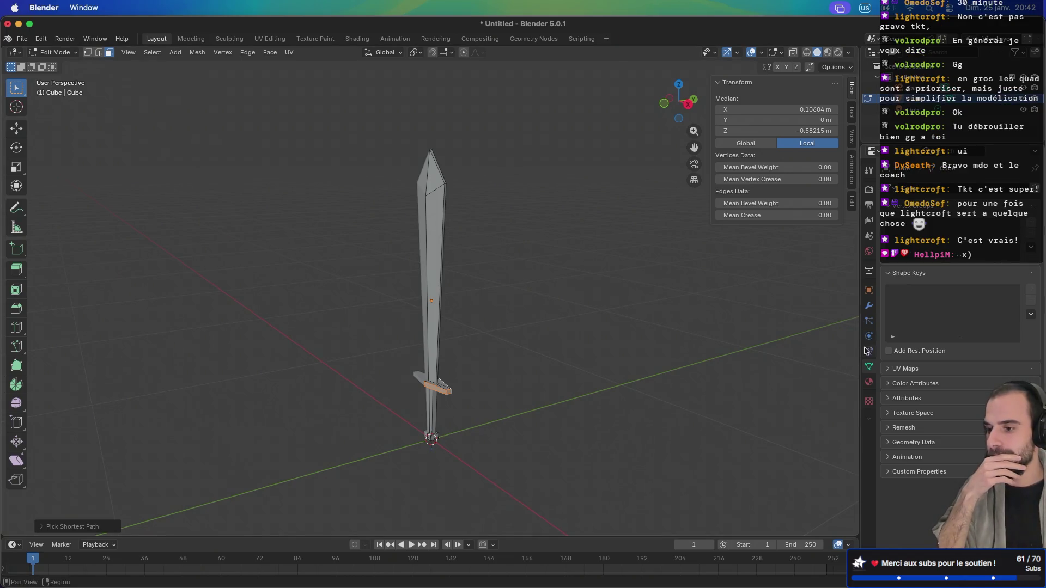
{"action": "left_click", "coordinate": [868, 309]}
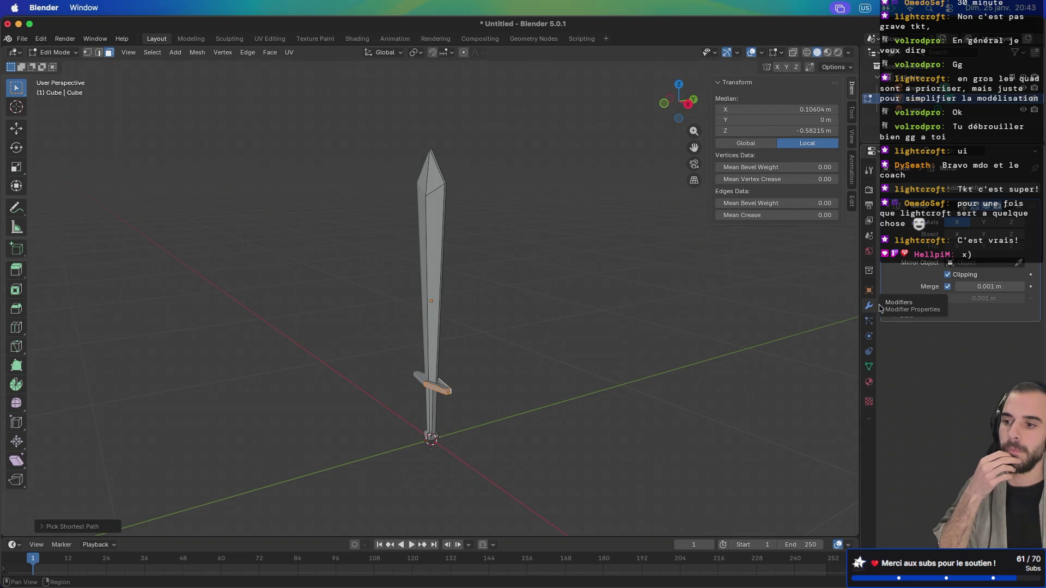
{"action": "left_click", "coordinate": [1008, 209]}
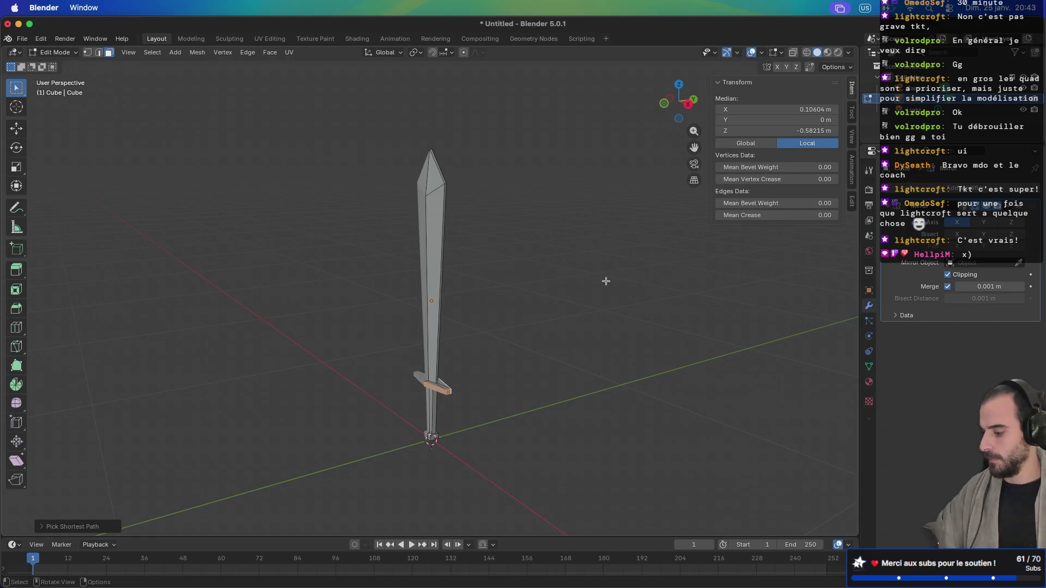
{"action": "key", "text": "Tab"}
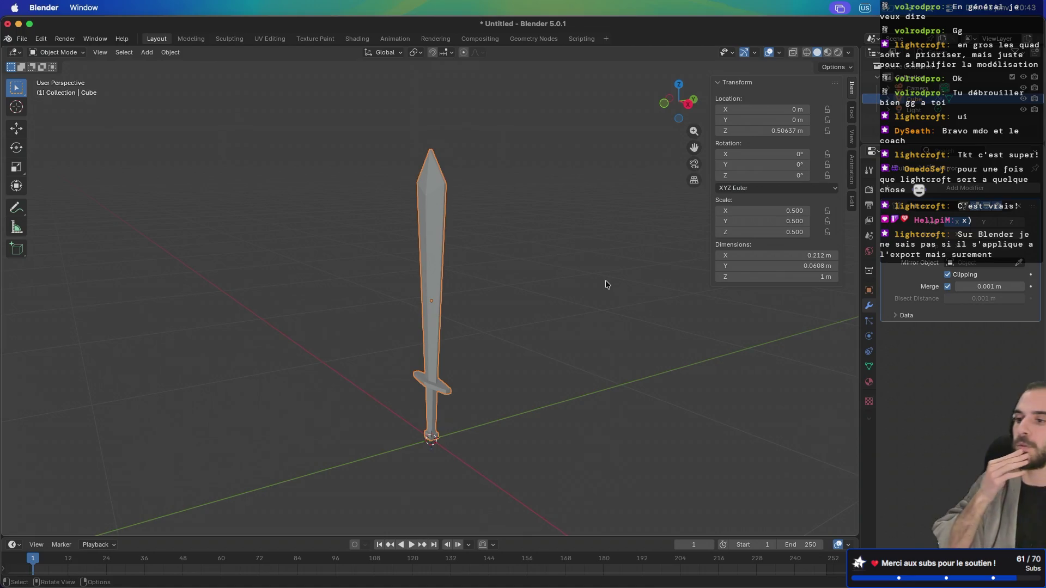
{"action": "left_click", "coordinate": [1012, 209]}
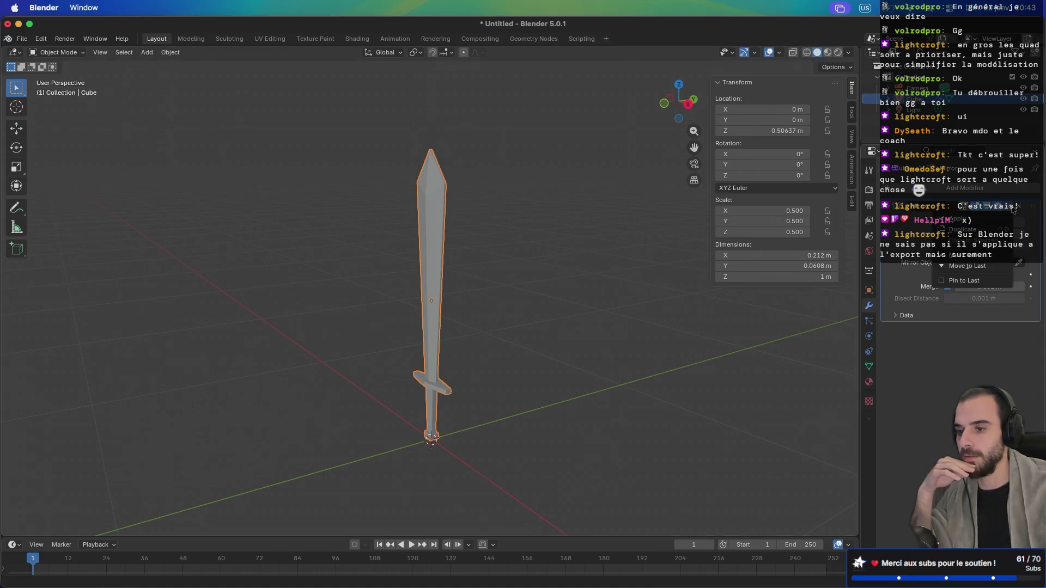
{"action": "left_click", "coordinate": [991, 222]}
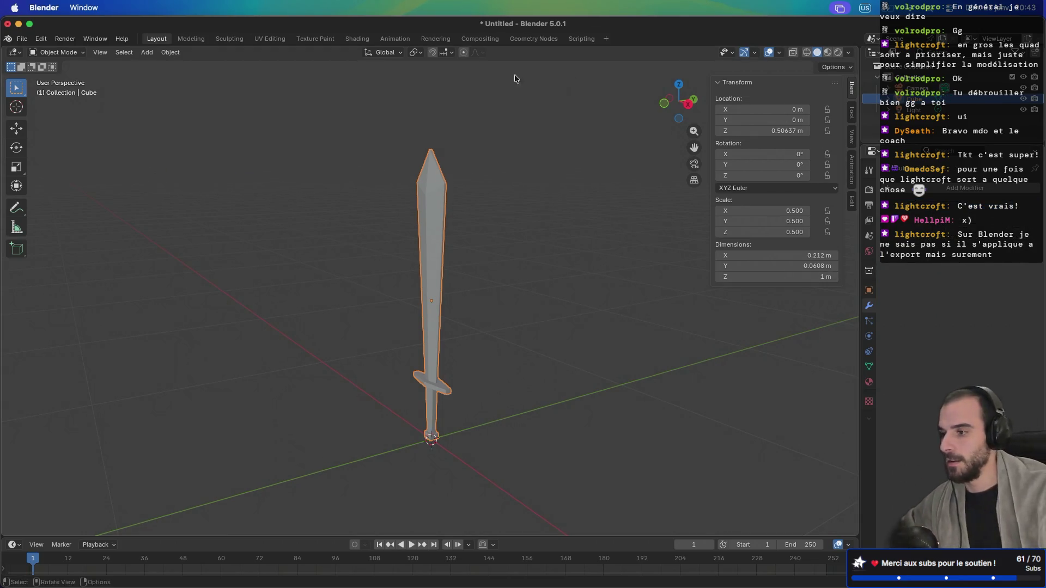
Step: Switch to the Shading workspace and re-enter Edit Mode on the sword
{"action": "left_click", "coordinate": [357, 39]}
{"action": "key", "text": "Tab"}
{"action": "scroll", "coordinate": [545, 174], "scroll_direction": "left", "scroll_amount": 3}
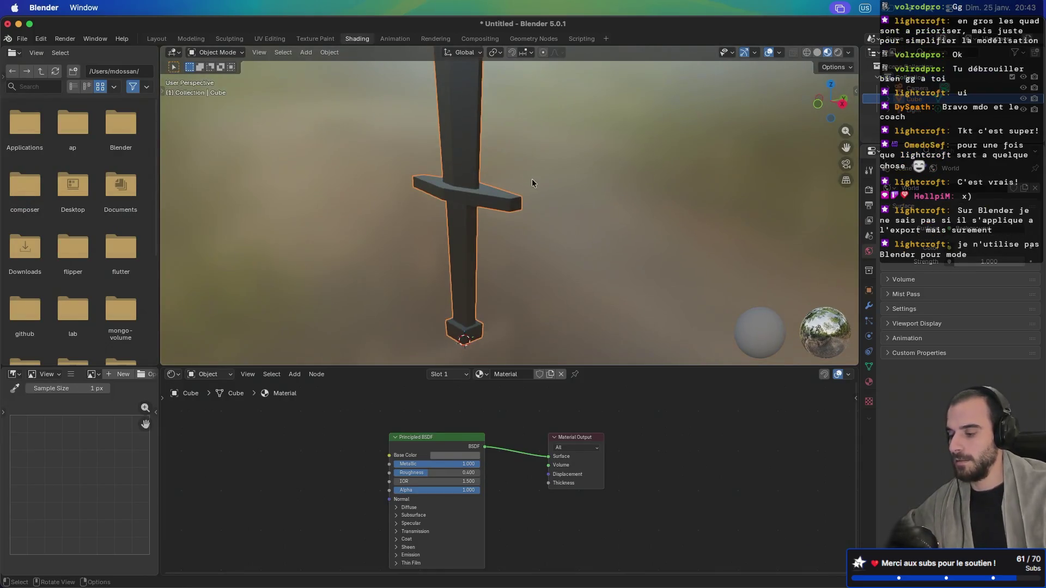
Step: Select the crossguard's face loop, grow the selection, and show the material slot list
{"action": "left_click", "coordinate": [517, 201], "text": "alt"}
{"action": "left_click", "coordinate": [514, 205]}
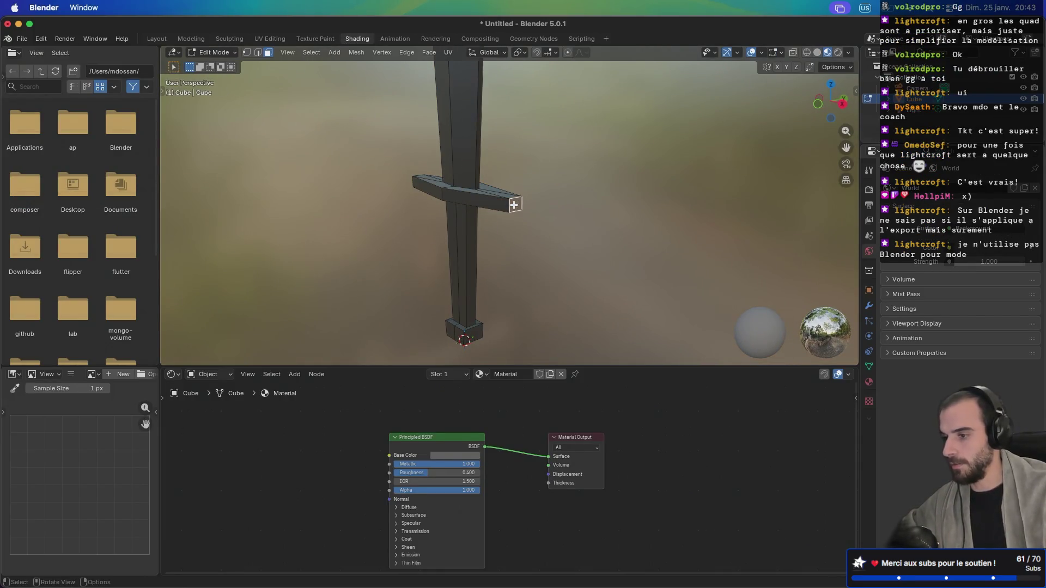
{"action": "left_click", "coordinate": [511, 206], "text": "alt"}
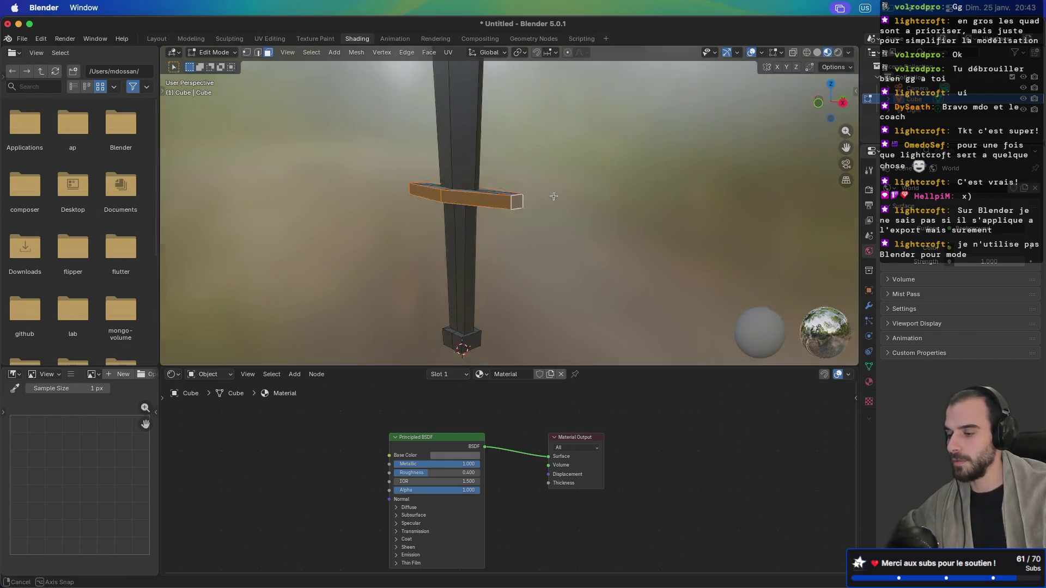
{"action": "scroll", "coordinate": [517, 202], "scroll_direction": "left", "scroll_amount": 3}
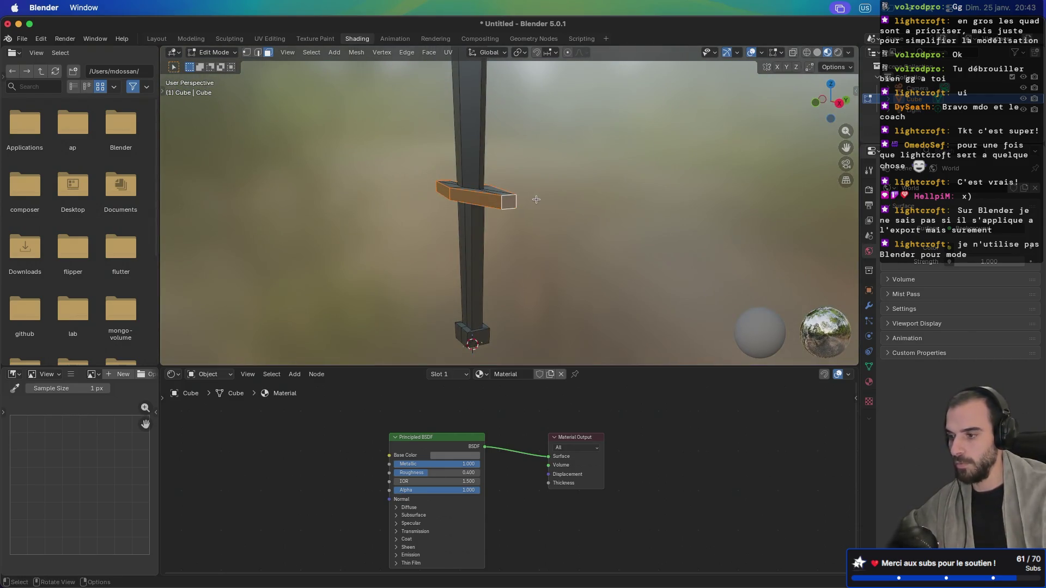
{"action": "key", "text": "ctrl+KP_Add"}
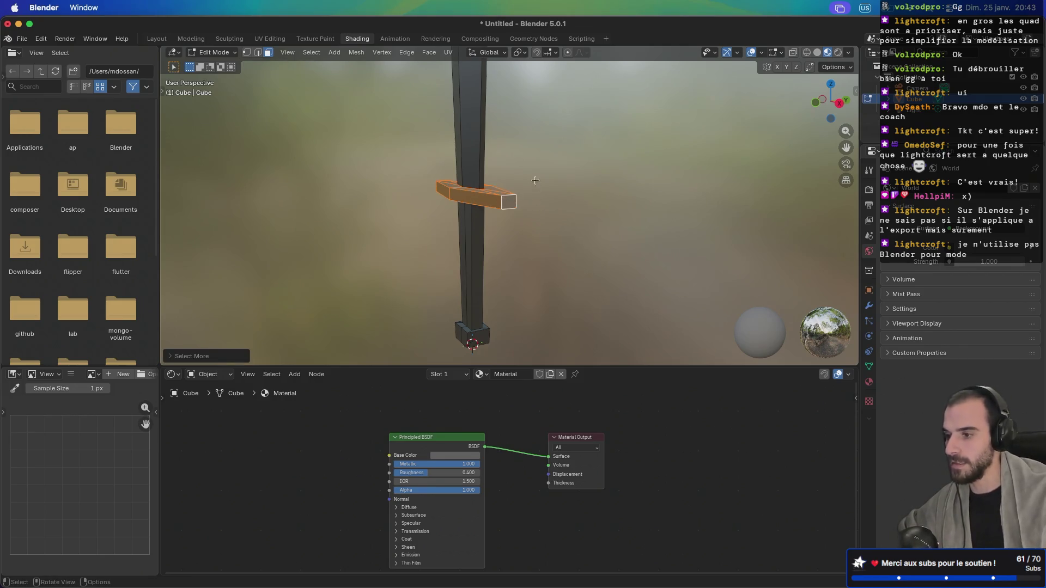
{"action": "scroll", "coordinate": [507, 213], "scroll_direction": "down", "scroll_amount": 3}
{"action": "scroll", "coordinate": [508, 212], "scroll_direction": "left", "scroll_amount": 5}
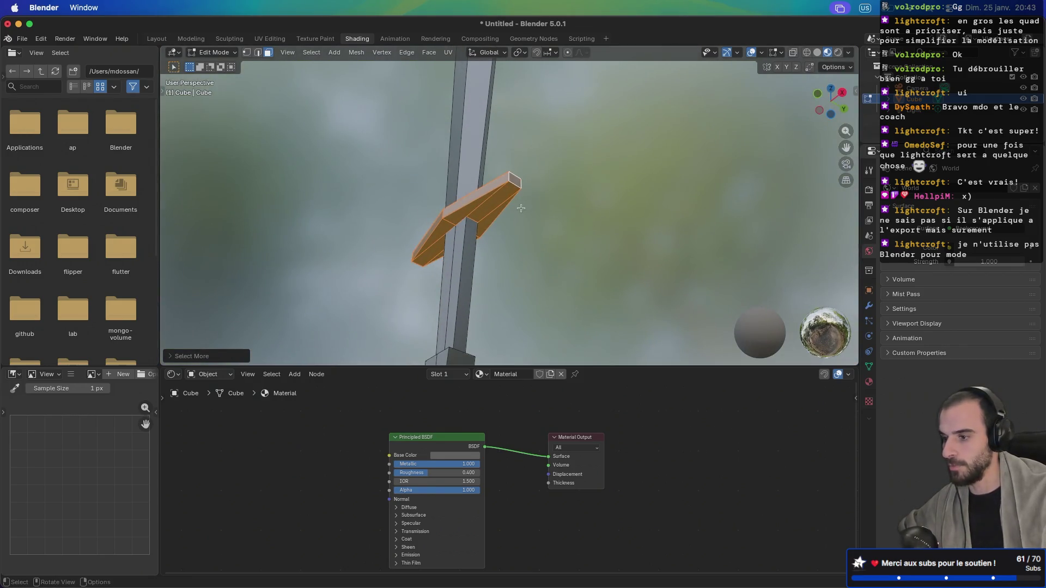
{"action": "scroll", "coordinate": [529, 228], "scroll_direction": "up", "scroll_amount": 10}
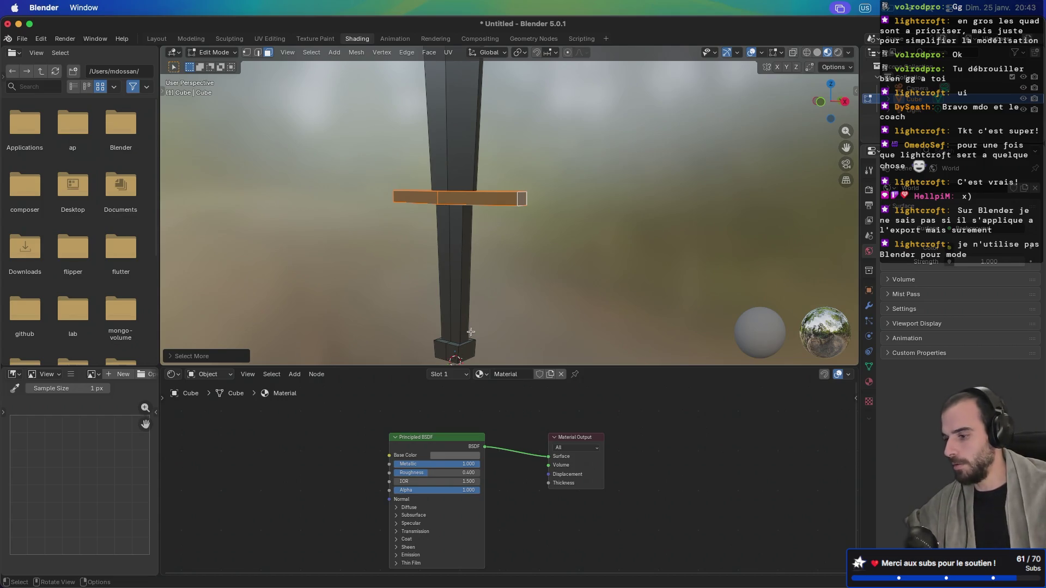
{"action": "left_click", "coordinate": [444, 375]}
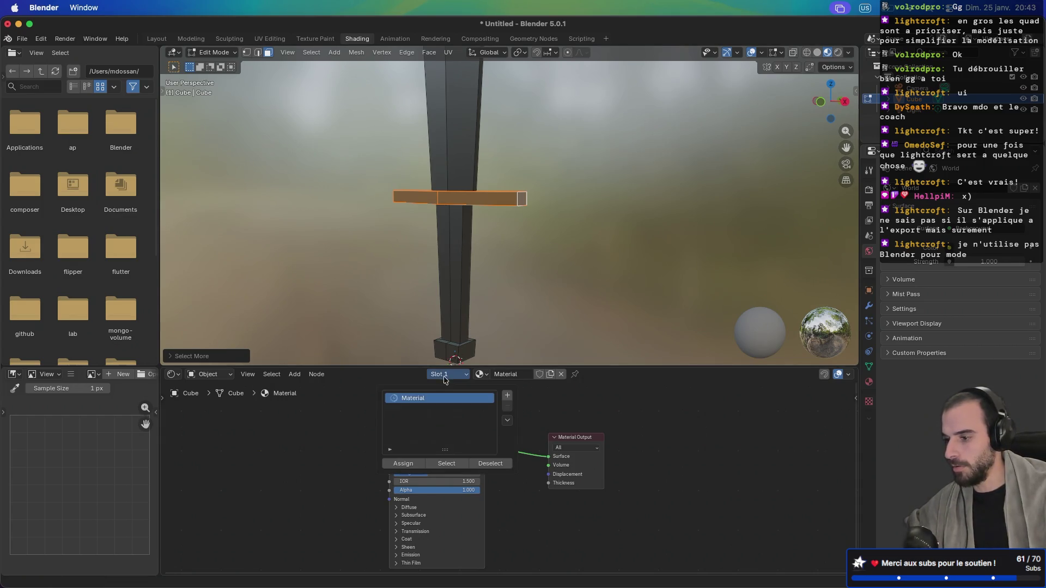
Step: Add a second material slot, assign it to the crossguard faces, and create a new material
{"action": "left_click", "coordinate": [507, 395]}
{"action": "left_click", "coordinate": [409, 468]}
{"action": "left_click", "coordinate": [411, 469]}
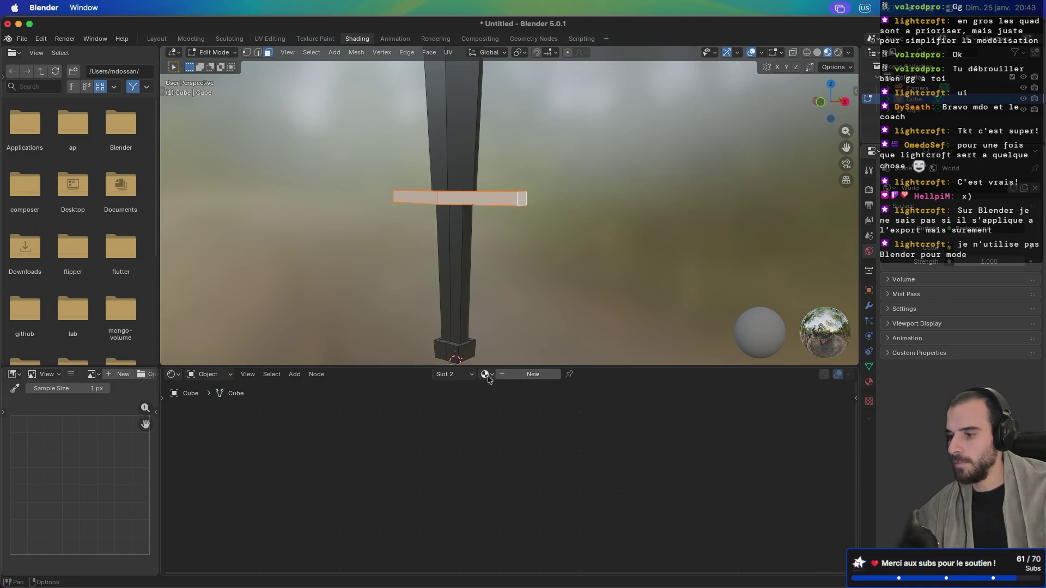
{"action": "left_click", "coordinate": [469, 376]}
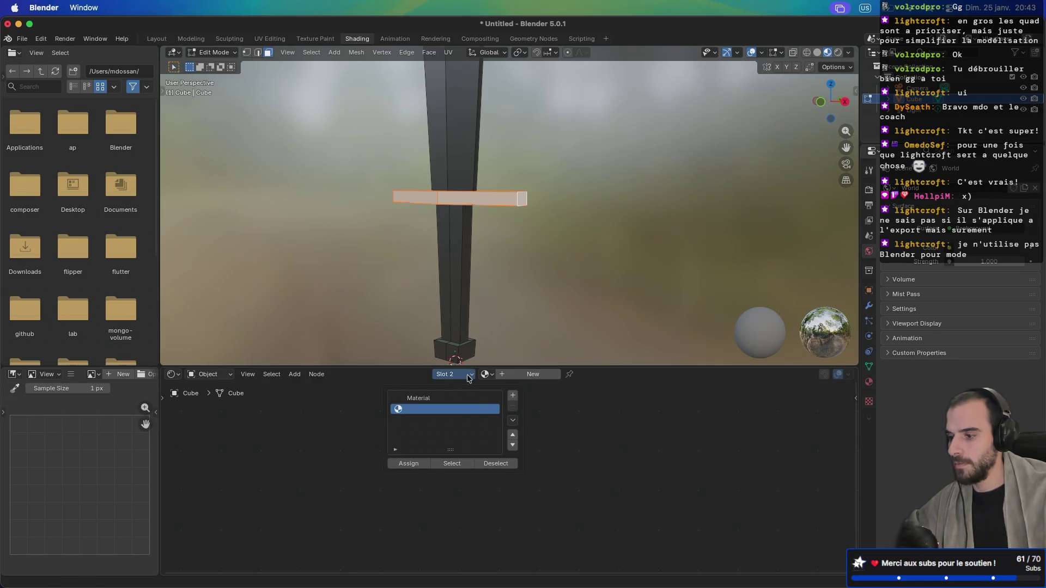
{"action": "left_click", "coordinate": [533, 375]}
Step: Set the new material's base colour to a dark brown and return to Object Mode
{"action": "left_click", "coordinate": [495, 462]}
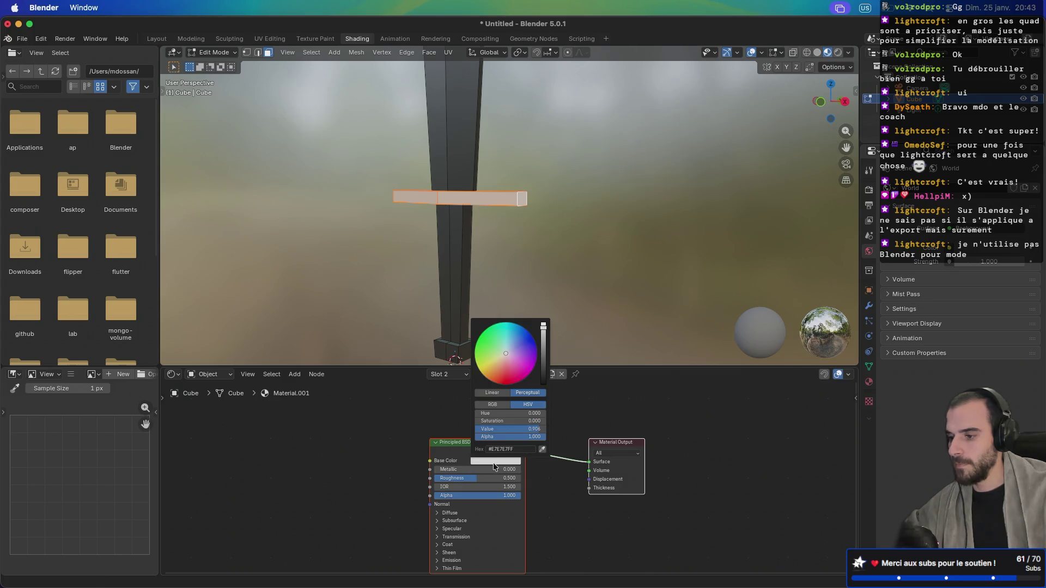
{"action": "left_click", "coordinate": [495, 372]}
{"action": "left_click_drag", "start_coordinate": [543, 340], "coordinate": [543, 375]}
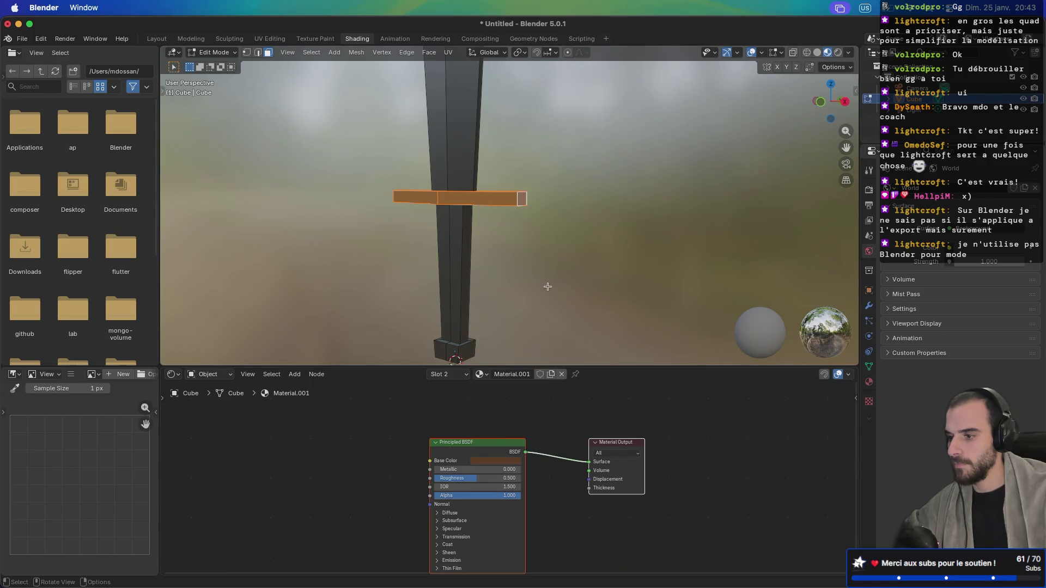
{"action": "key", "text": "Tab"}
{"action": "mouse_move", "coordinate": [532, 272]}
{"action": "left_mouse_down"}
{"action": "mouse_move", "coordinate": [657, 295]}
{"action": "mouse_move", "coordinate": [537, 250]}
{"action": "mouse_move", "coordinate": [463, 246]}
{"action": "mouse_move", "coordinate": [519, 272]}
{"action": "left_mouse_up"}
Step: Rename the new brown material to 'wood' and the original grey material to 'metal'
{"action": "left_click", "coordinate": [513, 374]}
{"action": "type", "text": "wood"}
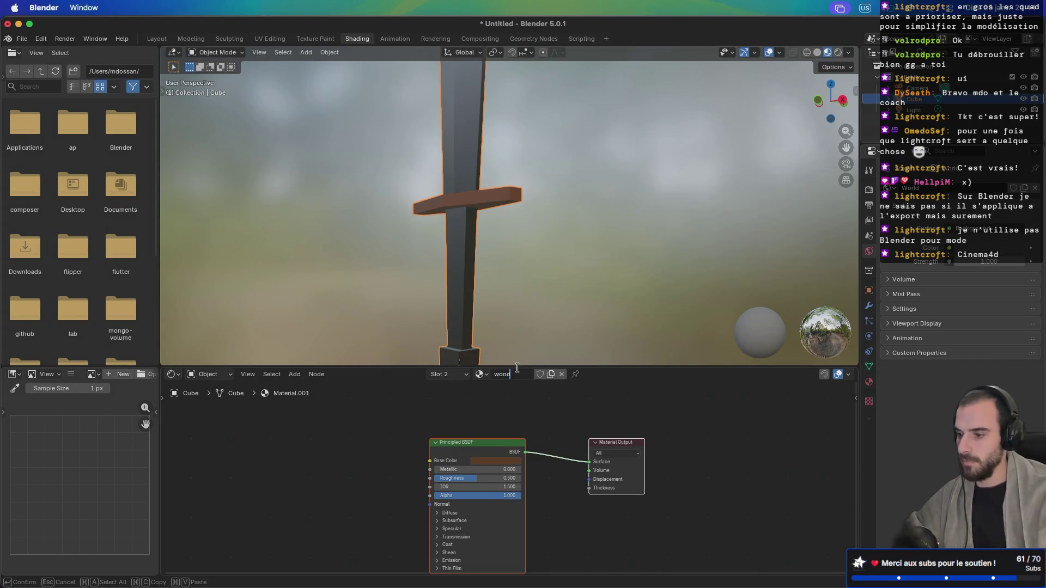
{"action": "left_click", "coordinate": [479, 374]}
{"action": "left_click", "coordinate": [506, 391]}
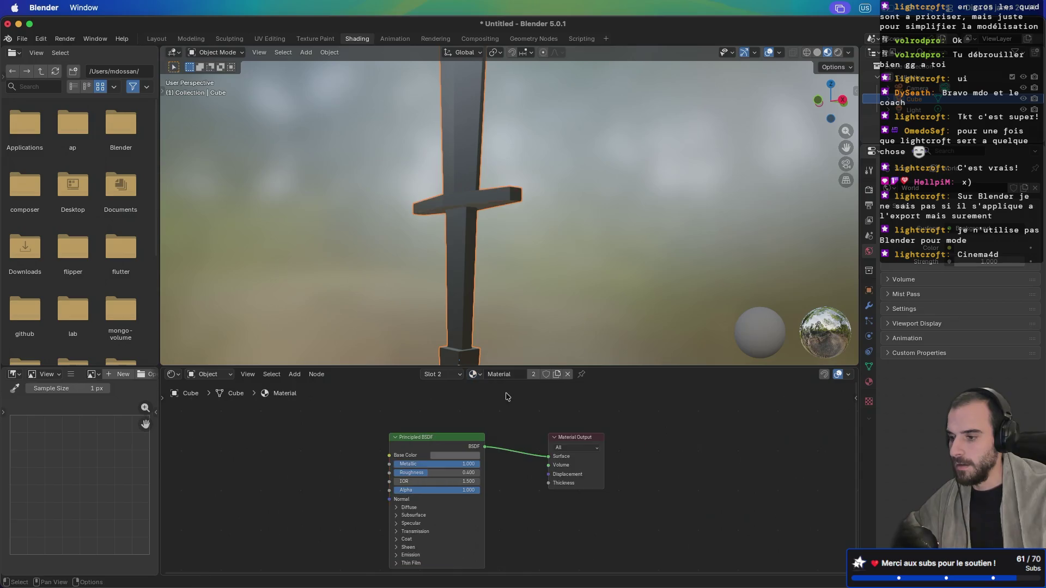
{"action": "left_click", "coordinate": [502, 375]}
{"action": "type", "text": "metal"}
{"action": "key", "text": "Return"}
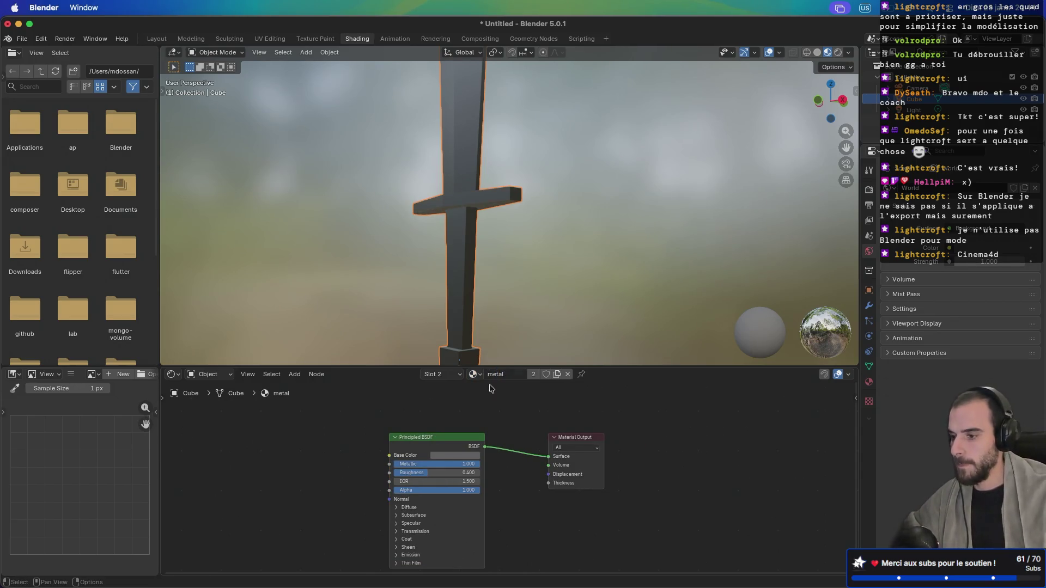
Step: Put 'wood' back on the second slot, confirm slot one holds 'metal', then reselect the wood slot
{"action": "left_click", "coordinate": [453, 377]}
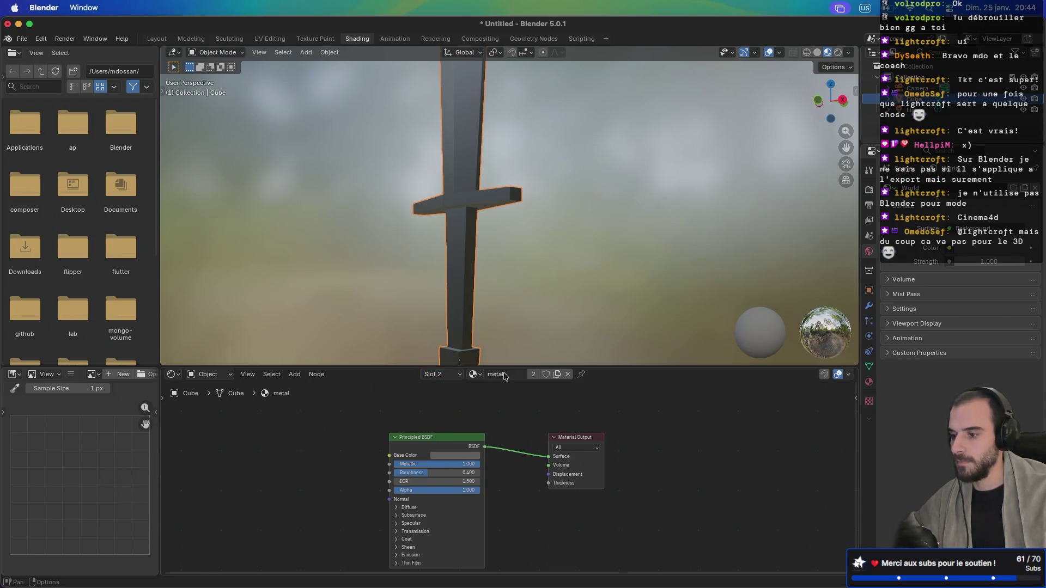
{"action": "left_click", "coordinate": [476, 375]}
{"action": "left_click", "coordinate": [493, 403]}
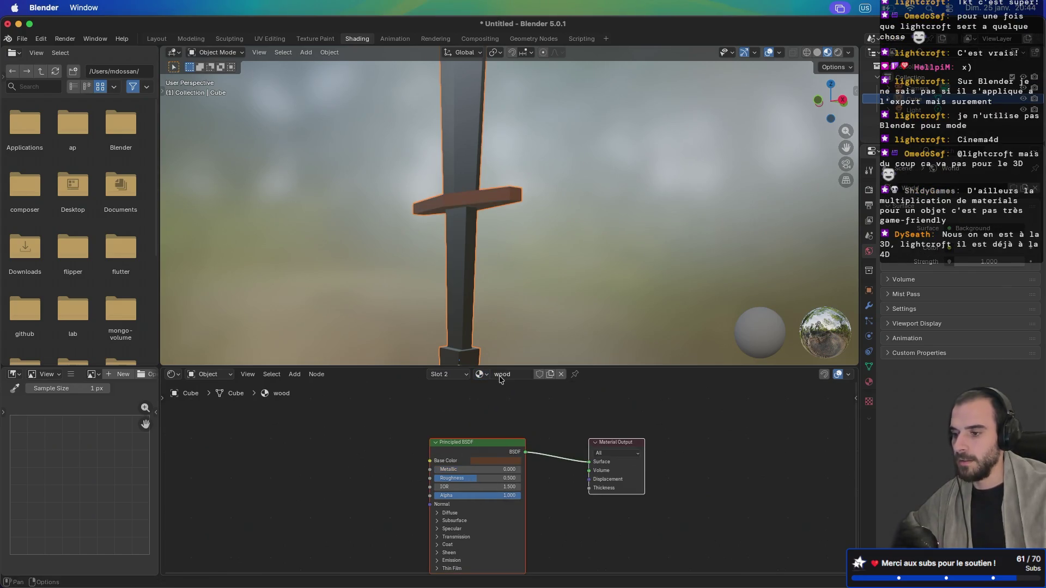
{"action": "key", "text": "ctrl+o"}
{"action": "key", "text": "Escape"}
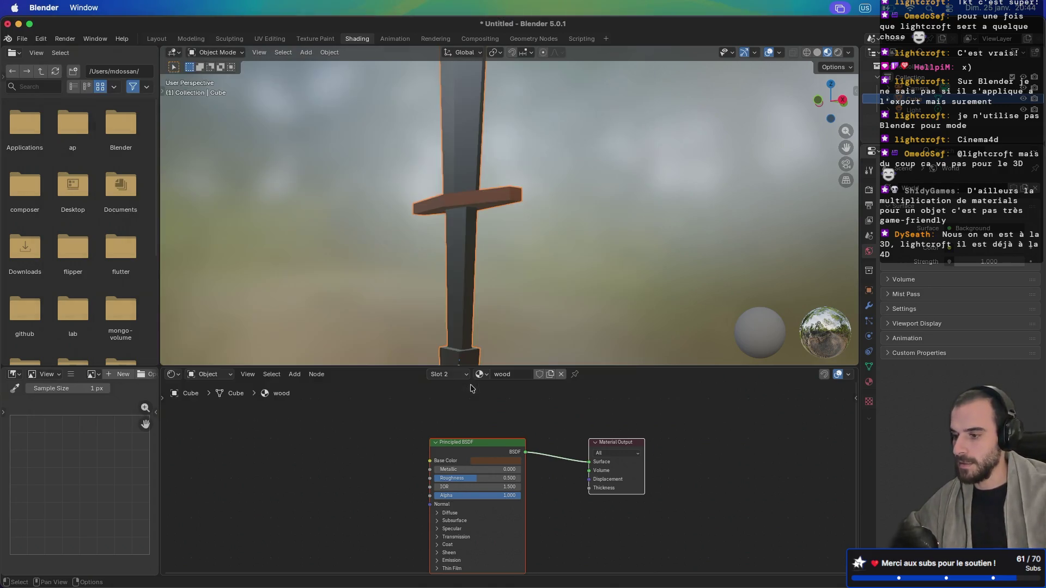
{"action": "left_click", "coordinate": [454, 375]}
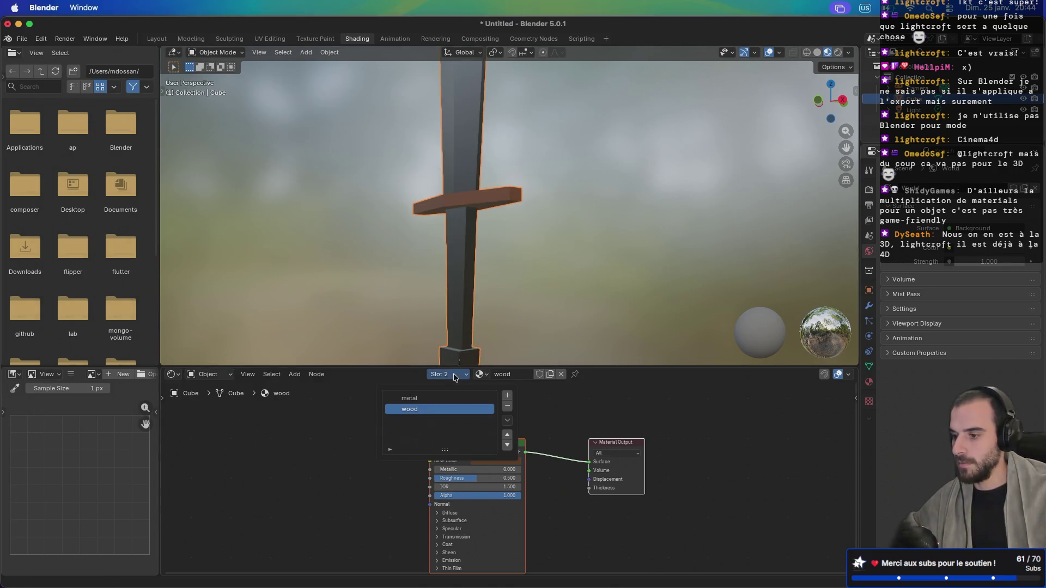
{"action": "left_click", "coordinate": [438, 400]}
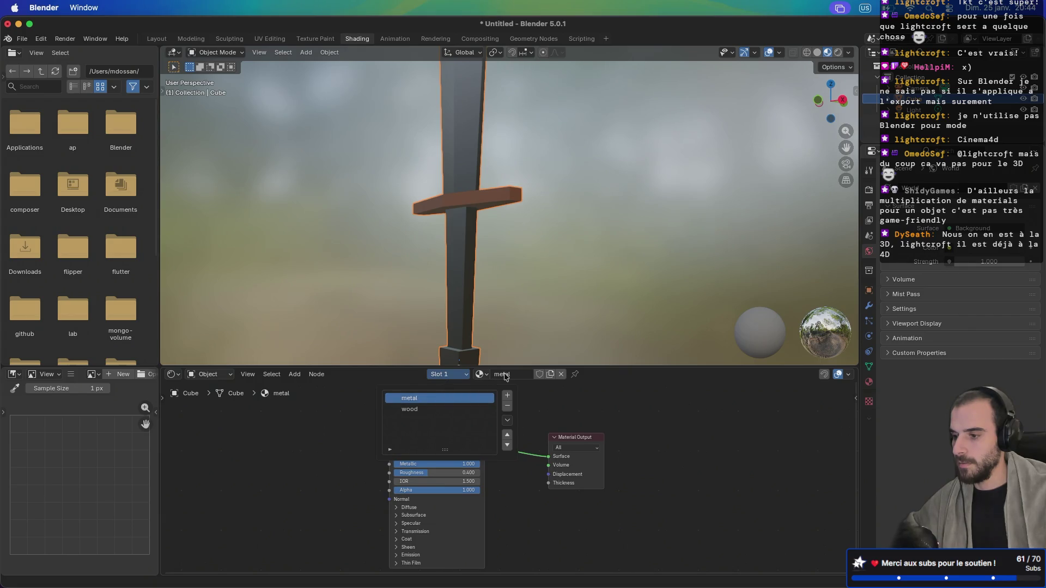
{"action": "left_click", "coordinate": [459, 376]}
{"action": "left_click", "coordinate": [430, 409]}
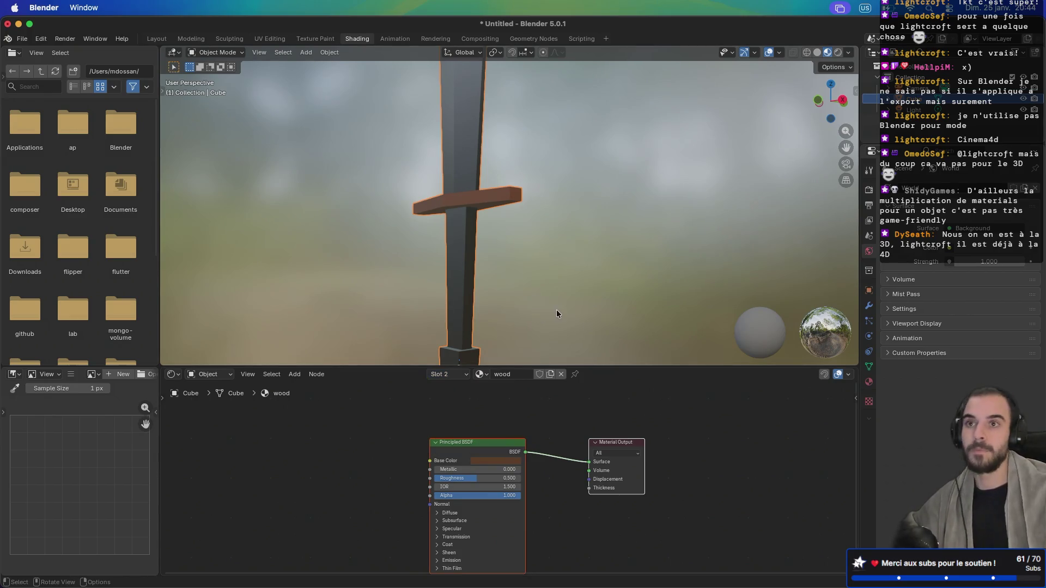
{"action": "scroll", "coordinate": [558, 309], "scroll_direction": "down", "scroll_amount": 5}
Step: Move the sword sideways, centre the grip in the view, and enter Edit Mode
{"action": "scroll", "coordinate": [555, 297], "scroll_direction": "down", "scroll_amount": 5}
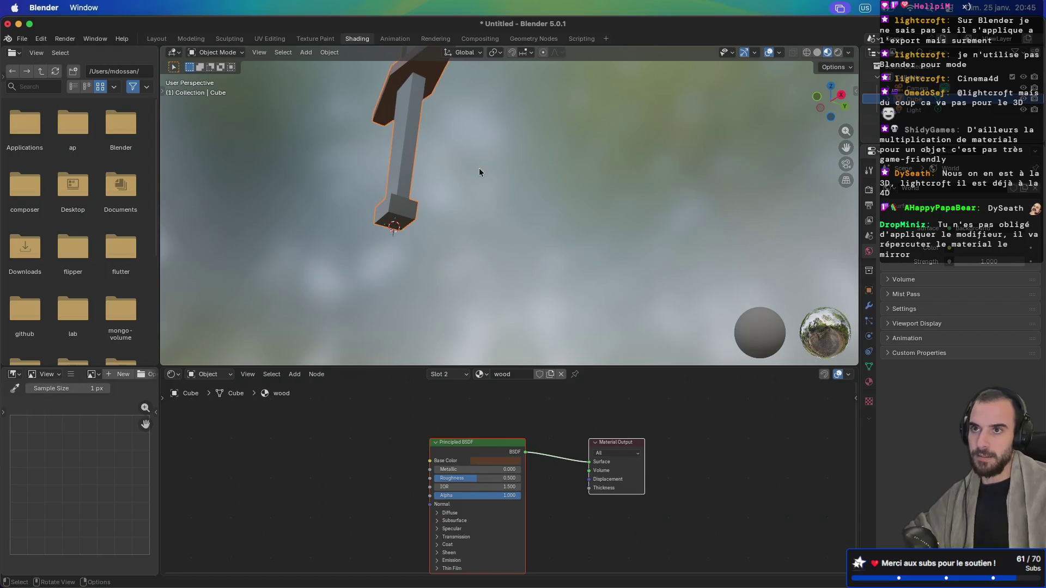
{"action": "key", "text": "g"}
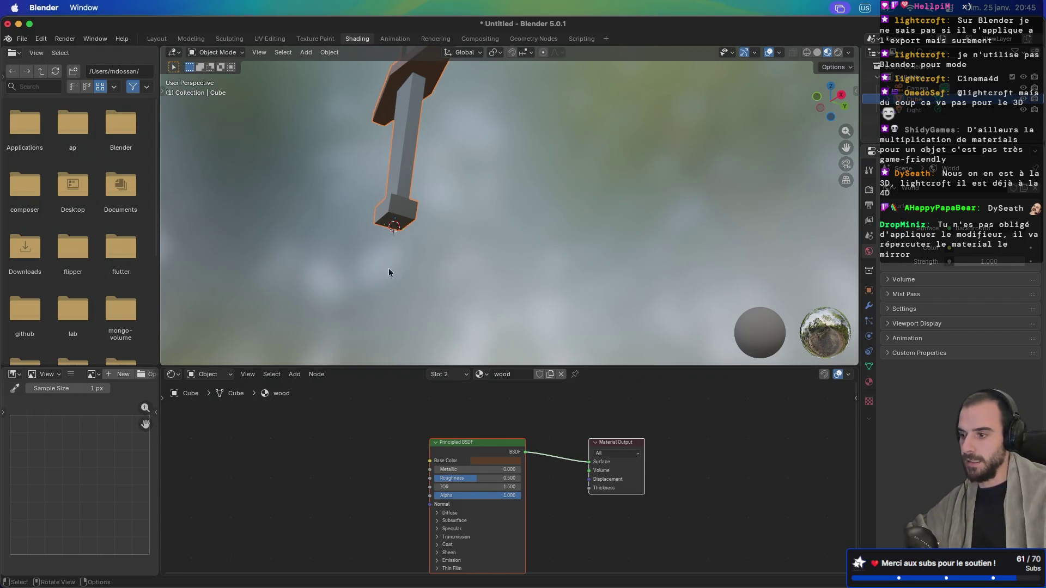
{"action": "left_click", "coordinate": [631, 231]}
{"action": "scroll", "coordinate": [627, 231], "scroll_direction": "up", "scroll_amount": 5}
{"action": "left_click_drag", "start_coordinate": [647, 201], "coordinate": [597, 233]}
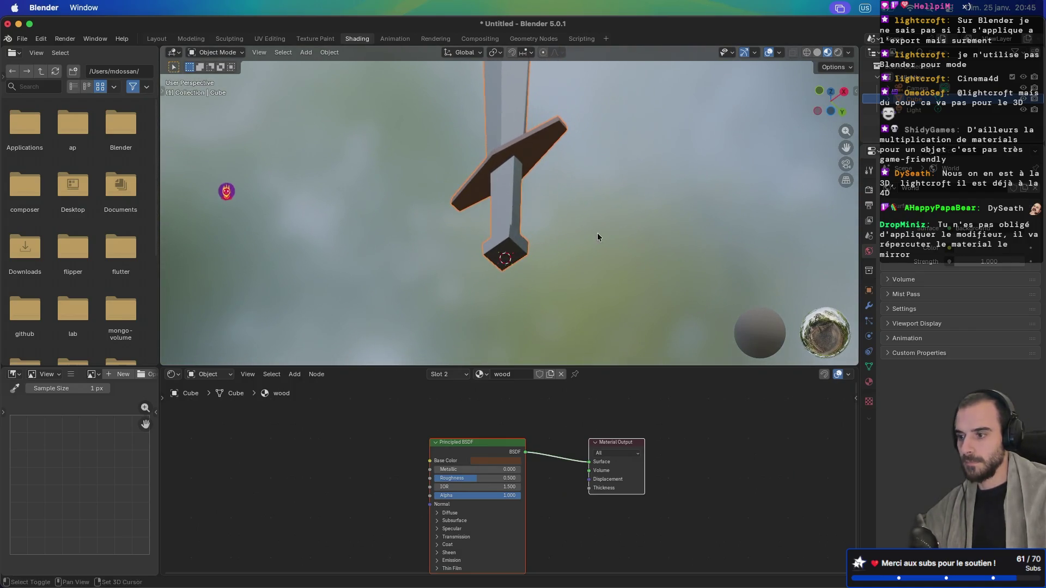
{"action": "key", "text": "Tab"}
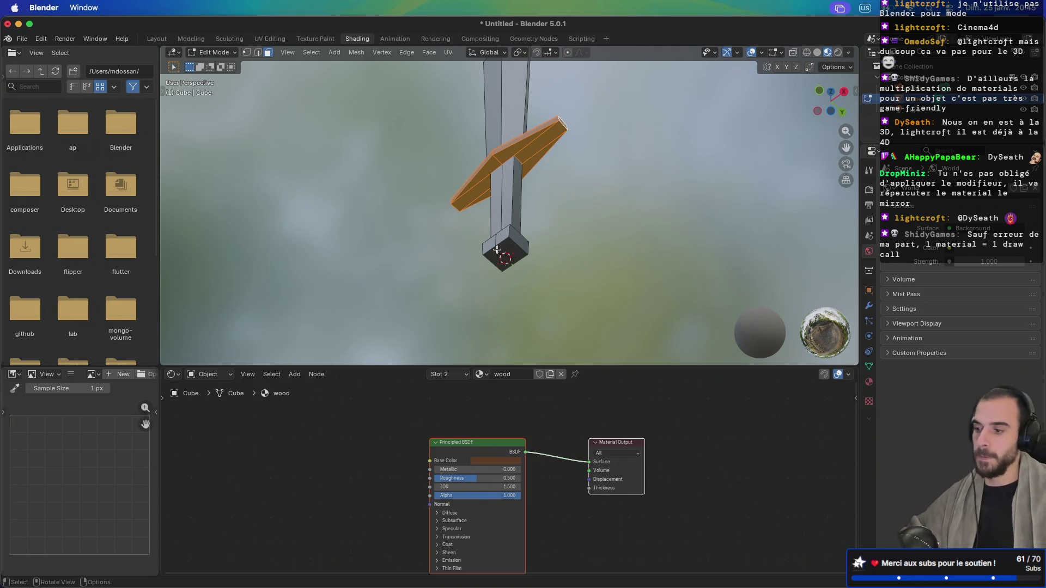
Step: Select the pommel faces and grow the selection up the whole grip
{"action": "left_click", "coordinate": [495, 256]}
{"action": "left_click", "coordinate": [515, 249], "text": "shift"}
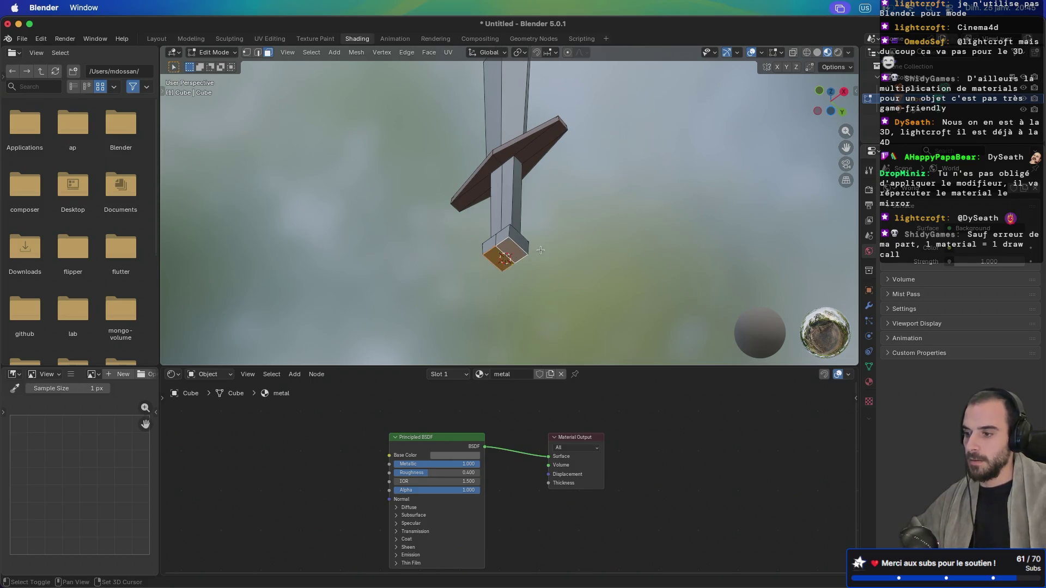
{"action": "mouse_move", "coordinate": [539, 249]}
{"action": "left_mouse_down"}
{"action": "mouse_move", "coordinate": [619, 268]}
{"action": "mouse_move", "coordinate": [693, 215]}
{"action": "mouse_move", "coordinate": [562, 302]}
{"action": "left_mouse_up"}
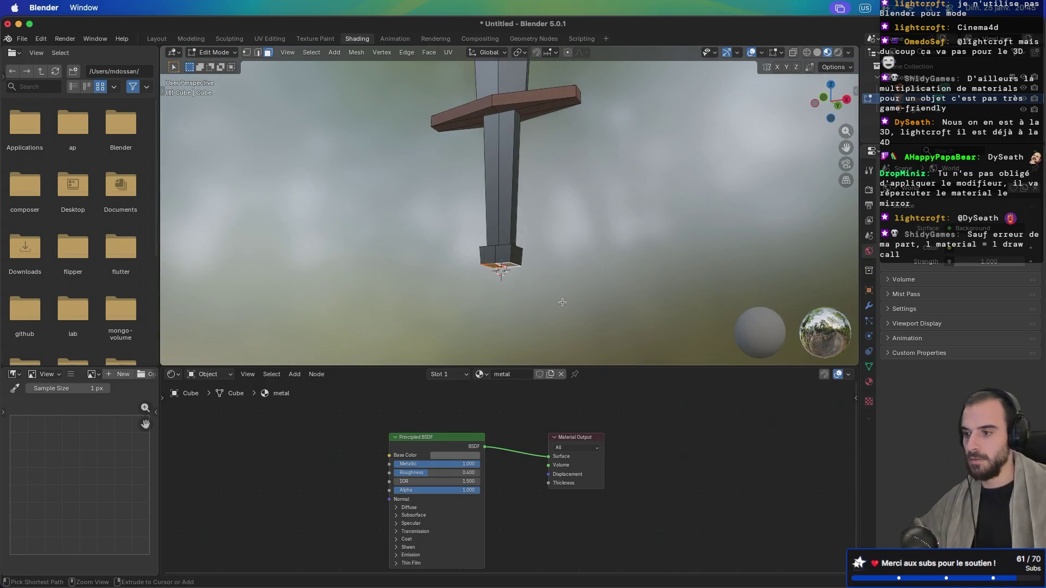
{"action": "key", "text": "ctrl+KP_Add"}
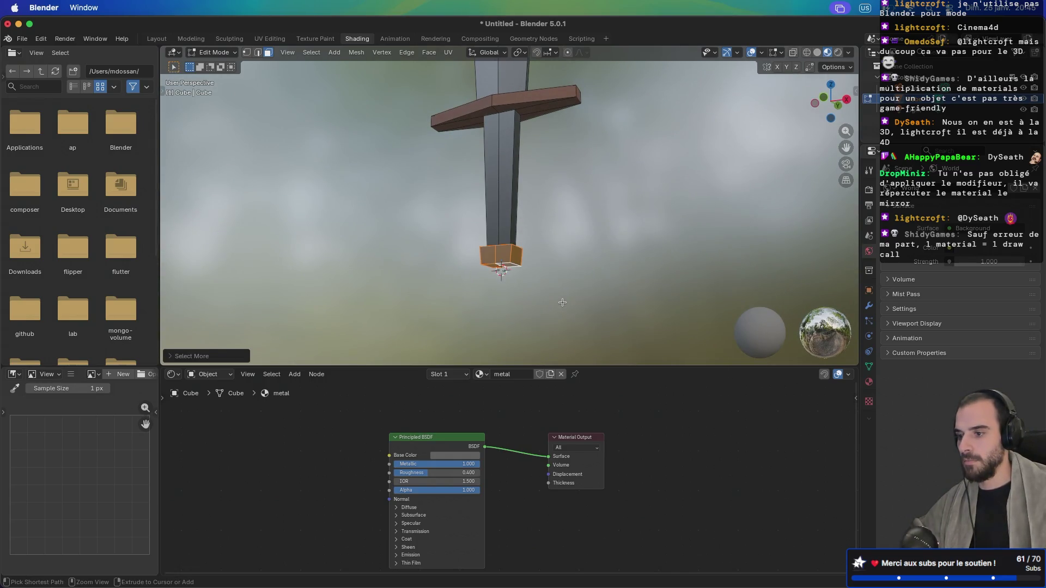
{"action": "key", "text": "ctrl+KP_Add"}
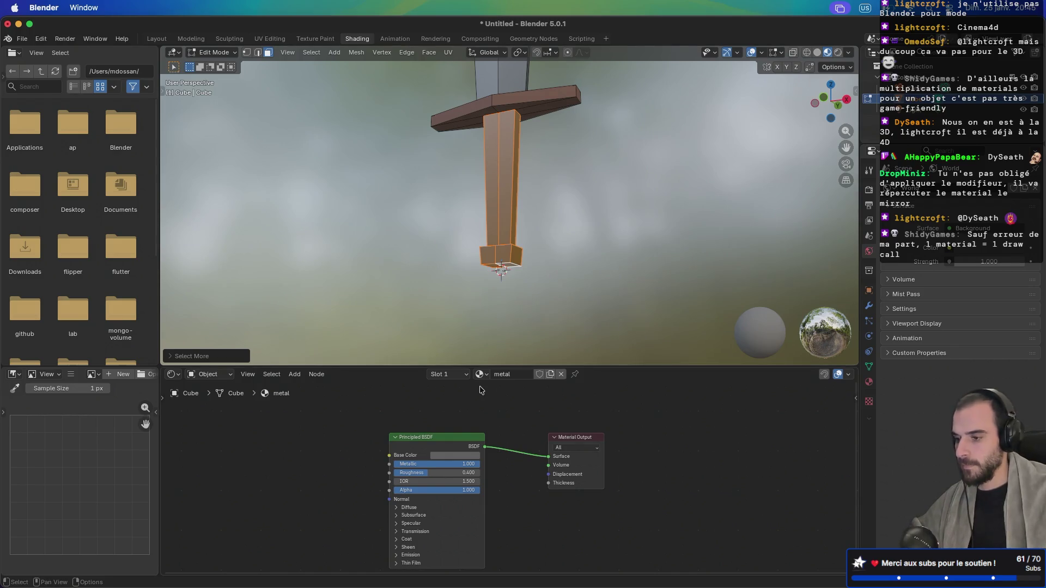
{"action": "left_click_drag", "start_coordinate": [491, 294], "coordinate": [455, 283]}
Step: Assign the wood material to the selected grip faces and return to Object Mode to view the sword
{"action": "left_click", "coordinate": [457, 380]}
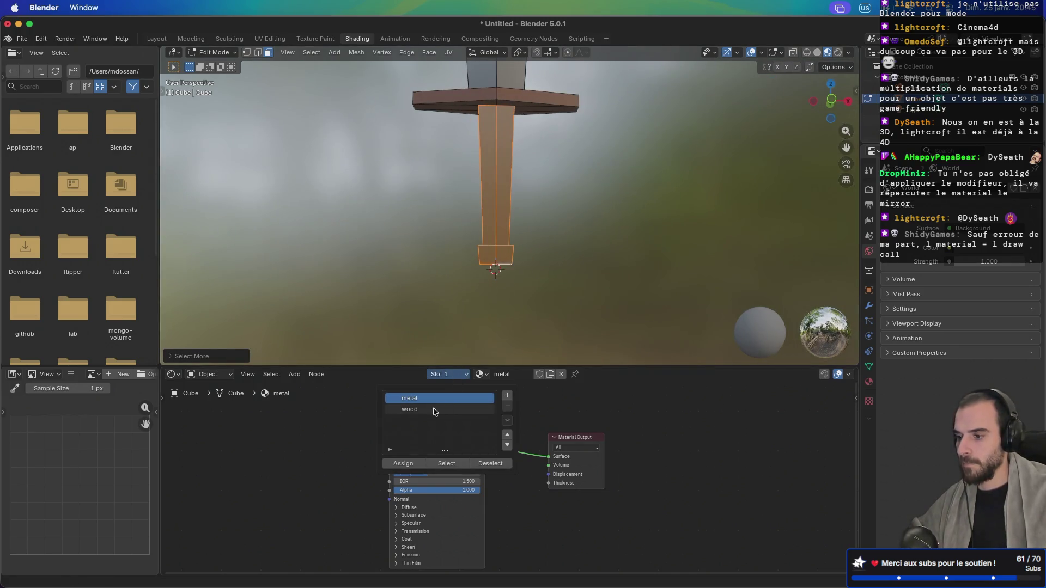
{"action": "left_click", "coordinate": [431, 410]}
{"action": "left_click", "coordinate": [403, 464]}
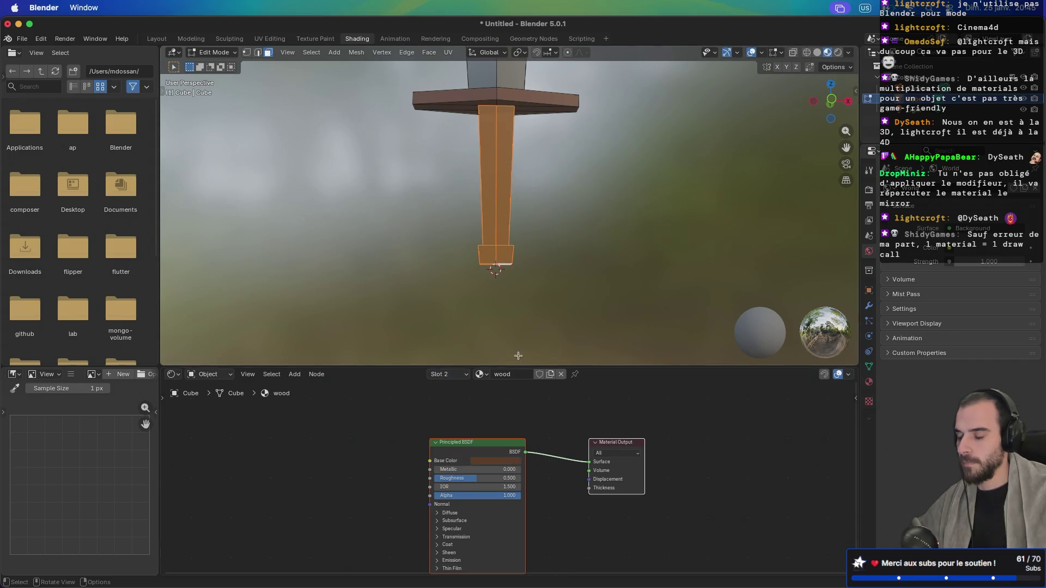
{"action": "key", "text": "Tab"}
{"action": "mouse_move", "coordinate": [603, 264]}
{"action": "left_mouse_down"}
{"action": "mouse_move", "coordinate": [488, 205]}
{"action": "mouse_move", "coordinate": [500, 259]}
{"action": "mouse_move", "coordinate": [590, 282]}
{"action": "mouse_move", "coordinate": [610, 261]}
{"action": "mouse_move", "coordinate": [568, 250]}
{"action": "left_mouse_up"}
{"action": "mouse_move", "coordinate": [569, 211]}
{"action": "left_mouse_down"}
{"action": "mouse_move", "coordinate": [529, 264]}
{"action": "mouse_move", "coordinate": [602, 289]}
{"action": "mouse_move", "coordinate": [506, 275]}
{"action": "left_mouse_up"}
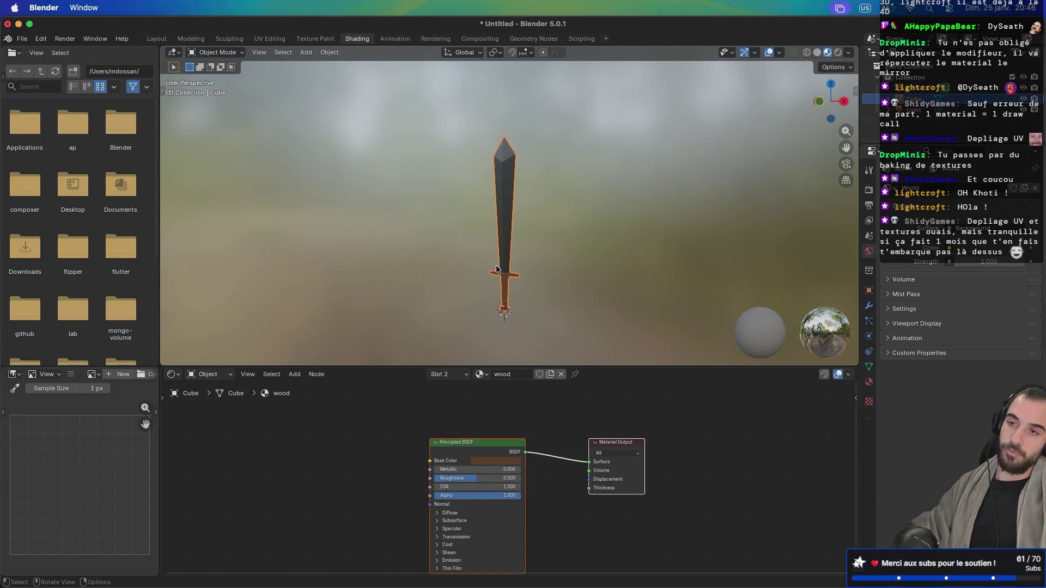
{"action": "mouse_move", "coordinate": [442, 244]}
{"action": "left_mouse_down"}
{"action": "mouse_move", "coordinate": [672, 235]}
{"action": "mouse_move", "coordinate": [574, 245]}
{"action": "mouse_move", "coordinate": [620, 253]}
{"action": "mouse_move", "coordinate": [590, 190]}
{"action": "mouse_move", "coordinate": [476, 200]}
{"action": "mouse_move", "coordinate": [594, 197]}
{"action": "mouse_move", "coordinate": [603, 194]}
{"action": "mouse_move", "coordinate": [584, 199]}
{"action": "mouse_move", "coordinate": [593, 170]}
{"action": "mouse_move", "coordinate": [575, 268]}
{"action": "mouse_move", "coordinate": [577, 133]}
{"action": "mouse_move", "coordinate": [566, 239]}
{"action": "mouse_move", "coordinate": [537, 225]}
{"action": "mouse_move", "coordinate": [405, 217]}
{"action": "mouse_move", "coordinate": [541, 217]}
{"action": "mouse_move", "coordinate": [362, 217]}
{"action": "mouse_move", "coordinate": [527, 204]}
{"action": "mouse_move", "coordinate": [439, 222]}
{"action": "left_mouse_up"}
{"action": "scroll", "coordinate": [523, 195], "scroll_direction": "left", "scroll_amount": 5}
{"action": "scroll", "coordinate": [575, 164], "scroll_direction": "right", "scroll_amount": 3}
{"action": "mouse_move", "coordinate": [570, 217]}
{"action": "left_mouse_down"}
{"action": "mouse_move", "coordinate": [594, 216]}
{"action": "mouse_move", "coordinate": [561, 193]}
{"action": "mouse_move", "coordinate": [624, 191]}
{"action": "mouse_move", "coordinate": [580, 187]}
{"action": "mouse_move", "coordinate": [660, 191]}
{"action": "mouse_move", "coordinate": [544, 191]}
{"action": "left_mouse_up"}
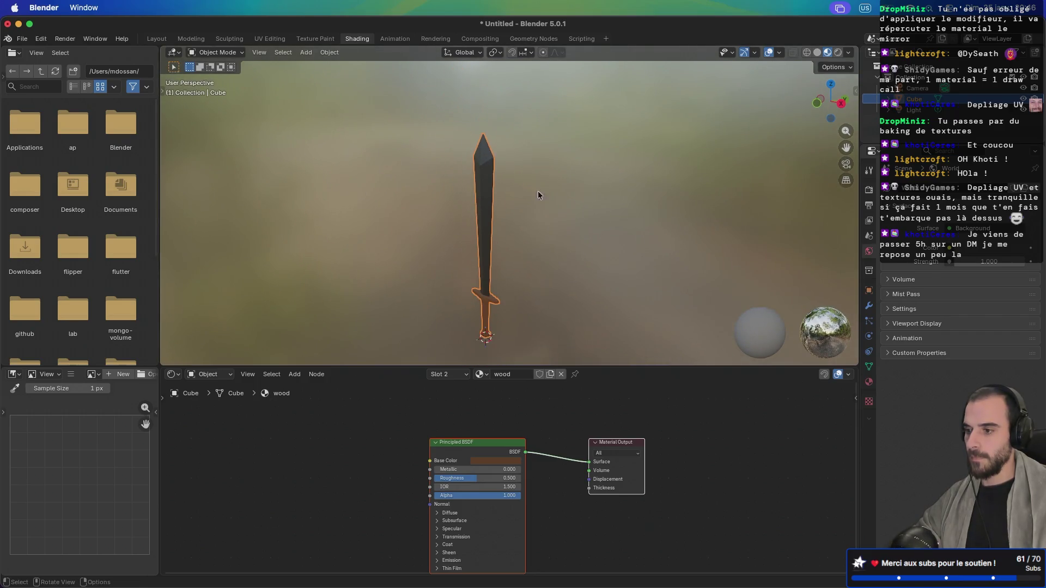